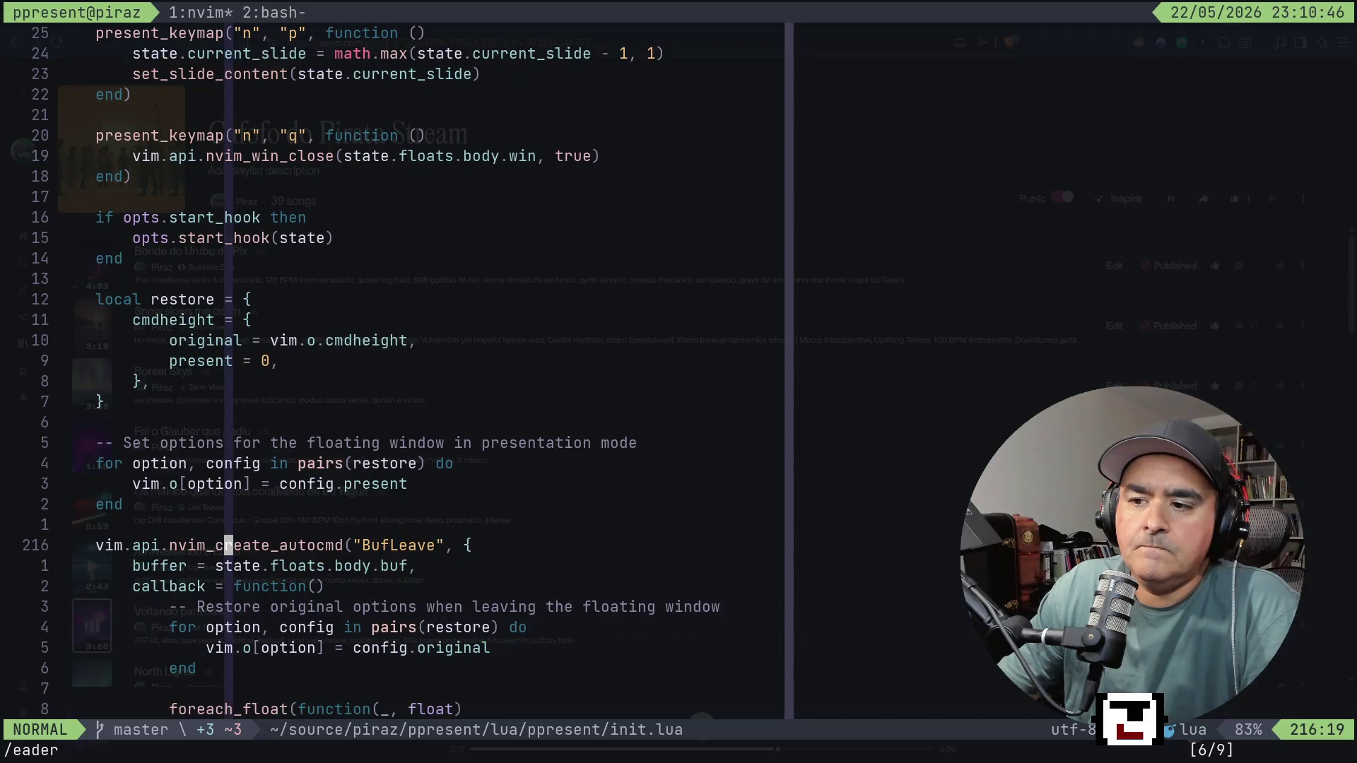
Read through init.lua's resize handling, start hook and slide footer code.
{"action": "key", "text": "ctrl+d"}
{"action": "key", "text": "j"}
{"action": "key", "text": "j"}
{"action": "key", "text": "j"}
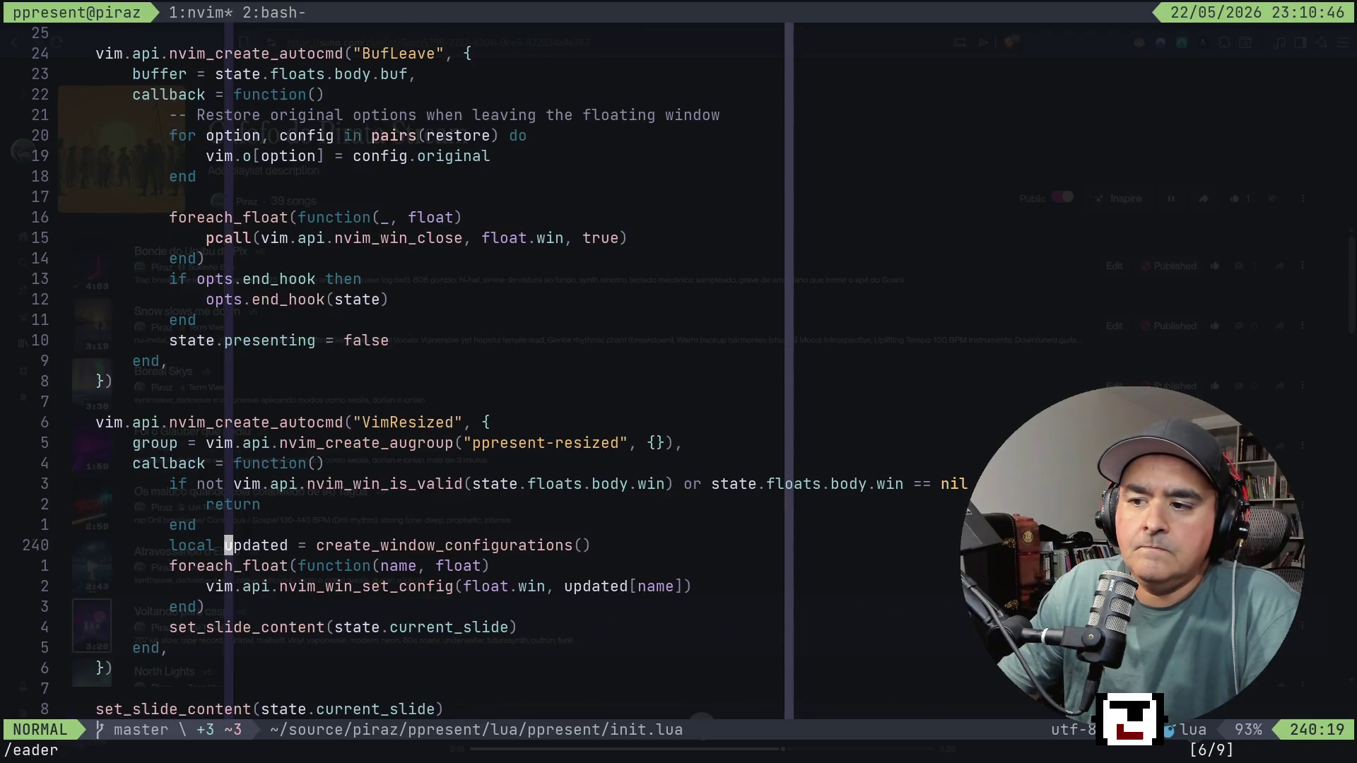
{"action": "key", "text": "k"}
{"action": "key", "text": "k"}
{"action": "key", "text": "k"}
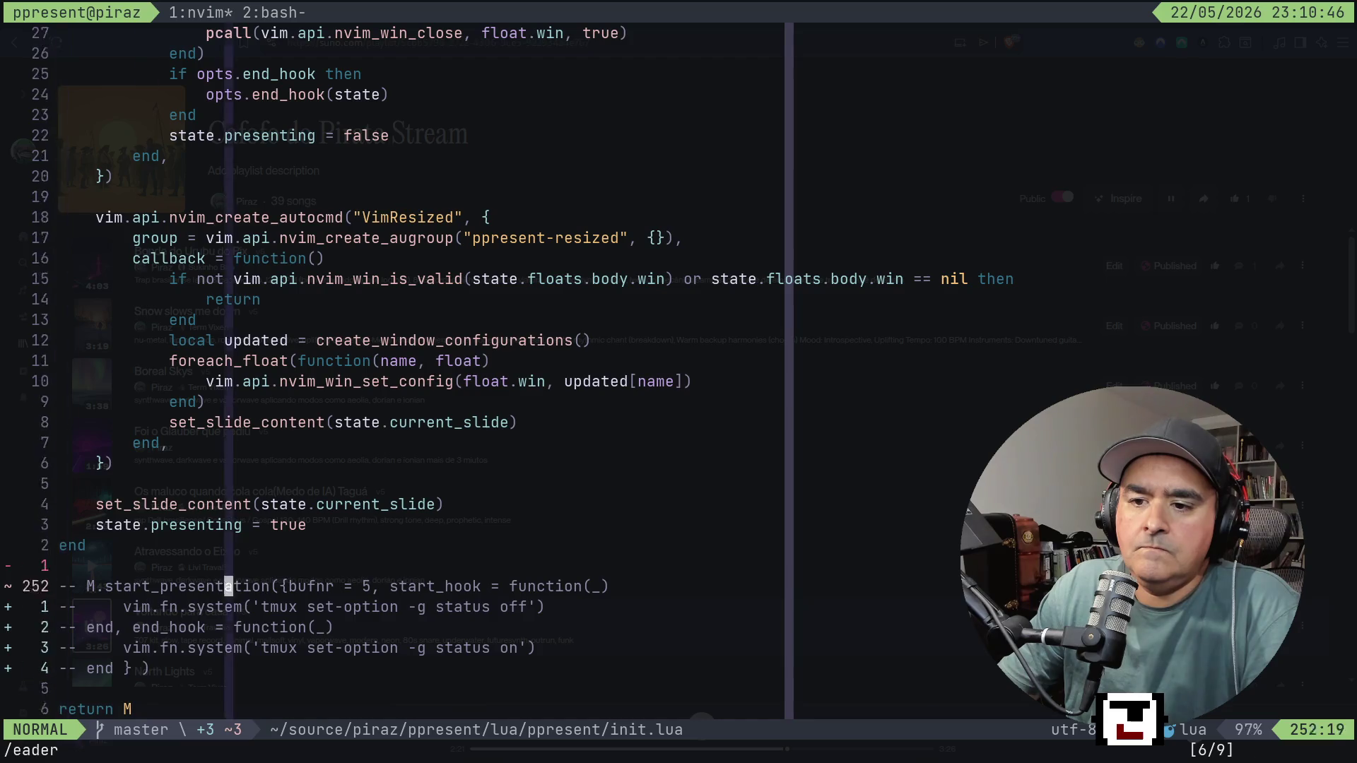
{"action": "key", "text": "k"}
{"action": "key", "text": "k"}
{"action": "key", "text": "k"}
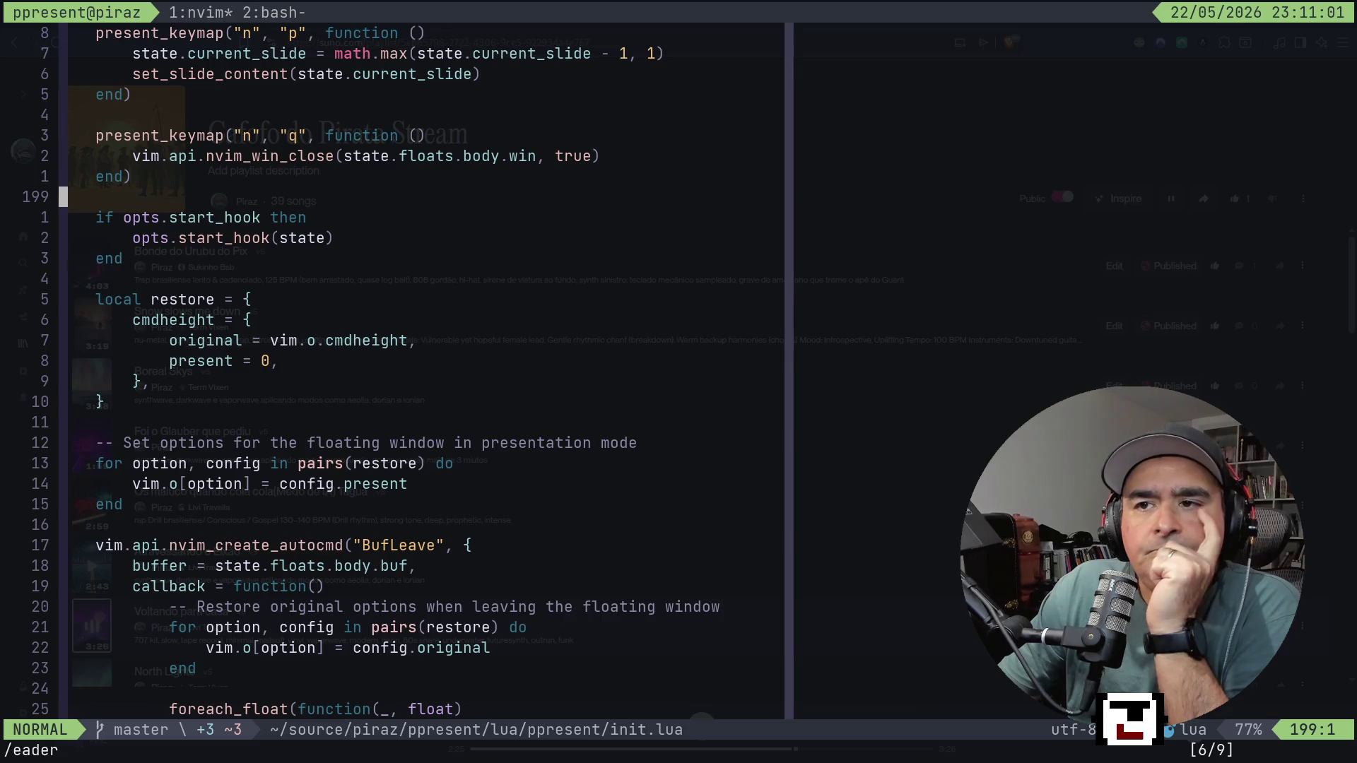
{"action": "key", "text": "k"}
{"action": "key", "text": "k"}
{"action": "key", "text": "k"}
{"action": "key", "text": "k"}
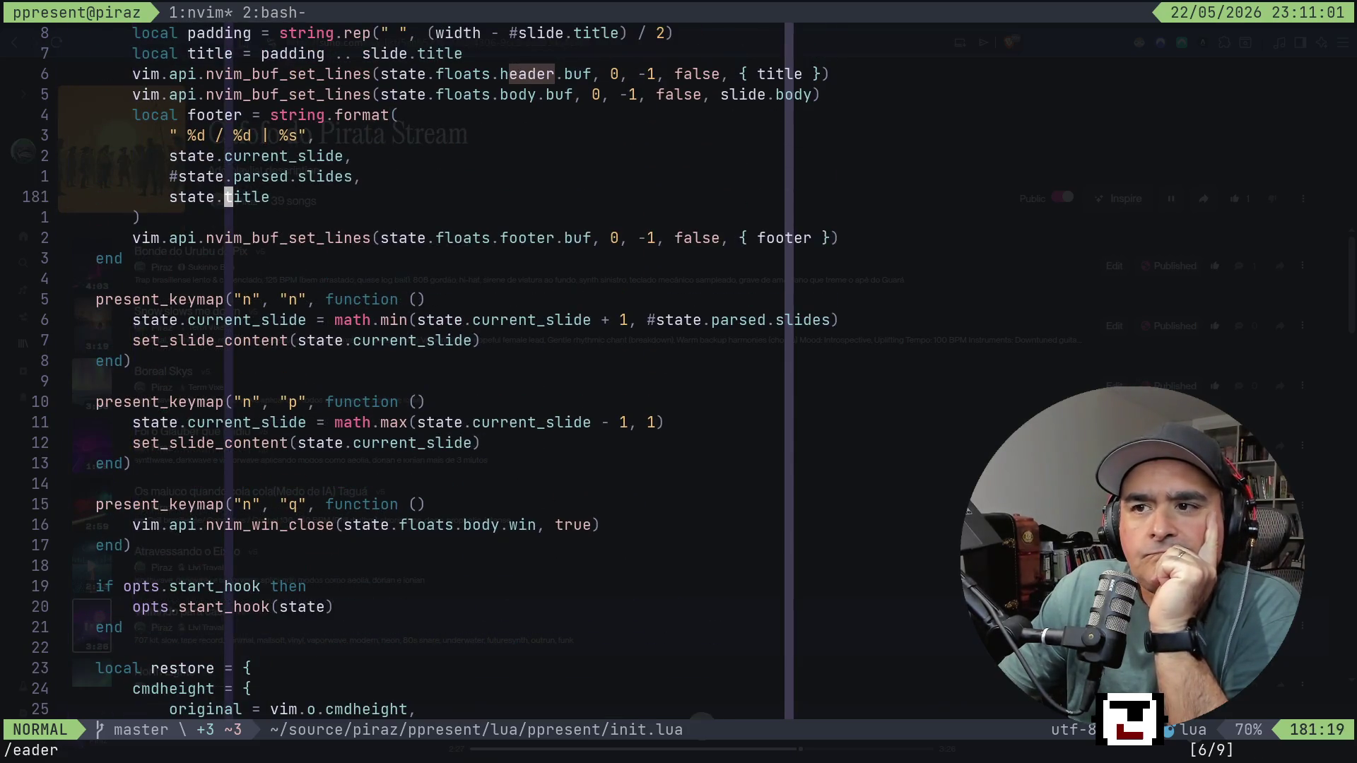
Scroll back up past window creation, slide parsing and the state table to init.lua's top.
{"action": "key", "text": "k"}
{"action": "key", "text": "k"}
{"action": "key", "text": "k"}
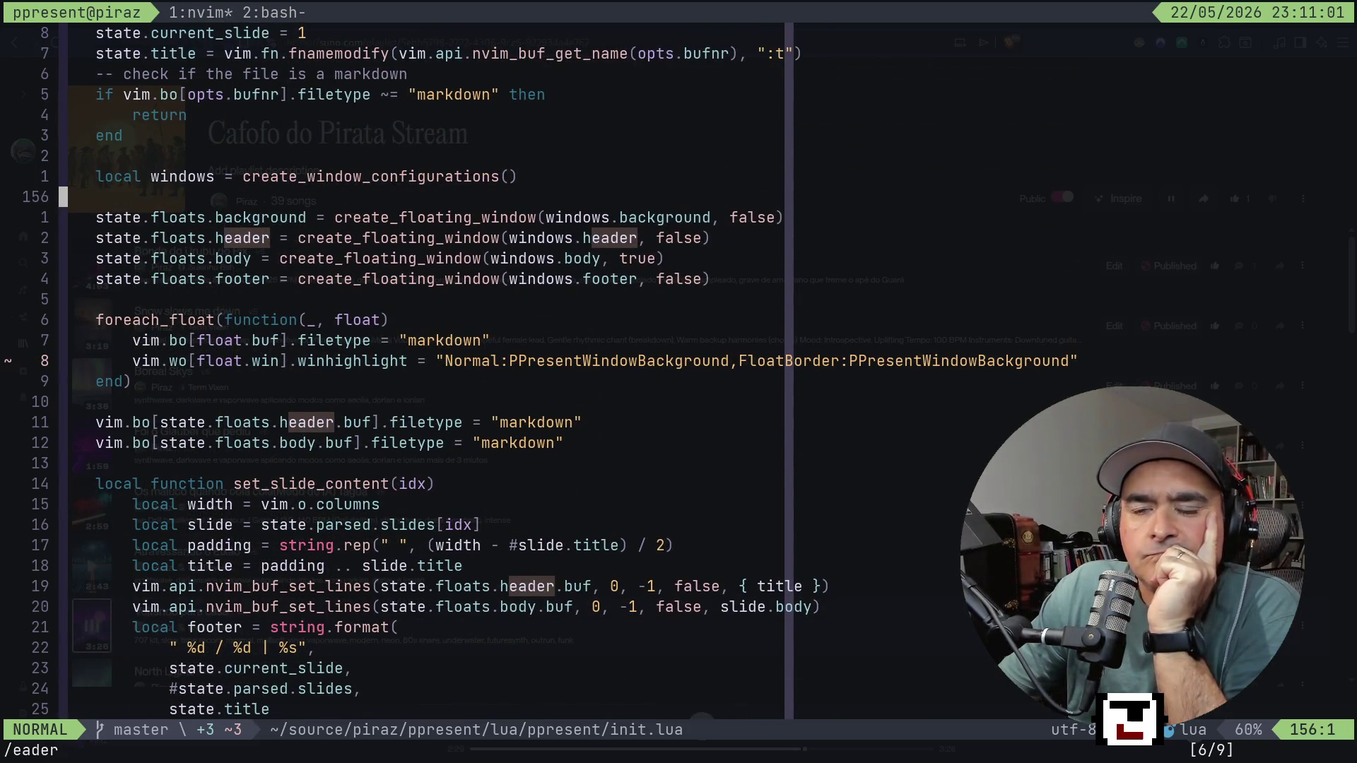
{"action": "key", "text": "k"}
{"action": "key", "text": "k"}
{"action": "key", "text": "k"}
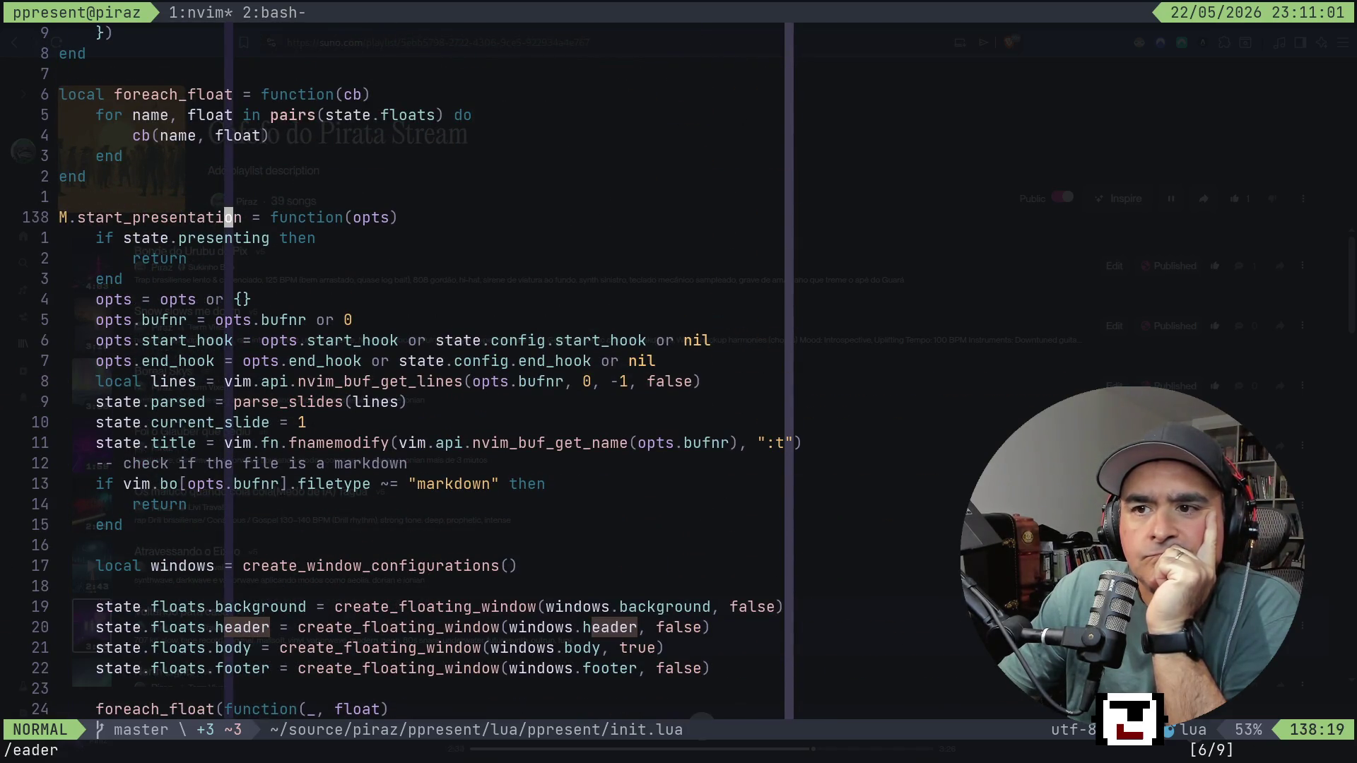
{"action": "key", "text": "k"}
{"action": "key", "text": "k"}
{"action": "key", "text": "k"}
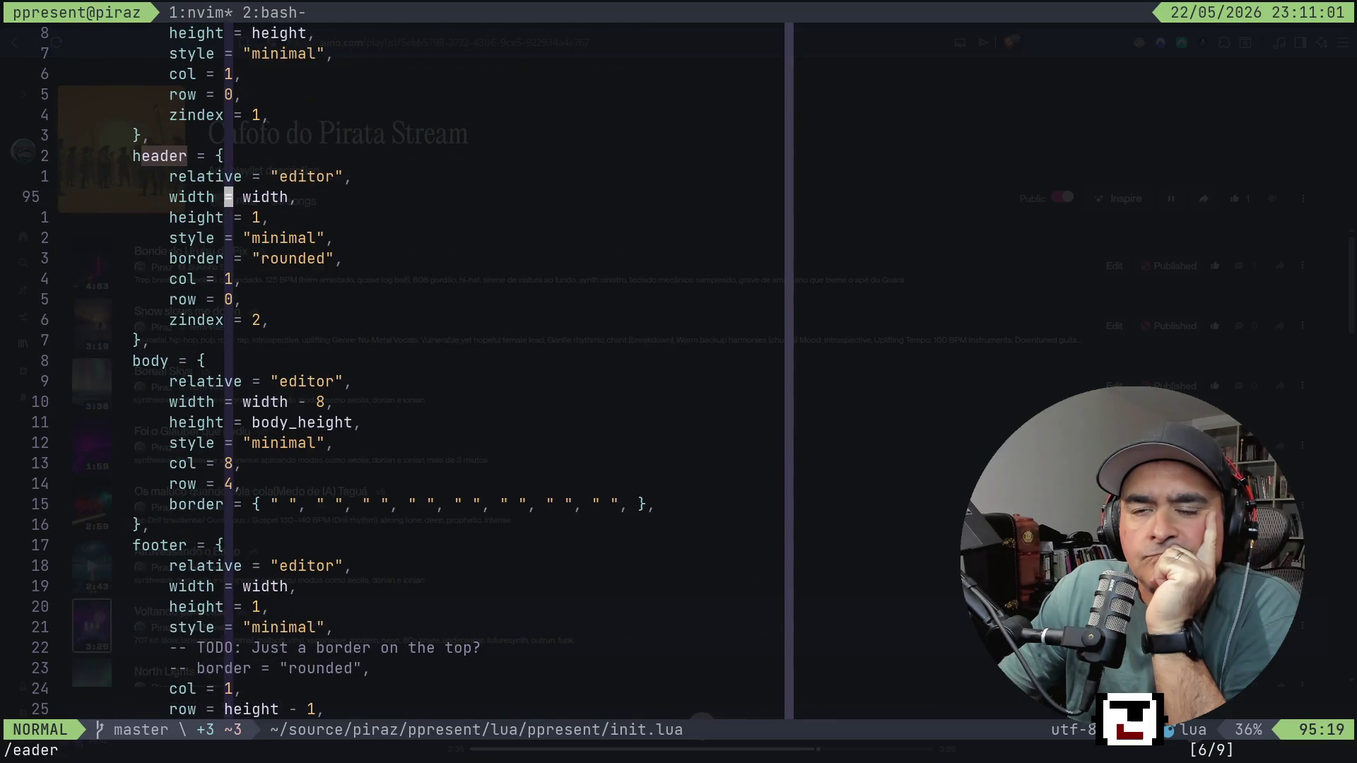
{"action": "key", "text": "k"}
{"action": "key", "text": "k"}
{"action": "key", "text": "k"}
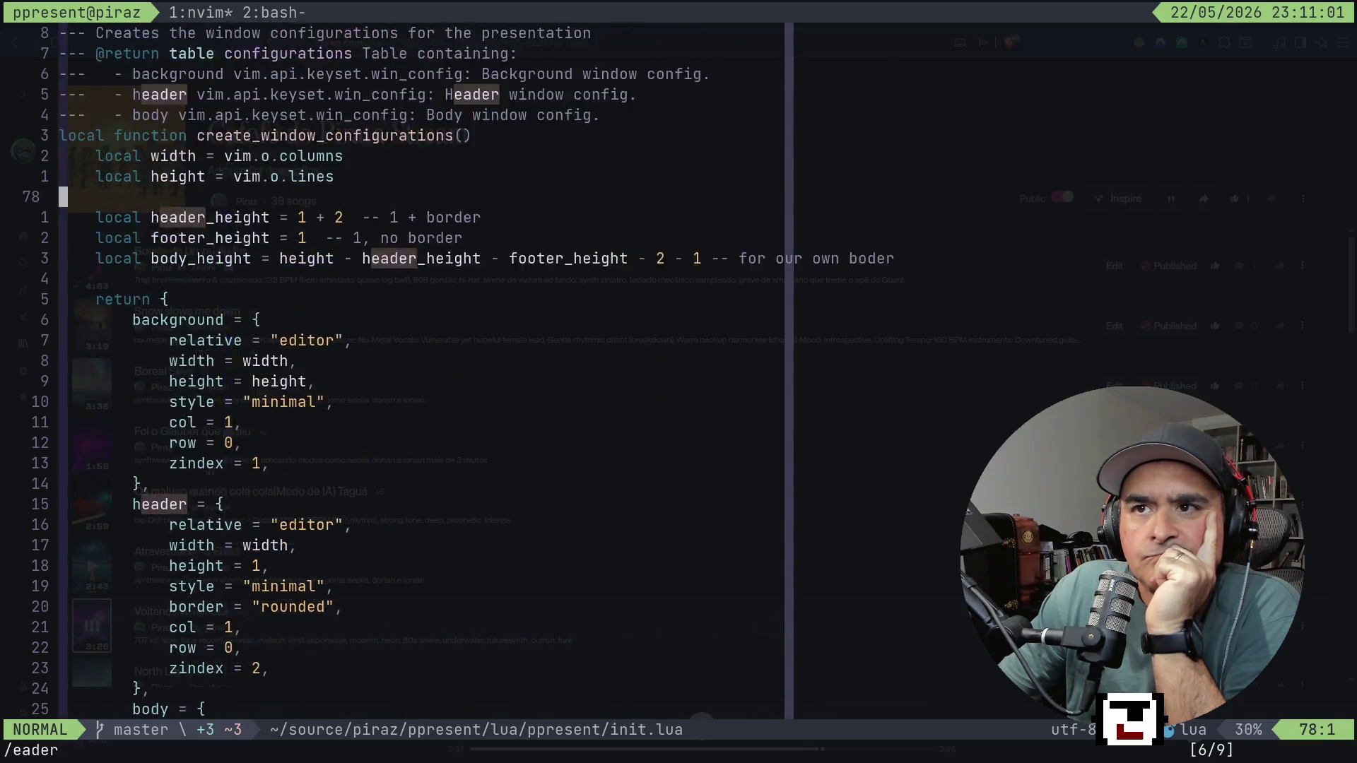
{"action": "key", "text": "k"}
{"action": "key", "text": "k"}
{"action": "key", "text": "k"}
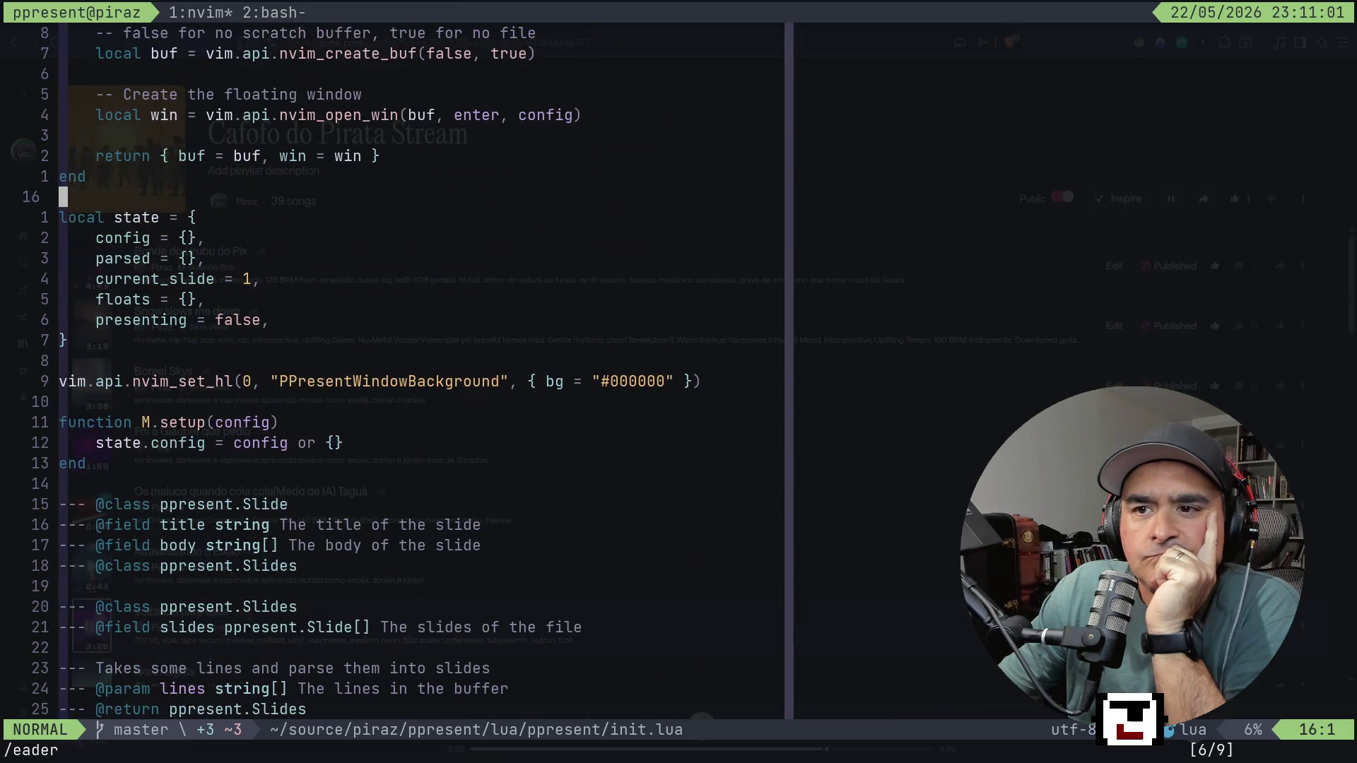
{"action": "key", "text": "k"}
{"action": "key", "text": "k"}
{"action": "key", "text": "k"}
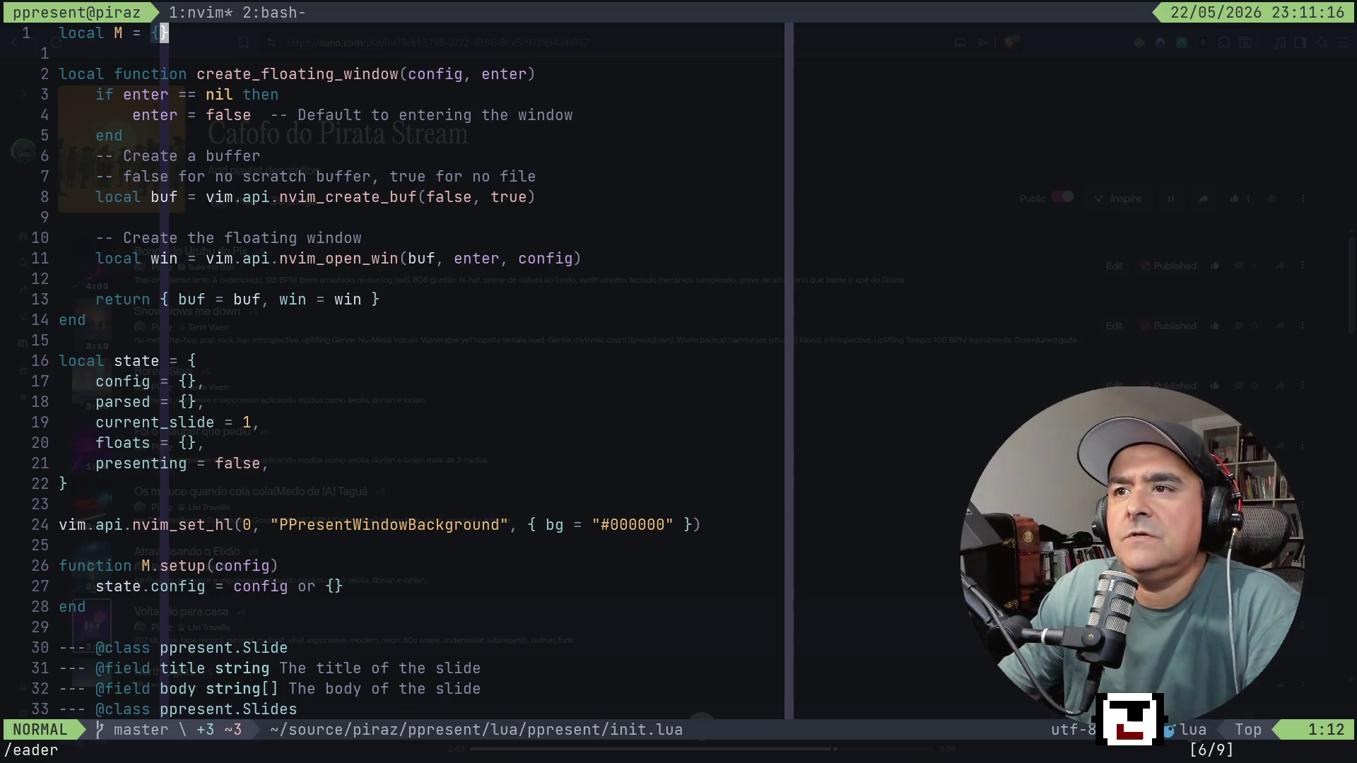
{"action": "key", "text": "ctrl+b"}
Switch to the nvim_init tmux session and launch Neovim there.
{"action": "key", "text": "s"}
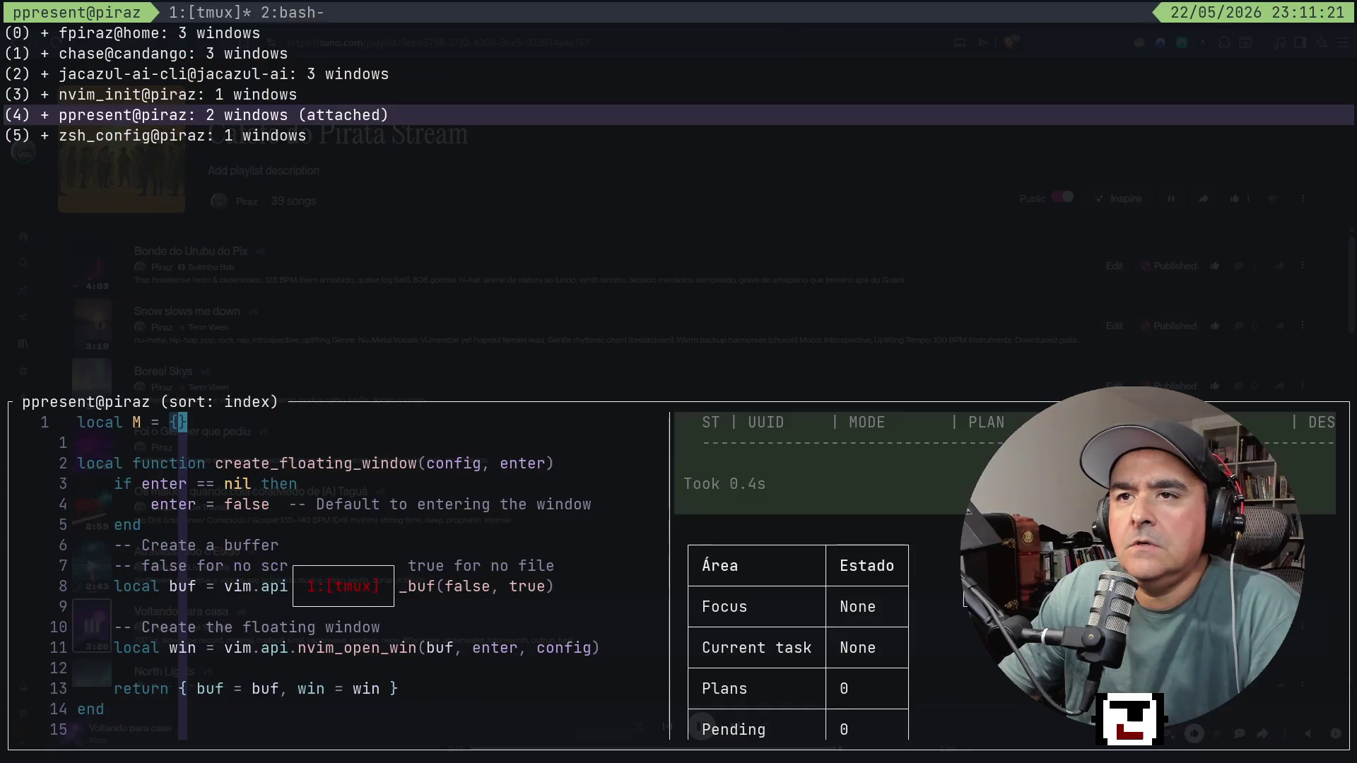
{"action": "key", "text": "Up"}
{"action": "key", "text": "Return"}
{"action": "type", "text": "v"}
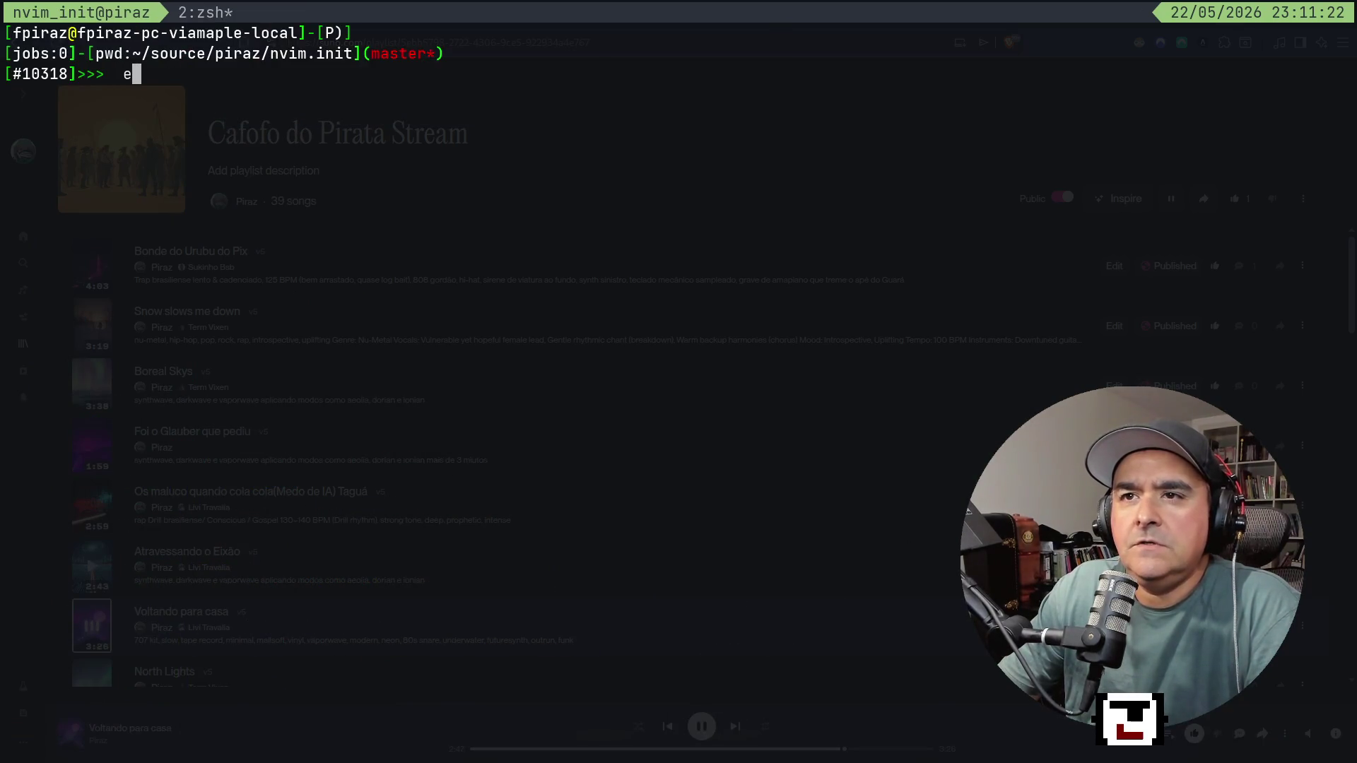
{"action": "key", "text": "Return"}
Browse netrw to lua/piraz/plugins/ppresent.lua and open it.
{"action": "left_click", "coordinate": [27, 114]}
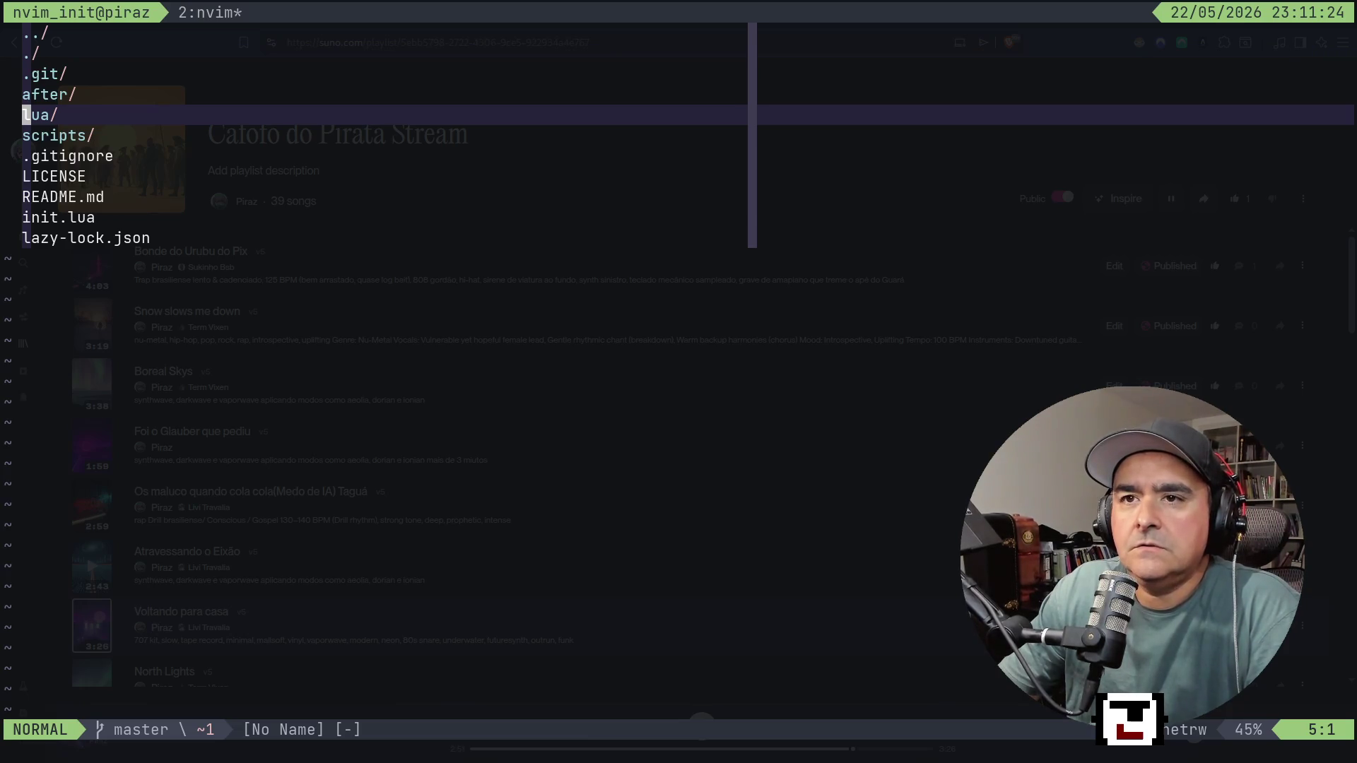
{"action": "key", "text": "Return"}
{"action": "key", "text": "j"}
{"action": "key", "text": "j"}
{"action": "key", "text": "Return"}
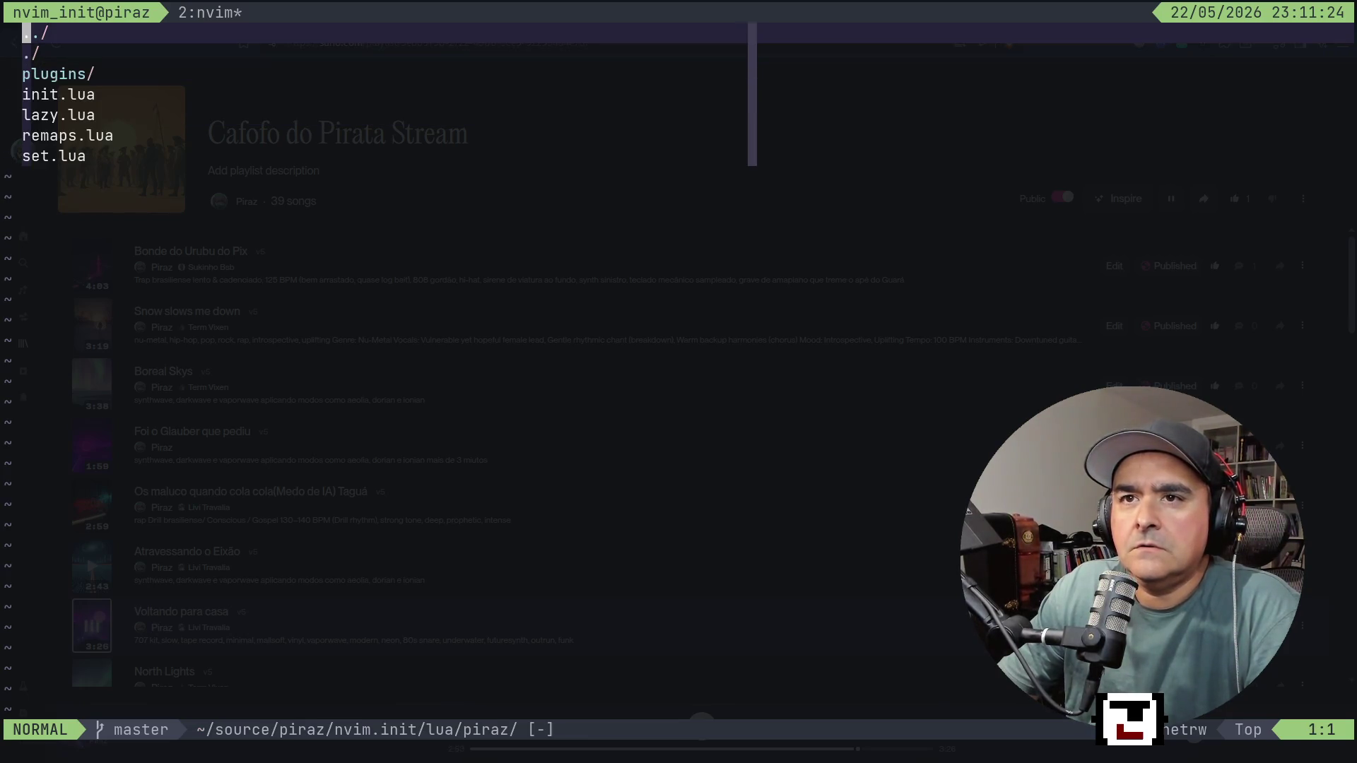
{"action": "key", "text": "j"}
{"action": "key", "text": "j"}
{"action": "key", "text": "Return"}
{"action": "key", "text": "j"}
{"action": "key", "text": "j"}
{"action": "key", "text": "j"}
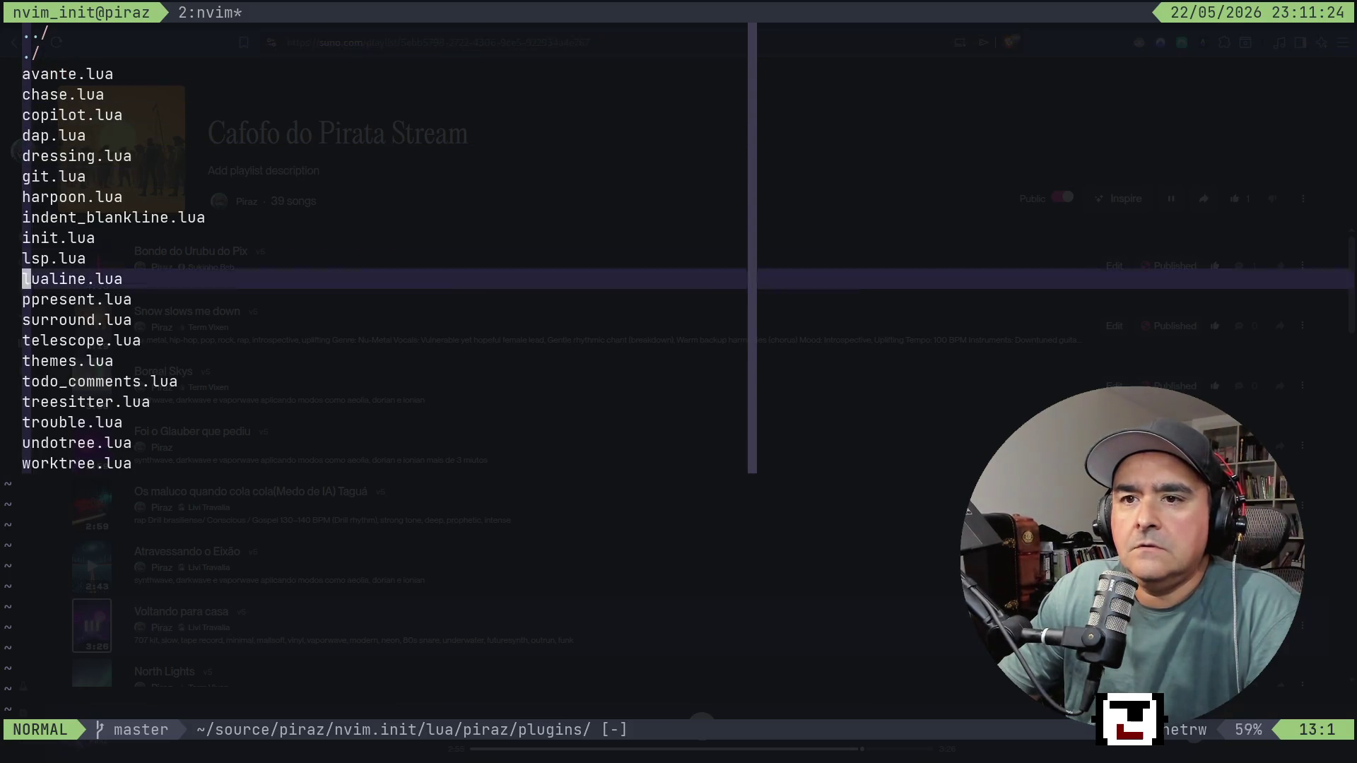
{"action": "key", "text": "k"}
{"action": "key", "text": "k"}
{"action": "key", "text": "Return"}
Inspect ppresent.lua down to the PresentStart key mapping, then bring up the session list.
{"action": "key", "text": "j"}
{"action": "key", "text": "j"}
{"action": "key", "text": "j"}
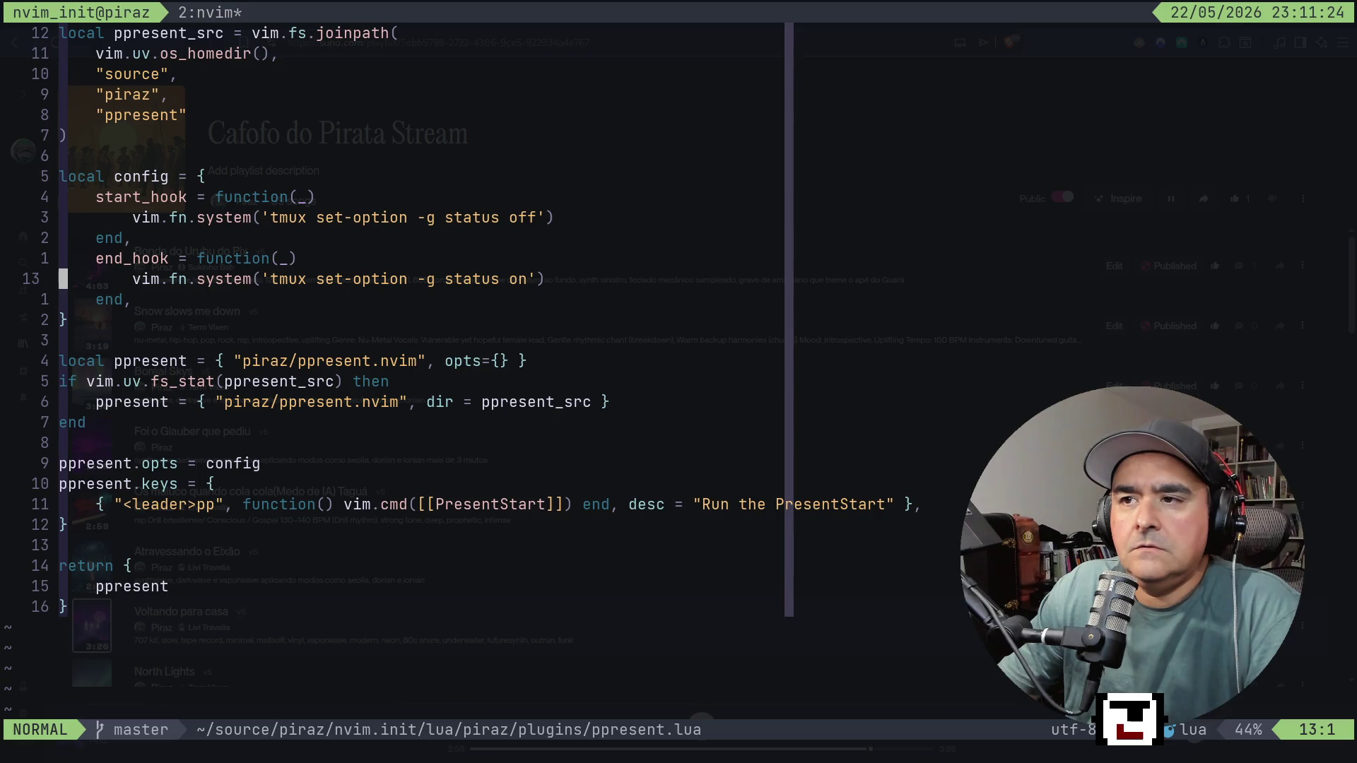
{"action": "key", "text": "j"}
{"action": "key", "text": "j"}
{"action": "key", "text": "j"}
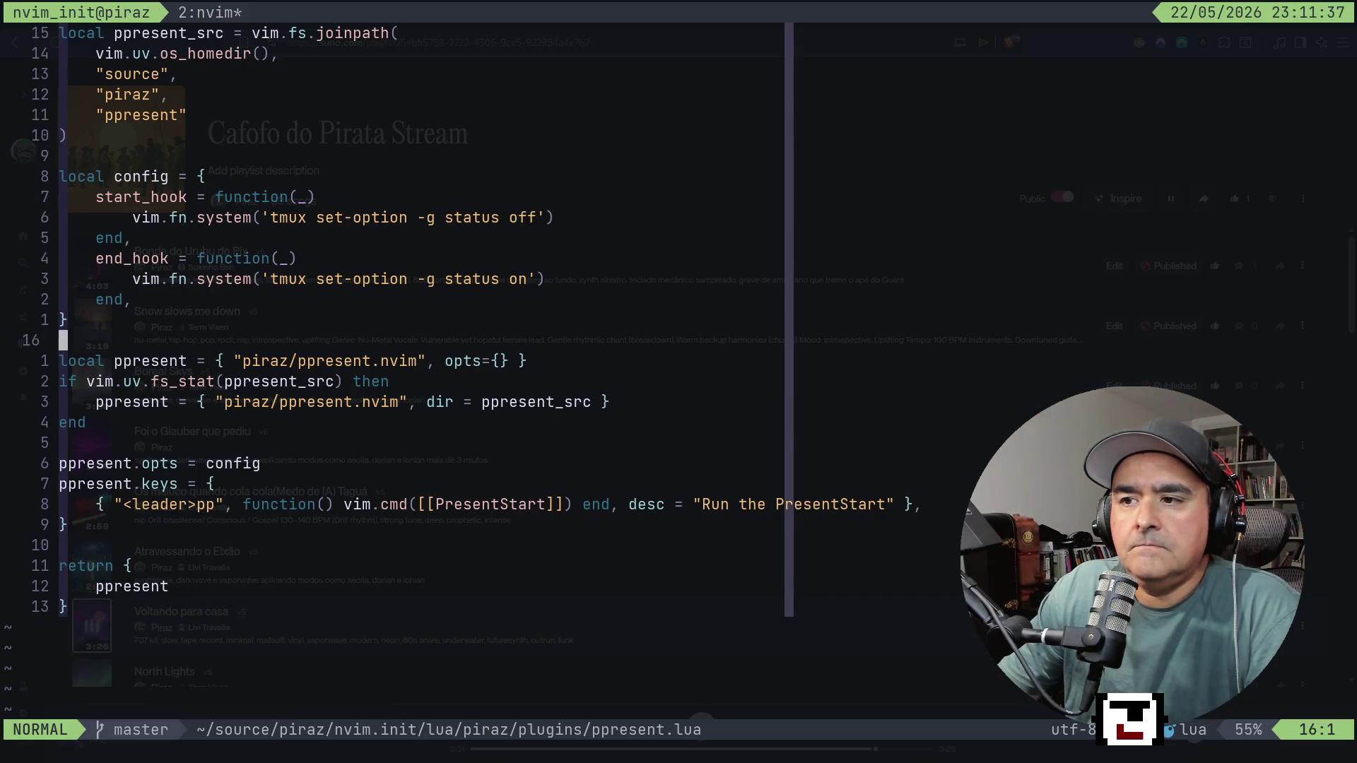
{"action": "key", "text": "j"}
{"action": "key", "text": "j"}
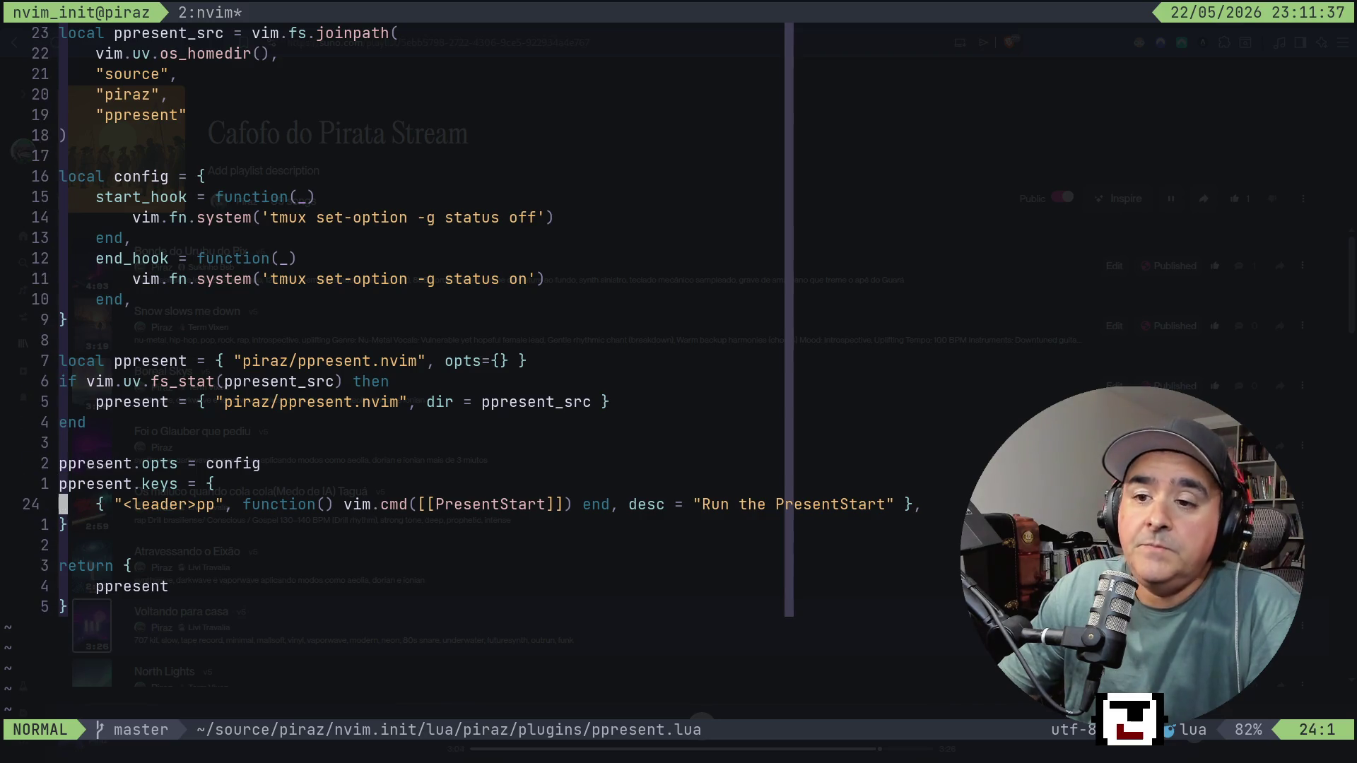
{"action": "key", "text": "l"}
{"action": "key", "text": "l"}
{"action": "key", "text": "l"}
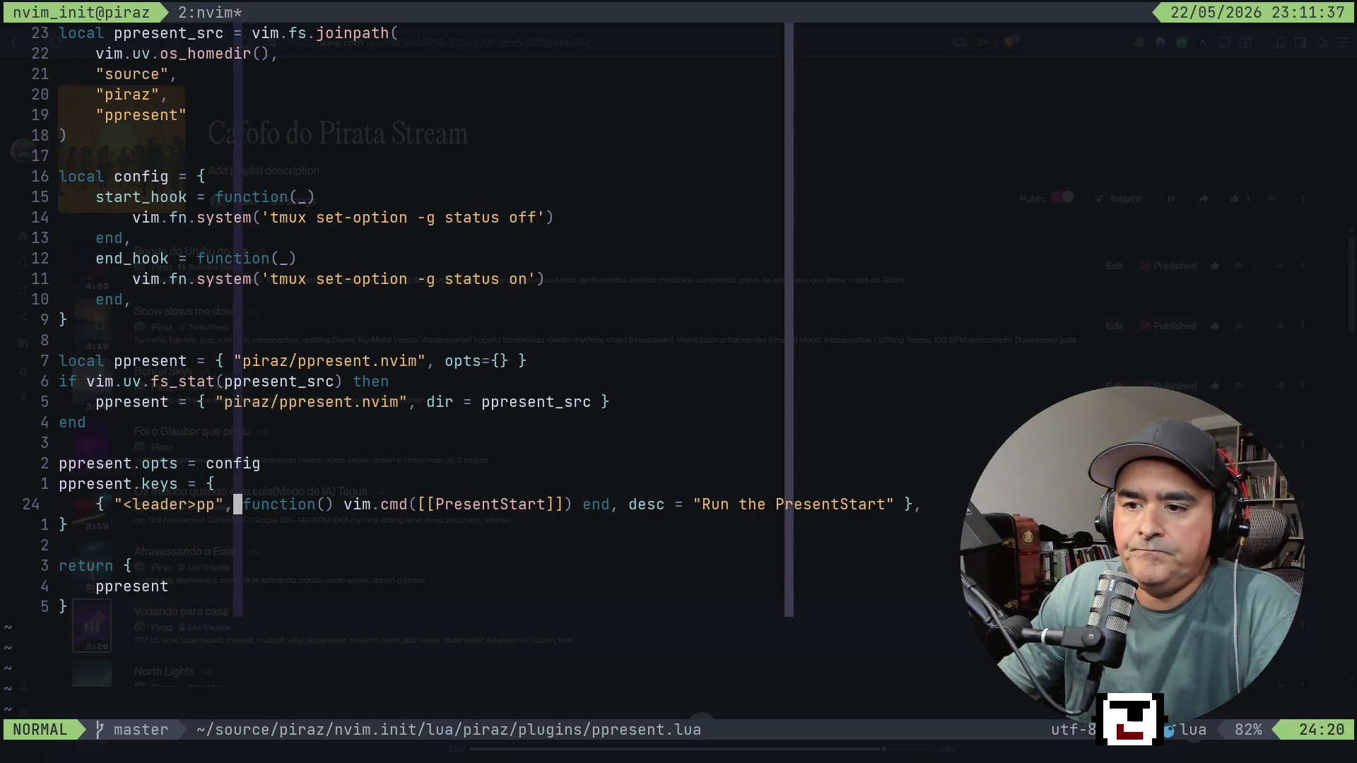
{"action": "key", "text": "h"}
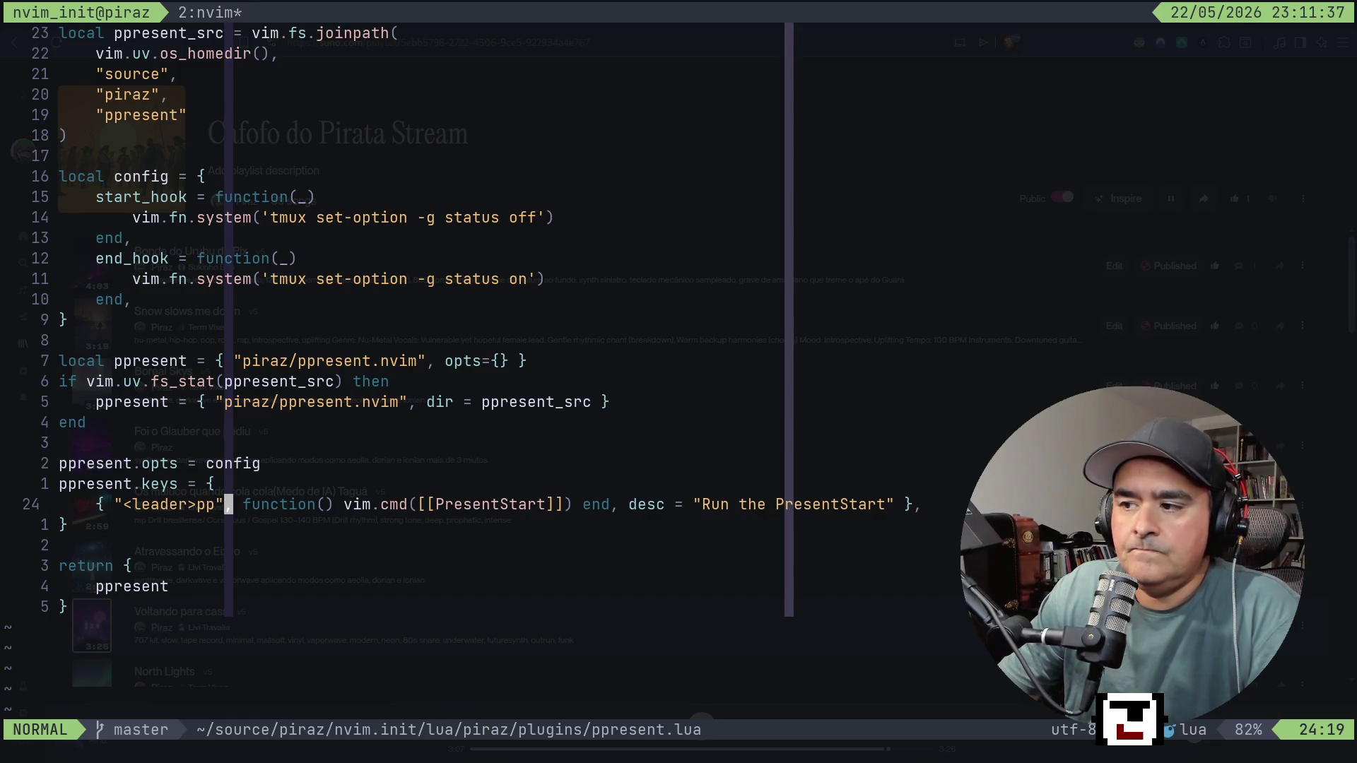
{"action": "key", "text": "ctrl+b"}
{"action": "key", "text": "s"}
{"action": "key", "text": "Down"}
{"action": "key", "text": "Down"}
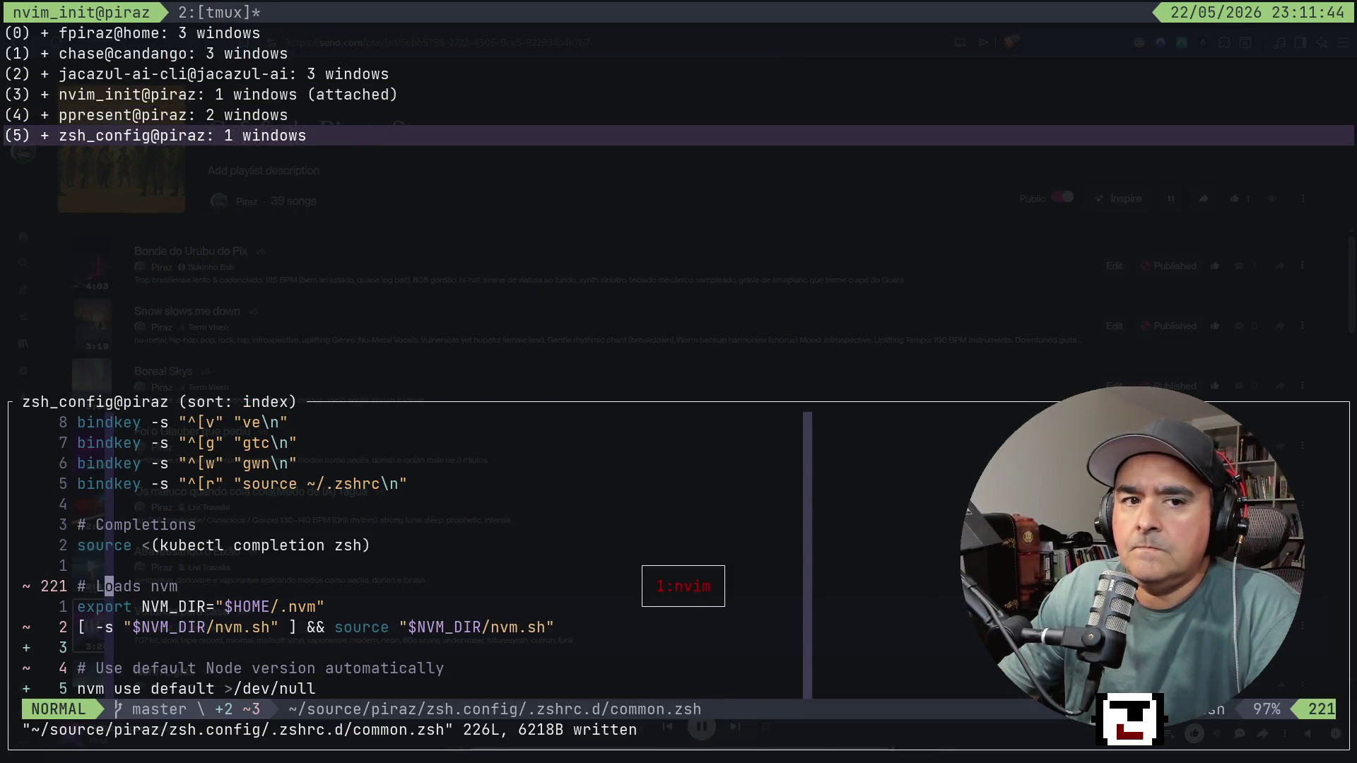
Return to the ppresent session, open buga.md from netrw, and launch its slide presentation.
{"action": "key", "text": "Up"}
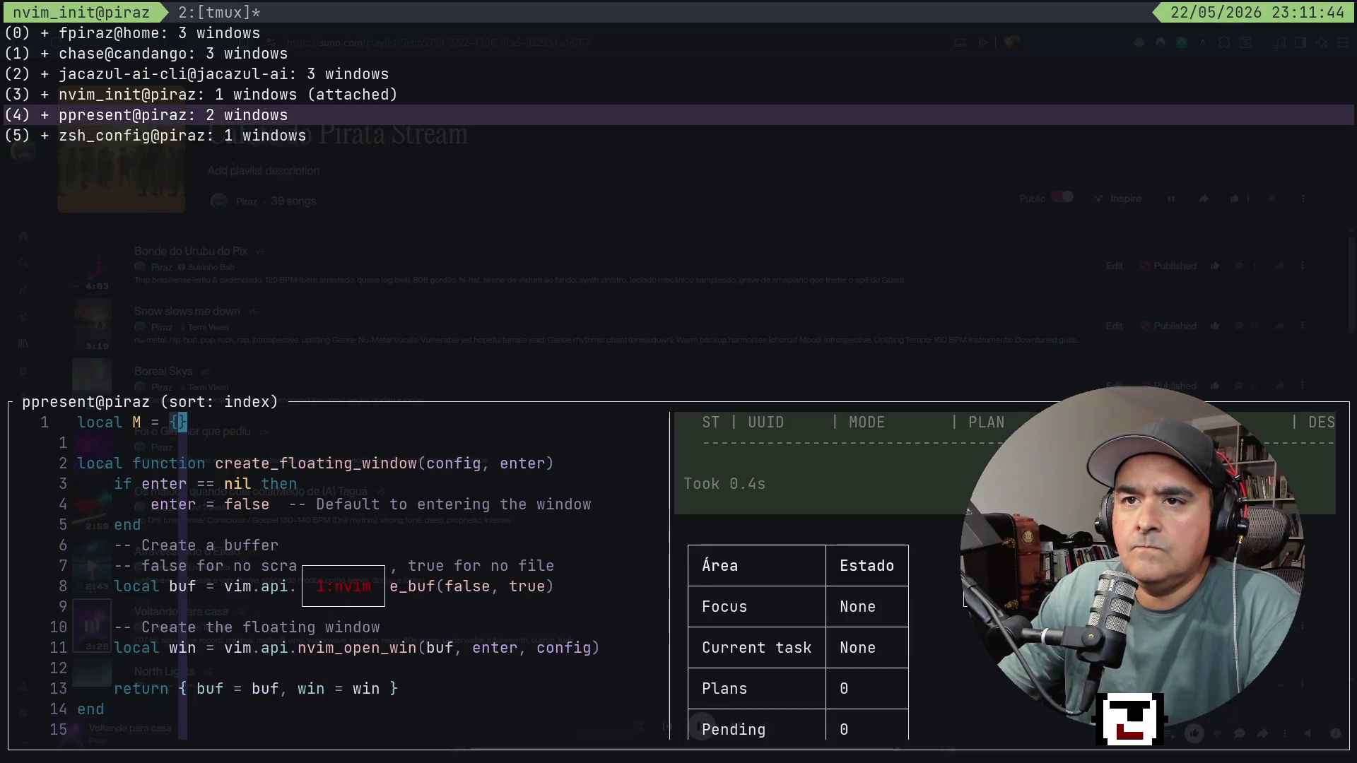
{"action": "key", "text": "Return"}
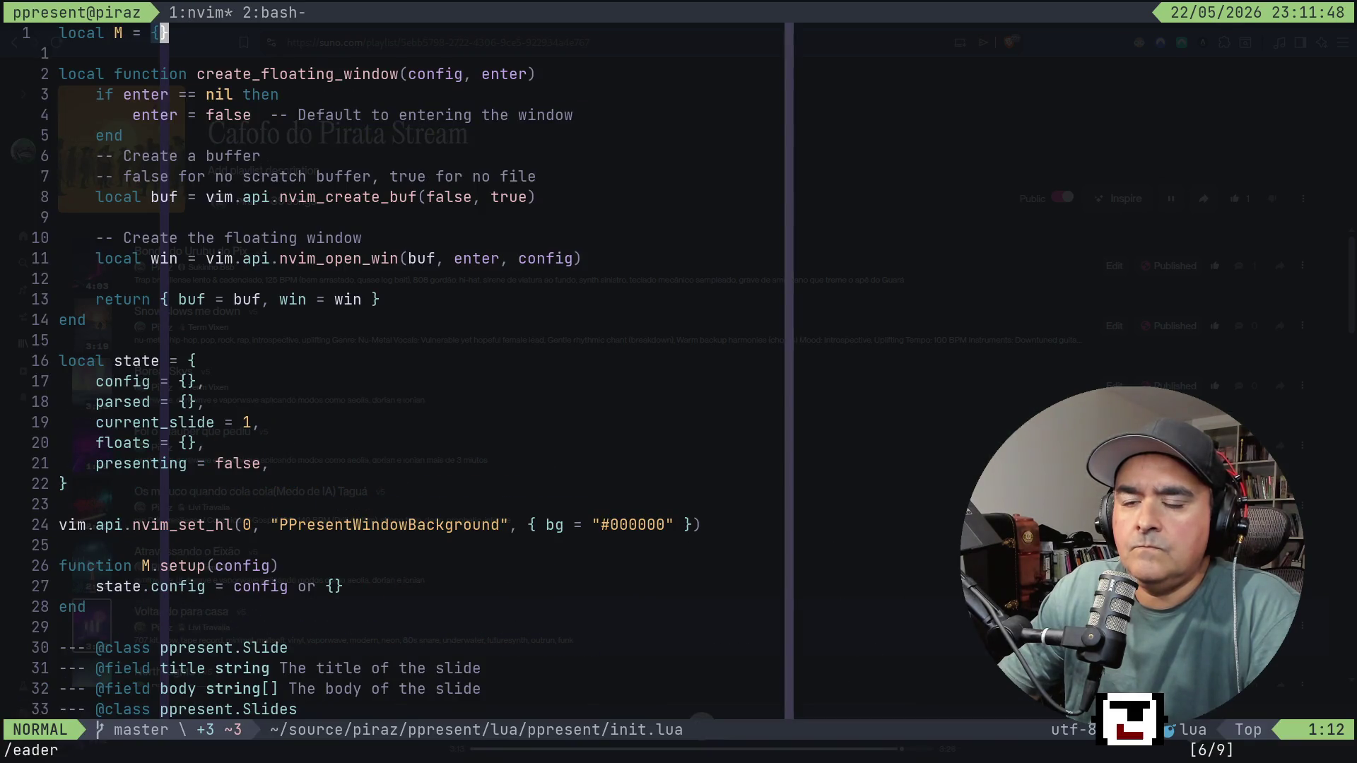
{"action": "key", "text": "minus"}
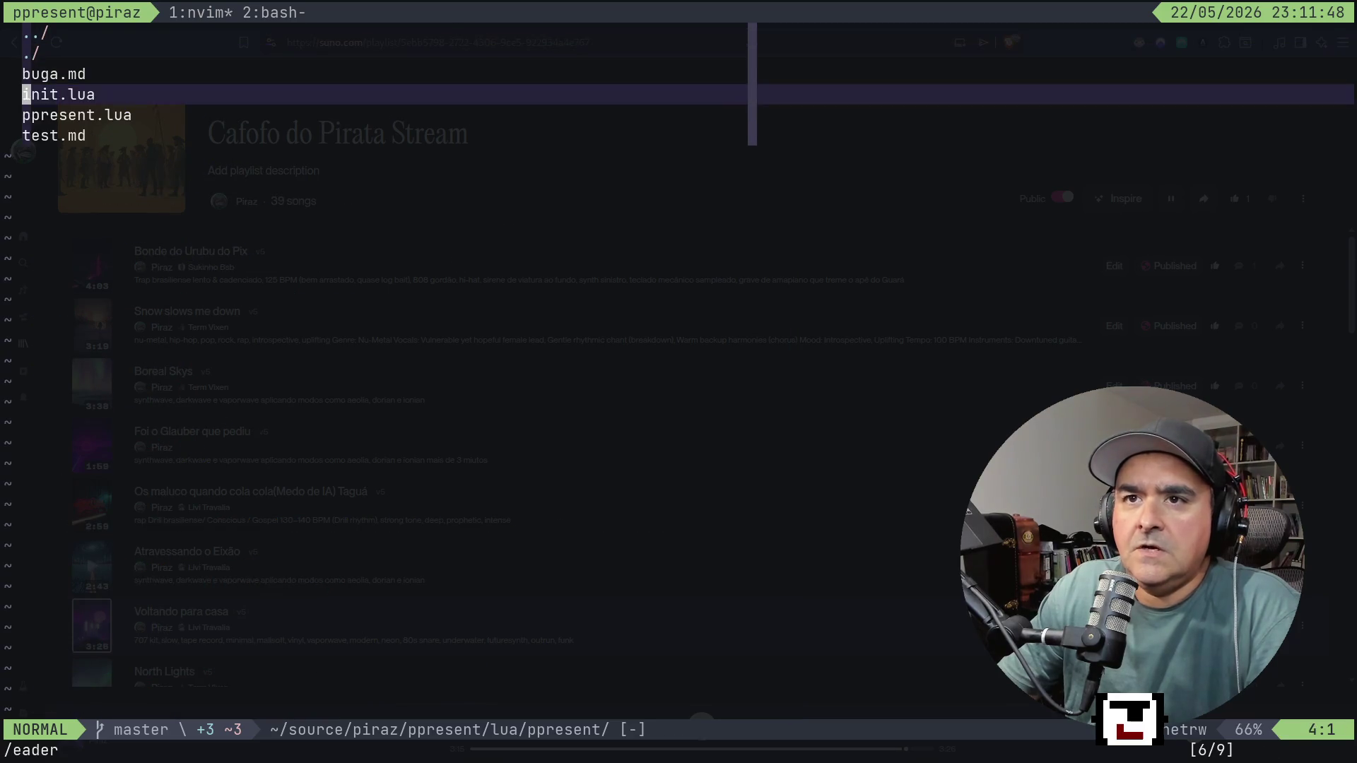
{"action": "key", "text": "k"}
{"action": "key", "text": "Return"}
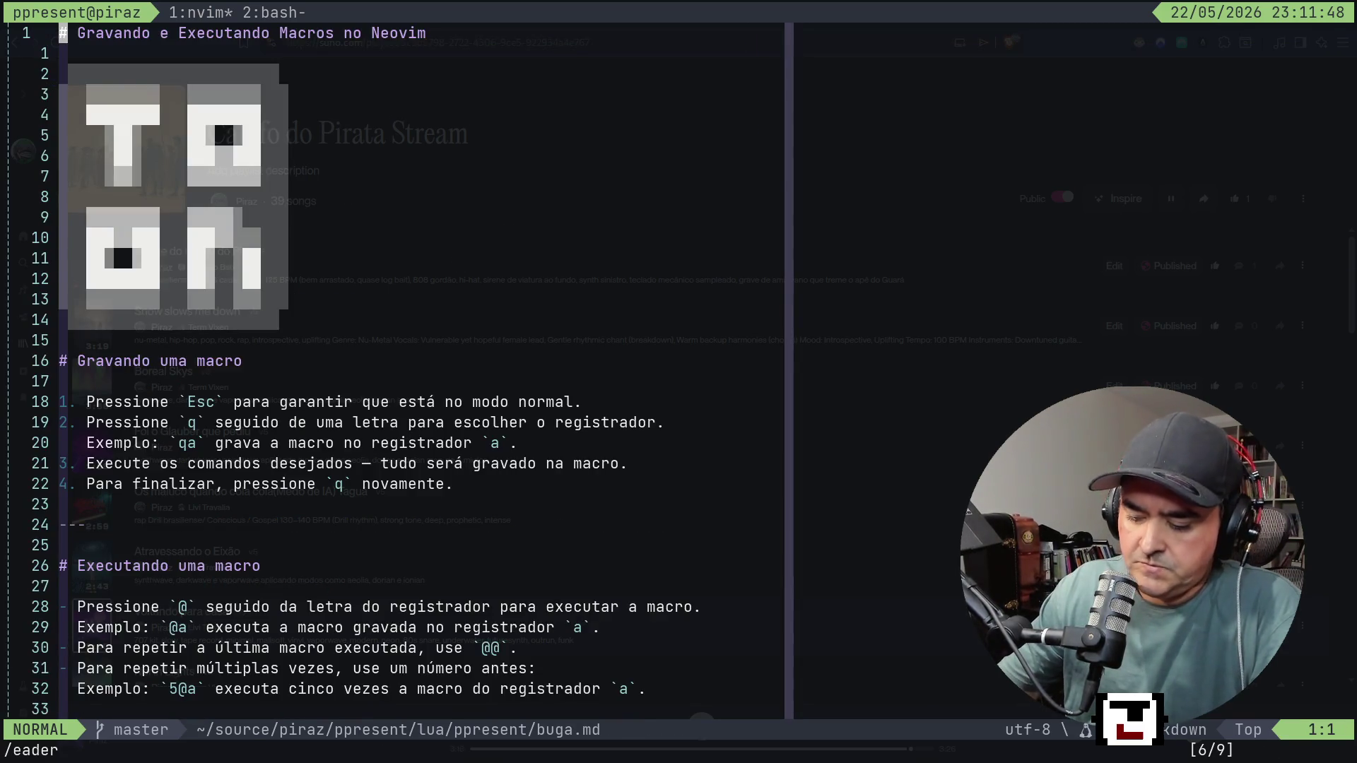
{"action": "key", "text": "space"}
{"action": "key", "text": "p"}
{"action": "key", "text": "p"}
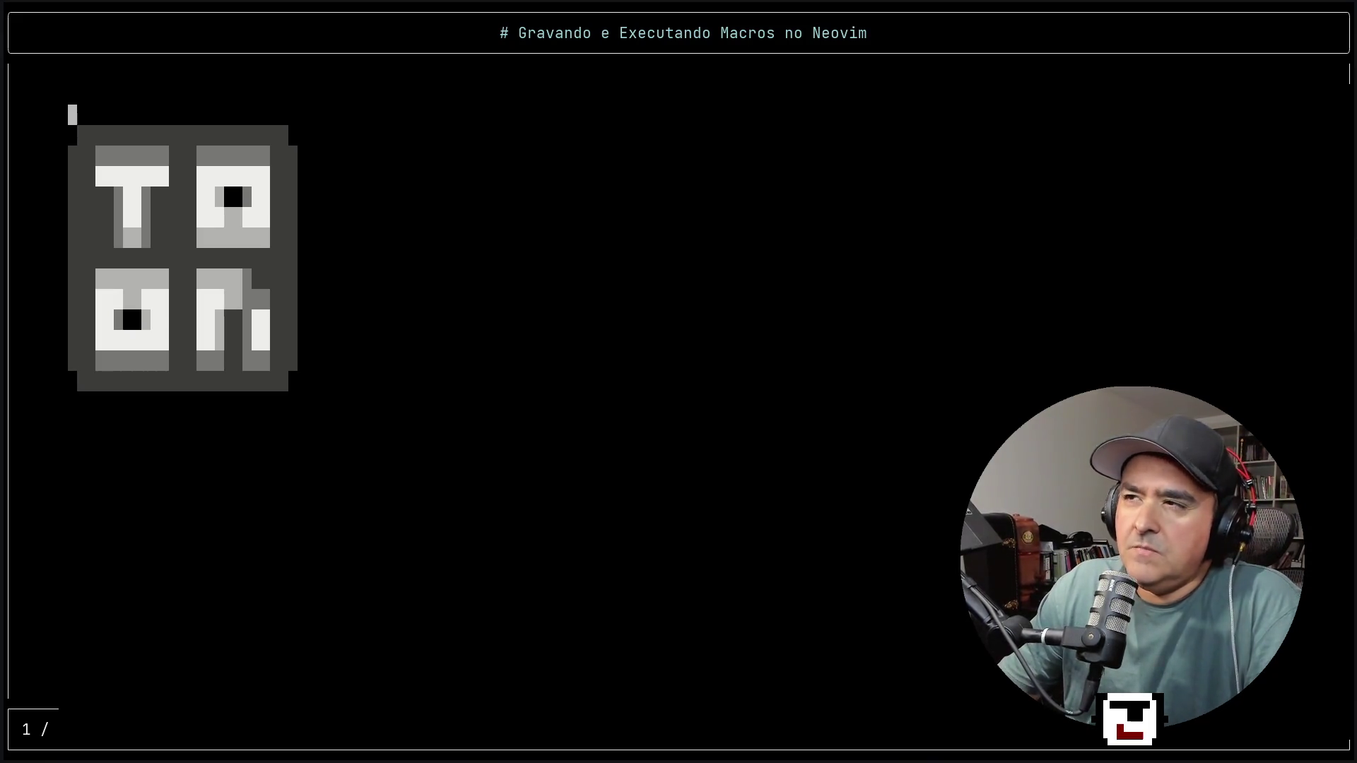
Page back and forth through the slides, ending on the Dicas slide.
{"action": "key", "text": "n"}
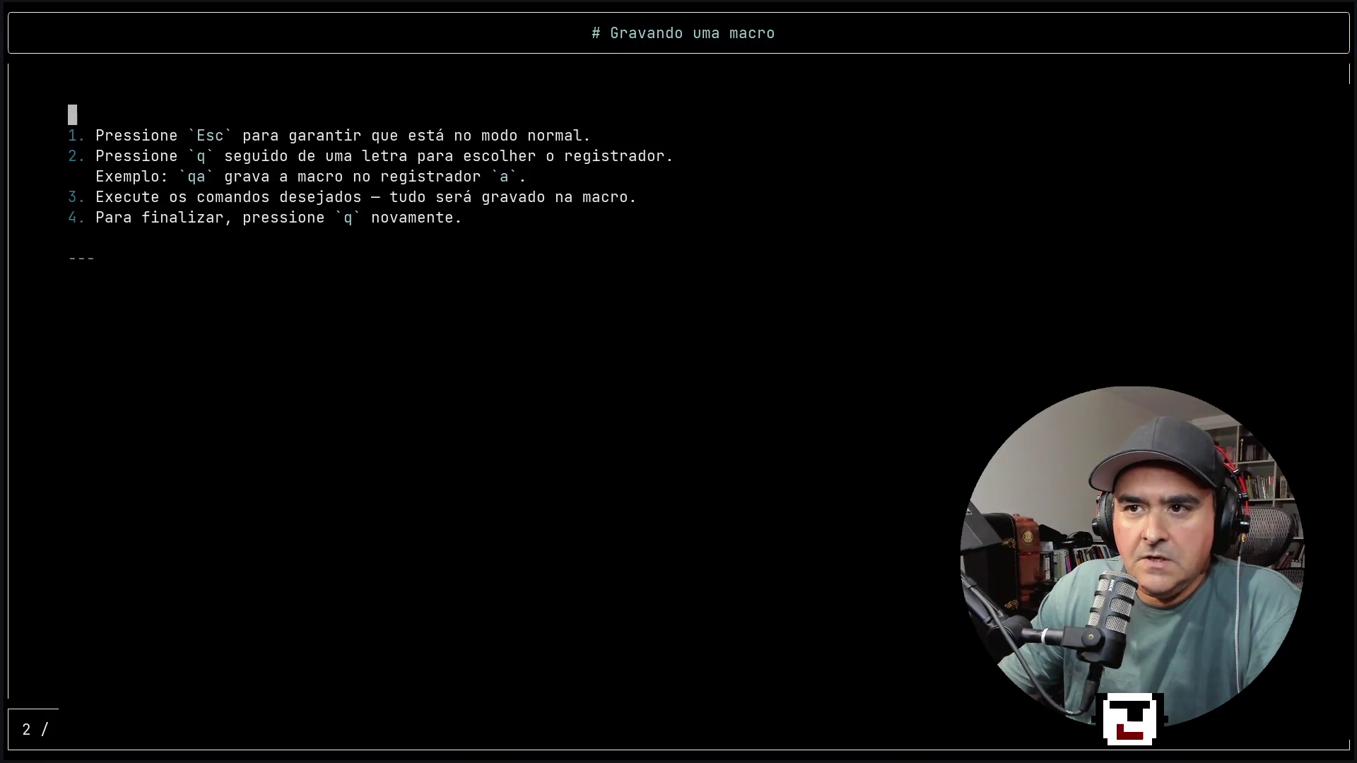
{"action": "key", "text": "n"}
{"action": "key", "text": "n"}
{"action": "key", "text": "n"}
{"action": "key", "text": "p"}
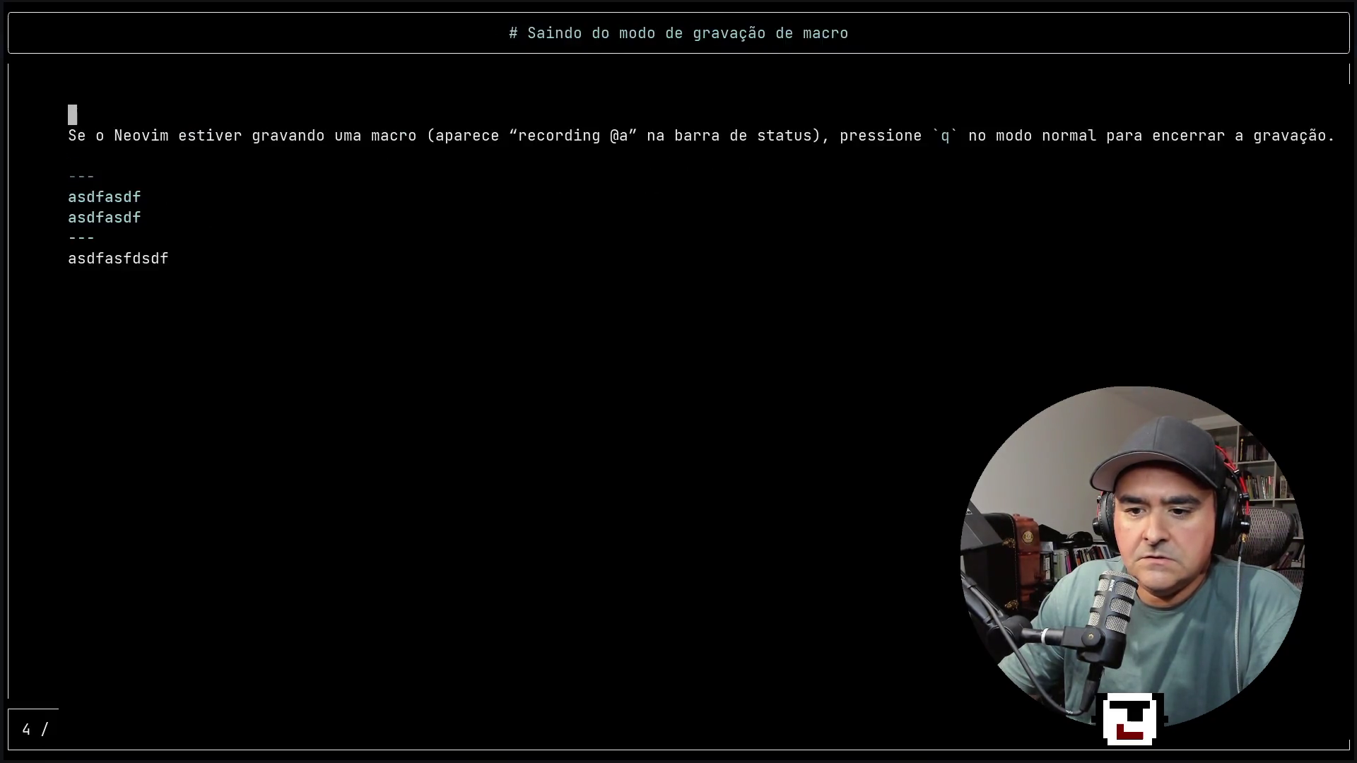
{"action": "key", "text": "p"}
{"action": "key", "text": "p"}
{"action": "key", "text": "p"}
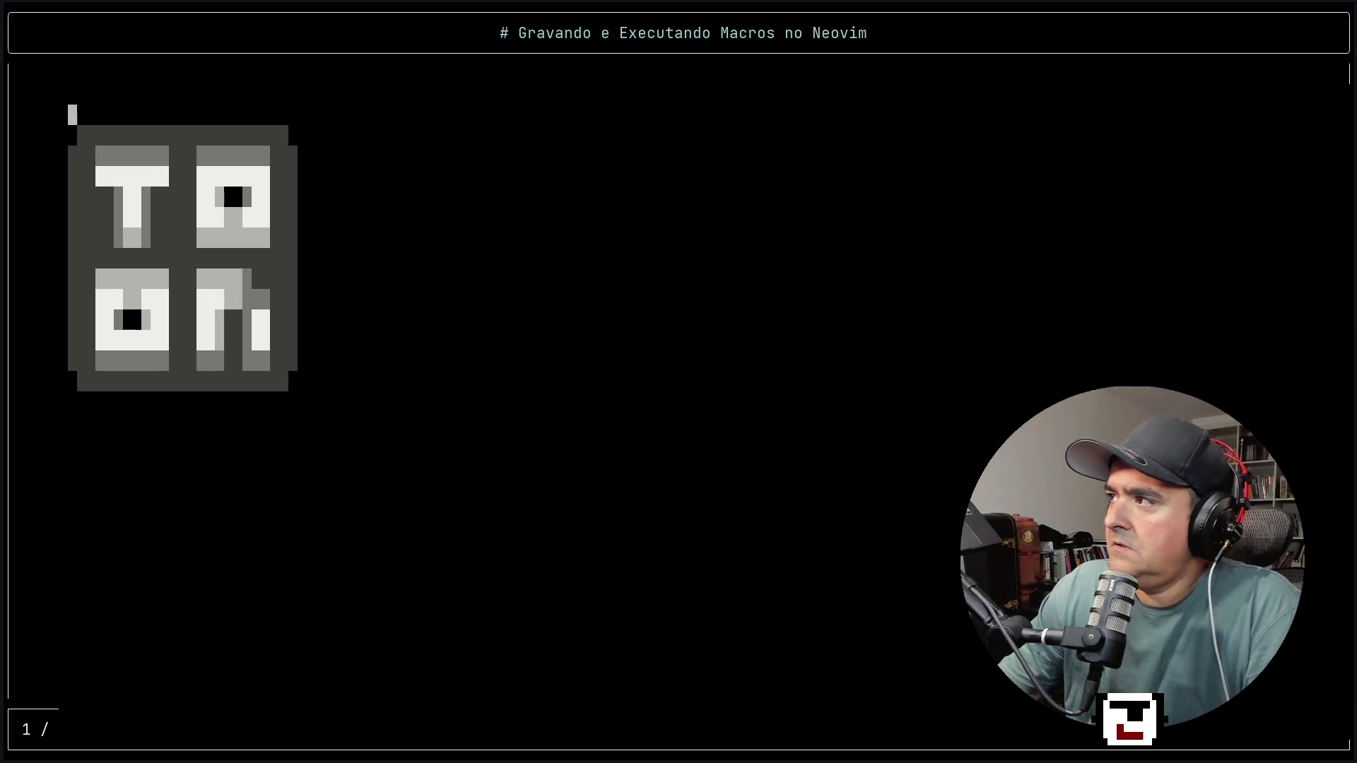
{"action": "key", "text": "n"}
{"action": "key", "text": "n"}
{"action": "key", "text": "n"}
{"action": "key", "text": "n"}
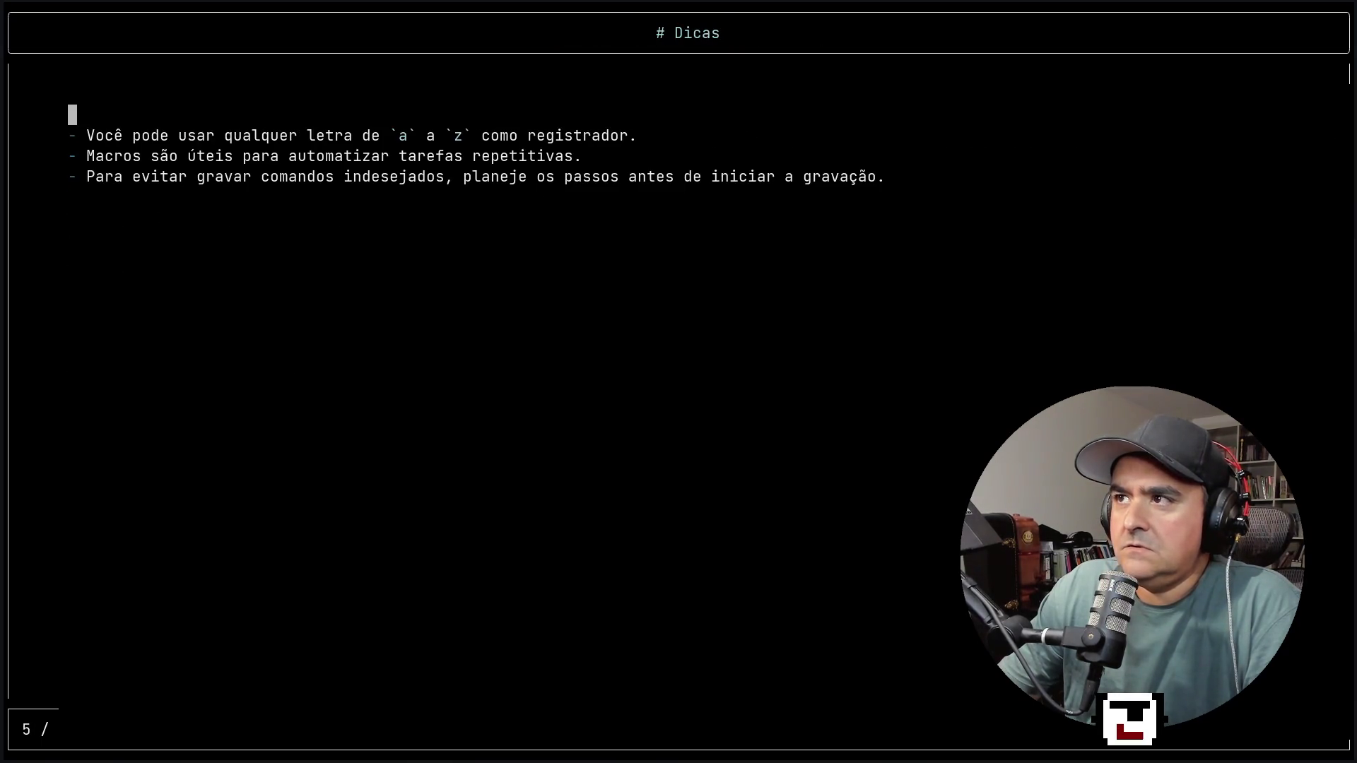
{"action": "key", "text": "p"}
{"action": "key", "text": "p"}
{"action": "key", "text": "p"}
{"action": "key", "text": "p"}
{"action": "key", "text": "n"}
{"action": "key", "text": "n"}
{"action": "key", "text": "n"}
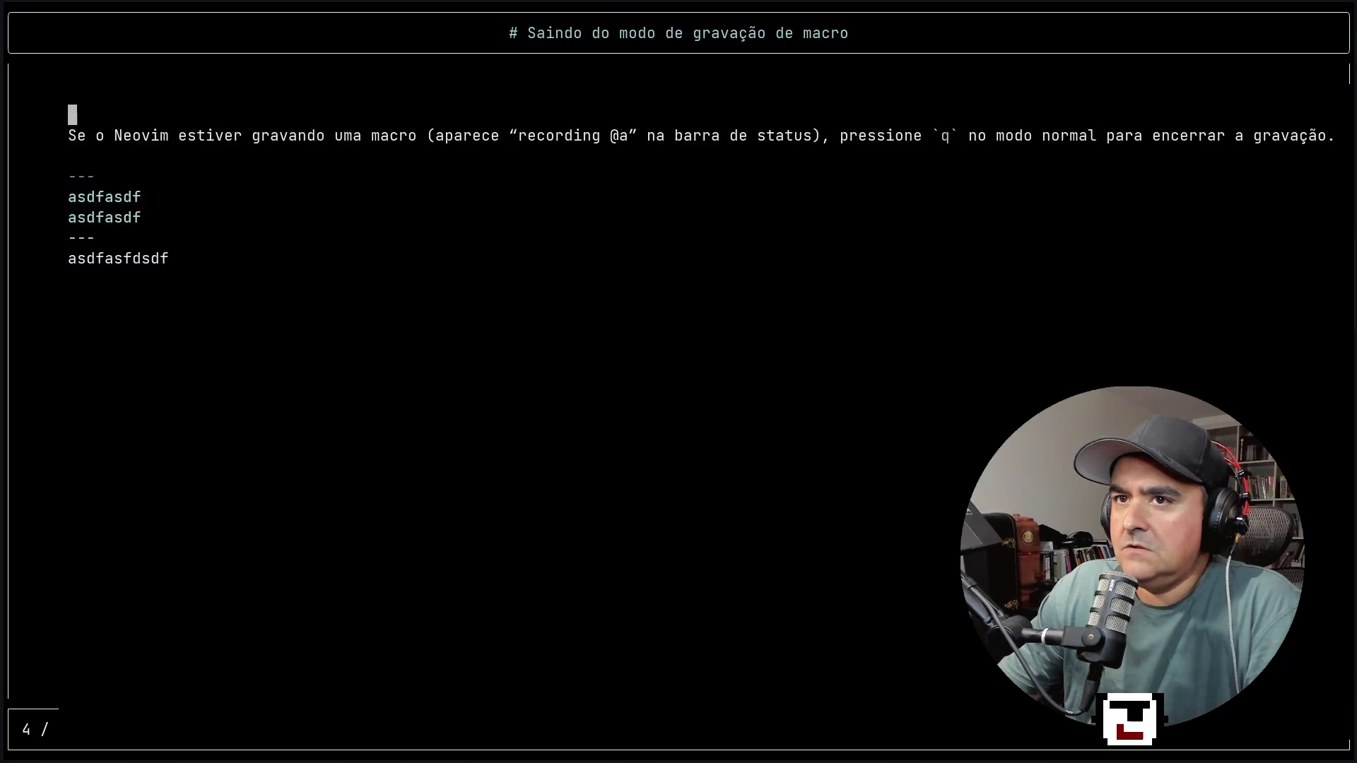
{"action": "key", "text": "n"}
{"action": "key", "text": "p"}
{"action": "key", "text": "p"}
{"action": "key", "text": "p"}
{"action": "key", "text": "p"}
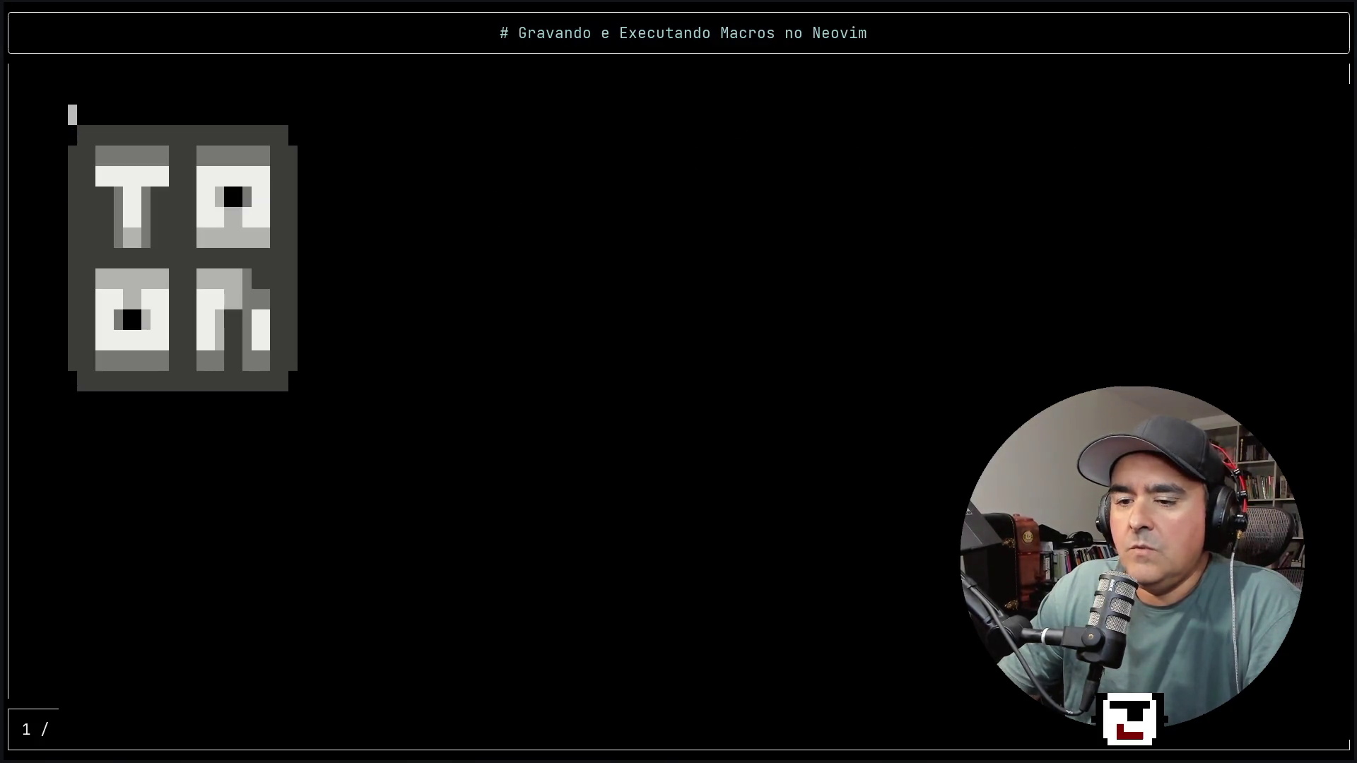
{"action": "key", "text": "n"}
{"action": "key", "text": "n"}
{"action": "key", "text": "n"}
{"action": "key", "text": "n"}
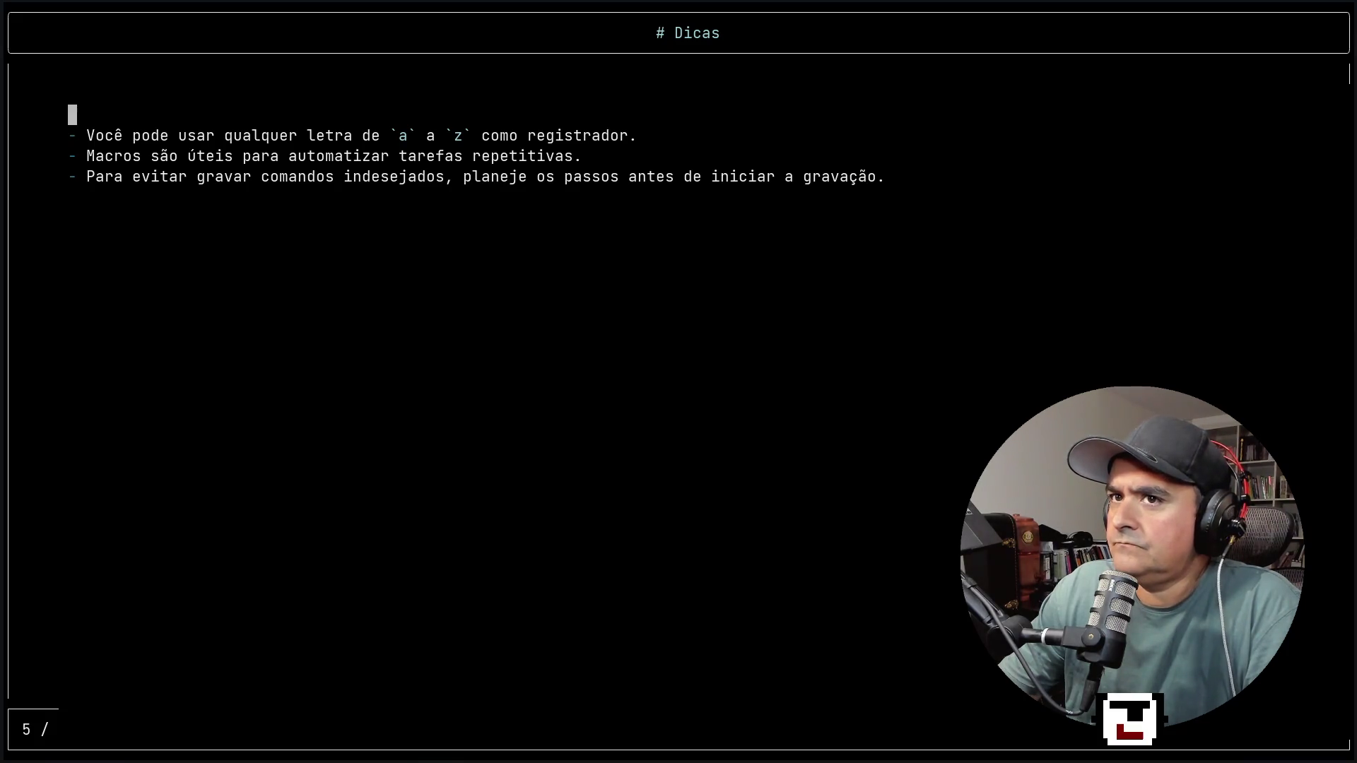
Move the cursor around the Dicas slide's heading and bullet list.
{"action": "key", "text": "j"}
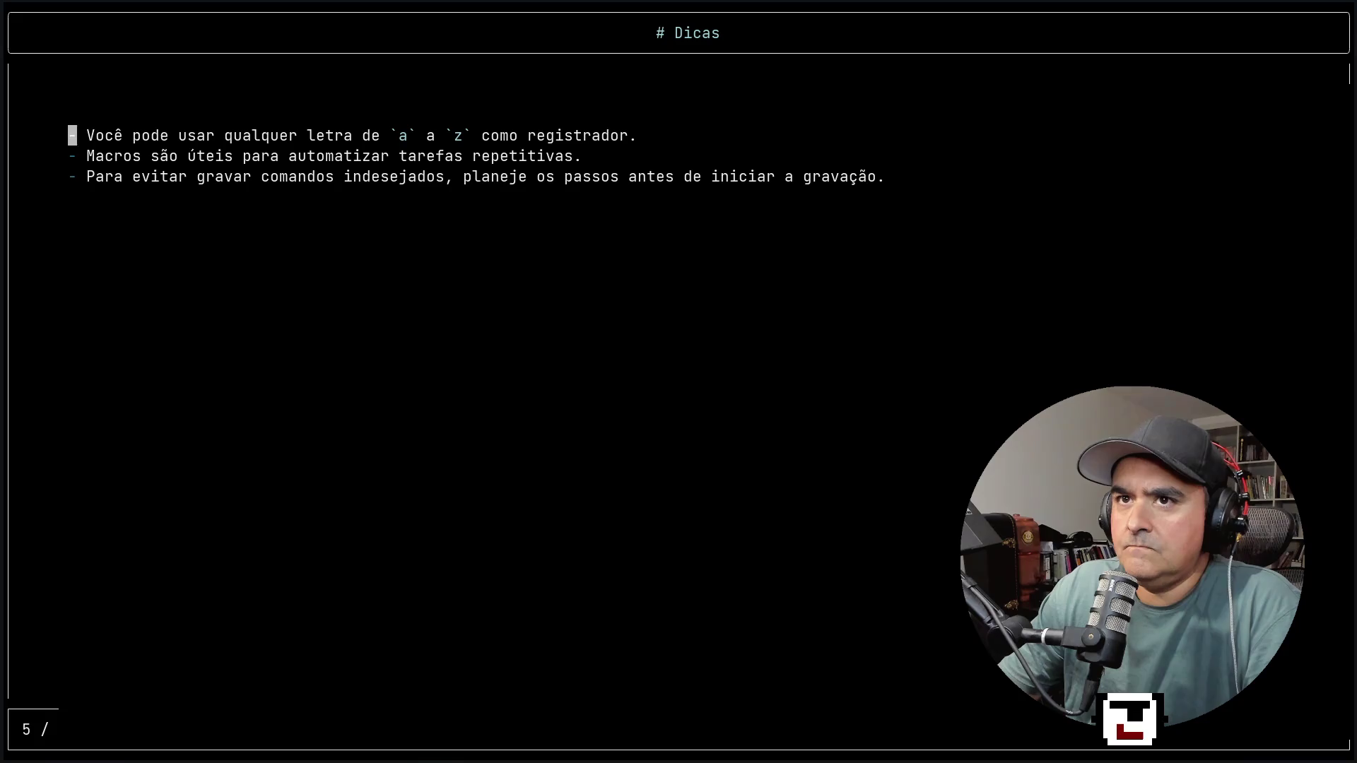
{"action": "key", "text": "k"}
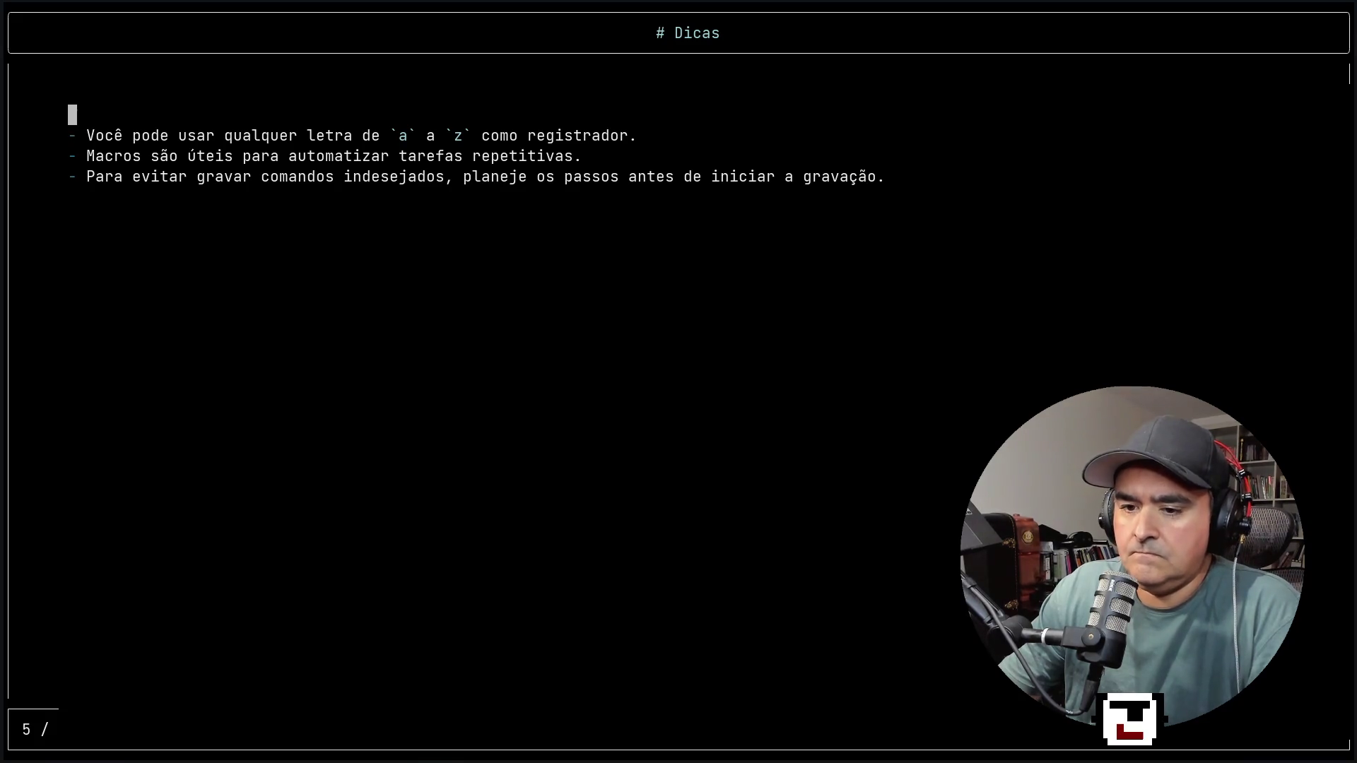
{"action": "key", "text": "k"}
{"action": "key", "text": "k"}
{"action": "key", "text": "k"}
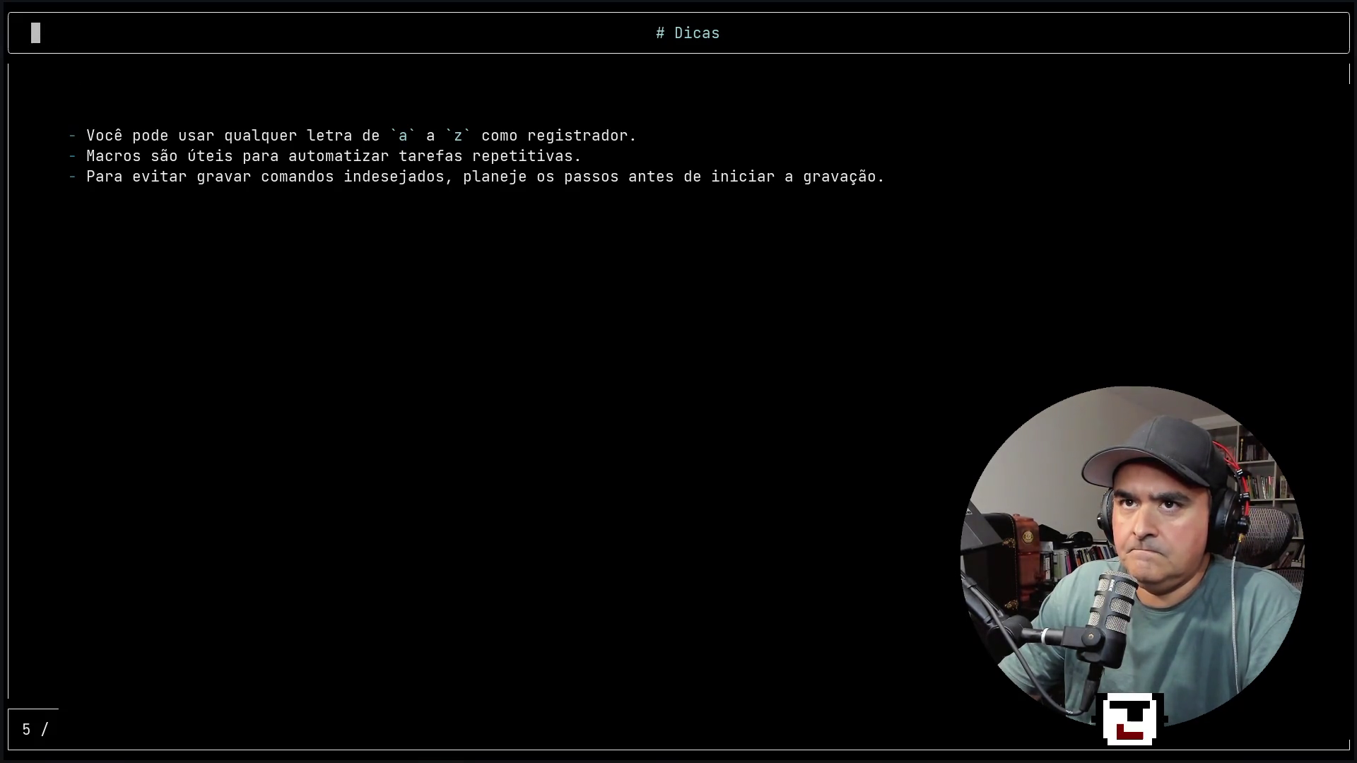
{"action": "key", "text": "k"}
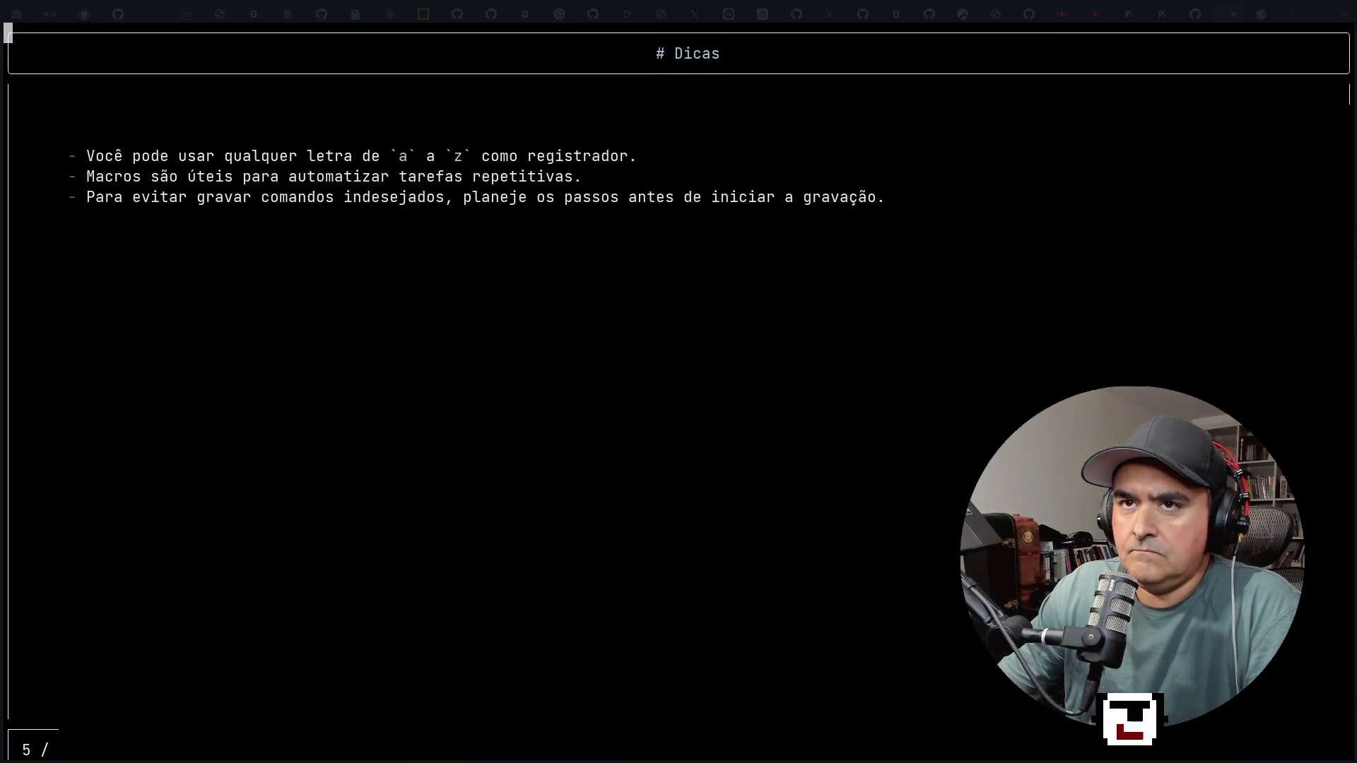
{"action": "key", "text": "j"}
Toggle the presentation to a light theme and back to dark.
{"action": "key", "text": "space"}
{"action": "key", "text": "t"}
{"action": "key", "text": "b"}
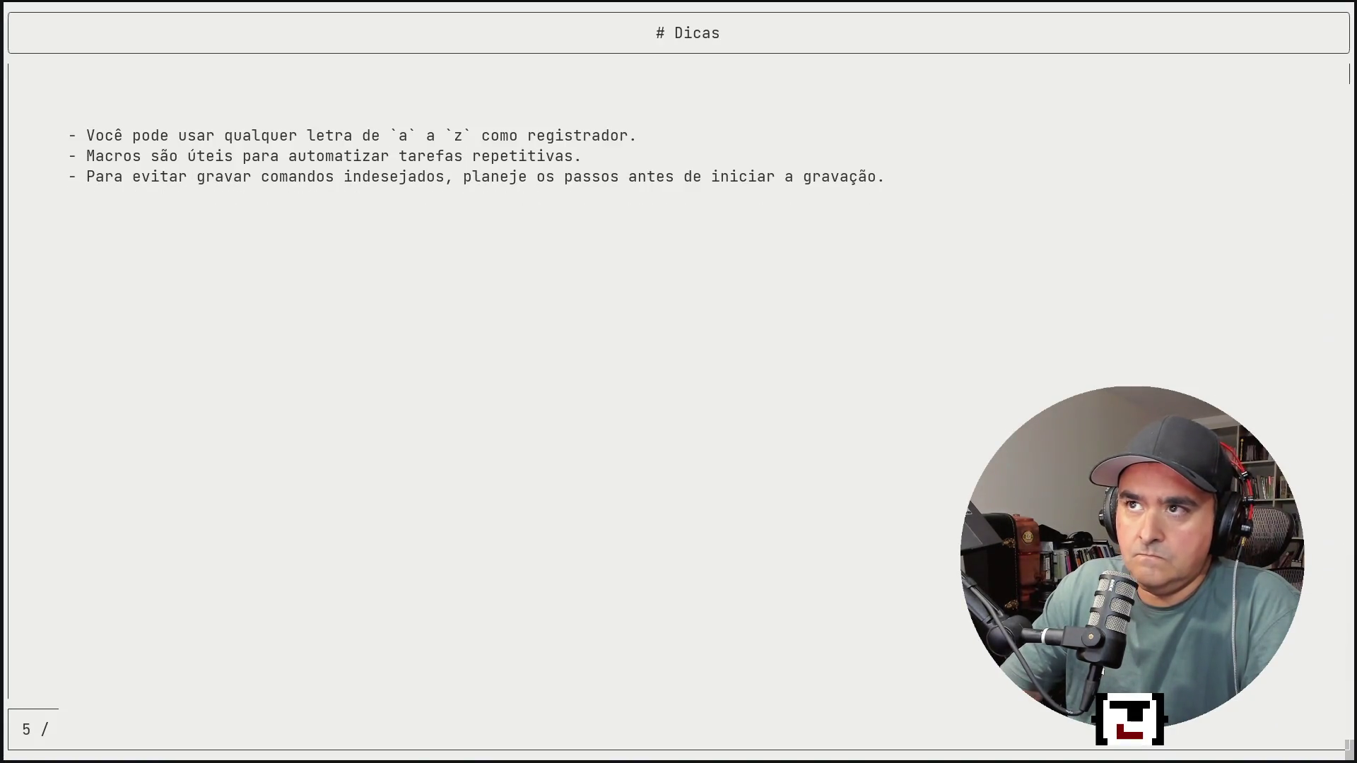
{"action": "key", "text": "space"}
{"action": "key", "text": "t"}
{"action": "key", "text": "b"}
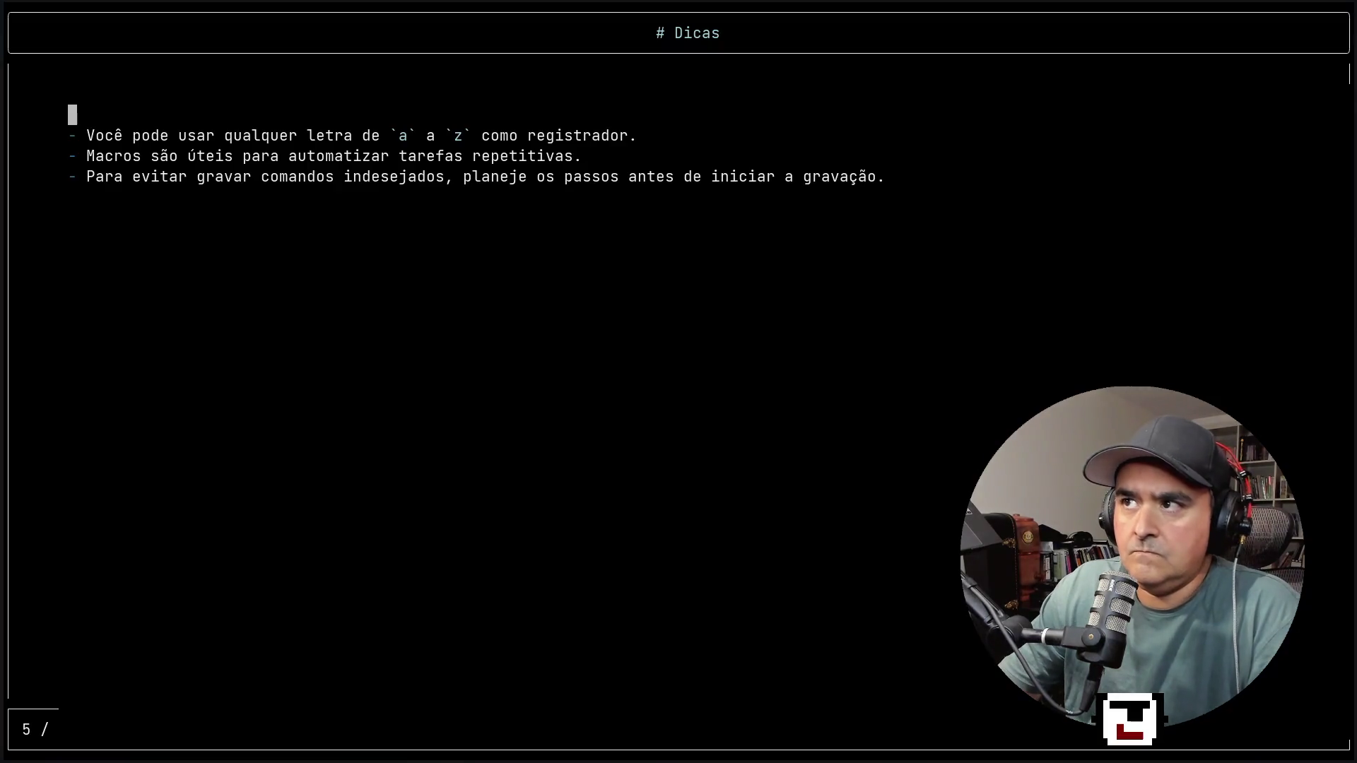
Close the slide show and switch to the coding agent's tmux window 2.
{"action": "key", "text": "ctrl+b"}
{"action": "key", "text": "s"}
{"action": "key", "text": "Return"}
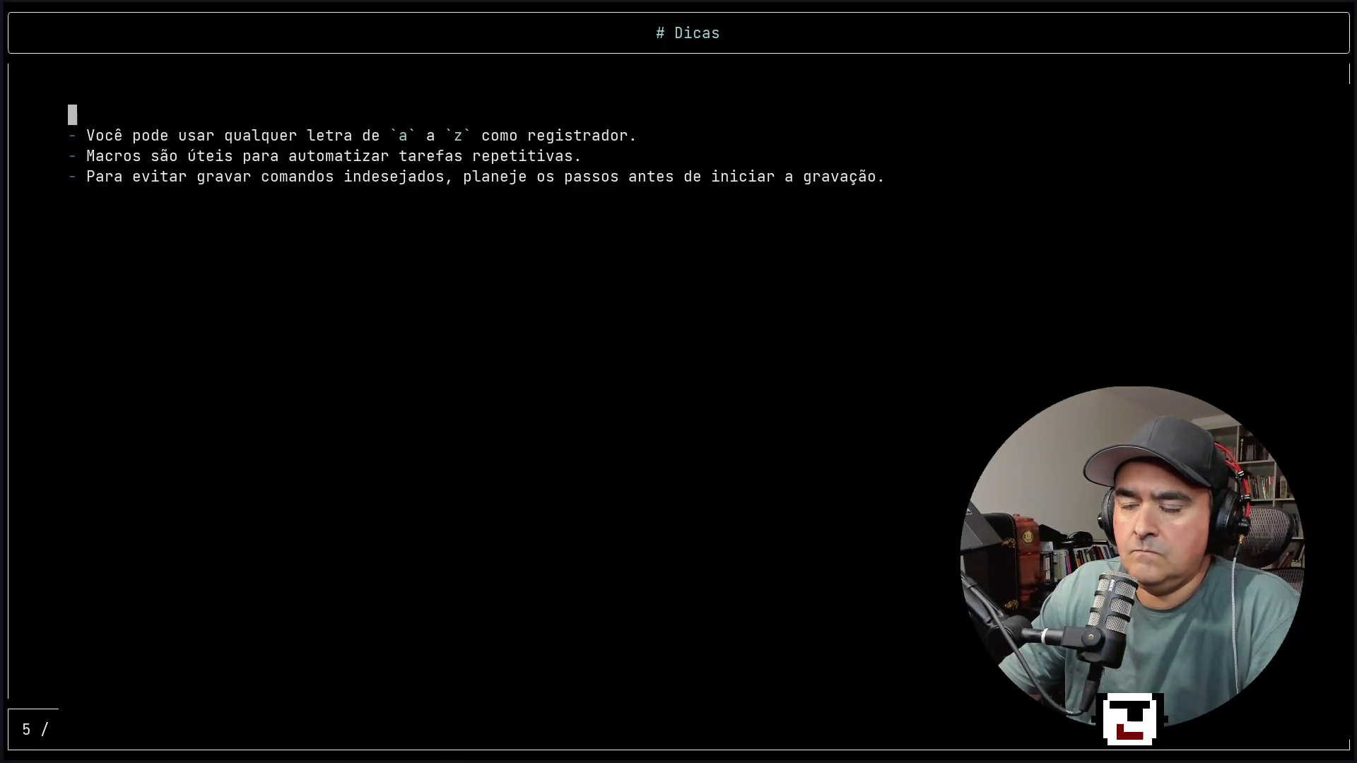
{"action": "key", "text": "q"}
{"action": "key", "text": "ctrl+b"}
{"action": "type", "text": "n"}
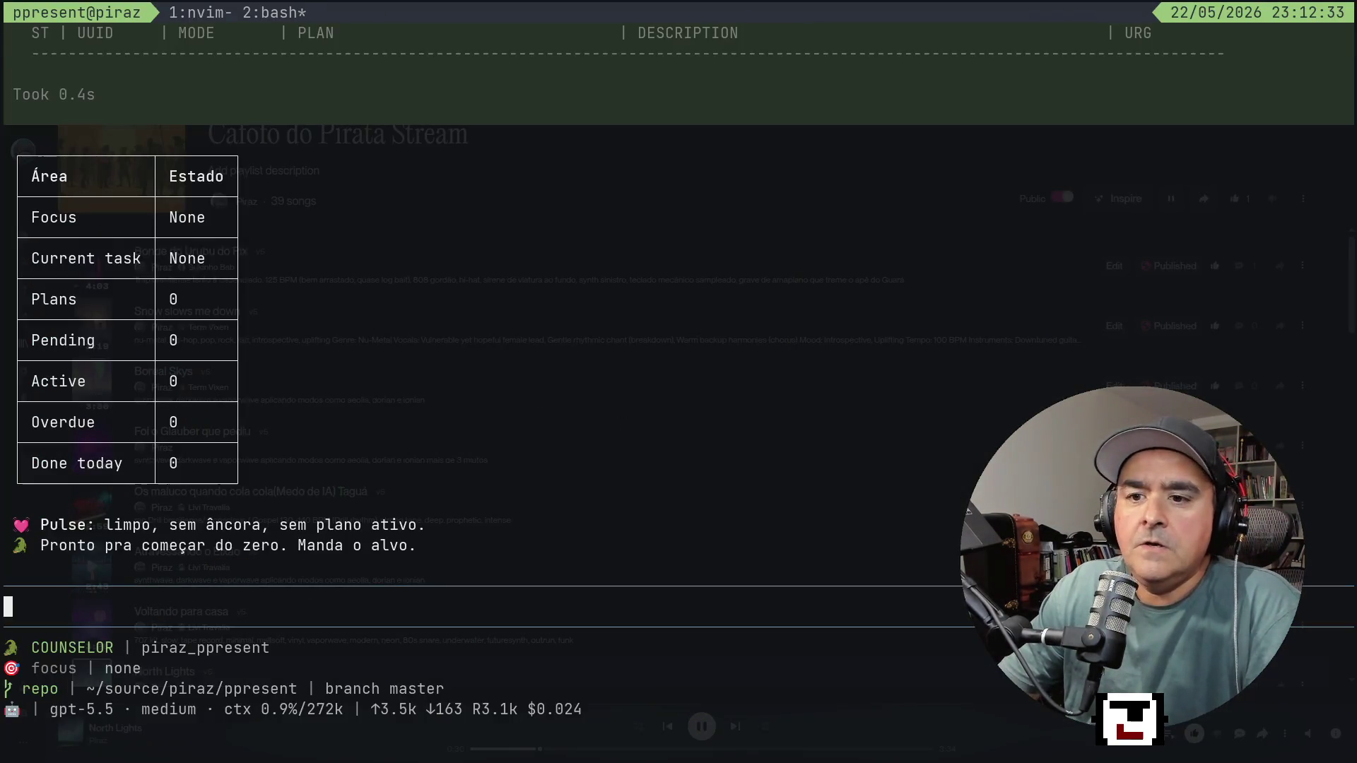
{"action": "type", "text": "se"}
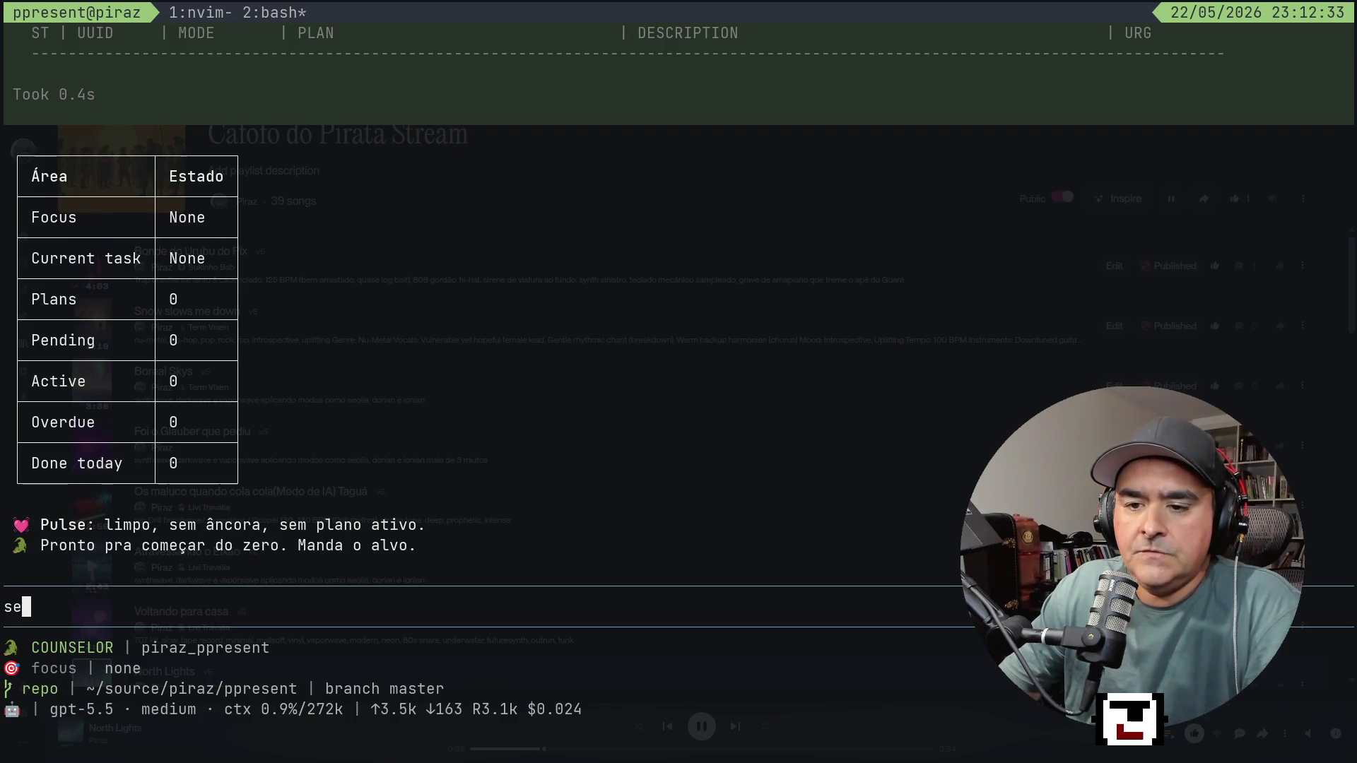
{"action": "type", "text": "tuinte"}
Begin the Codex prompt saying there's a serious problem ('problema sério aqui') in this project.
{"action": "key", "text": "BackSpace"}
{"action": "key", "text": "BackSpace"}
{"action": "key", "text": "BackSpace"}
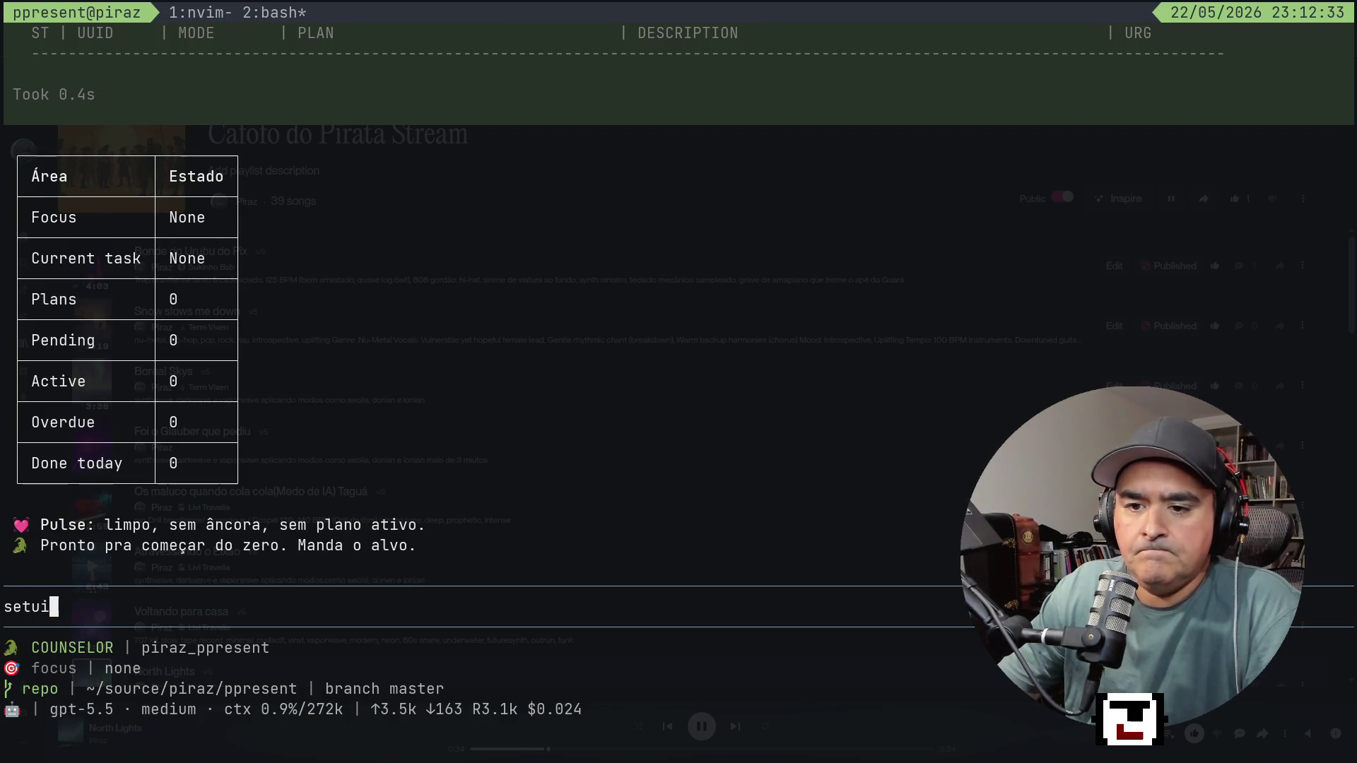
{"action": "type", "text": "tui"}
{"action": "key", "text": "BackSpace"}
{"action": "key", "text": "BackSpace"}
{"action": "key", "text": "BackSpace"}
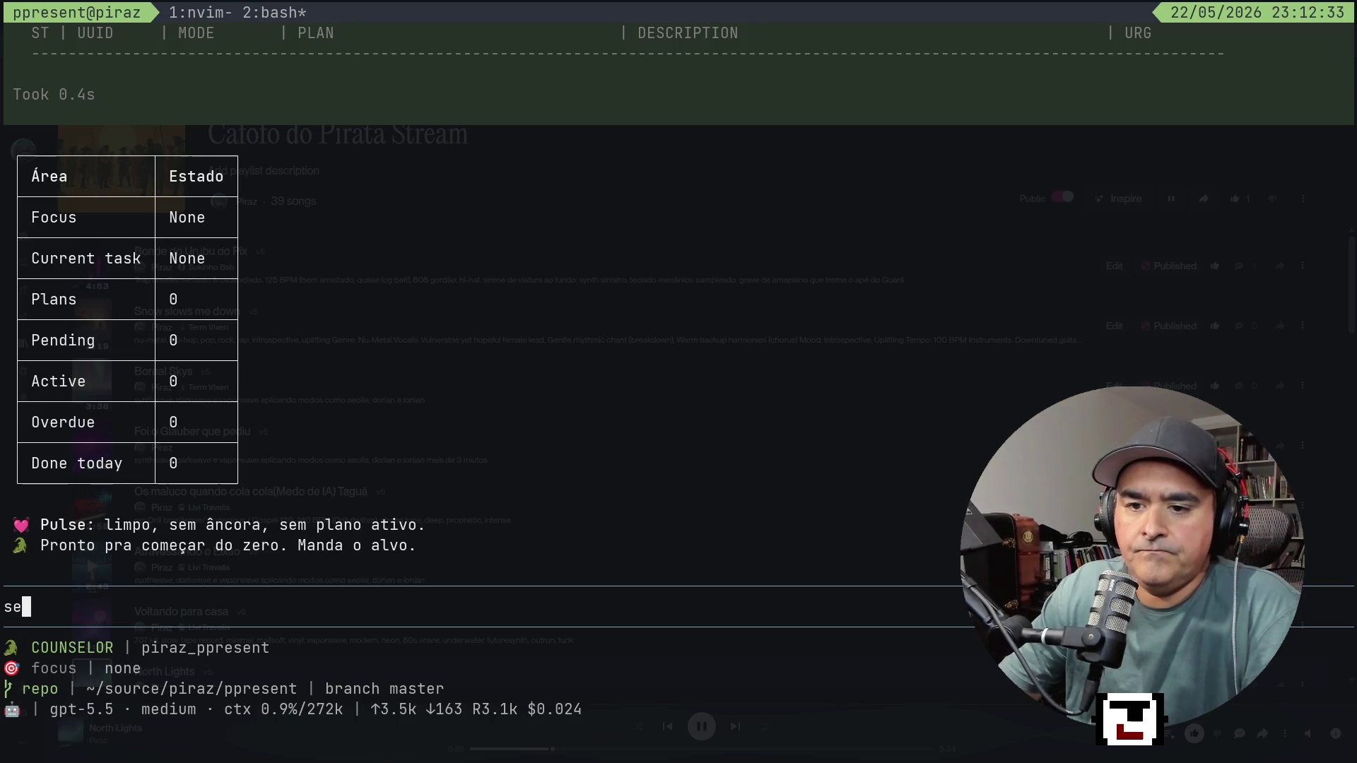
{"action": "type", "text": "guinte eu to com um pro"}
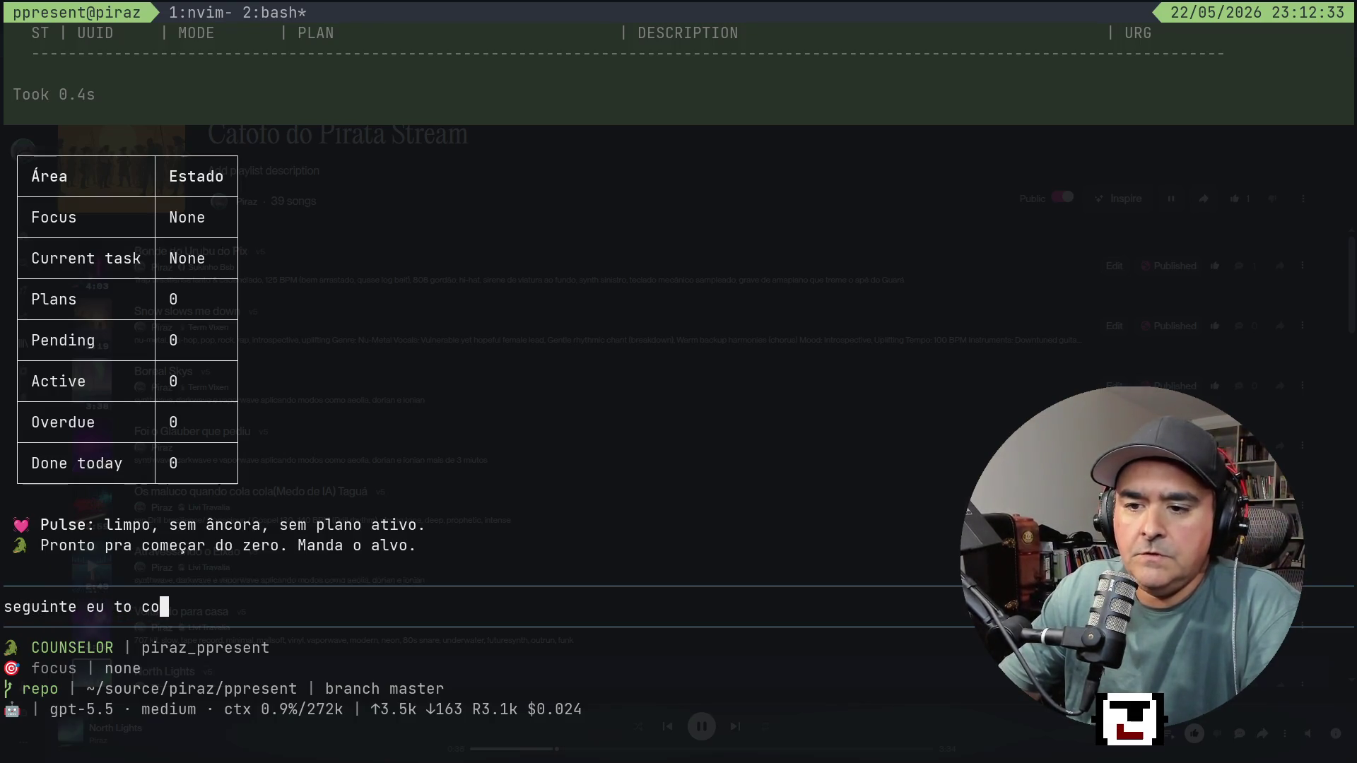
{"action": "type", "text": "blema se"}
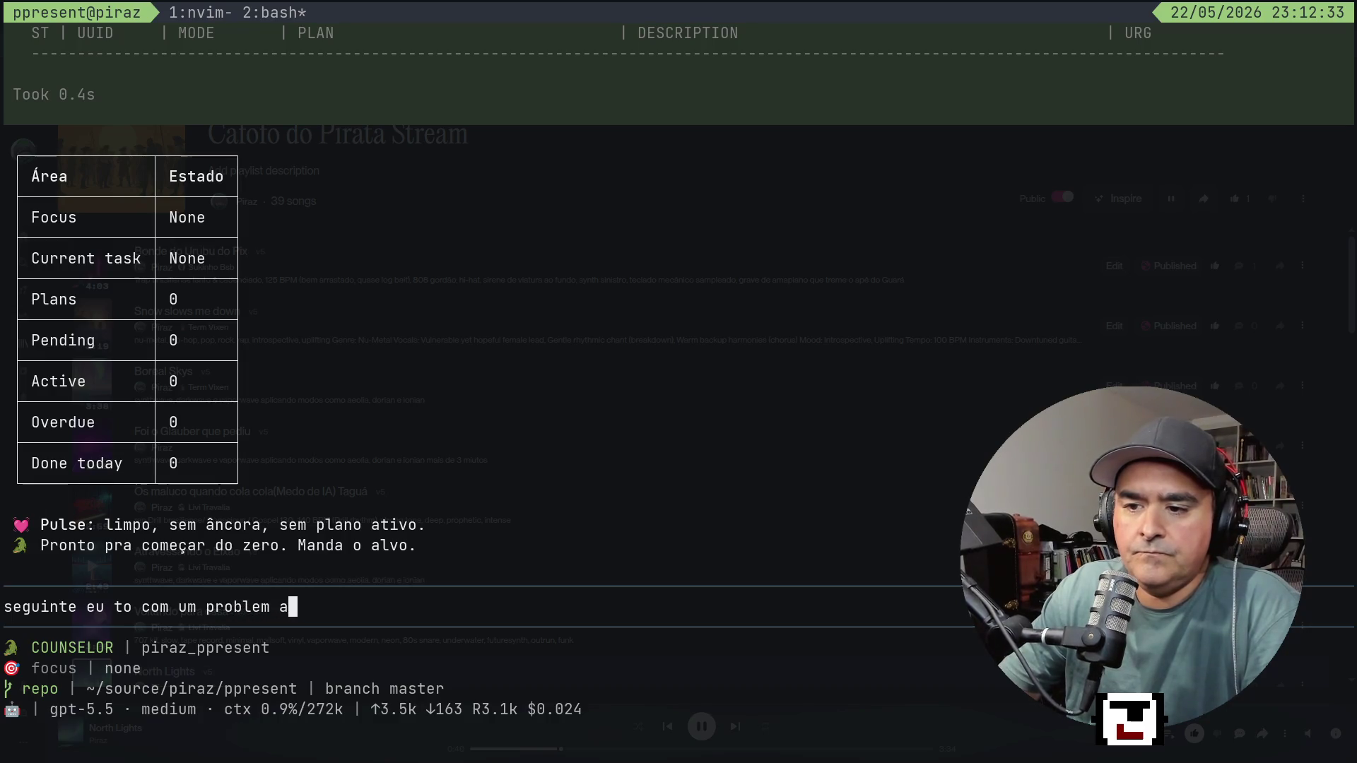
{"action": "type", "text": "´r"}
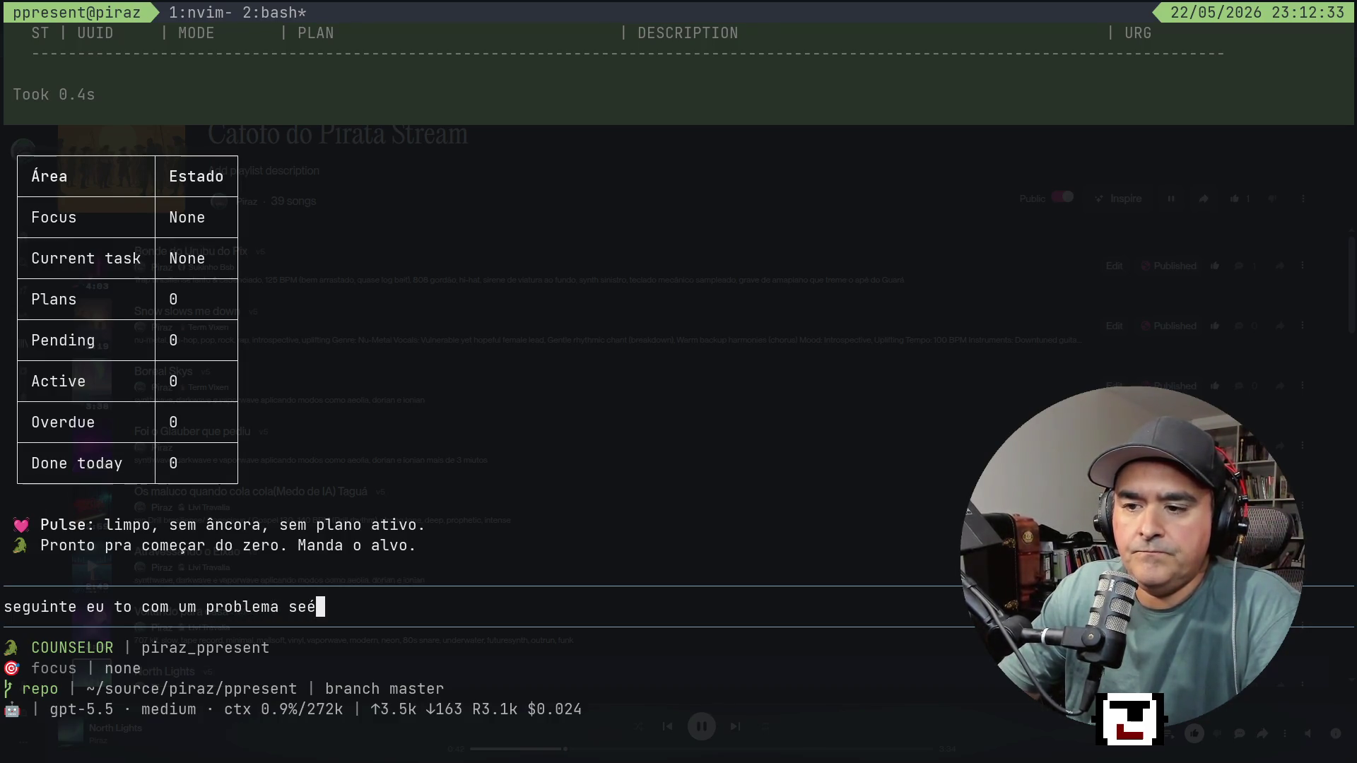
{"action": "key", "text": "BackSpace"}
{"action": "key", "text": "BackSpace"}
{"action": "key", "text": "BackSpace"}
{"action": "type", "text": "ério aqui, no"}
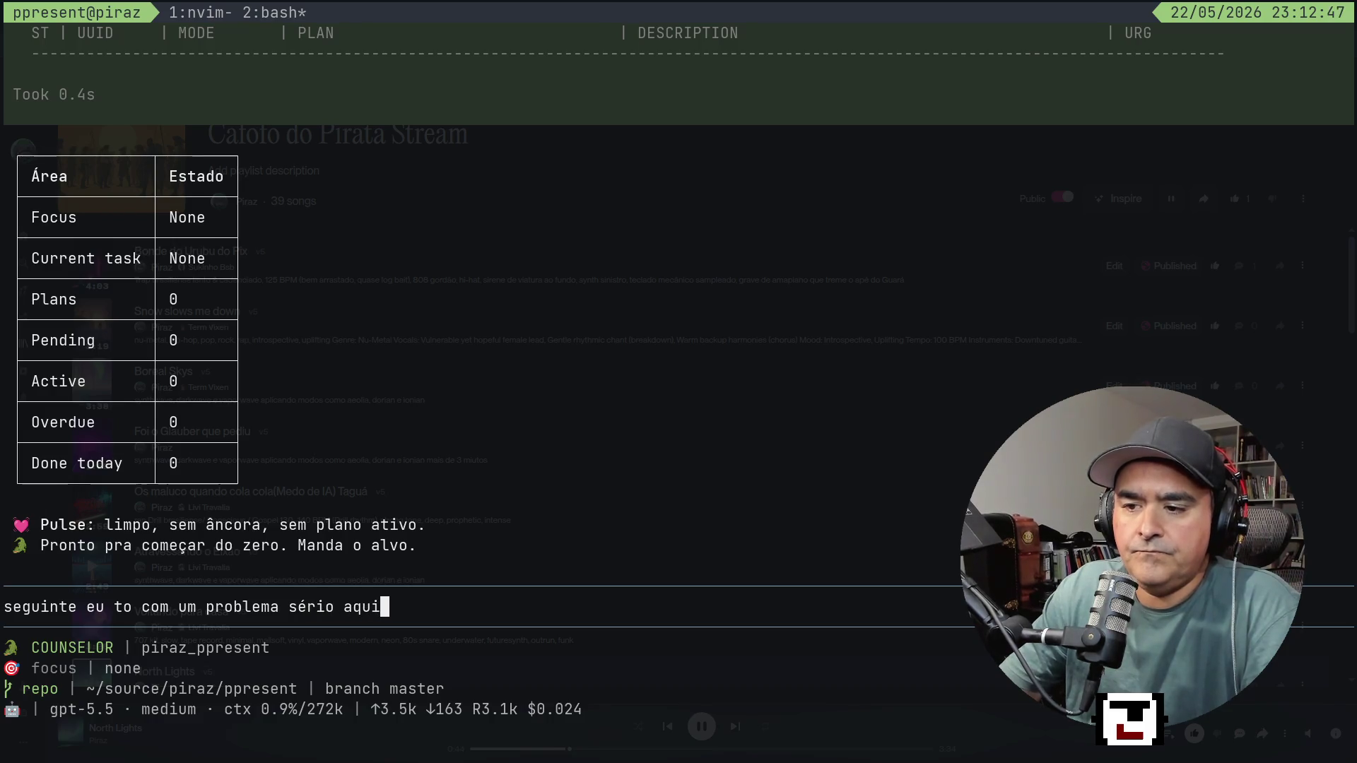
{"action": "key", "text": "BackSpace"}
{"action": "key", "text": "BackSpace"}
{"action": "key", "text": "BackSpace"}
{"action": "key", "text": "BackSpace"}
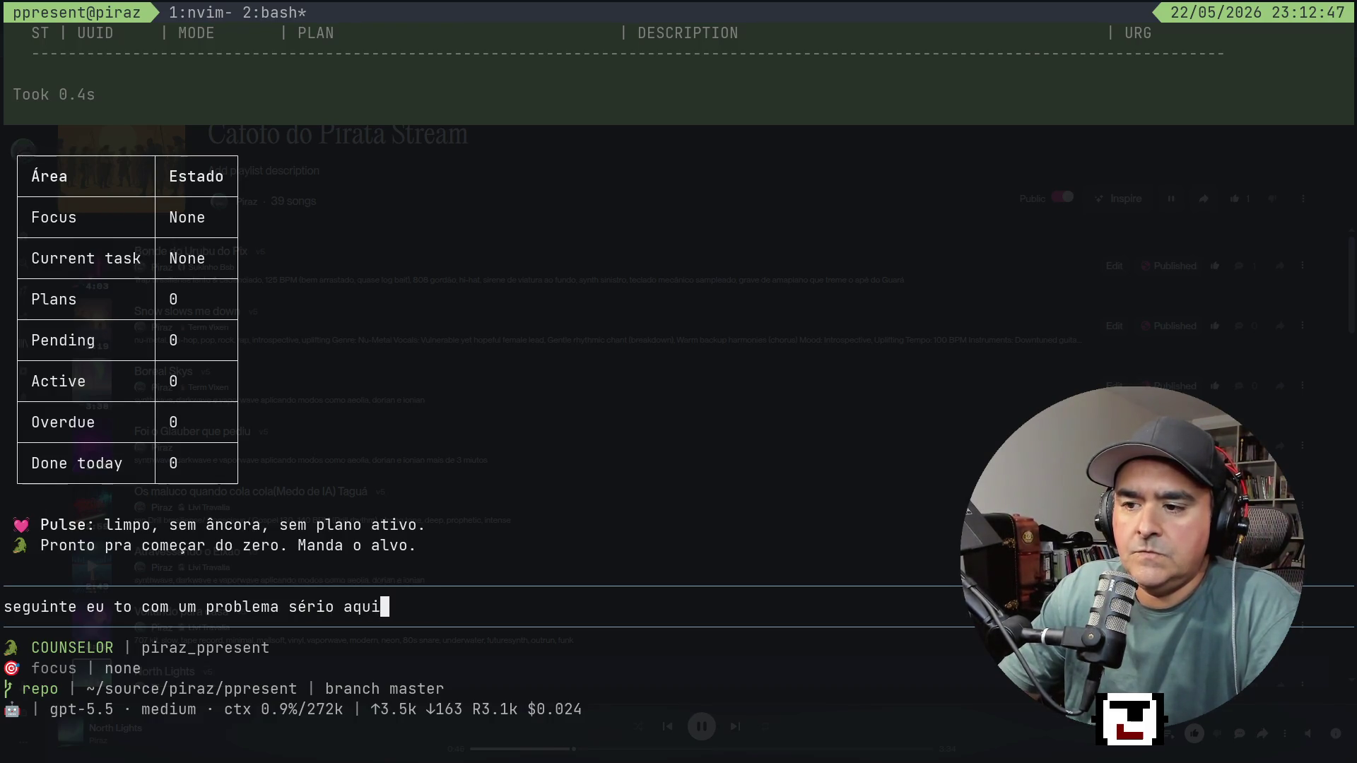
{"action": "type", "text": ", esse projeto é u"}
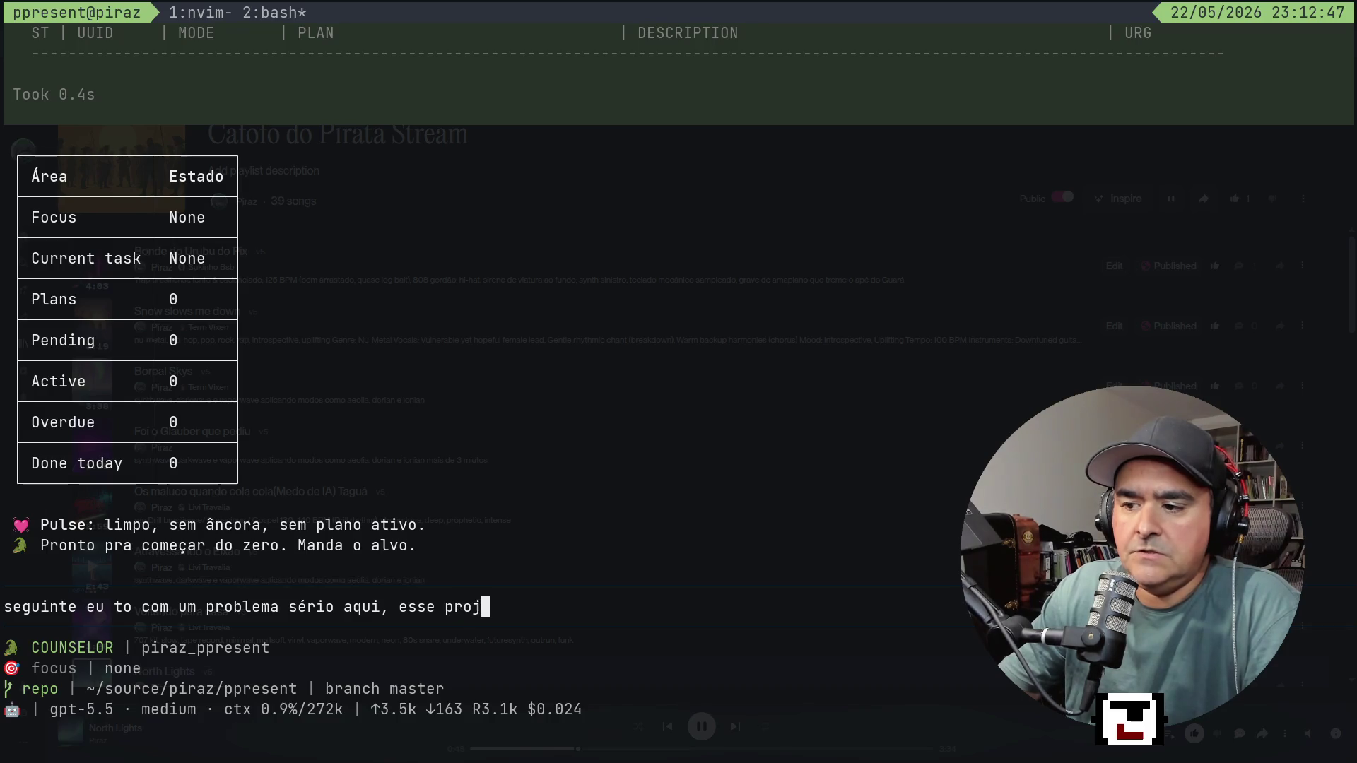
Explain it's a presentation plugin that is rendering wrong, and send the message.
{"action": "key", "text": "BackSpace"}
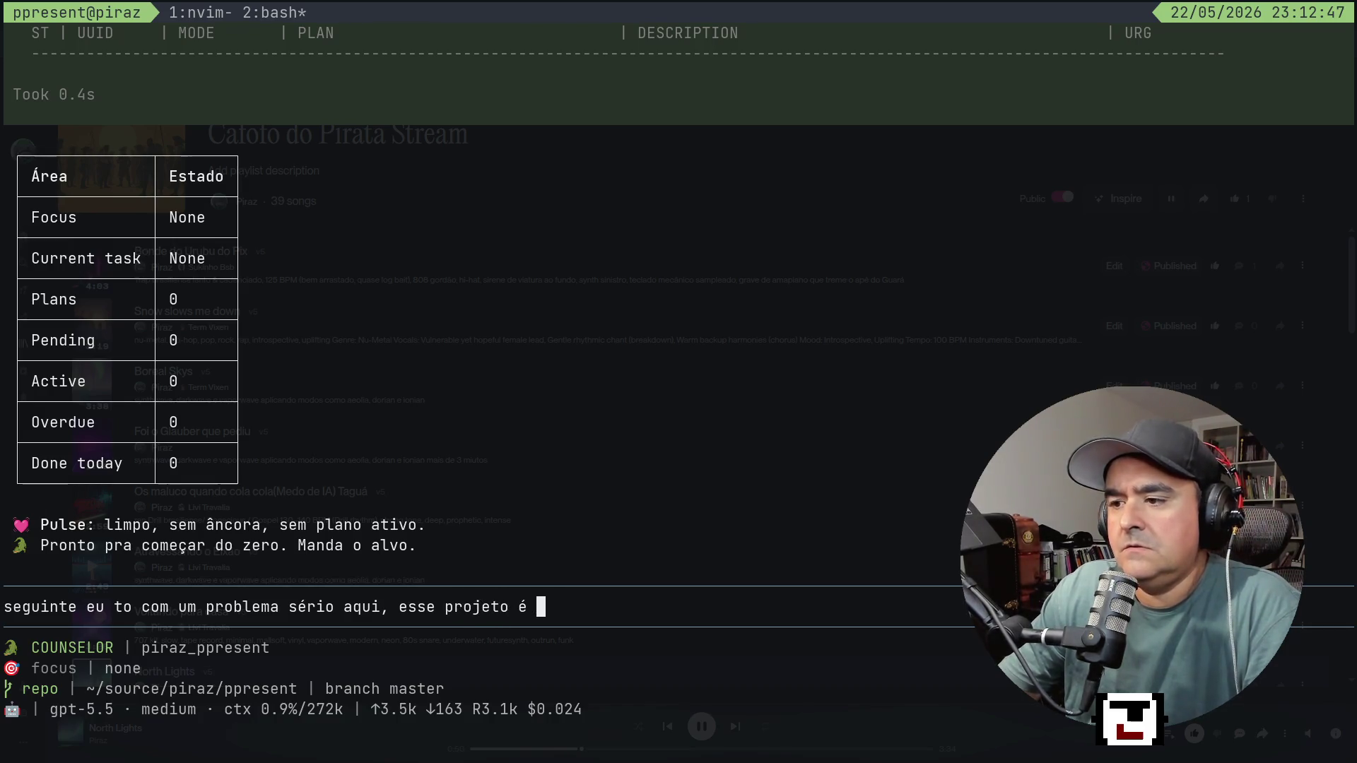
{"action": "type", "text": "de um "}
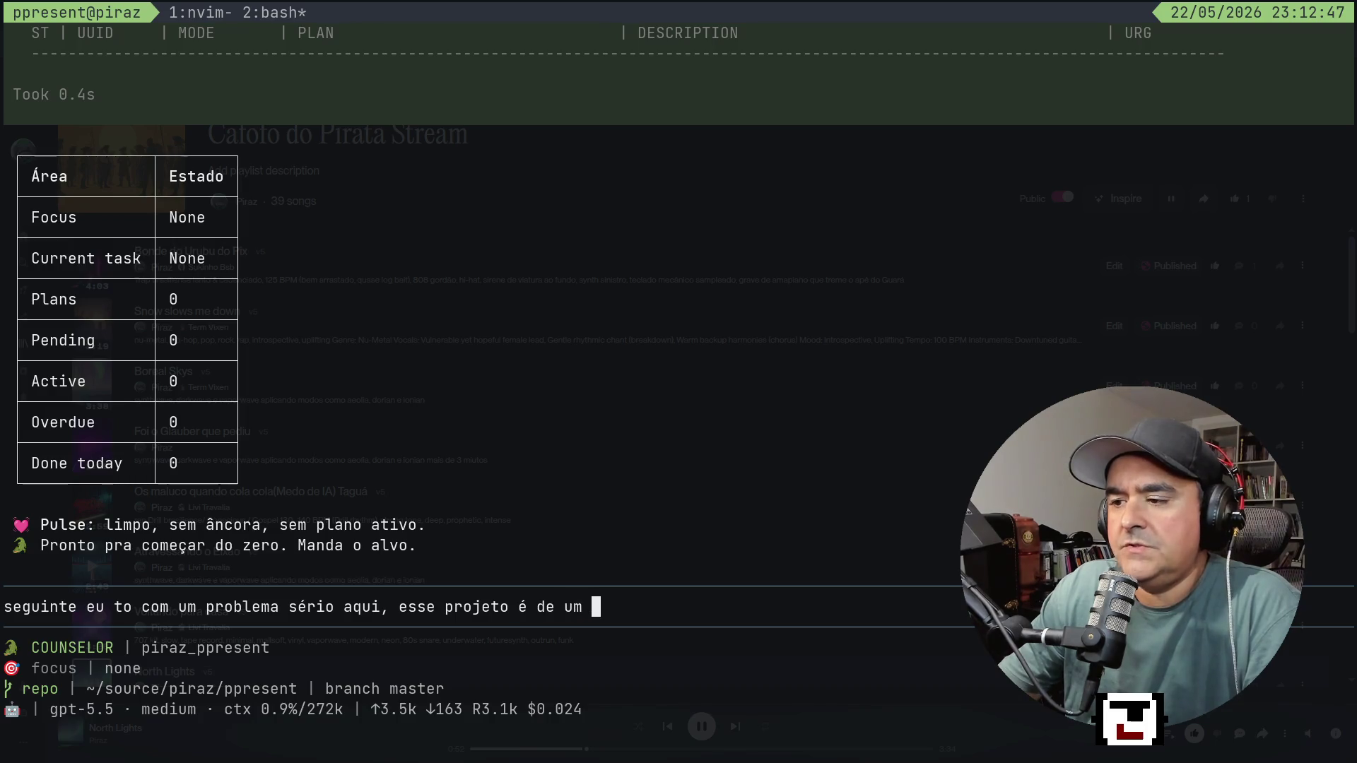
{"action": "type", "text": "plugin de"}
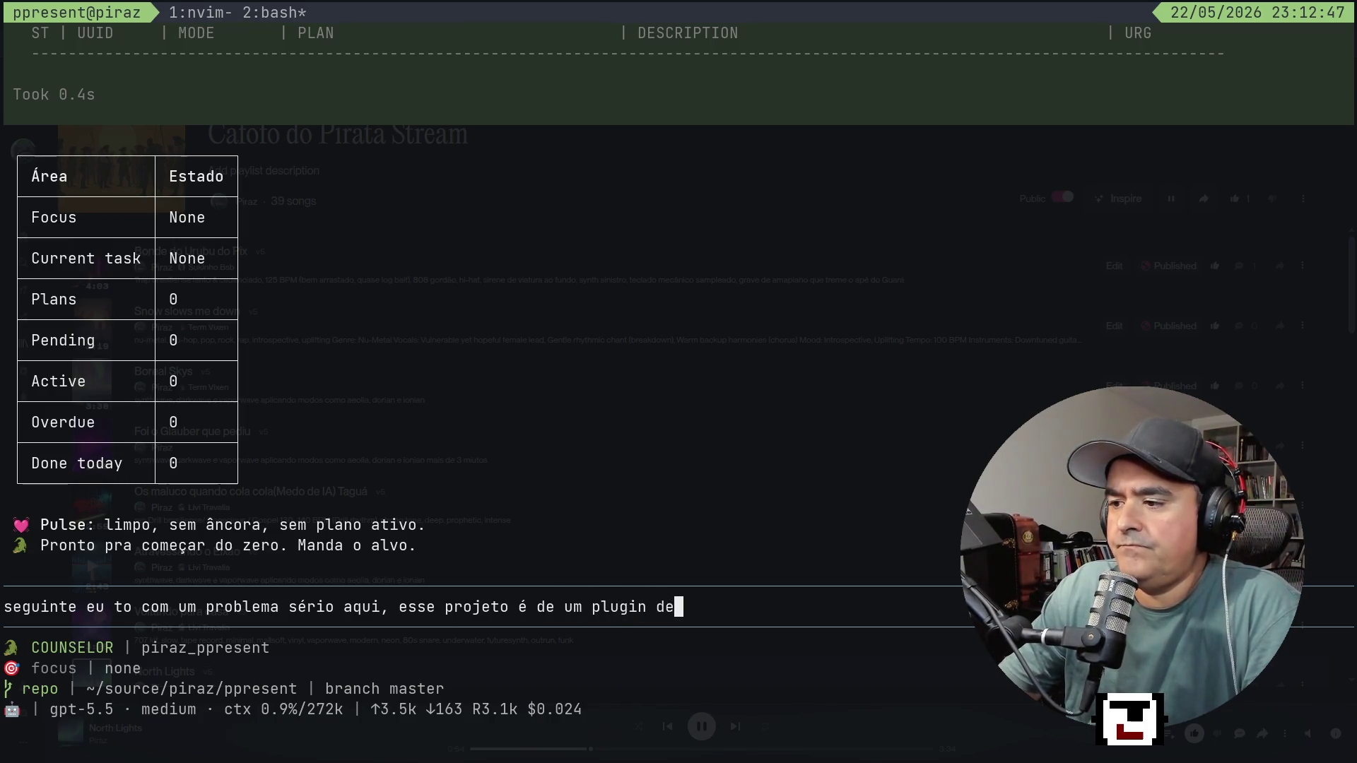
{"action": "type", "text": " apresentação"}
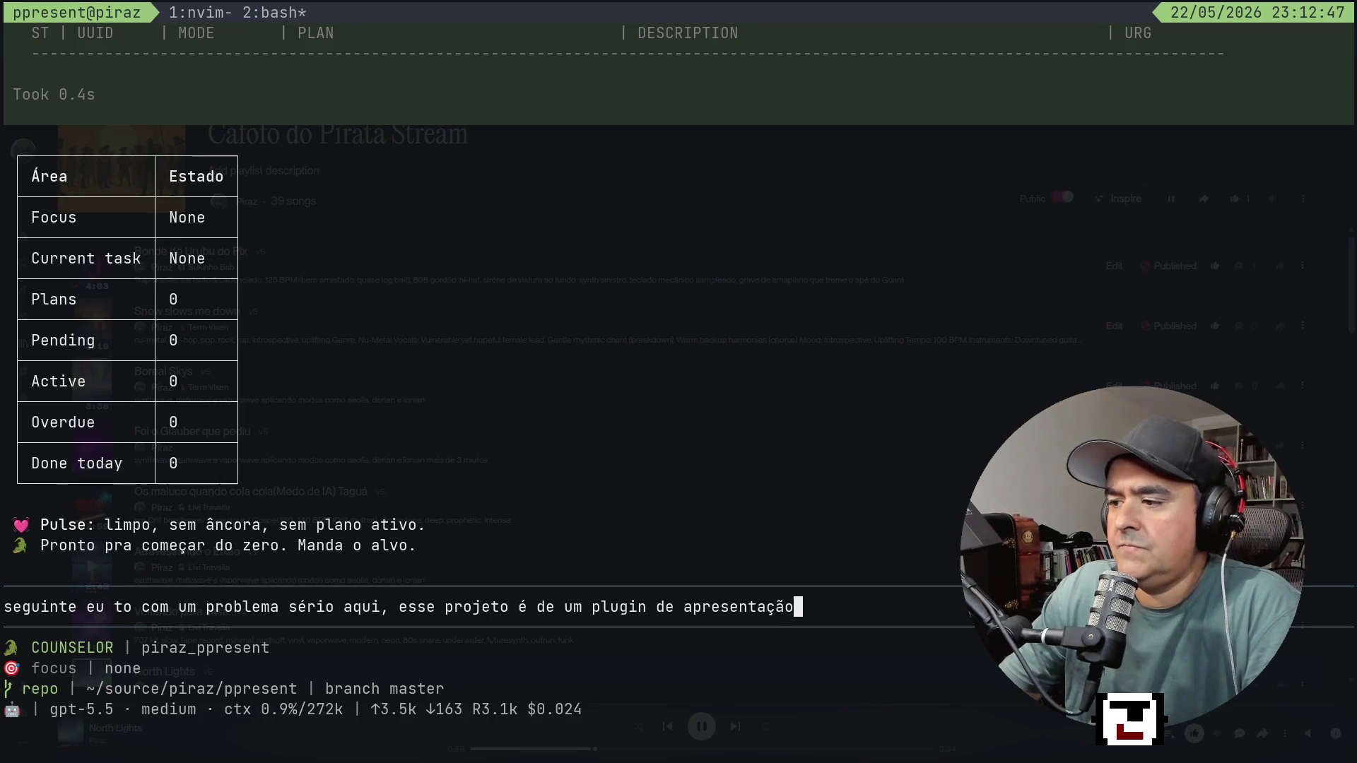
{"action": "type", "text": " e le"}
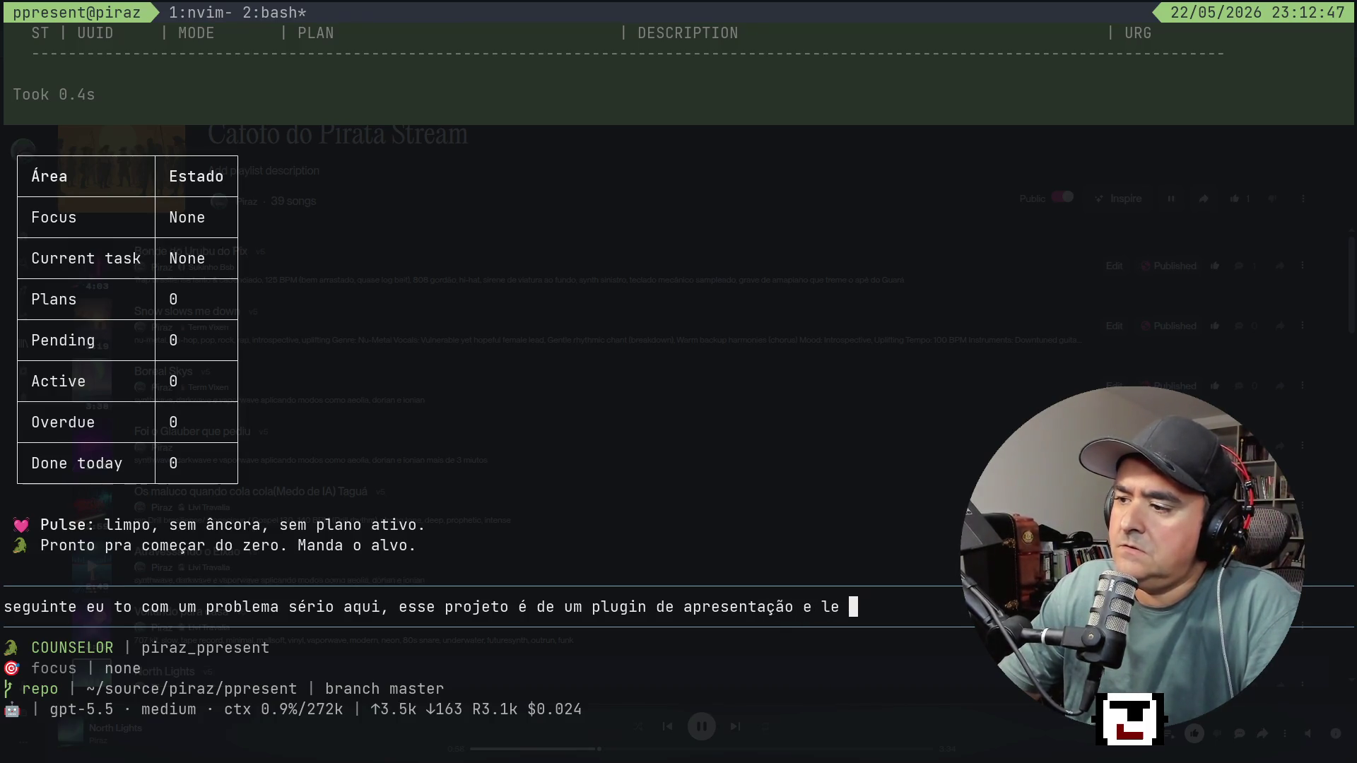
{"action": "key", "text": "BackSpace"}
{"action": "key", "text": "BackSpace"}
{"action": "key", "text": "BackSpace"}
{"action": "type", "text": "ele tá re"}
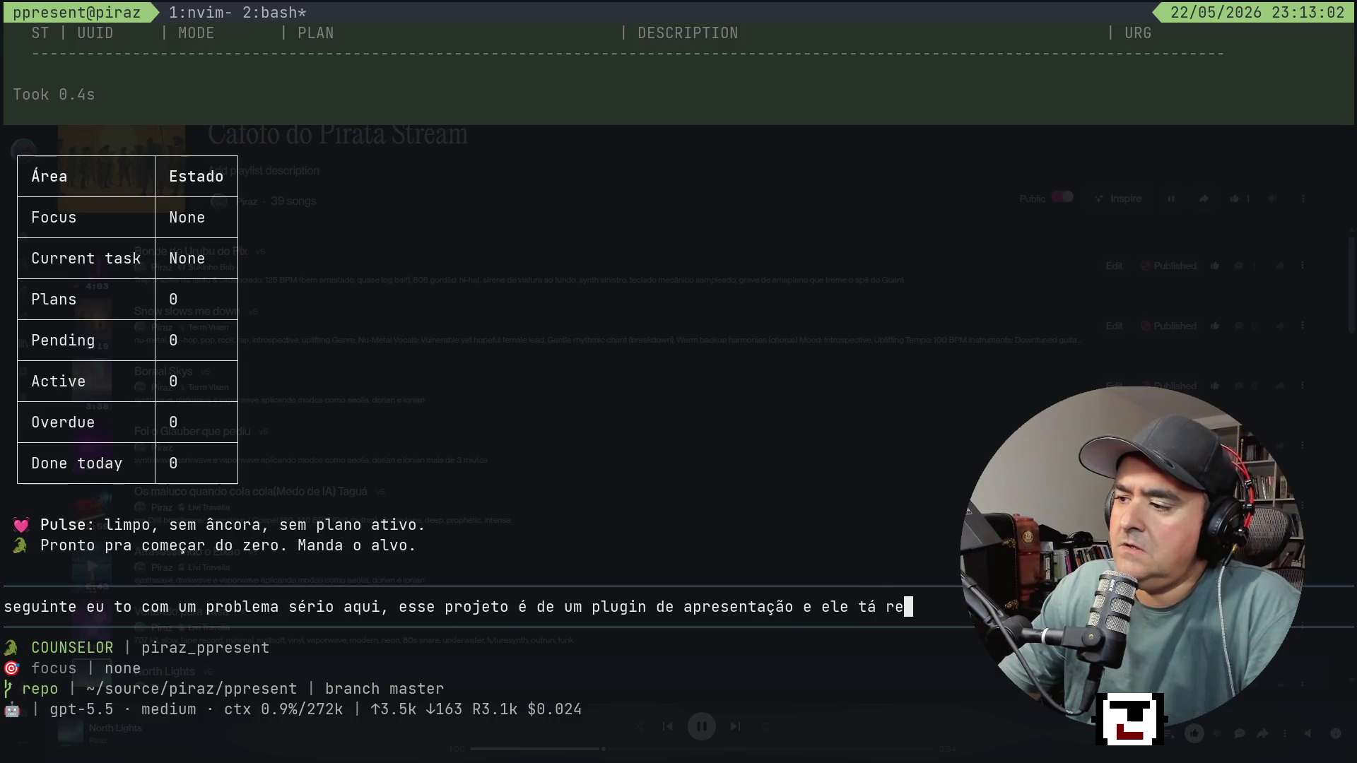
{"action": "type", "text": "nderiza"}
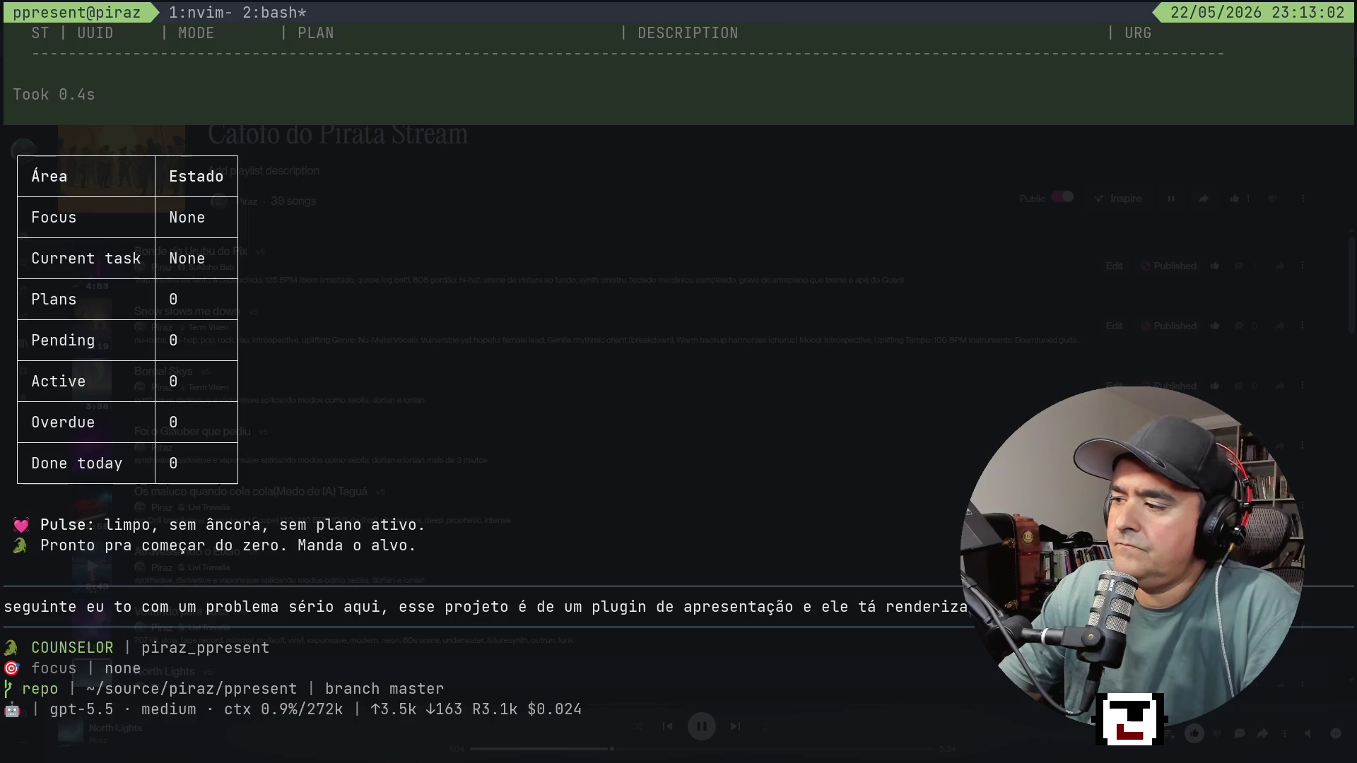
{"action": "key", "text": "Return"}
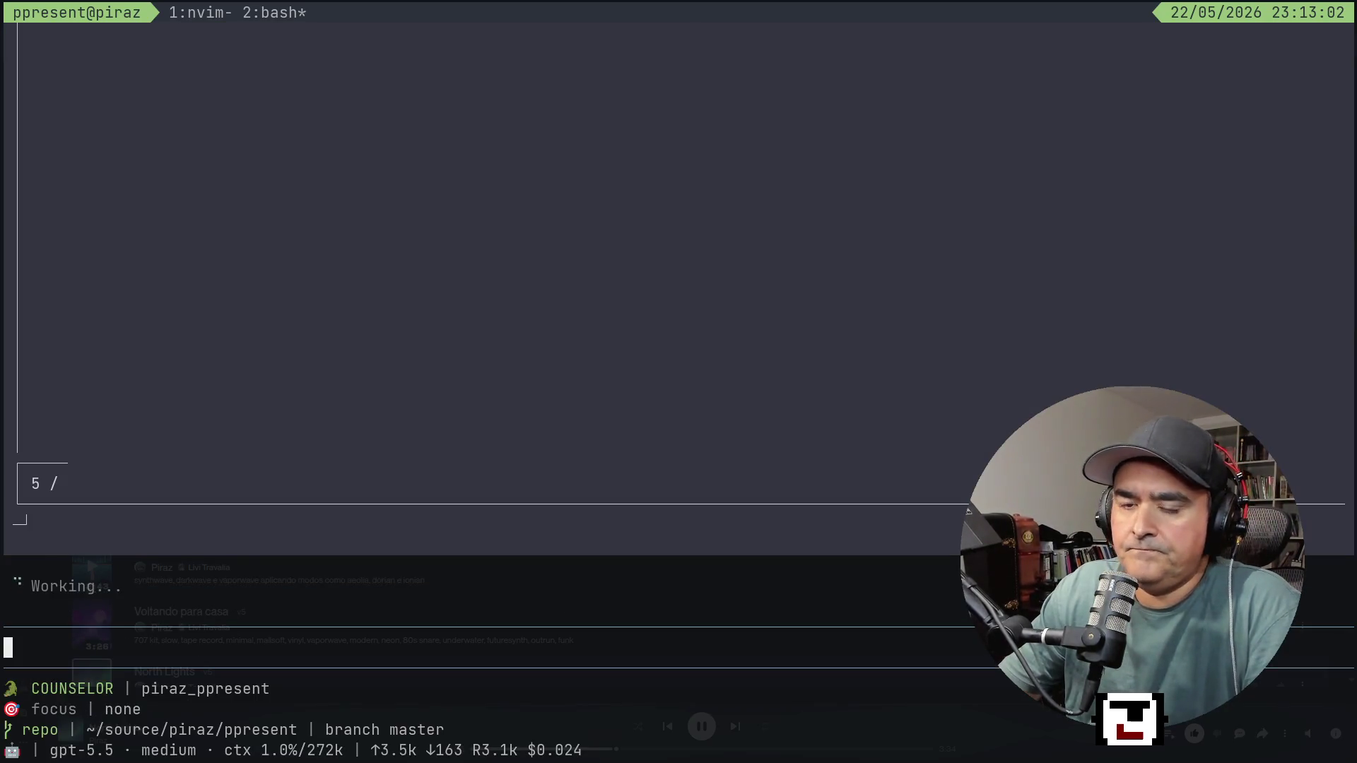
Queue the steering note 'tá faltando uma pancada de coisa' and glance at the Neovim window.
{"action": "type", "text": "tá "}
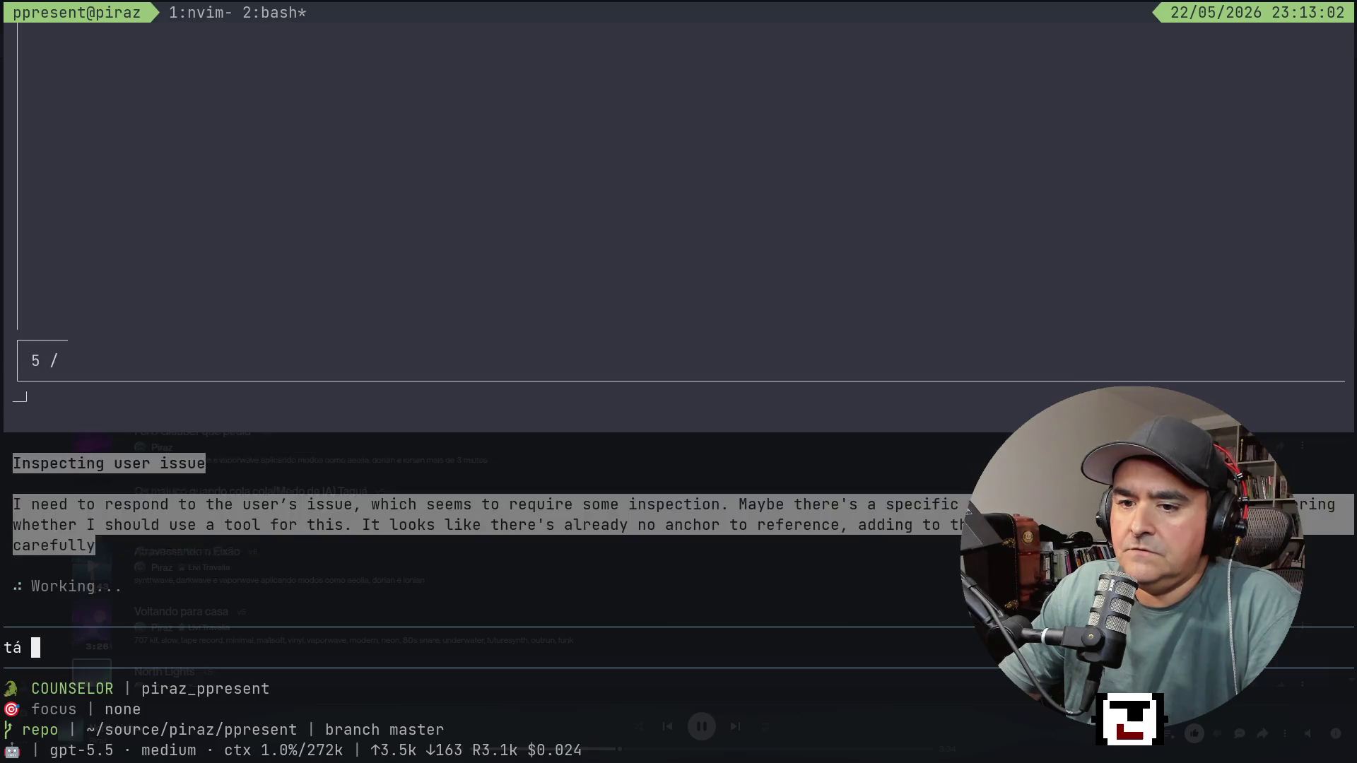
{"action": "type", "text": "fal"}
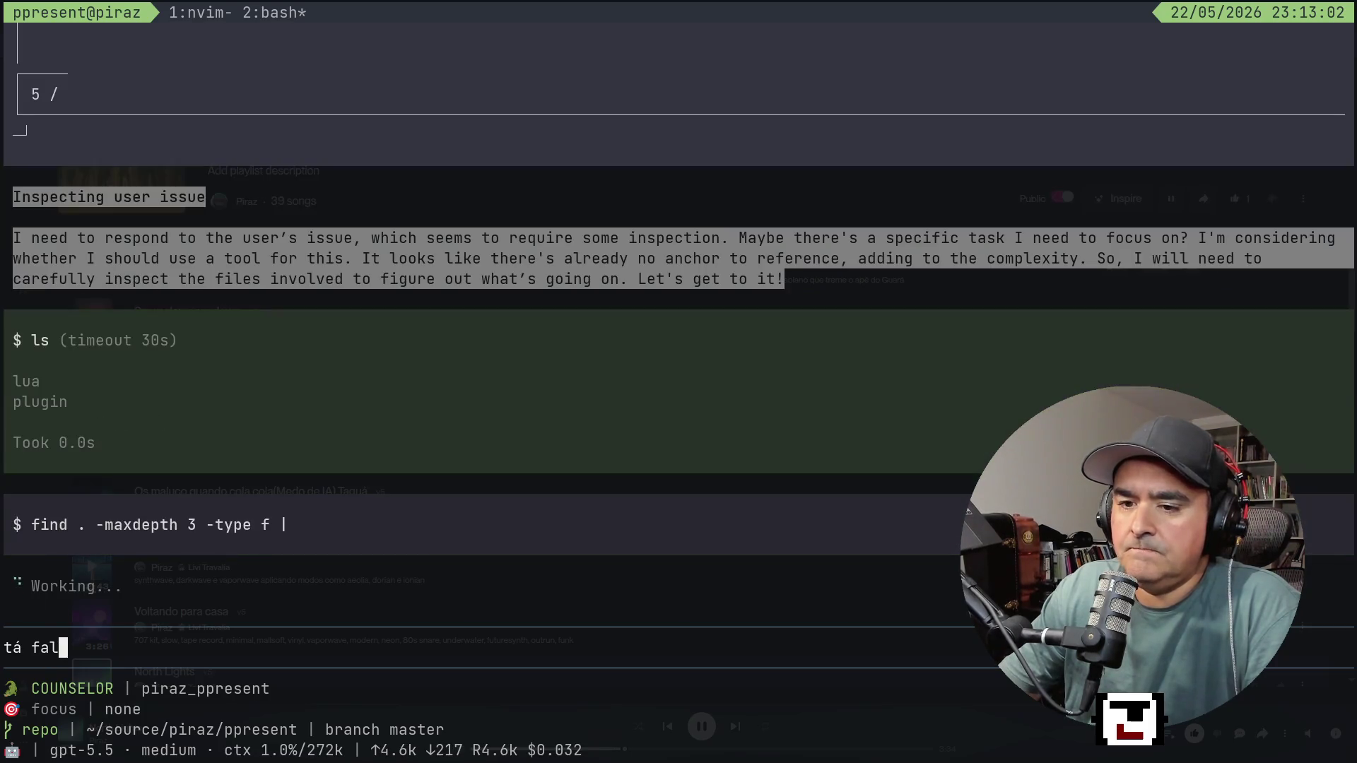
{"action": "type", "text": "tando uma ca"}
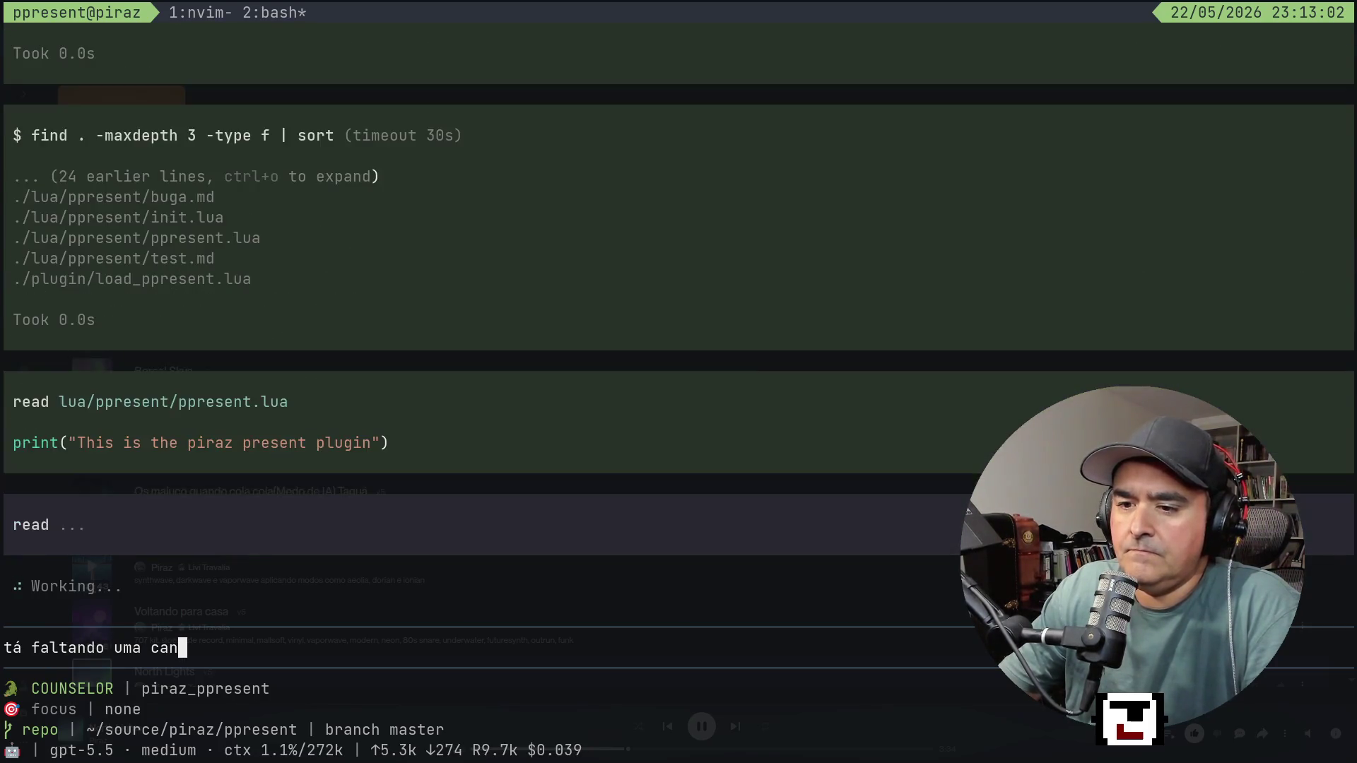
{"action": "key", "text": "BackSpace"}
{"action": "key", "text": "BackSpace"}
{"action": "type", "text": "pancada de "}
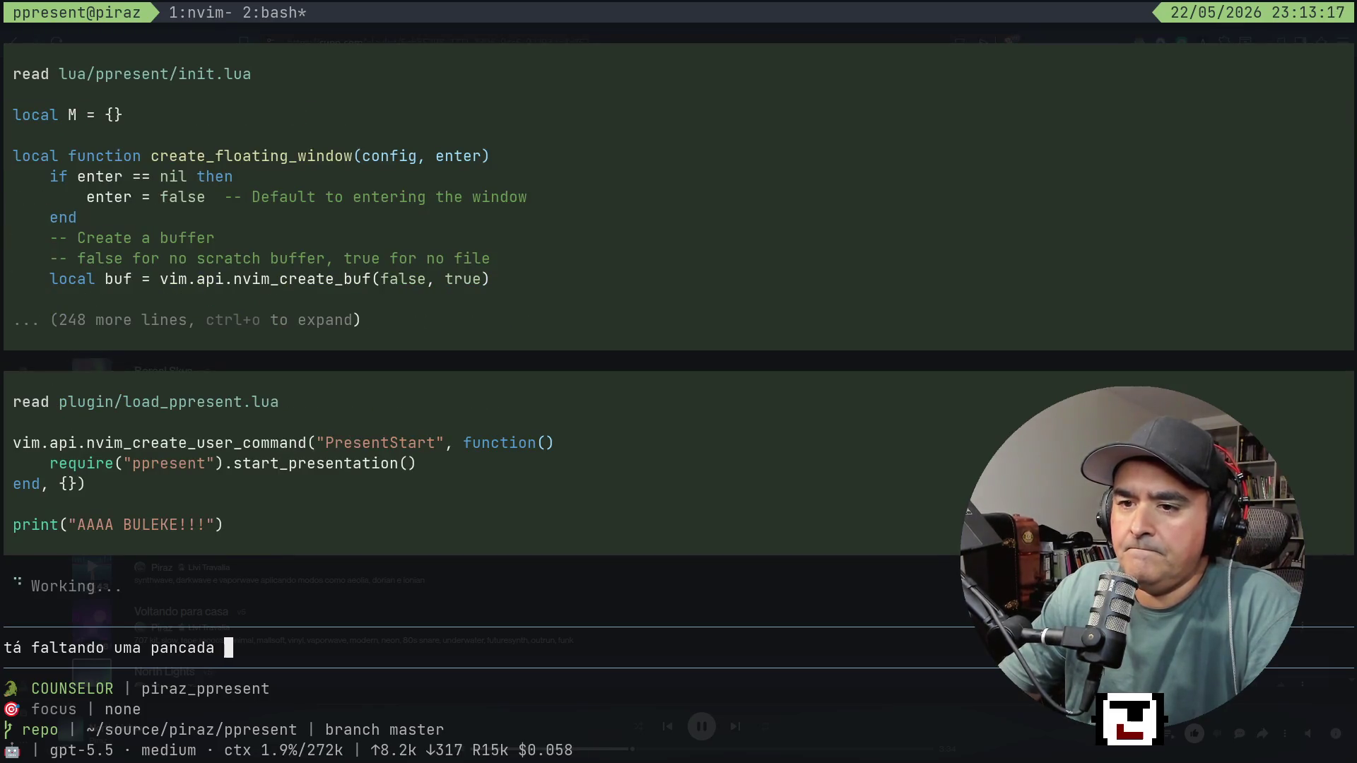
{"action": "type", "text": "coisa"}
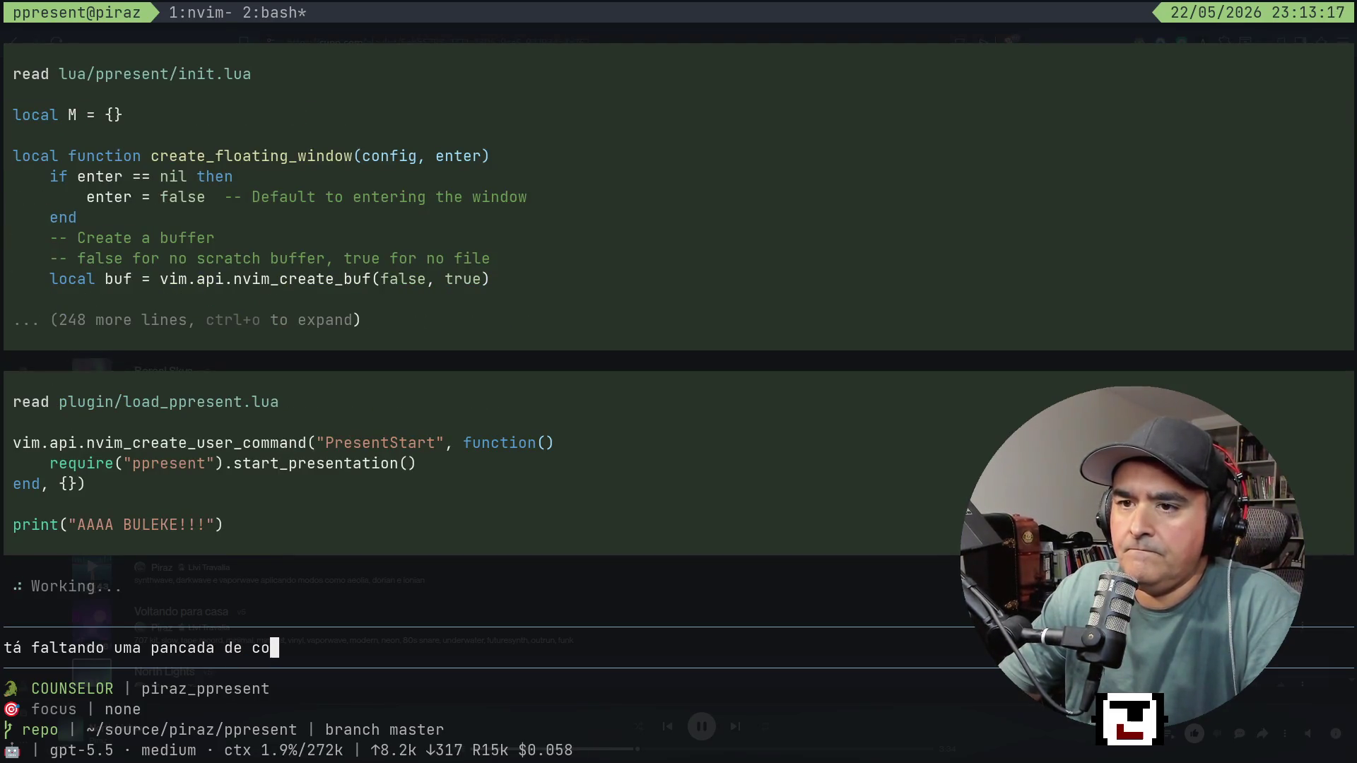
{"action": "key", "text": "Return"}
{"action": "key", "text": "ctrl+b"}
{"action": "key", "text": "1"}
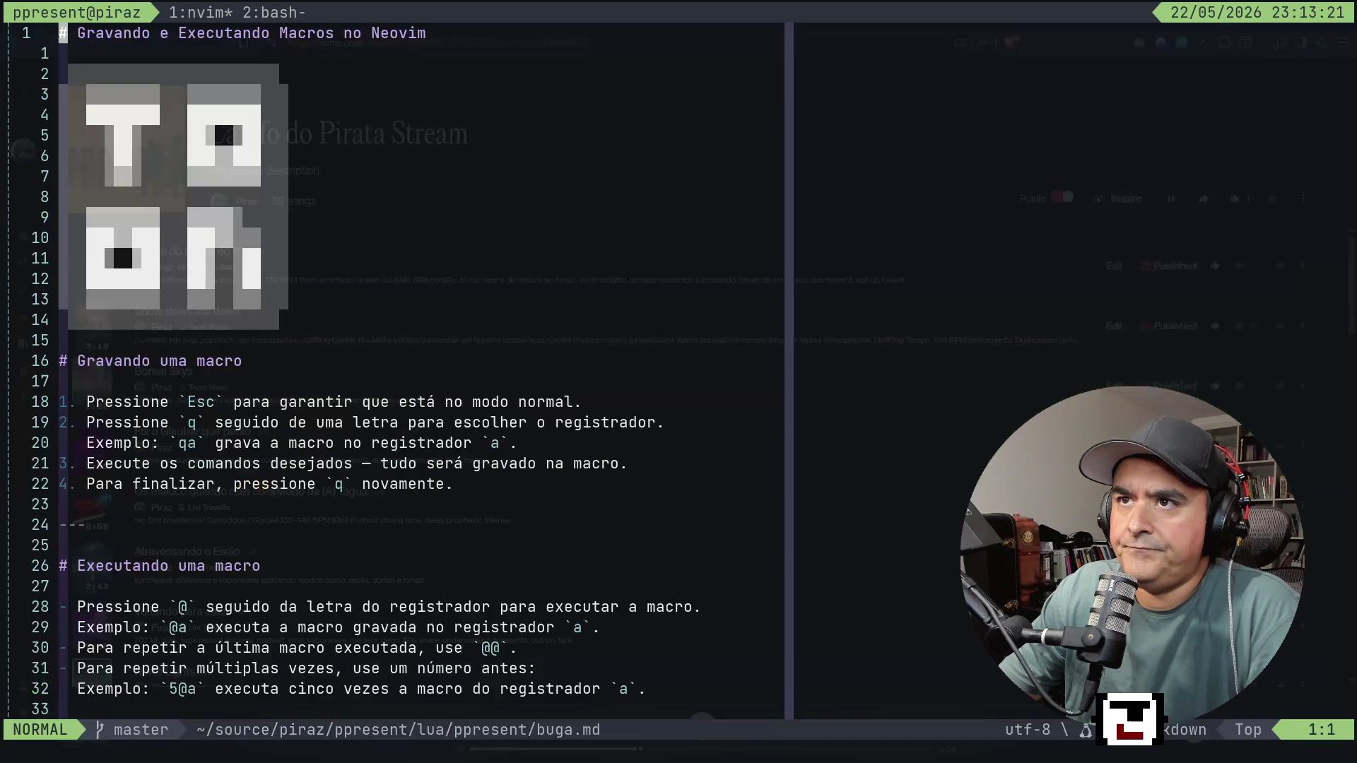
{"action": "key", "text": "ctrl+b"}
{"action": "key", "text": "2"}
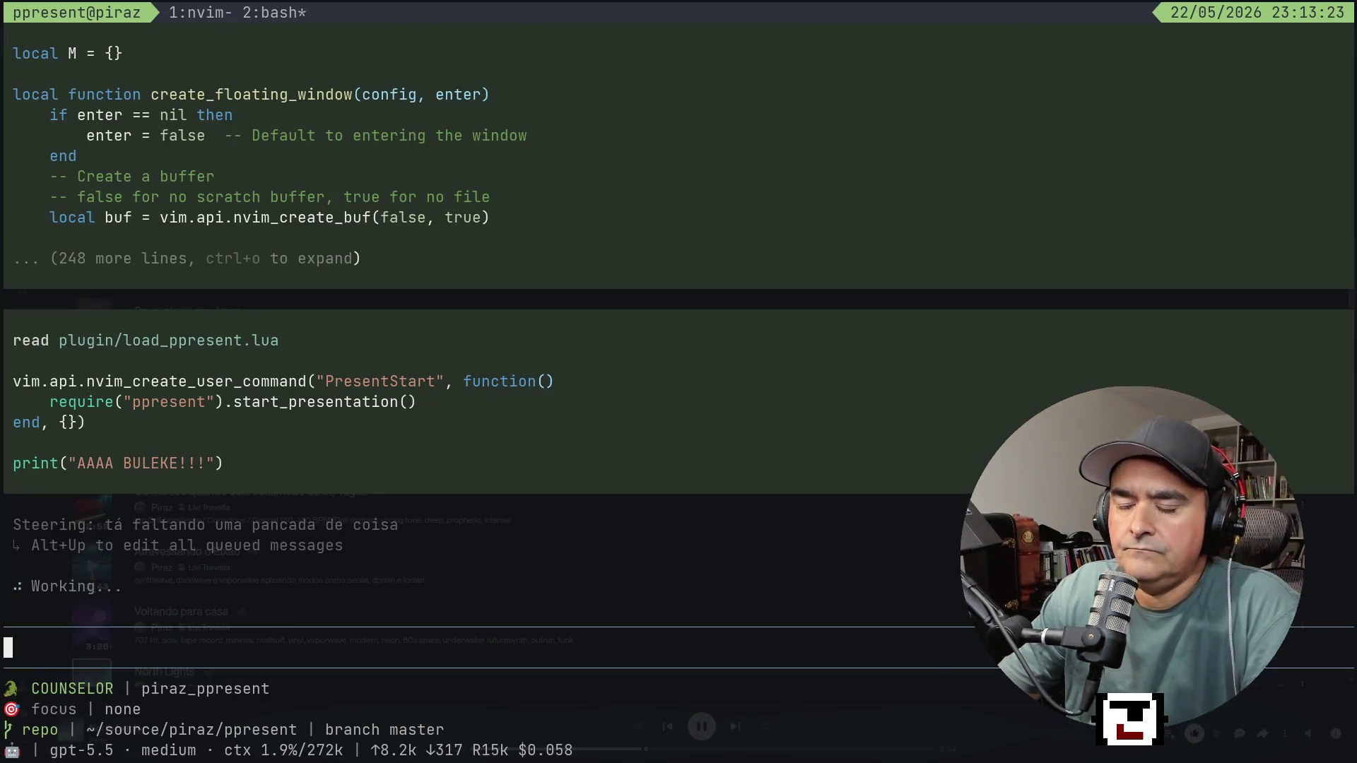
Queue a second note: 'tu viu que tem alguns boxes que não estão completos...'.
{"action": "type", "text": "tu viu que tem"}
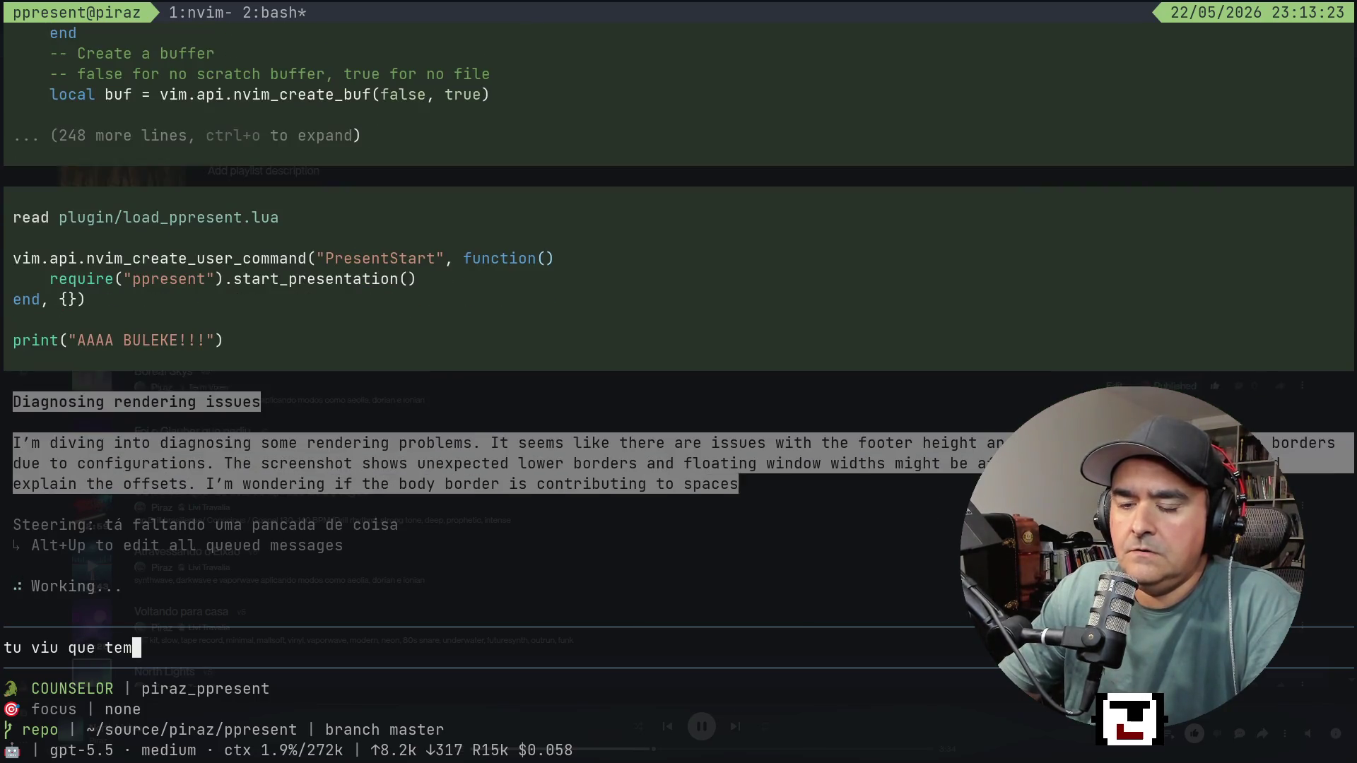
{"action": "type", "text": " alguns "}
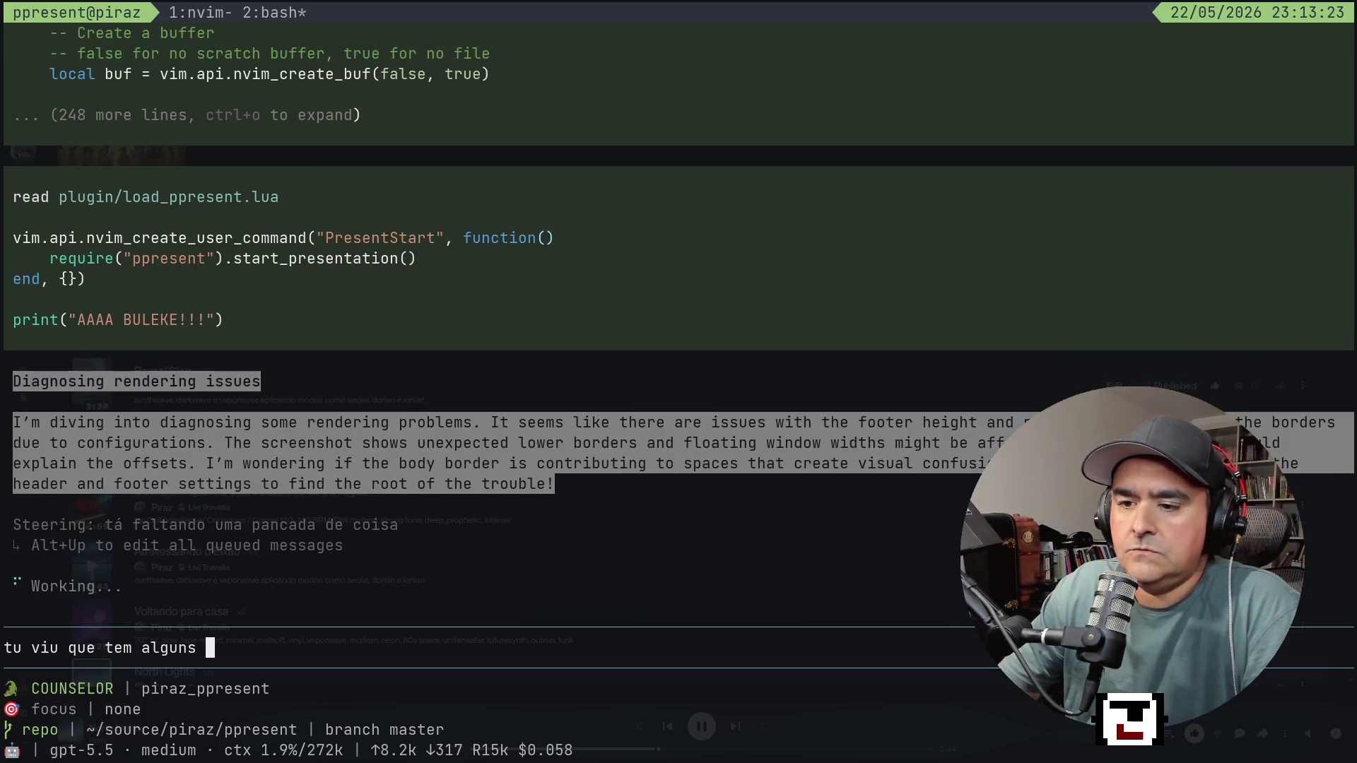
{"action": "type", "text": "quadro"}
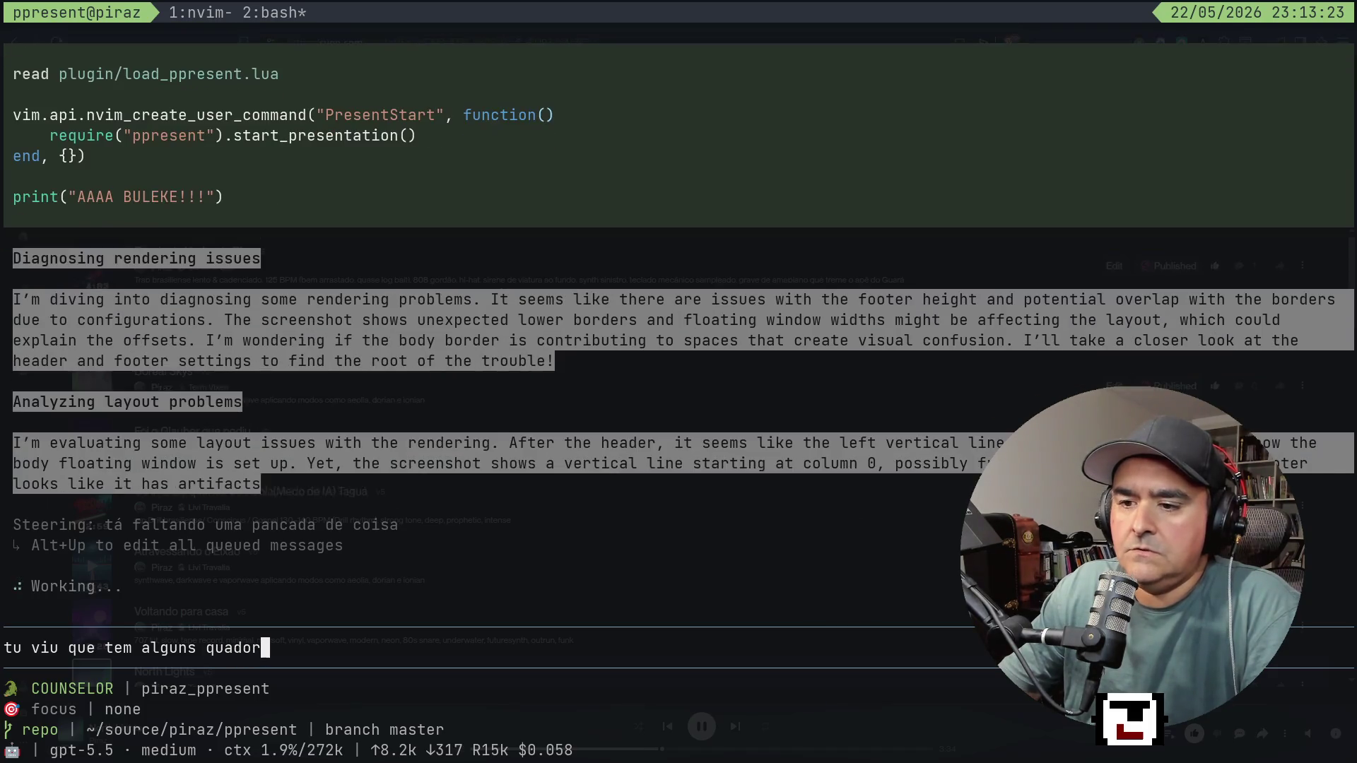
{"action": "key", "text": "BackSpace"}
{"action": "key", "text": "BackSpace"}
{"action": "key", "text": "BackSpace"}
{"action": "key", "text": "BackSpace"}
{"action": "key", "text": "BackSpace"}
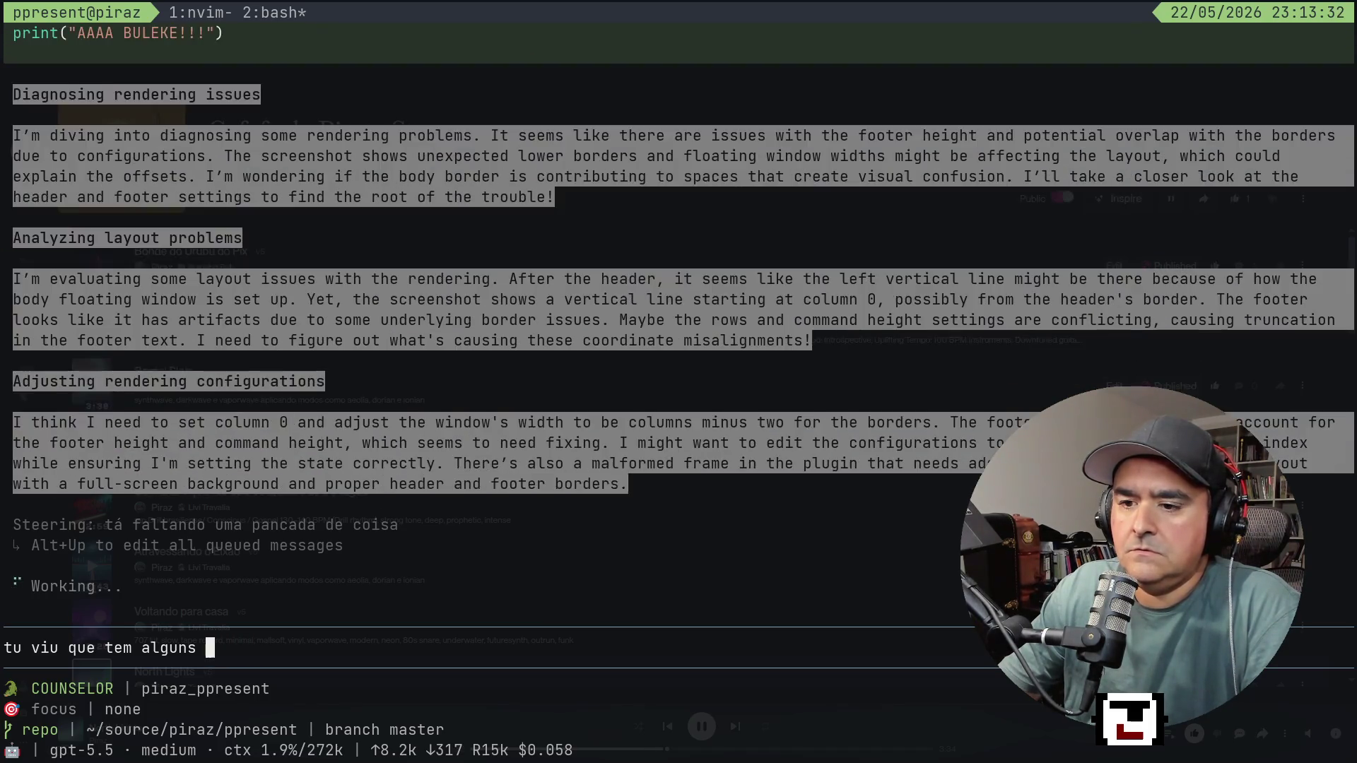
{"action": "type", "text": "boxes q"}
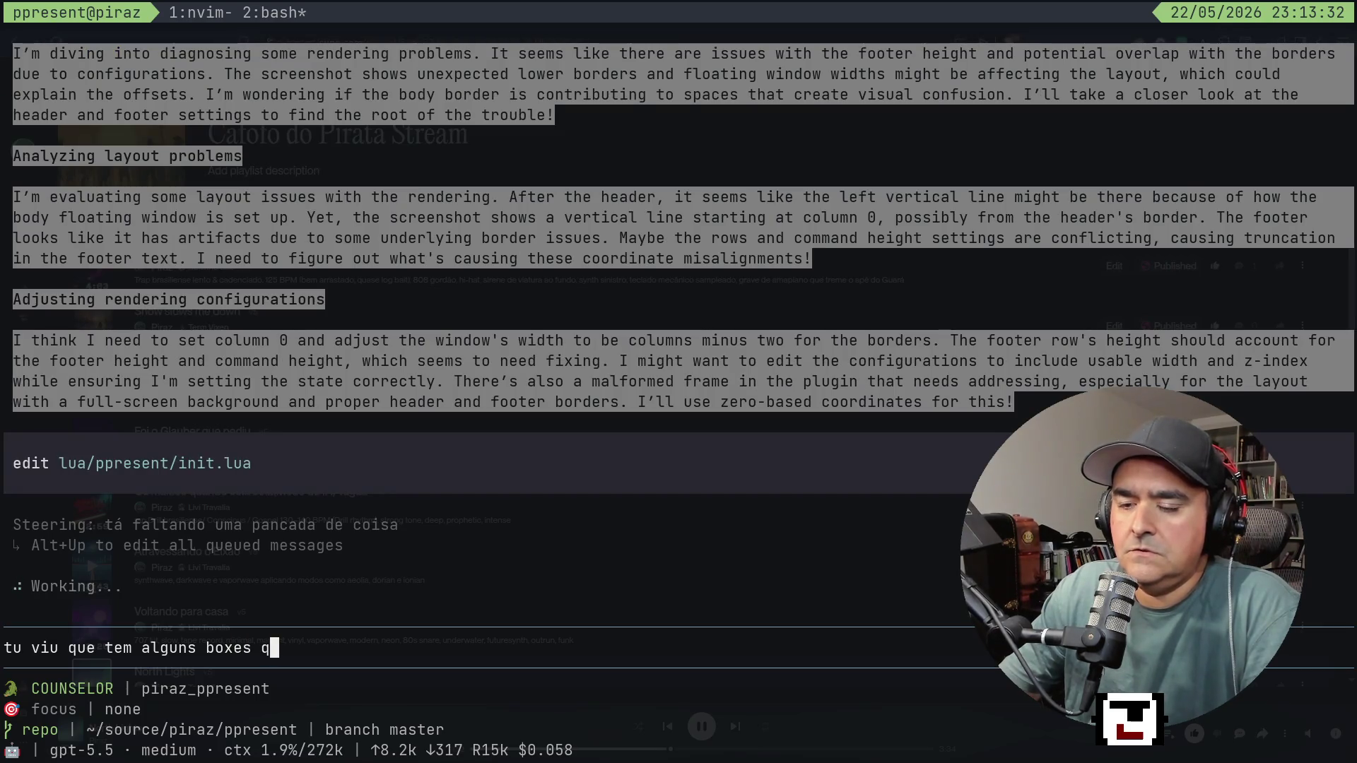
{"action": "type", "text": "ue não "}
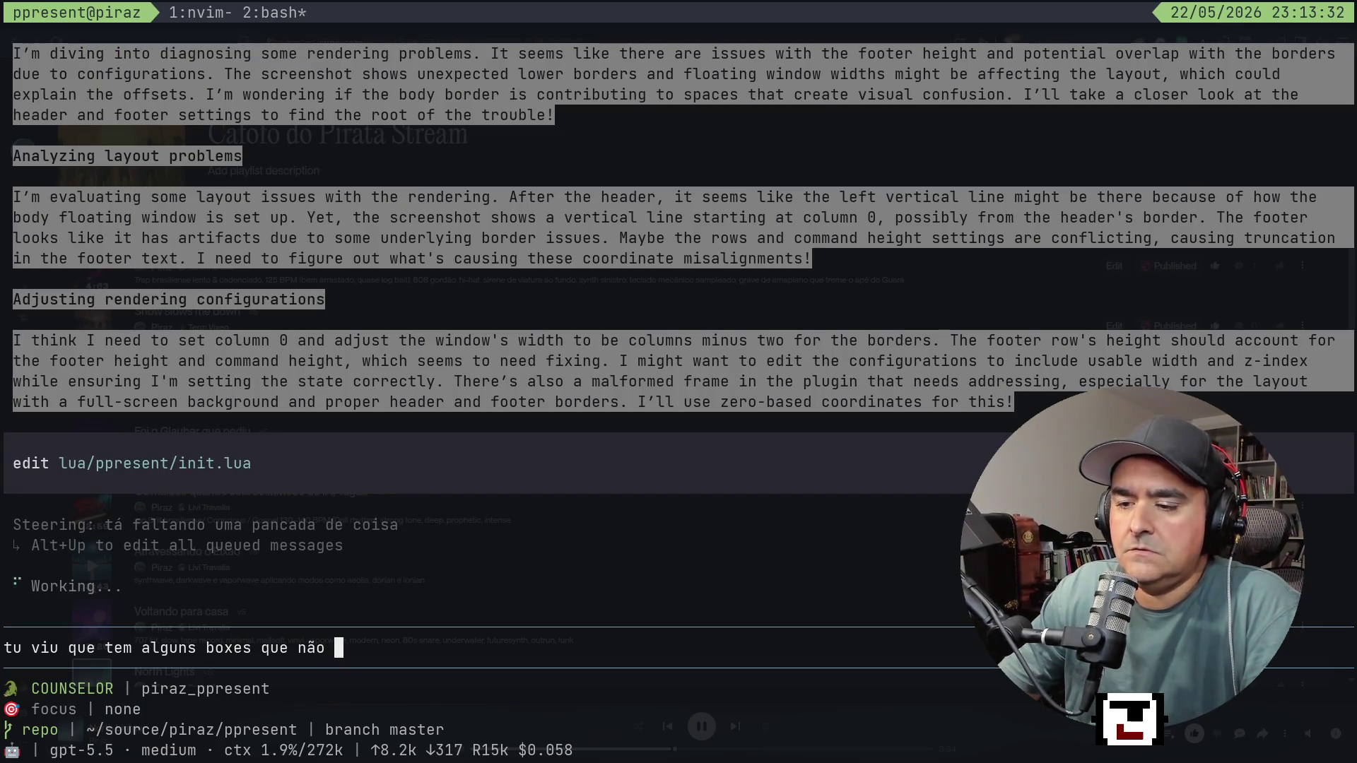
{"action": "type", "text": "estão comp"}
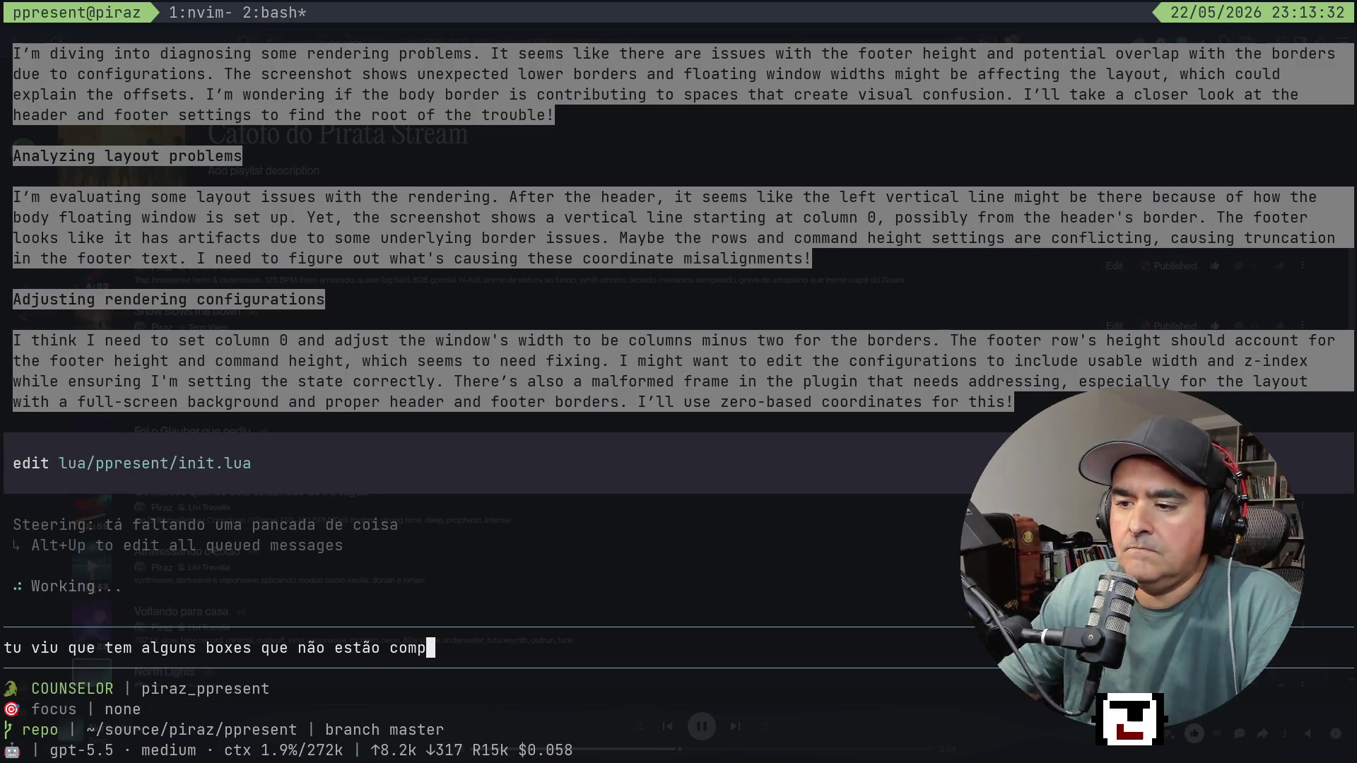
{"action": "type", "text": "letos?"}
{"action": "key", "text": "BackSpace"}
{"action": "type", "text": "...."}
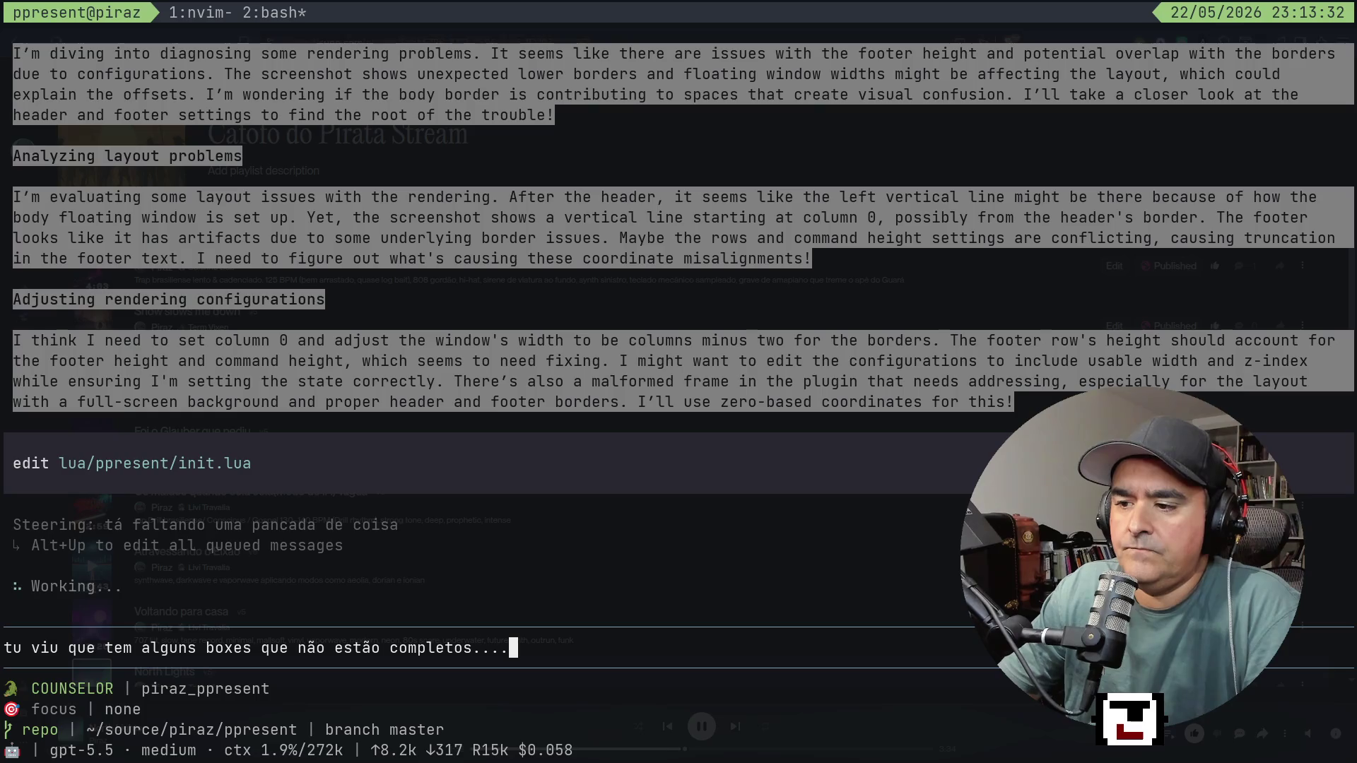
{"action": "key", "text": "Return"}
{"action": "key", "text": "ctrl+b"}
In tmux window 1, scroll through buga.md and jump back to its top.
{"action": "key", "text": "1"}
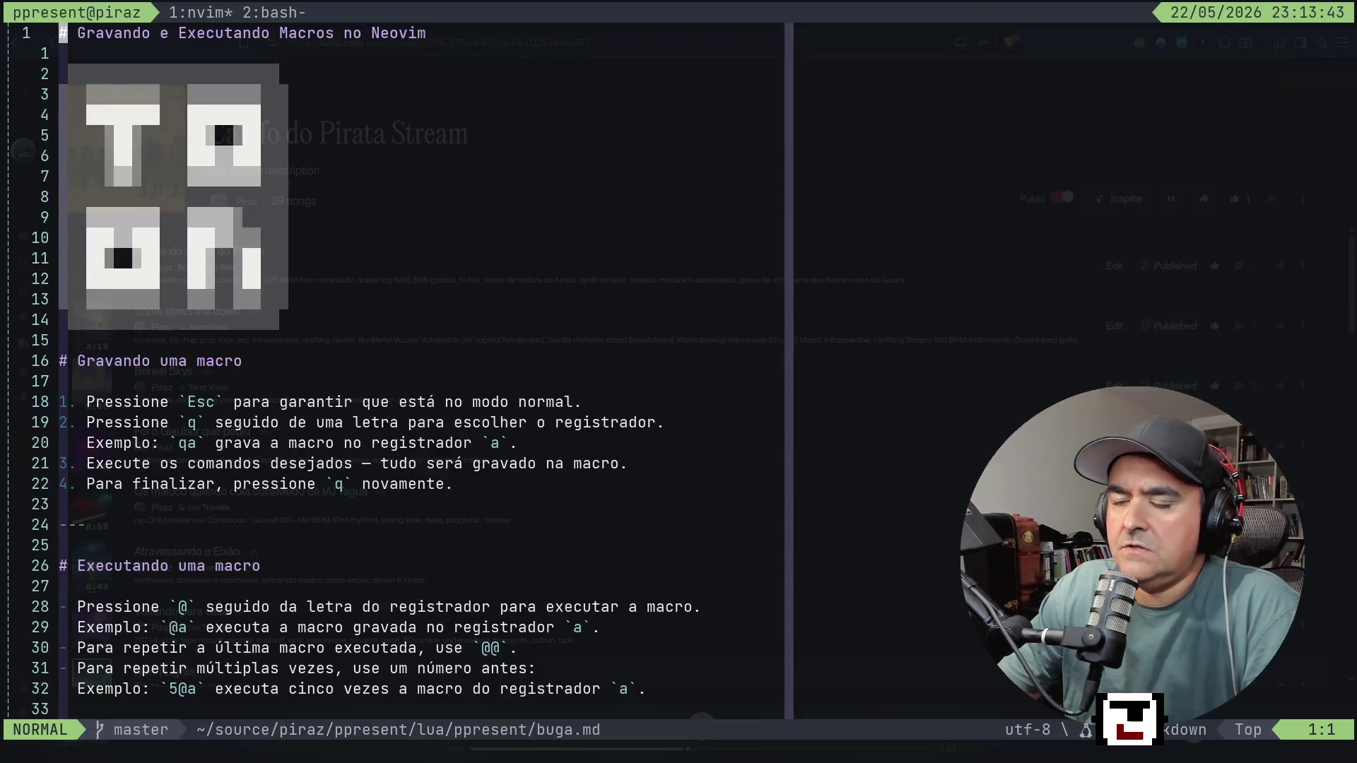
{"action": "key", "text": "j"}
{"action": "key", "text": "j"}
{"action": "key", "text": "j"}
{"action": "key", "text": "ctrl+d"}
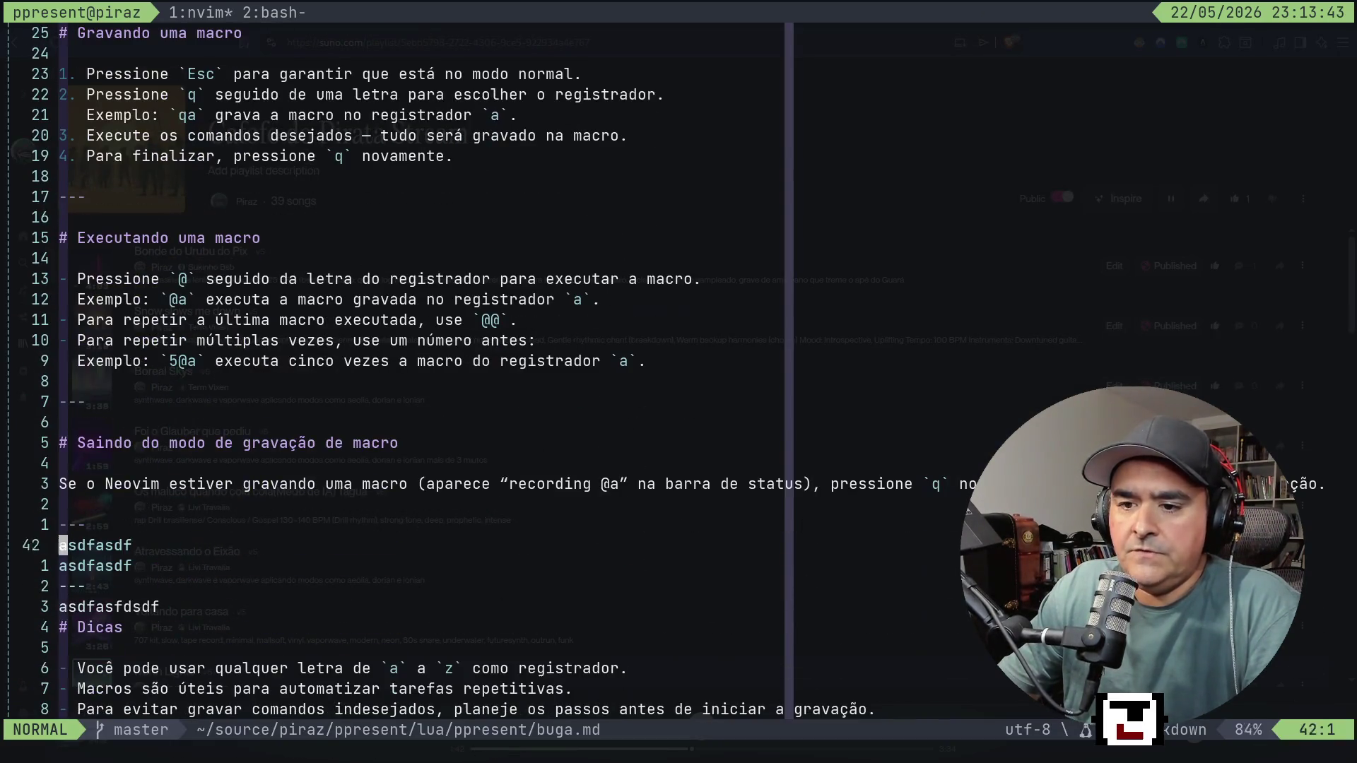
{"action": "key", "text": "j"}
{"action": "key", "text": "j"}
{"action": "key", "text": "j"}
{"action": "key", "text": "k"}
{"action": "key", "text": "k"}
{"action": "key", "text": "k"}
{"action": "key", "text": "g"}
{"action": "key", "text": "g"}
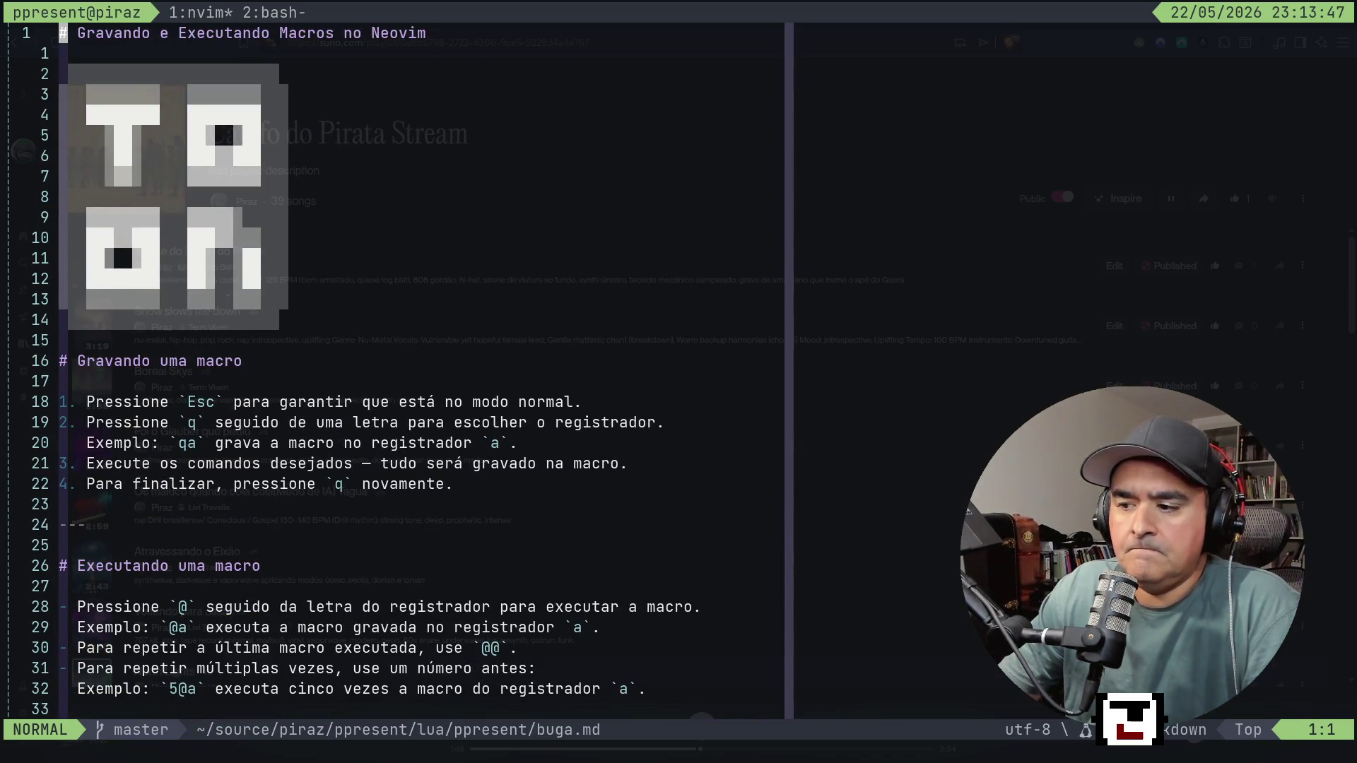
Run :version to check the Neovim version, then dismiss the output.
{"action": "type", "text": ":version"}
{"action": "key", "text": "Return"}
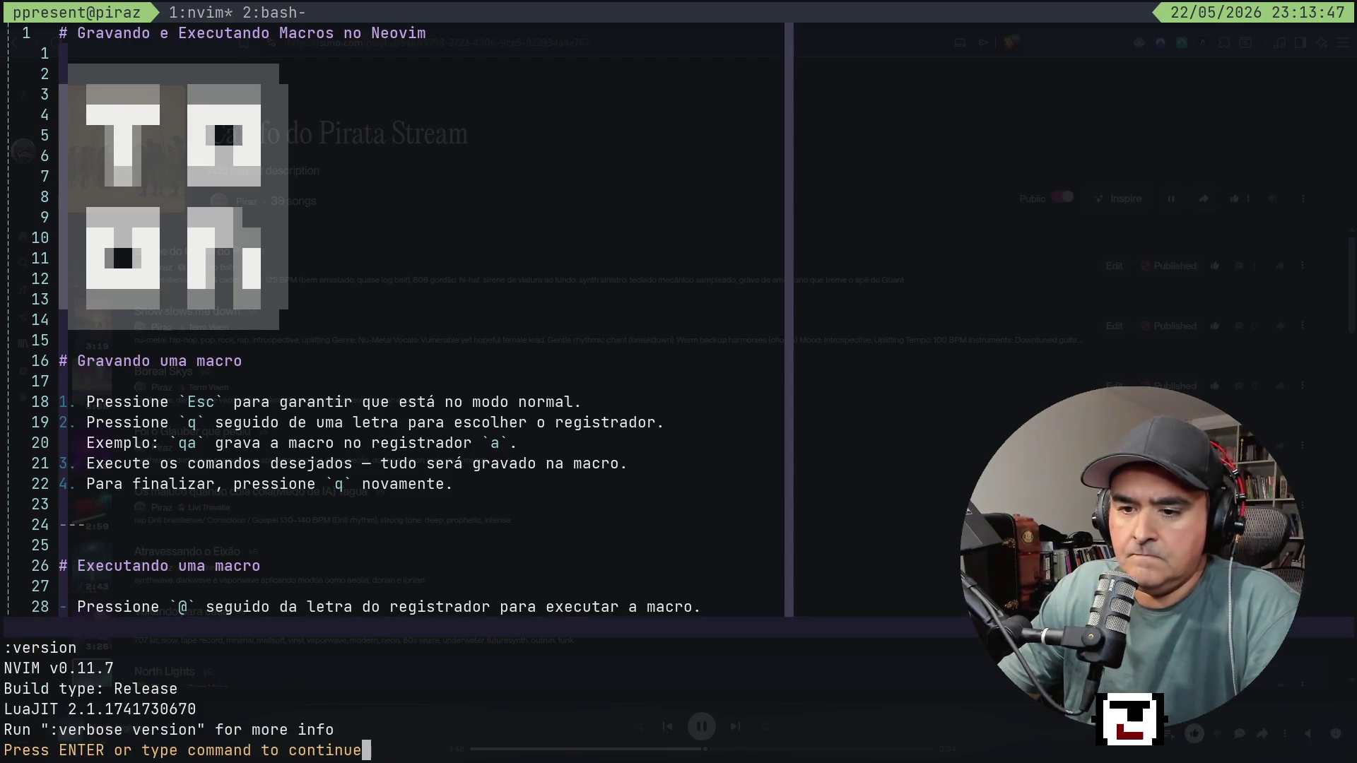
{"action": "key", "text": "Return"}
Record and stop a macro in register j, then start the presentation.
{"action": "key", "text": "q"}
{"action": "key", "text": "j"}
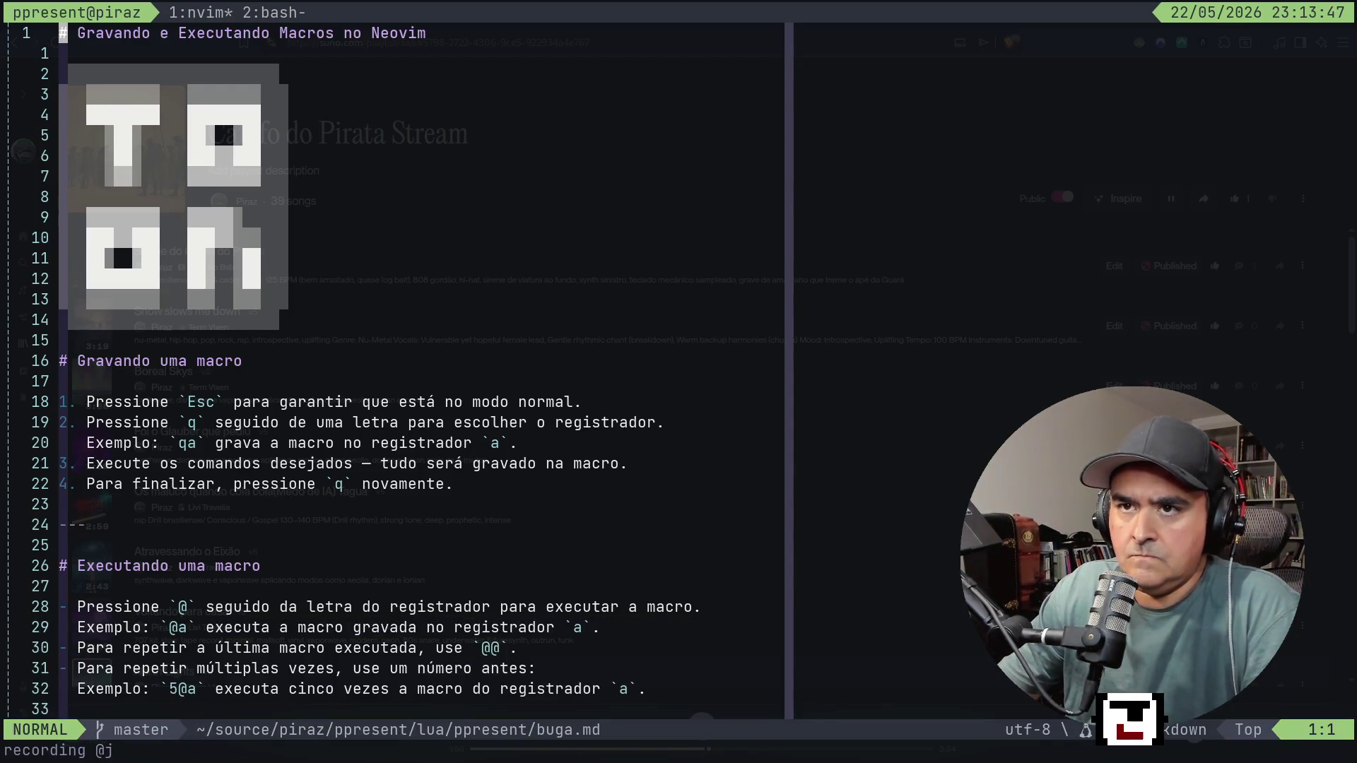
{"action": "key", "text": "j"}
{"action": "key", "text": "j"}
{"action": "key", "text": "j"}
{"action": "key", "text": "j"}
{"action": "key", "text": "j"}
{"action": "key", "text": "j"}
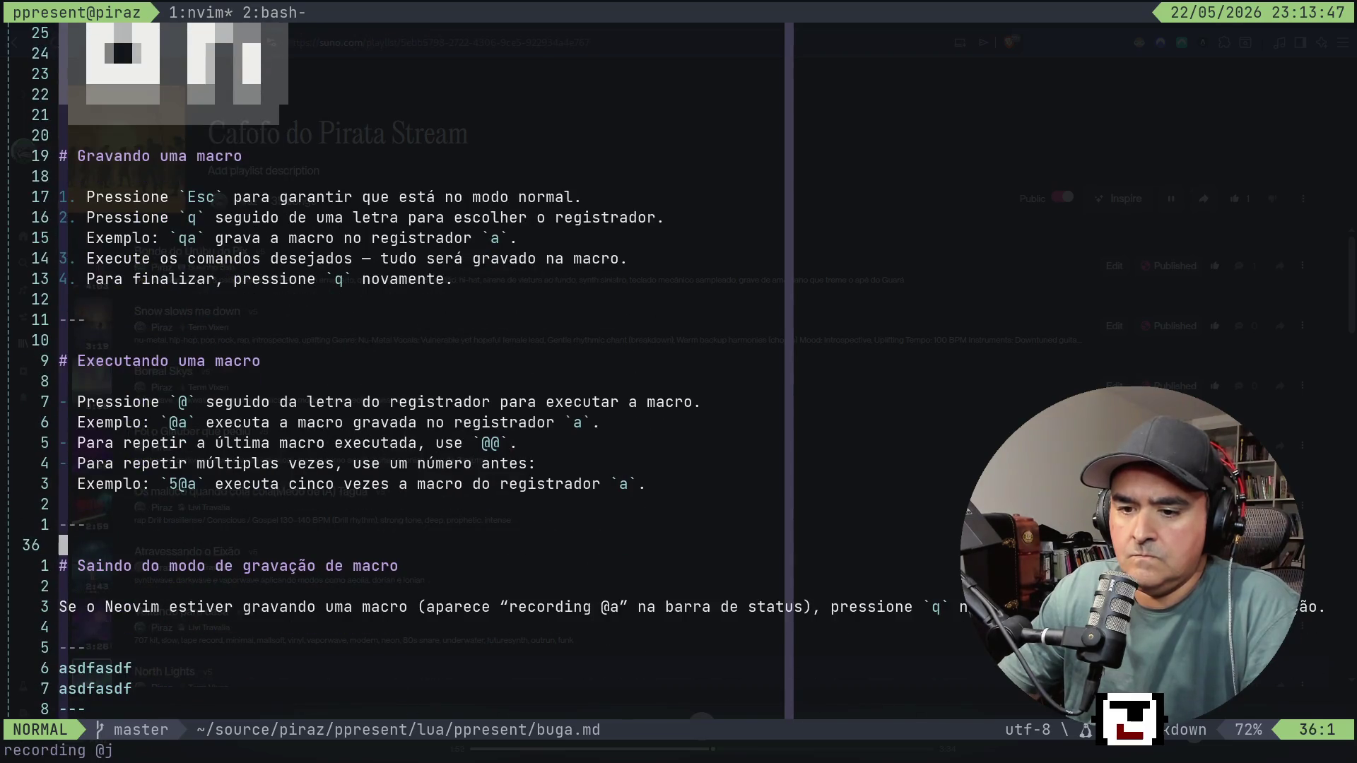
{"action": "key", "text": "q"}
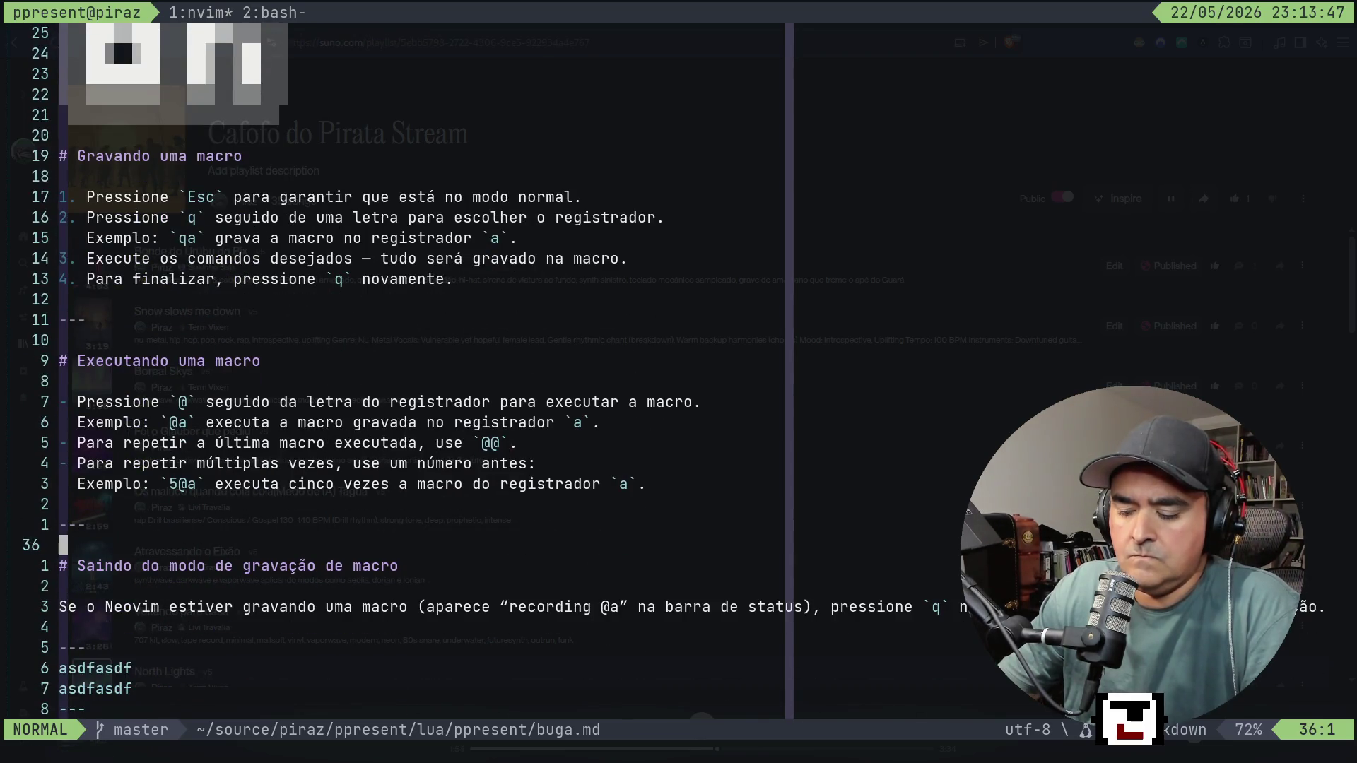
{"action": "key", "text": "Return"}
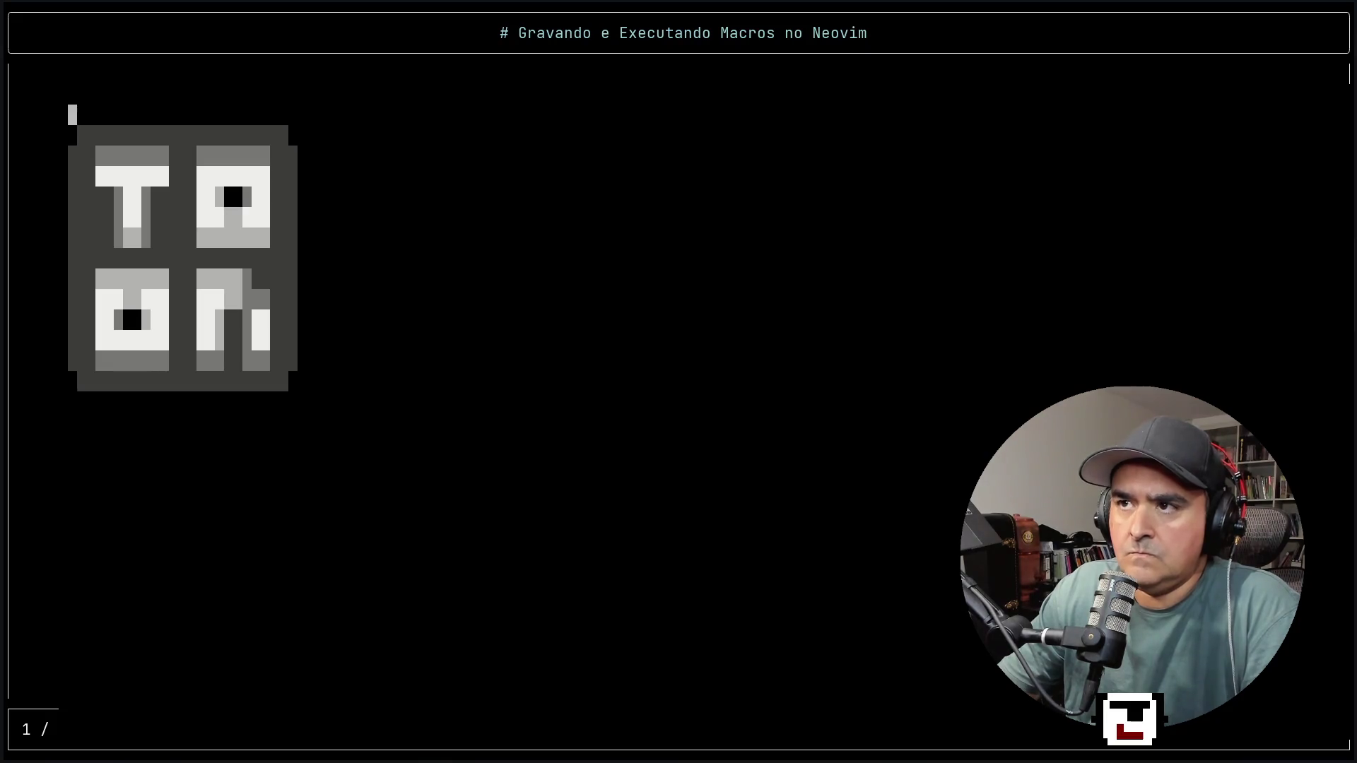
Trace the cursor around the edges of the pixel logo in buga.md.
{"action": "key", "text": "j"}
{"action": "key", "text": "j"}
{"action": "key", "text": "j"}
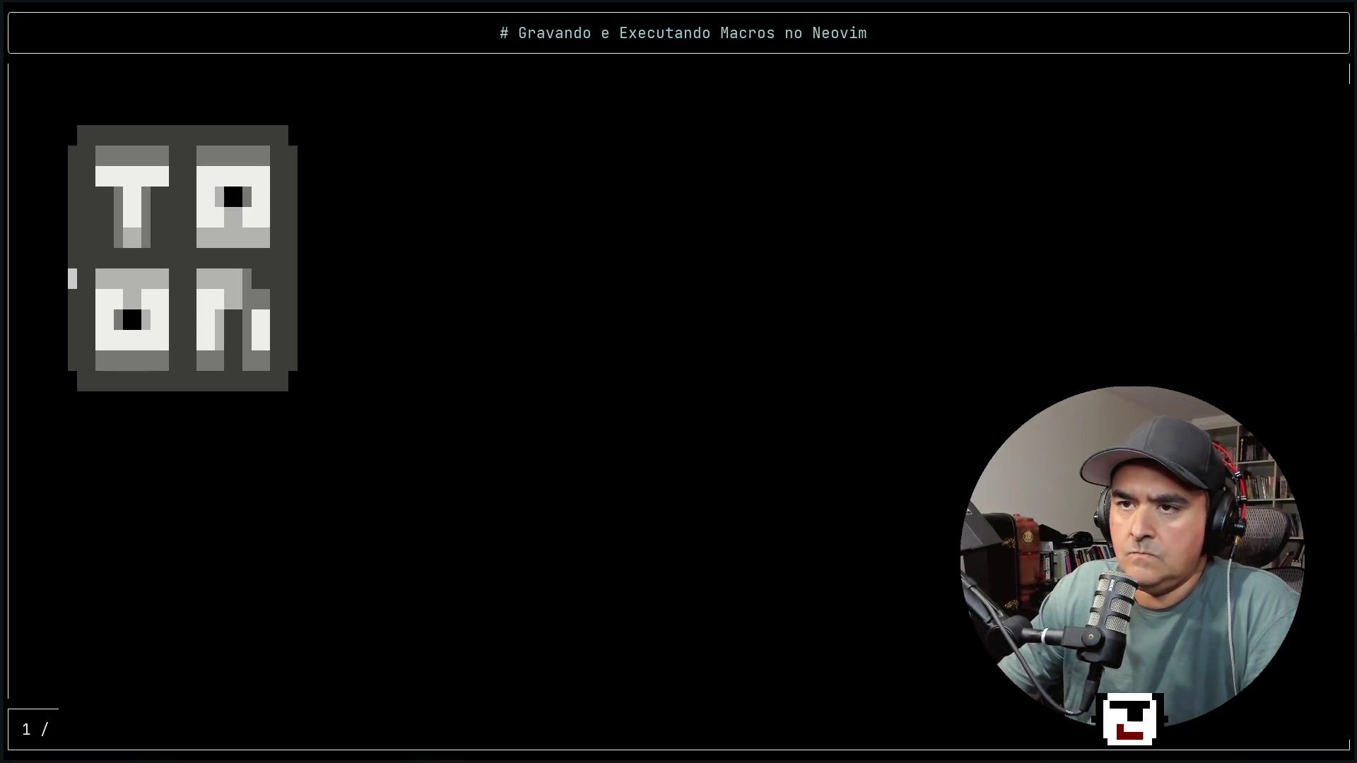
{"action": "key", "text": "j"}
{"action": "key", "text": "w"}
{"action": "key", "text": "w"}
{"action": "key", "text": "w"}
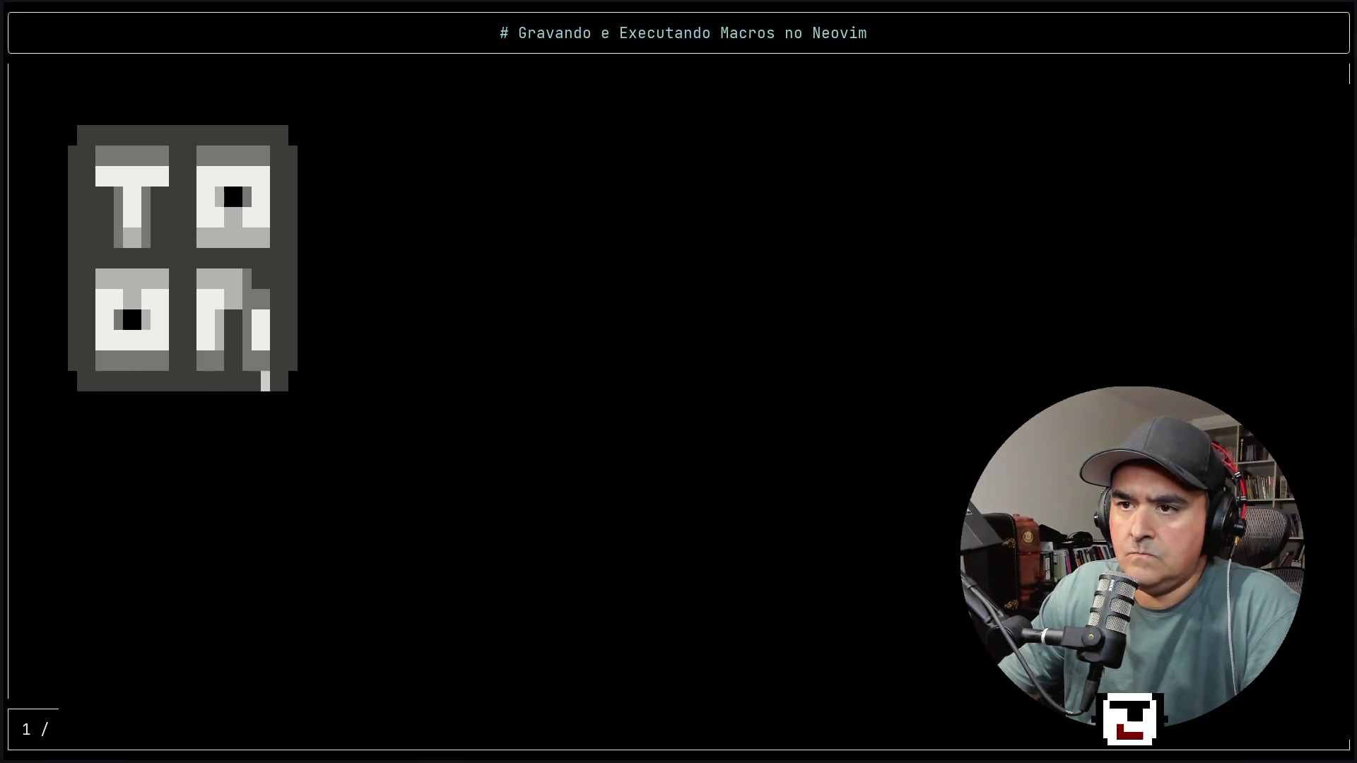
{"action": "key", "text": "k"}
{"action": "key", "text": "k"}
{"action": "key", "text": "k"}
{"action": "key", "text": "k"}
{"action": "key", "text": "k"}
{"action": "key", "text": "{"}
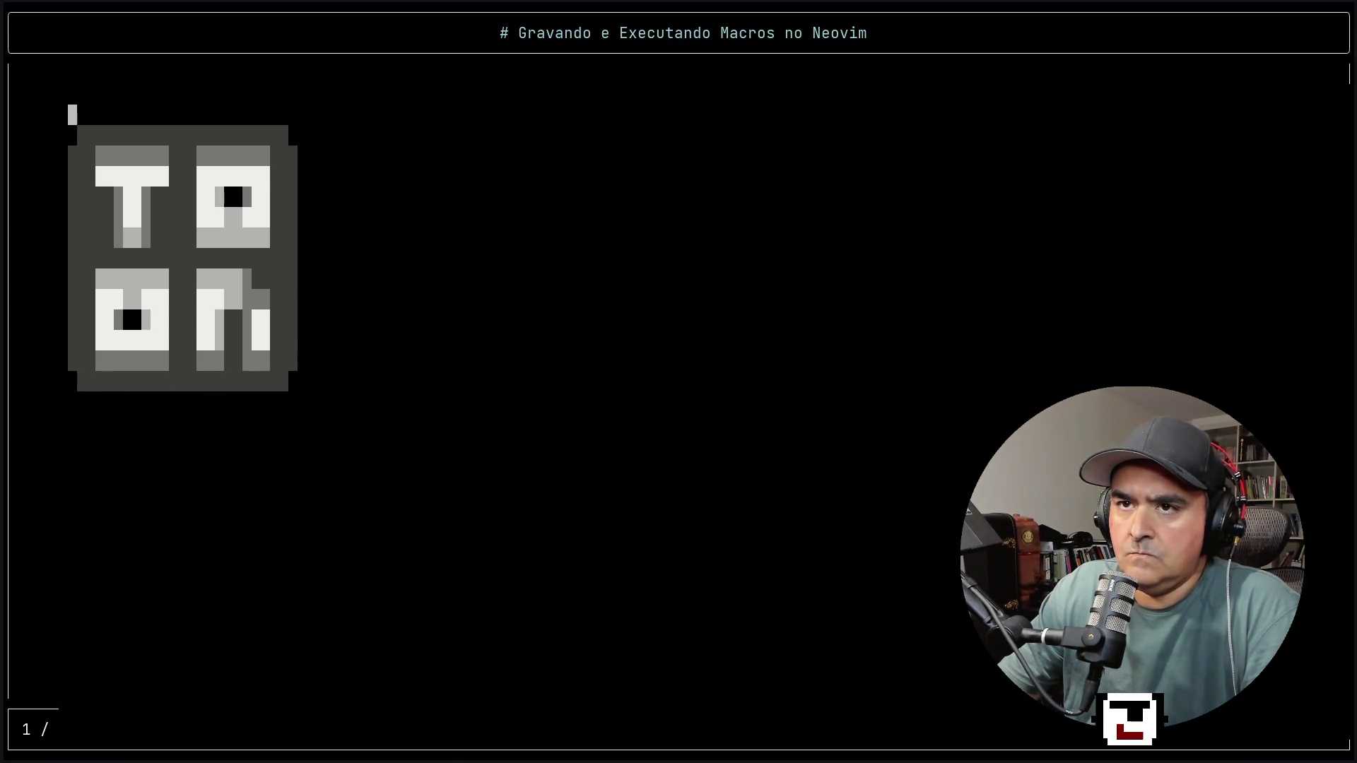
{"action": "key", "text": "j"}
{"action": "key", "text": "$"}
{"action": "key", "text": "j"}
{"action": "key", "text": "j"}
{"action": "key", "text": "j"}
{"action": "key", "text": "j"}
{"action": "key", "text": "j"}
{"action": "key", "text": "j"}
{"action": "key", "text": "}"}
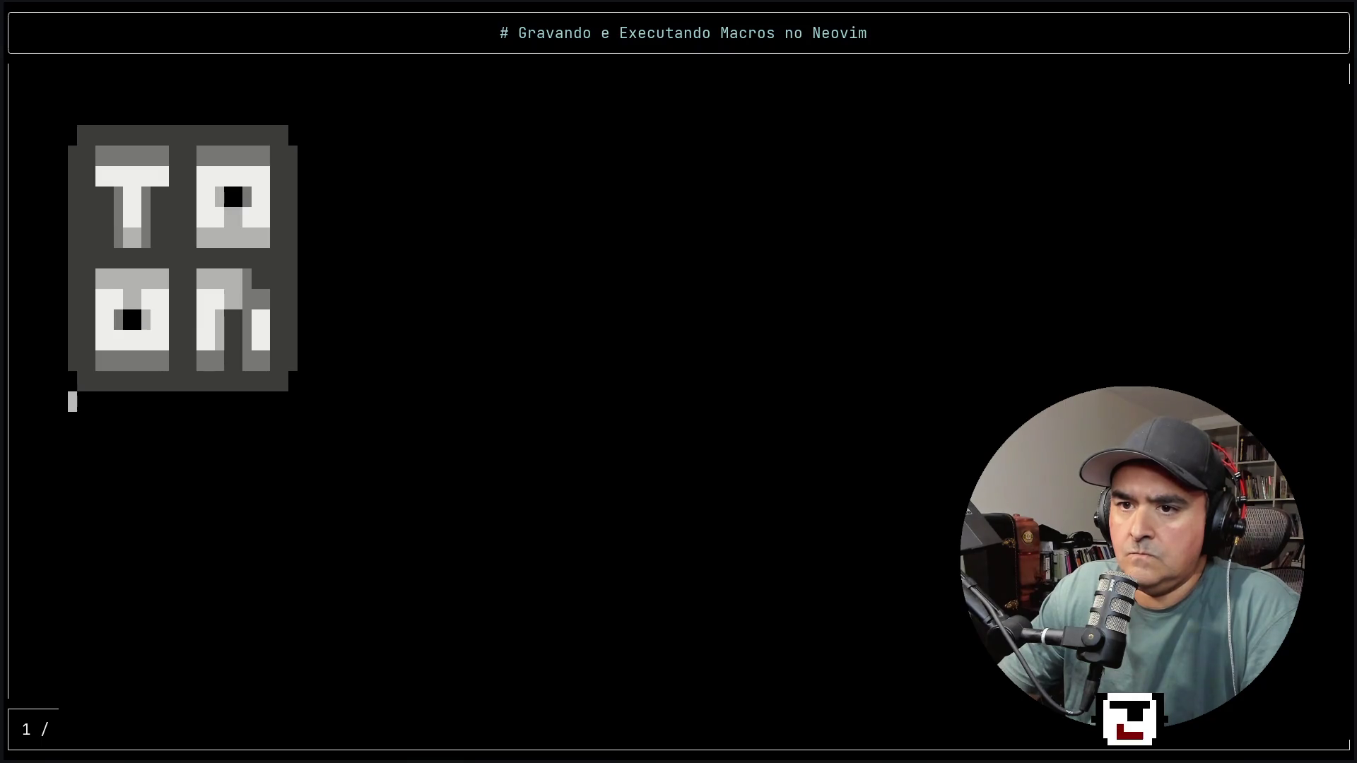
{"action": "key", "text": "k"}
{"action": "key", "text": "$"}
{"action": "key", "text": "k"}
{"action": "key", "text": "k"}
{"action": "key", "text": "k"}
{"action": "key", "text": "k"}
{"action": "key", "text": "k"}
{"action": "key", "text": "k"}
{"action": "key", "text": "{"}
{"action": "key", "text": "j"}
{"action": "key", "text": "j"}
{"action": "key", "text": "$"}
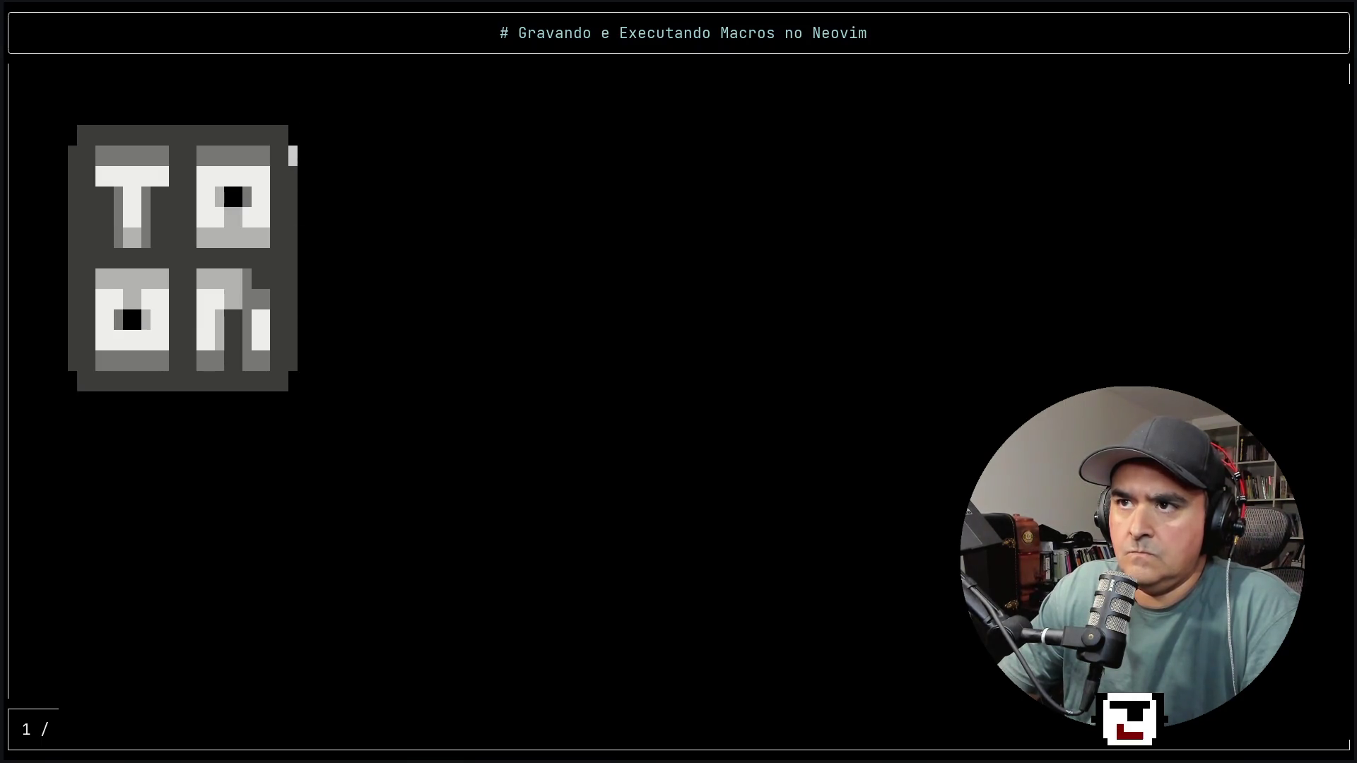
{"action": "key", "text": "j"}
{"action": "key", "text": "j"}
{"action": "key", "text": "j"}
{"action": "key", "text": "j"}
{"action": "key", "text": "j"}
{"action": "key", "text": "}"}
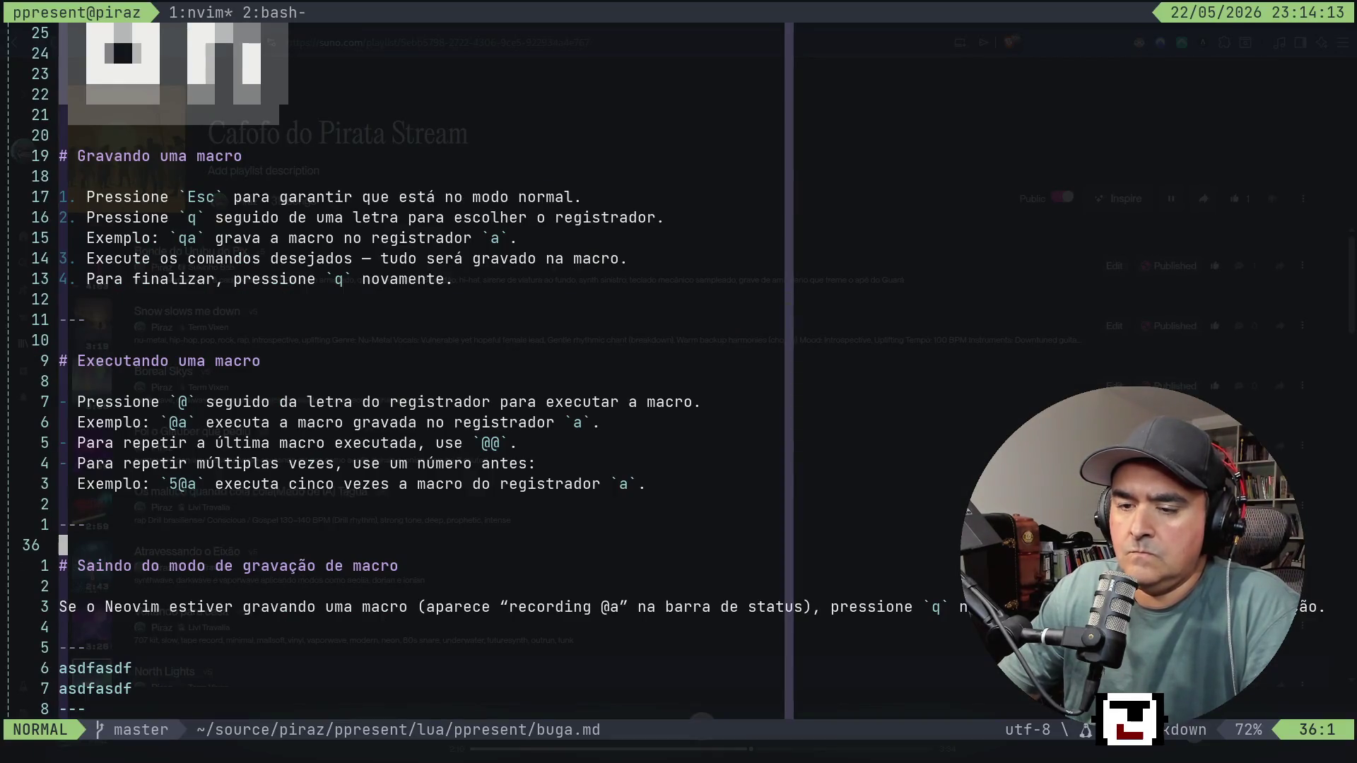
Start and close the slide presentation, then jump to the 'Executando uma macro' heading.
{"action": "key", "text": "space"}
{"action": "key", "text": "p"}
{"action": "key", "text": "p"}
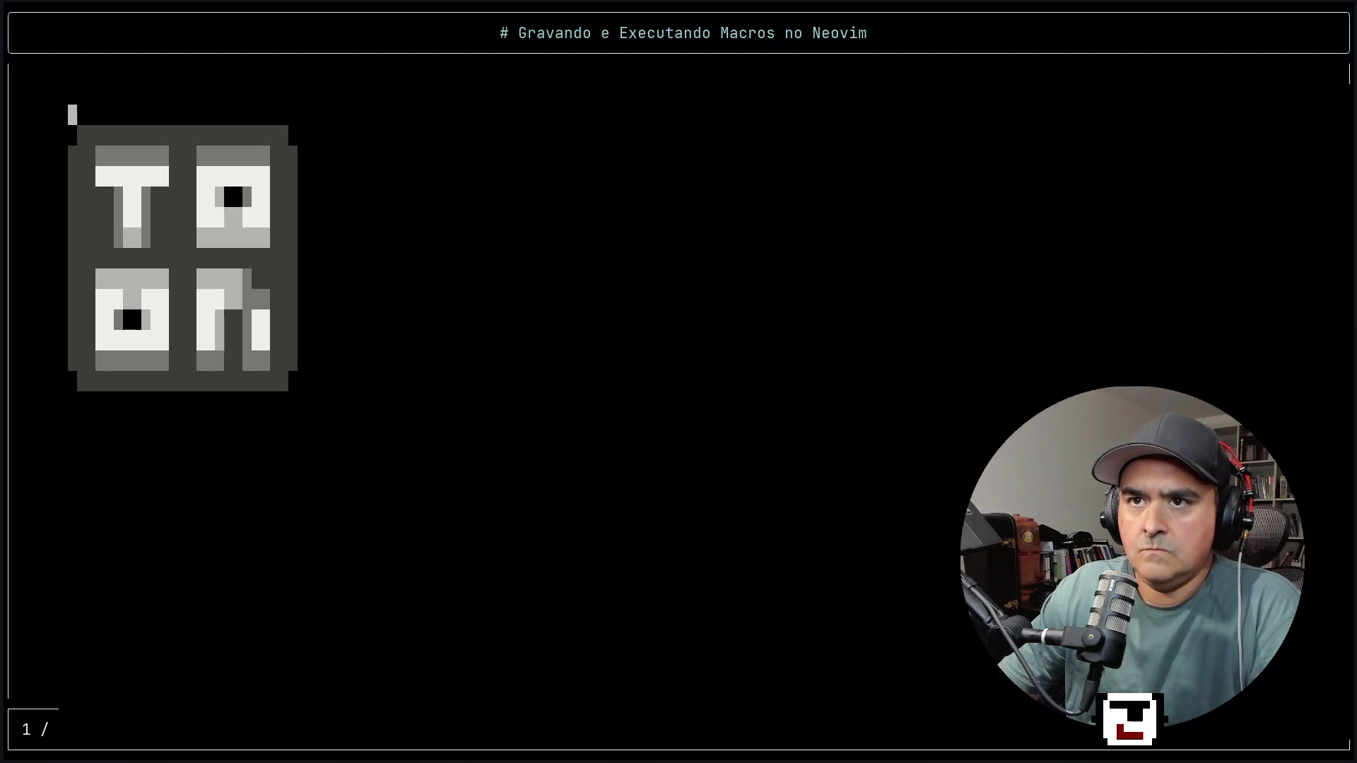
{"action": "key", "text": "q"}
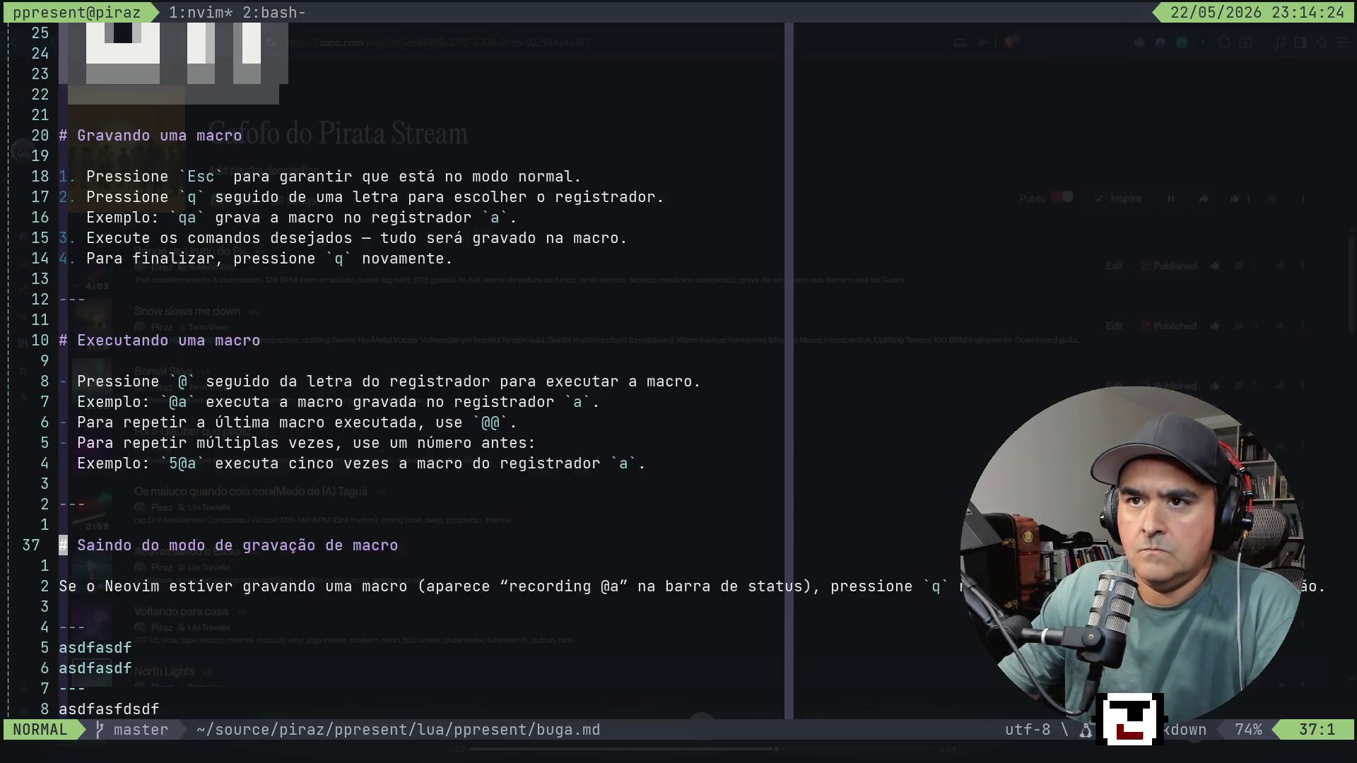
{"action": "key", "text": "bracketleft"}
{"action": "key", "text": "bracketleft"}
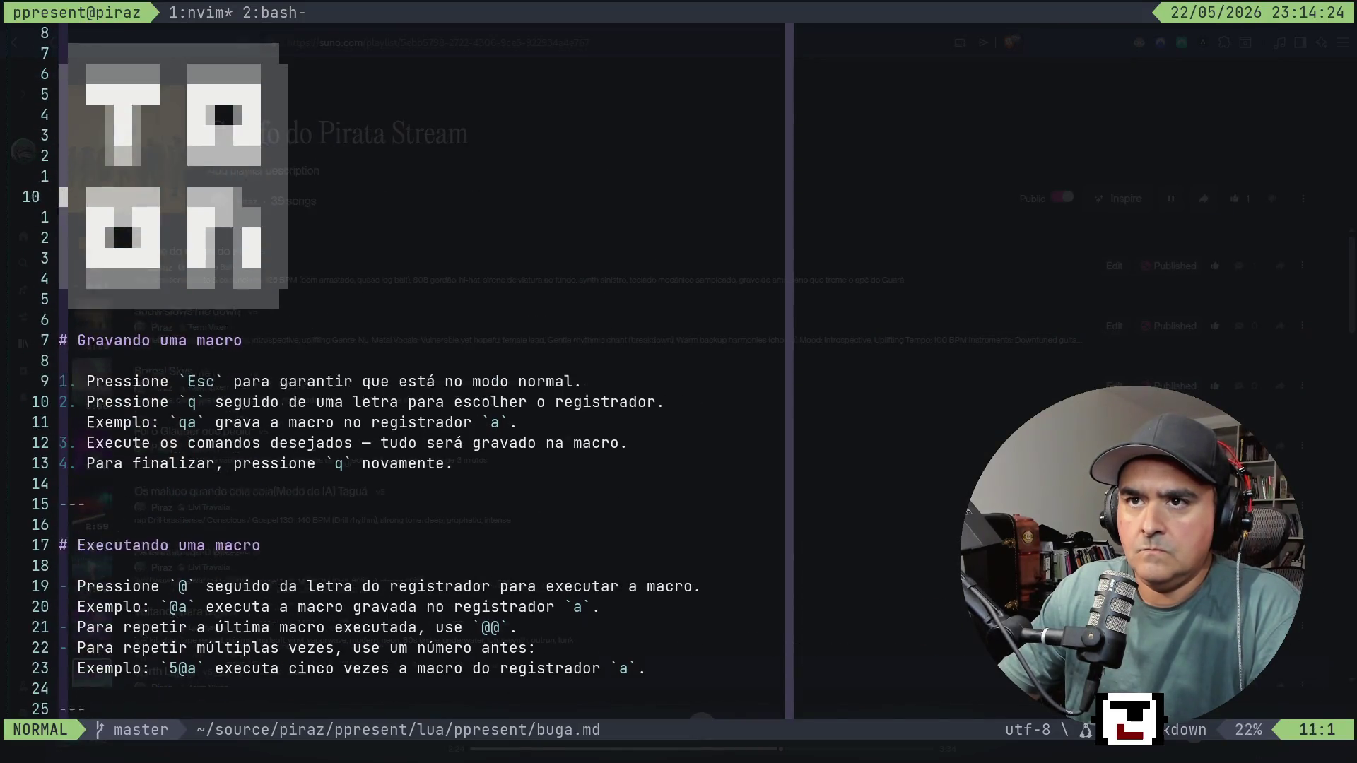
Read the agent's summary of its init.lua layout fix, then return to Neovim.
{"action": "key", "text": "ctrl+b"}
{"action": "key", "text": "2"}
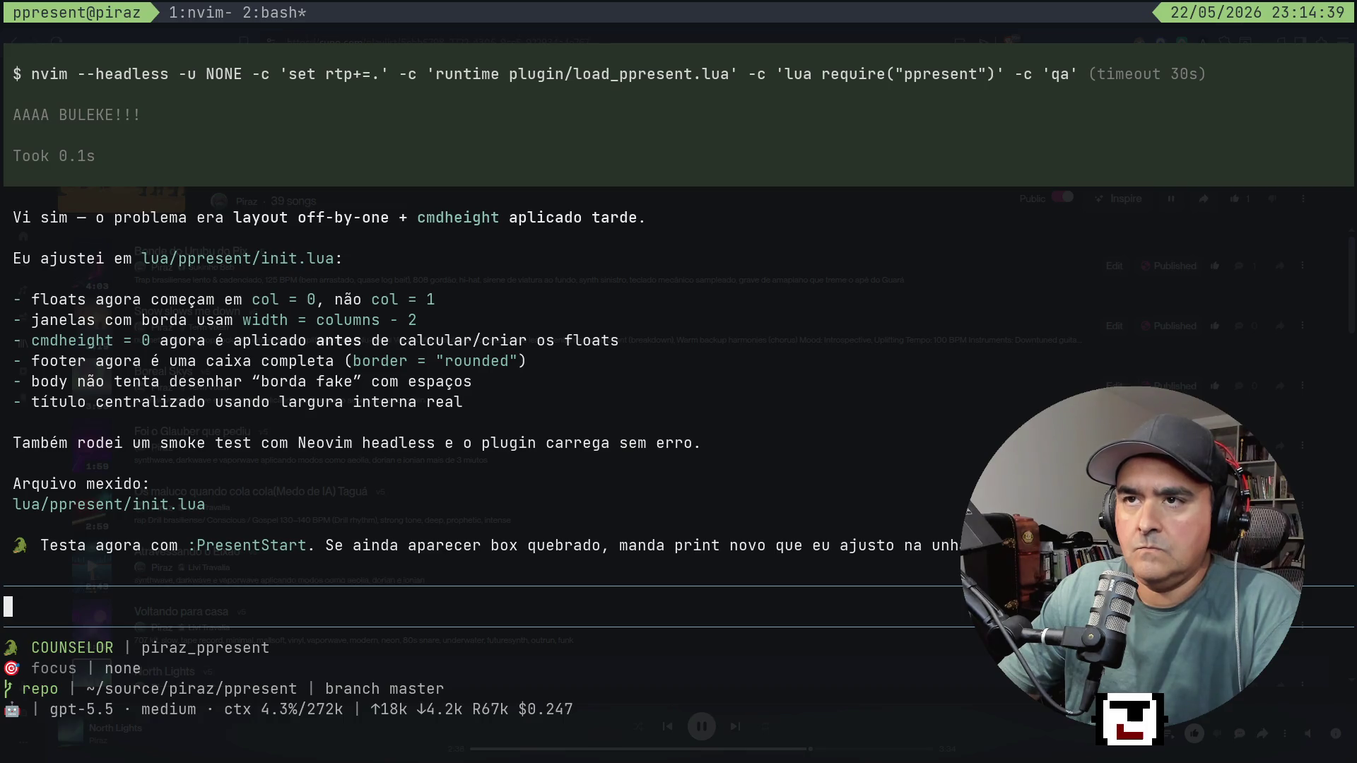
{"action": "key", "text": "ctrl+b"}
{"action": "key", "text": "1"}
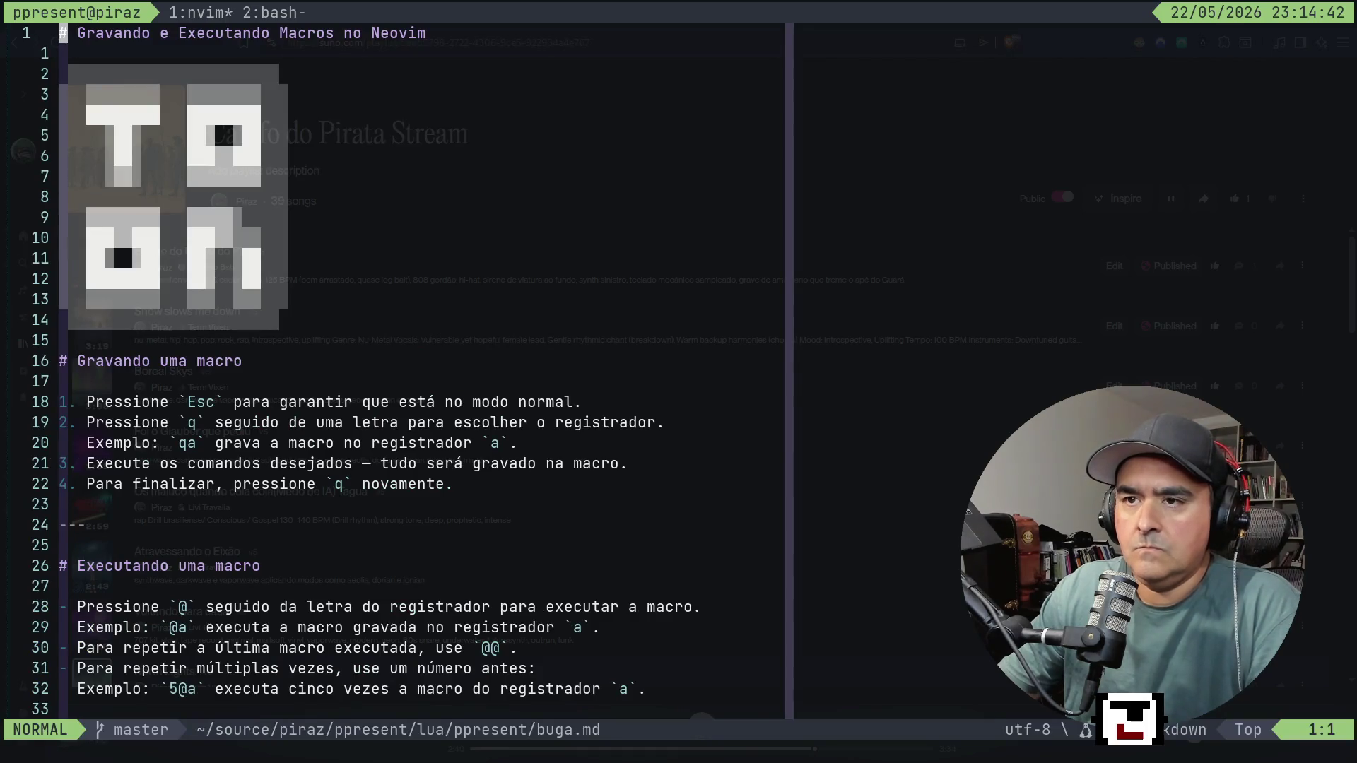
Launch the slide presentation, undo its leftover buffer change, and record a short macro.
{"action": "key", "text": "space"}
{"action": "key", "text": "p"}
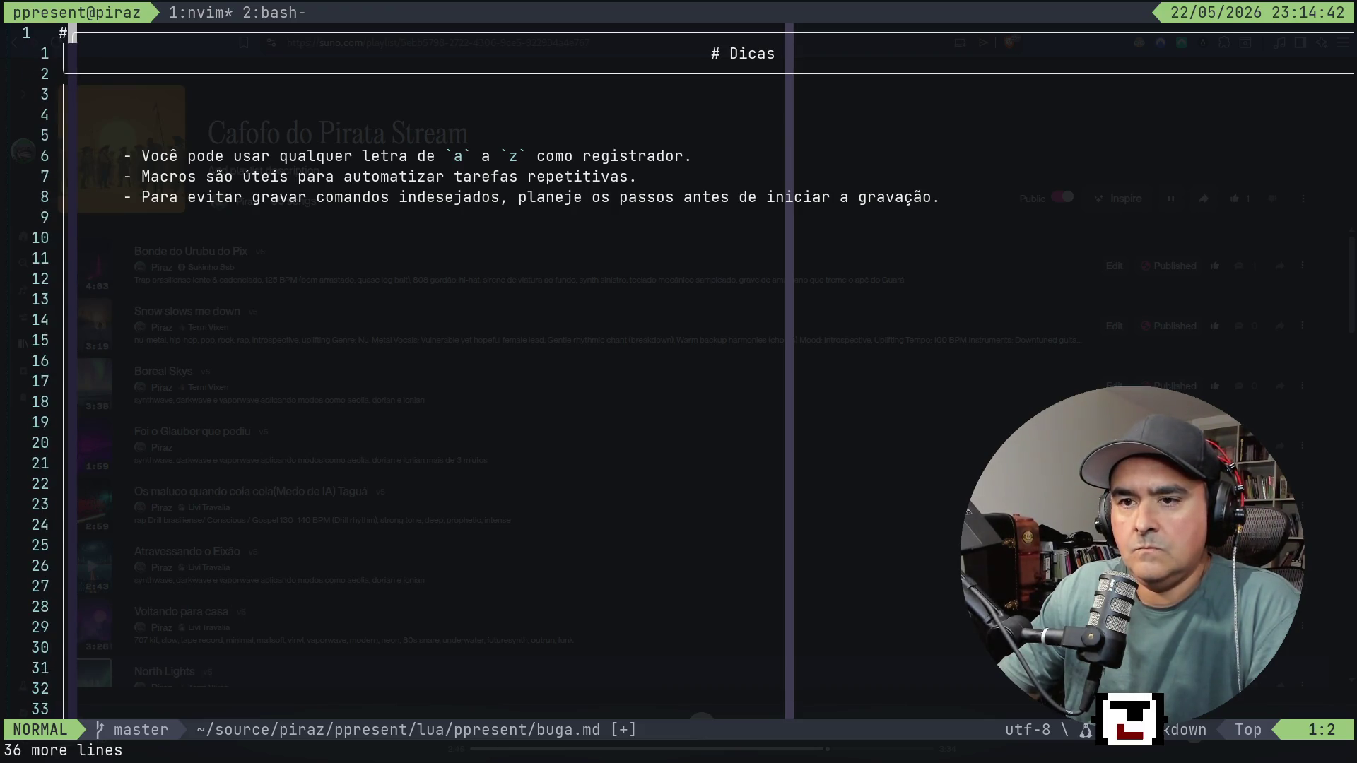
{"action": "key", "text": "u"}
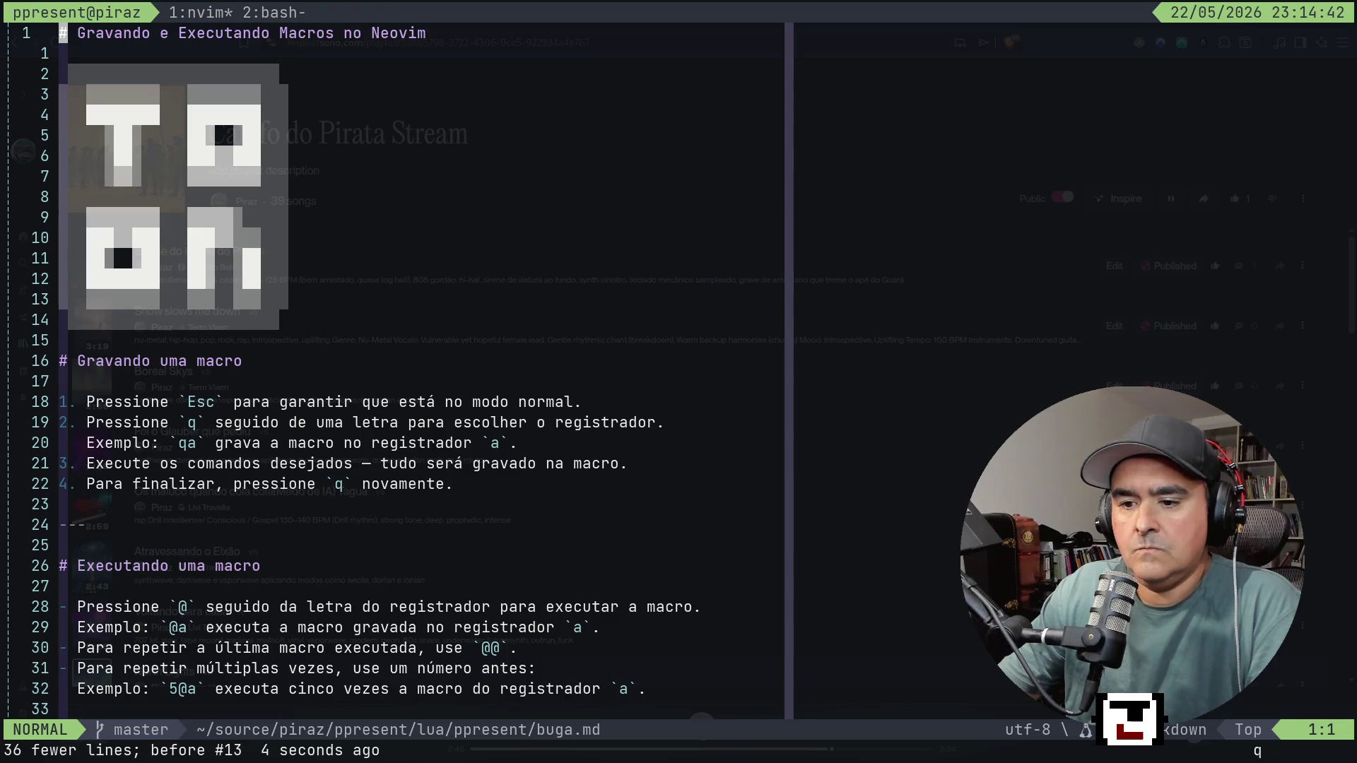
{"action": "key", "text": "q"}
{"action": "key", "text": "q"}
{"action": "key", "text": "j"}
{"action": "key", "text": "j"}
{"action": "key", "text": "j"}
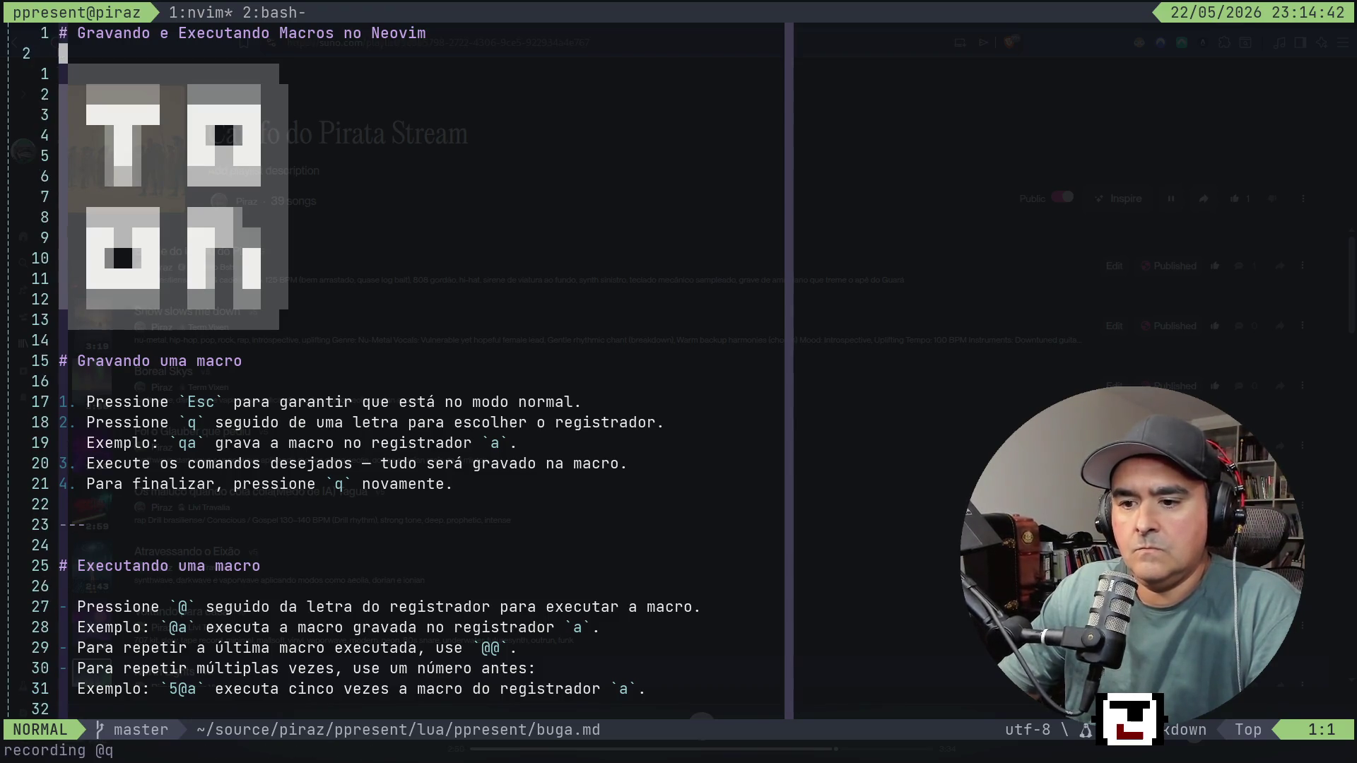
{"action": "key", "text": "q"}
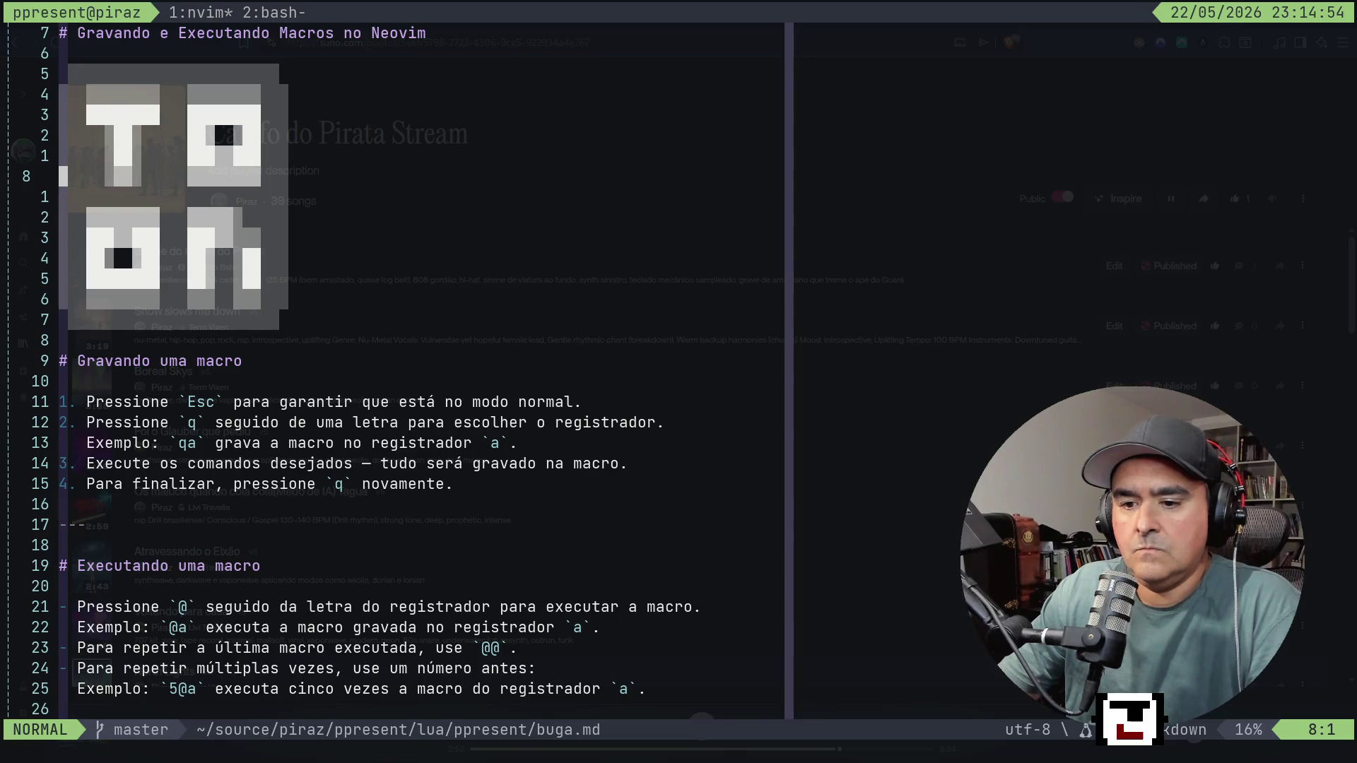
Add and undo a blank line below the title, then present and close the slides.
{"action": "key", "text": "j"}
{"action": "key", "text": "j"}
{"action": "key", "text": "k"}
{"action": "key", "text": "k"}
{"action": "key", "text": "k"}
{"action": "key", "text": "k"}
{"action": "key", "text": "k"}
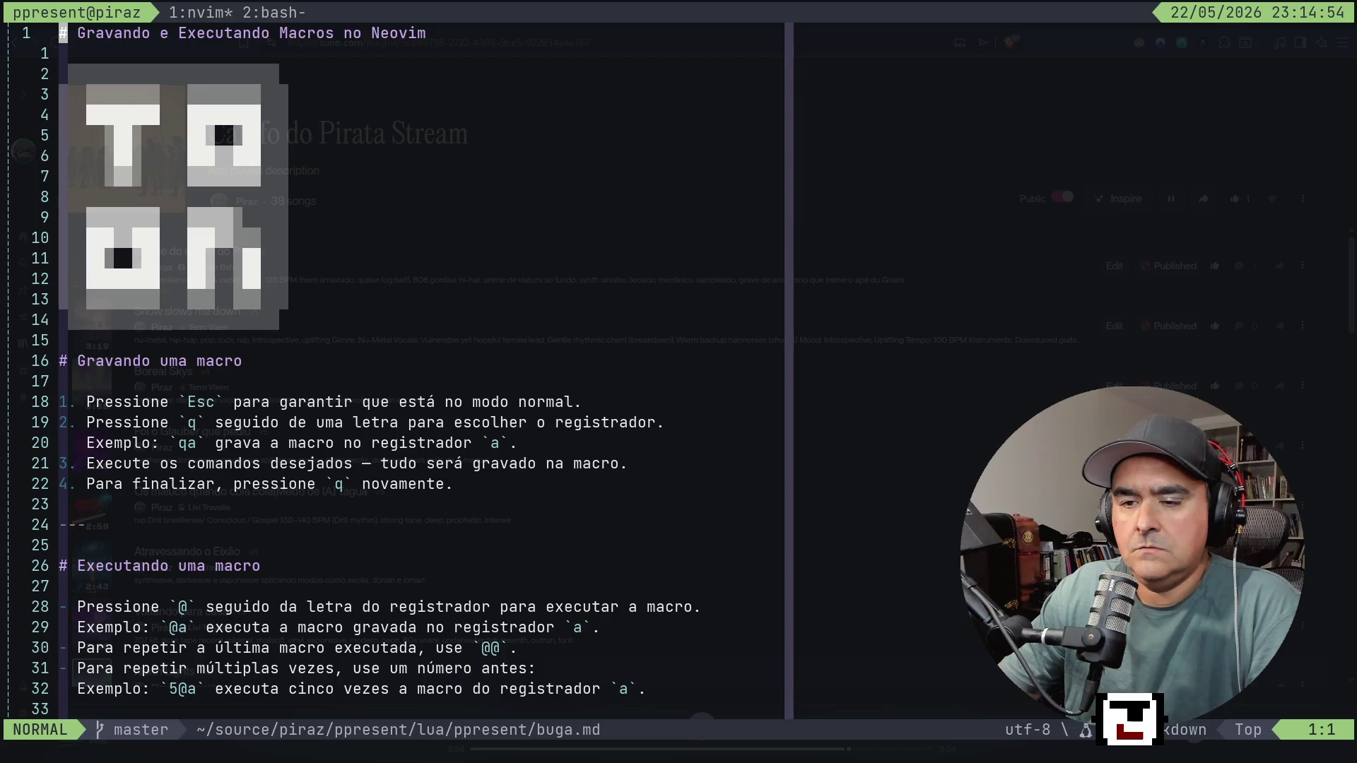
{"action": "key", "text": "o"}
{"action": "key", "text": "Escape"}
{"action": "key", "text": "u"}
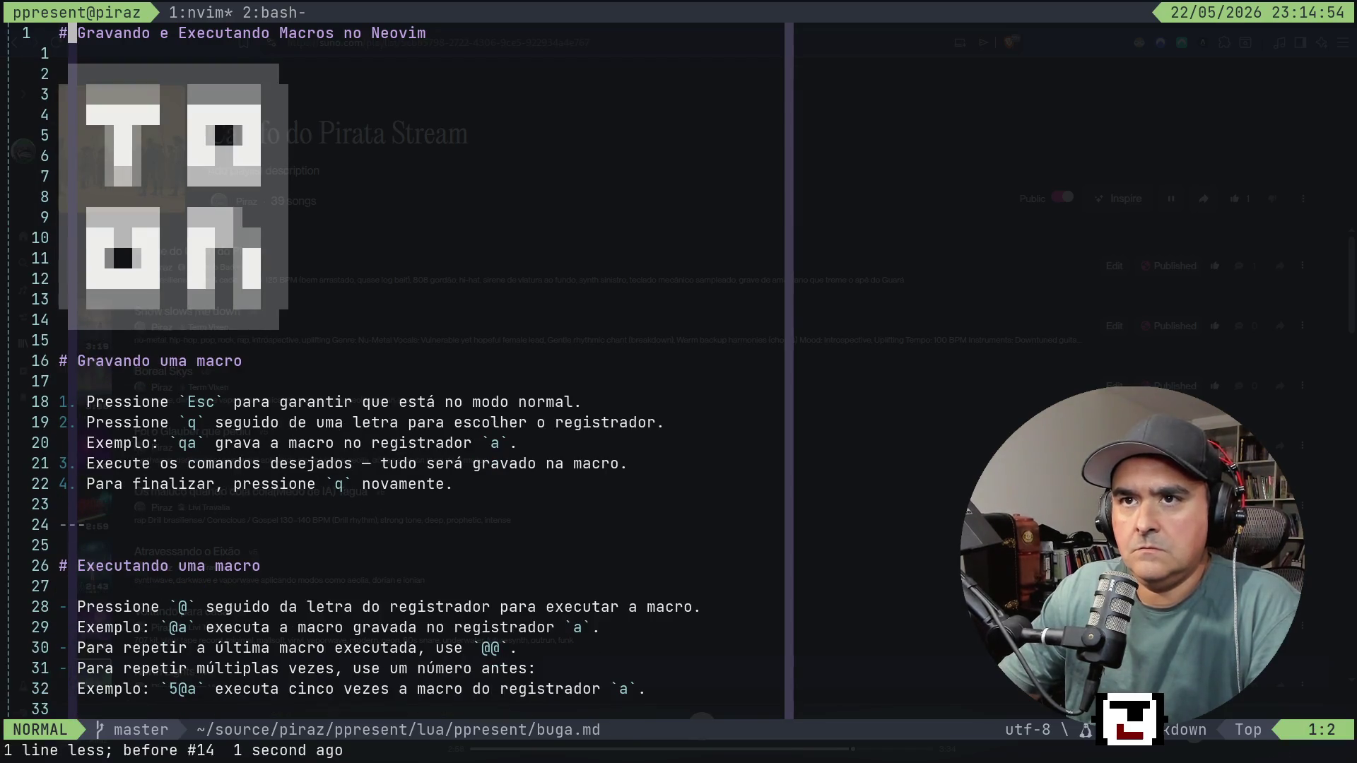
{"action": "key", "text": "space"}
{"action": "key", "text": "p"}
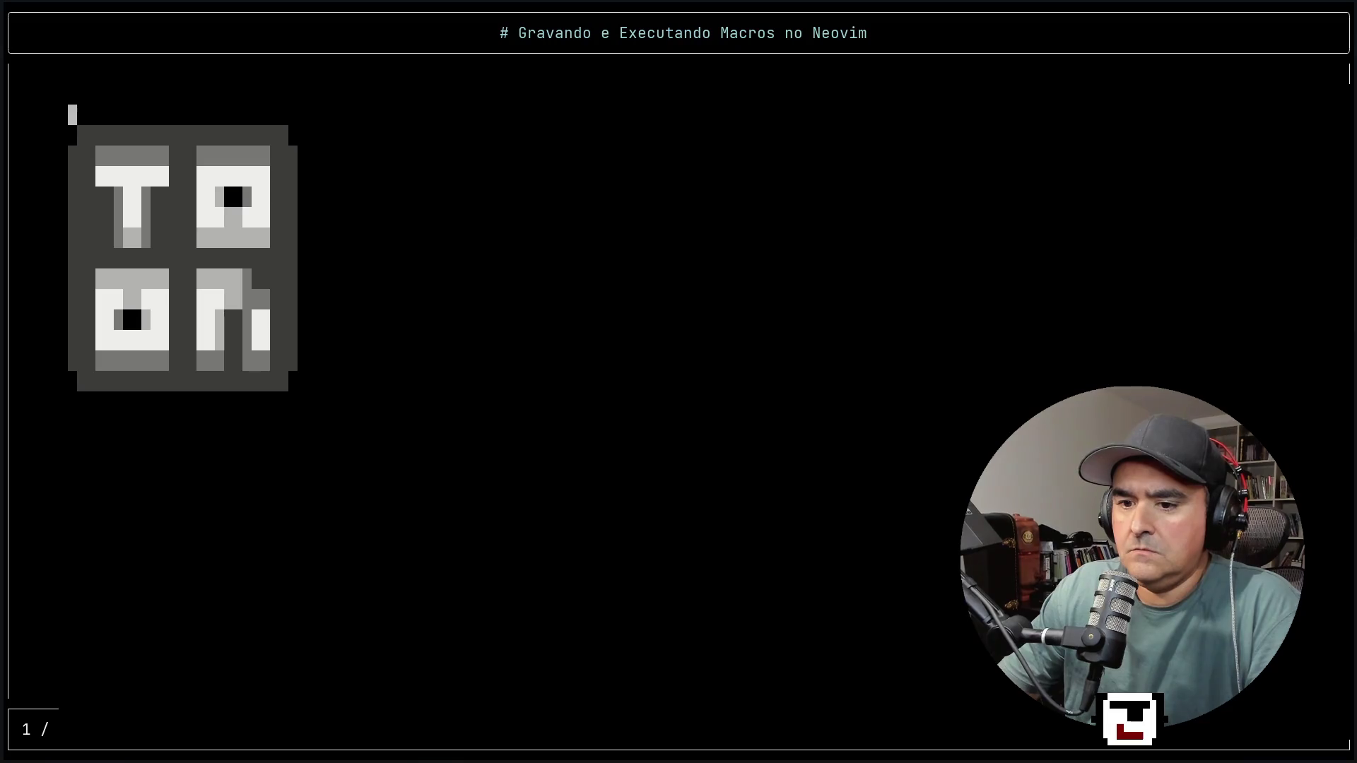
{"action": "key", "text": "j"}
{"action": "key", "text": "j"}
{"action": "key", "text": "j"}
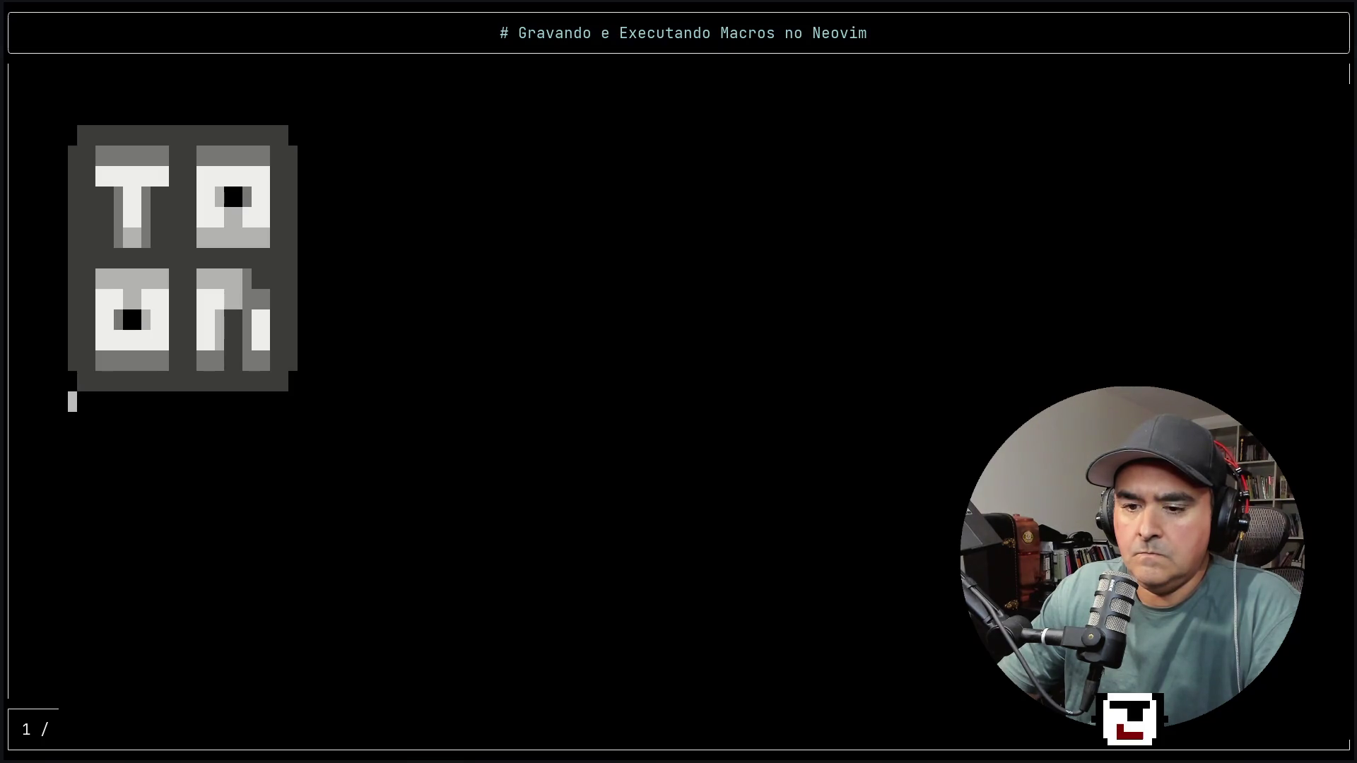
{"action": "key", "text": "q"}
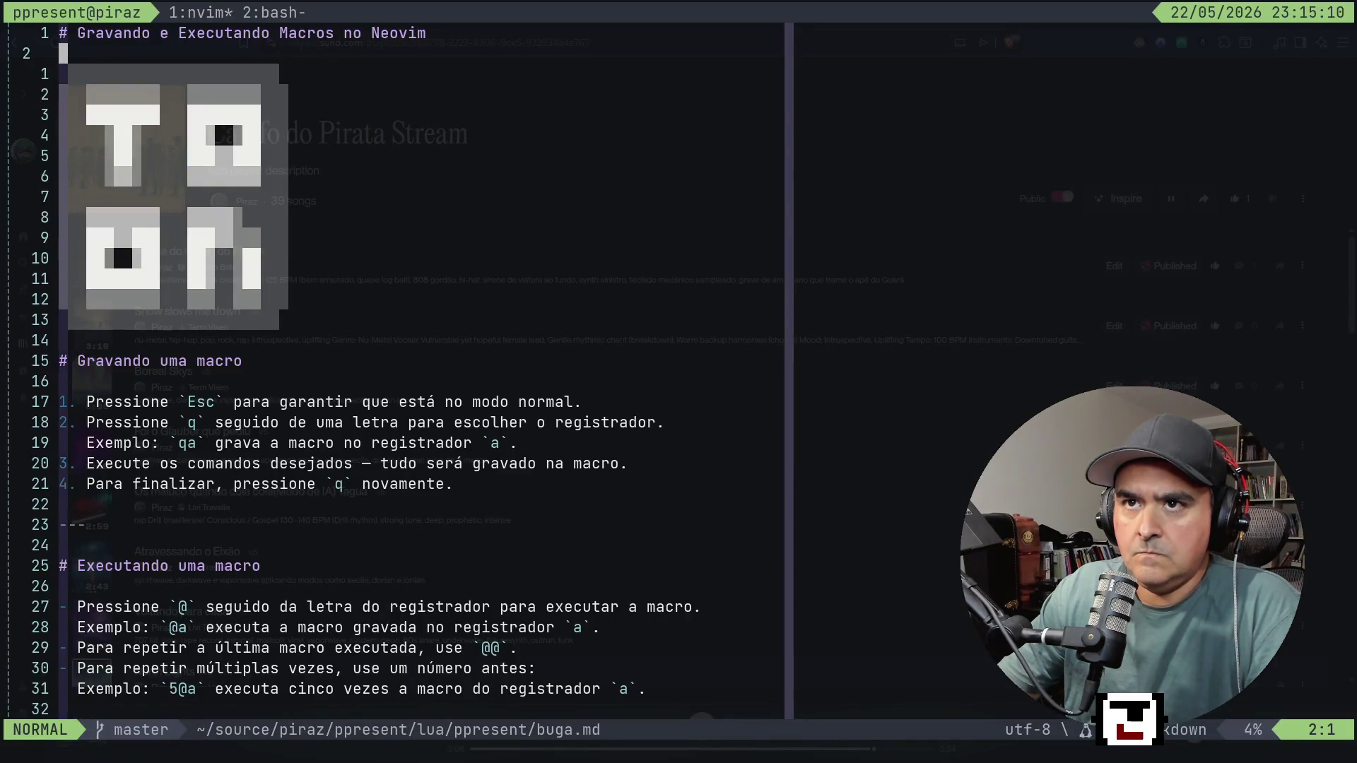
From line 5, rerun and close the presentation, then move near the end of buga.md.
{"action": "key", "text": "j"}
{"action": "key", "text": "j"}
{"action": "key", "text": "j"}
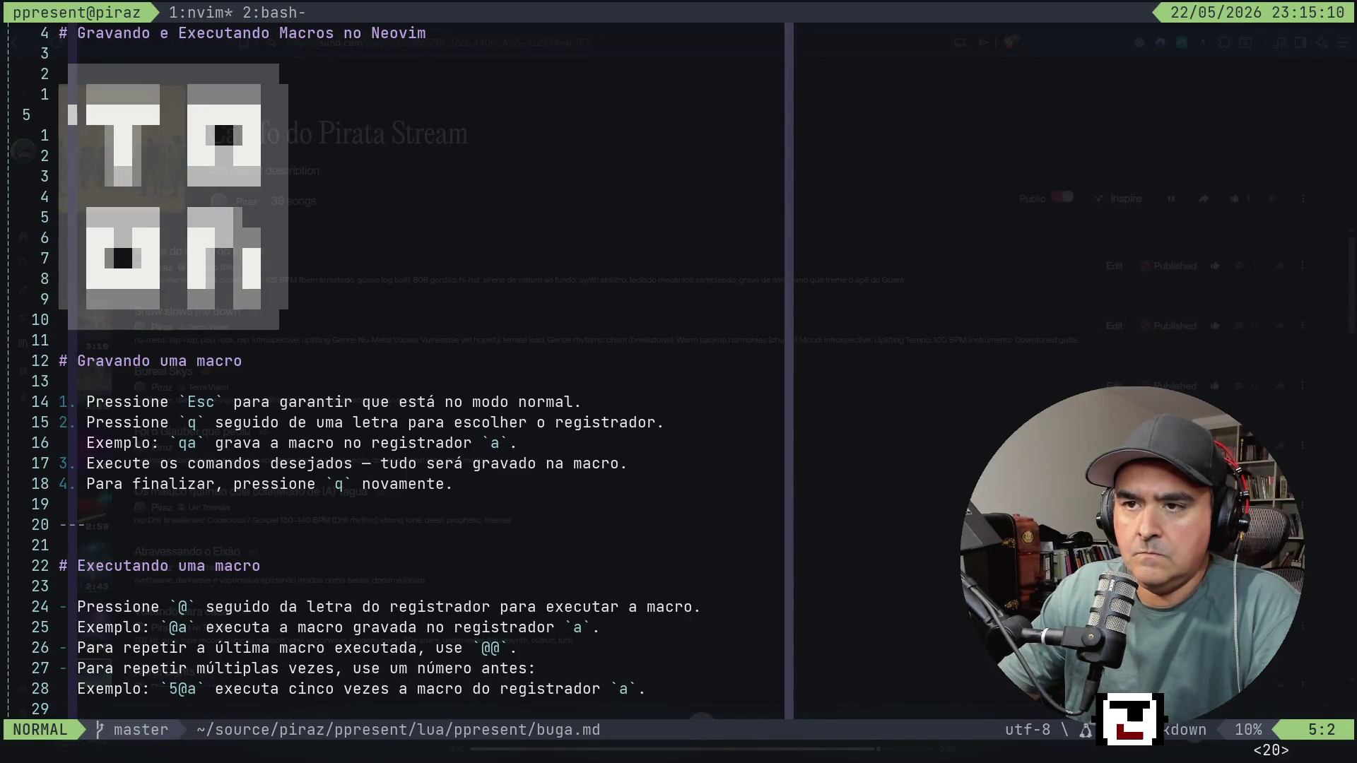
{"action": "key", "text": "space"}
{"action": "key", "text": "p"}
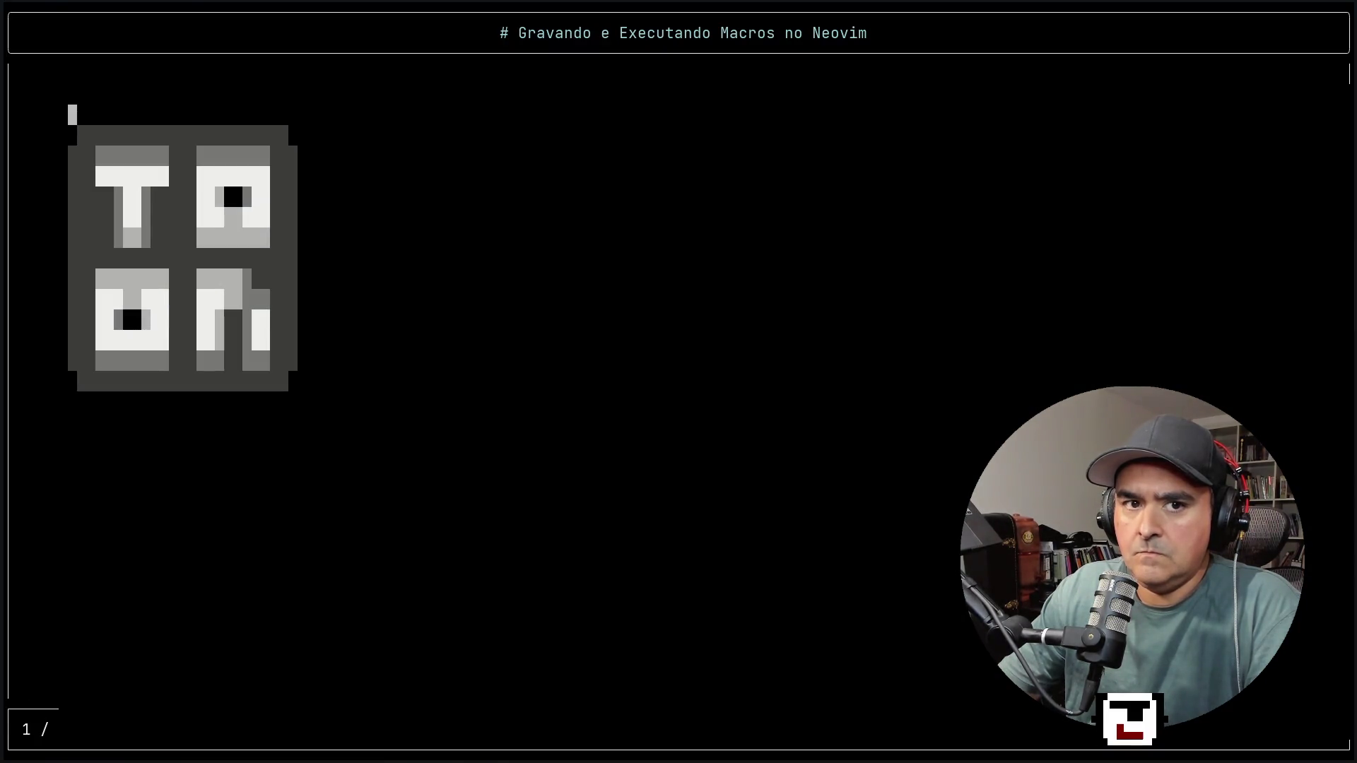
{"action": "key", "text": "q"}
{"action": "key", "text": "G"}
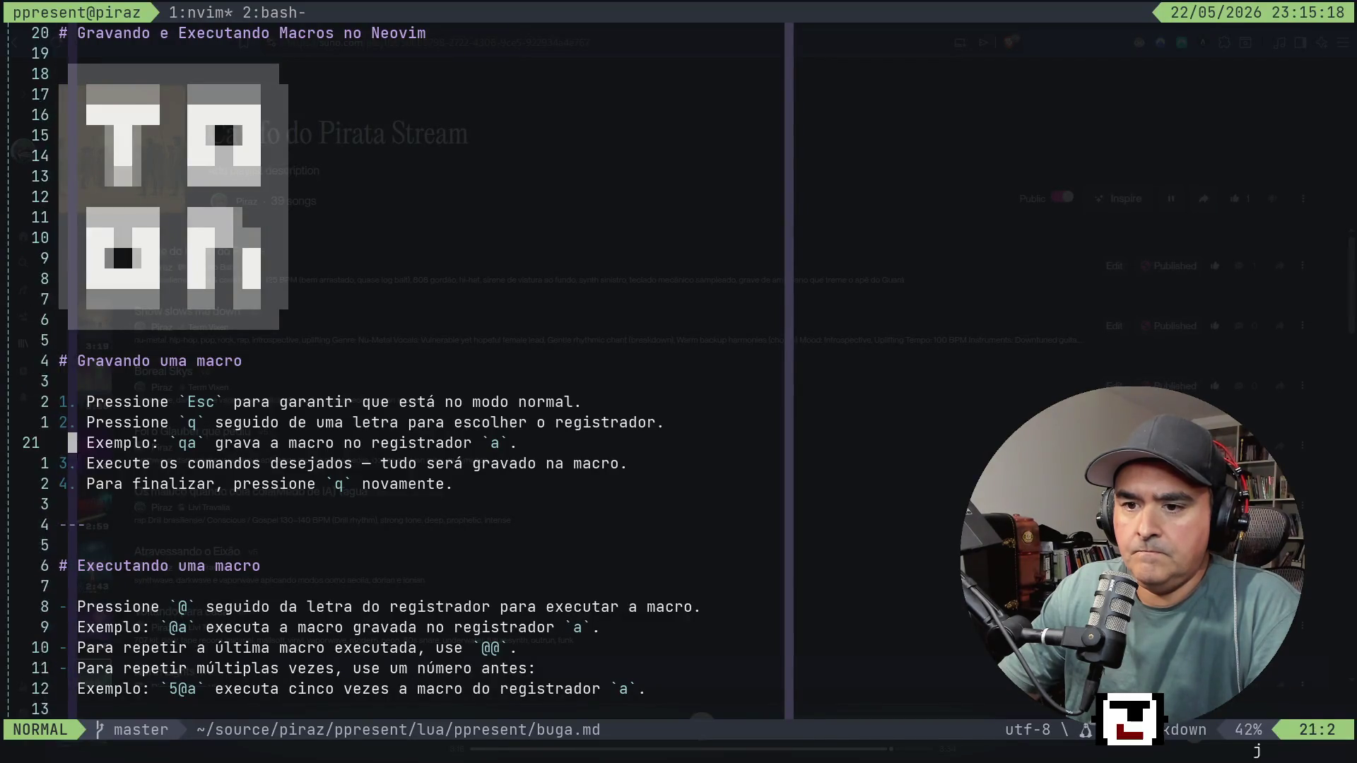
{"action": "key", "text": "k"}
{"action": "key", "text": "k"}
{"action": "key", "text": "k"}
{"action": "key", "text": "k"}
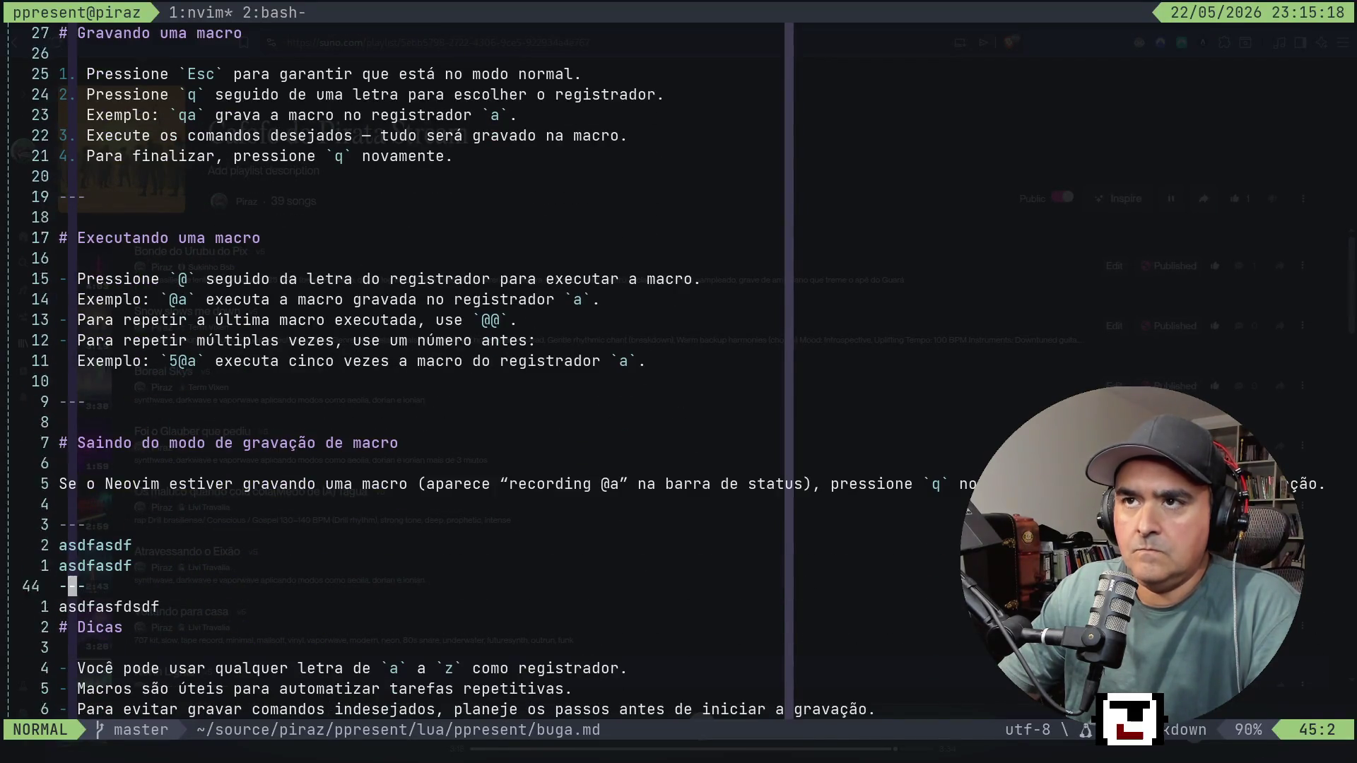
Glance at the agent's tmux window, return to Neovim, and list the git-changed files.
{"action": "key", "text": "ctrl+b"}
{"action": "key", "text": "2"}
{"action": "key", "text": "ctrl+b"}
{"action": "key", "text": "1"}
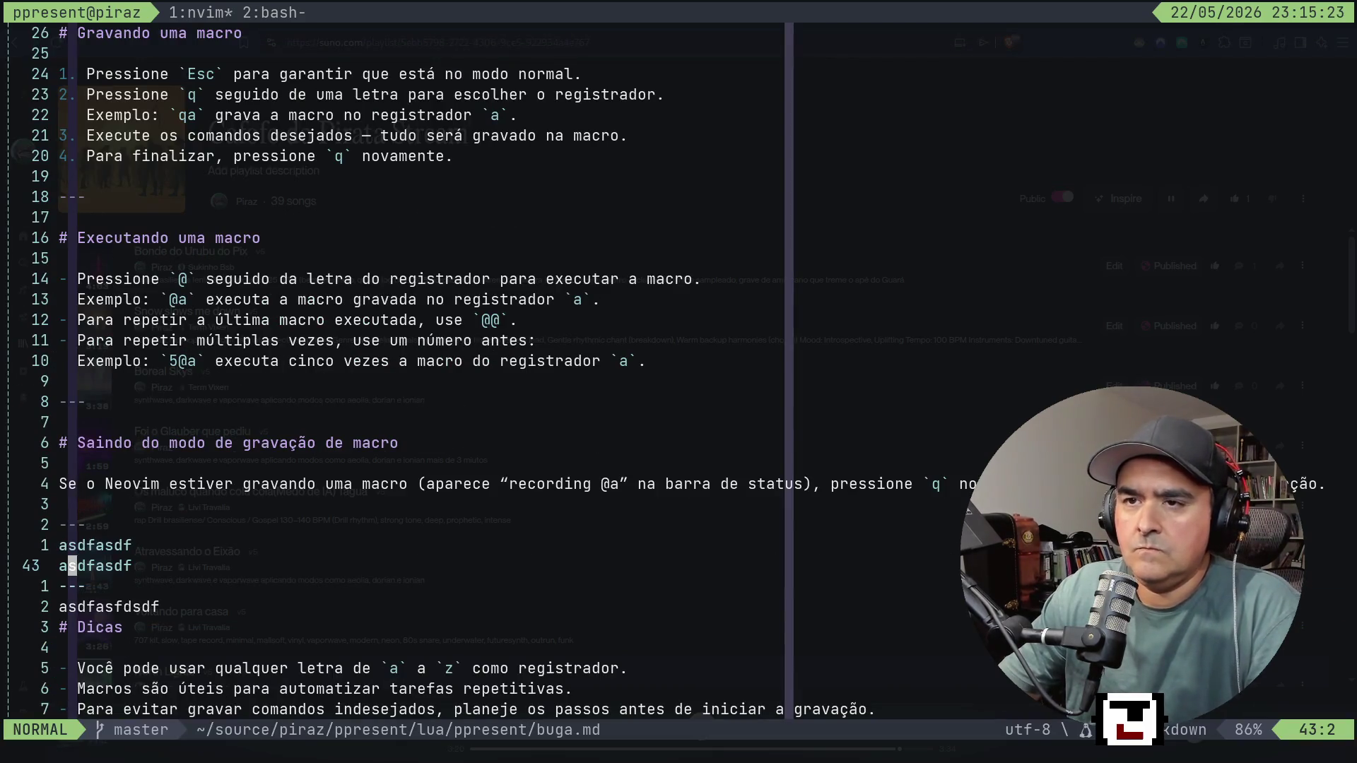
{"action": "key", "text": "space"}
{"action": "key", "text": "g"}
{"action": "key", "text": "s"}
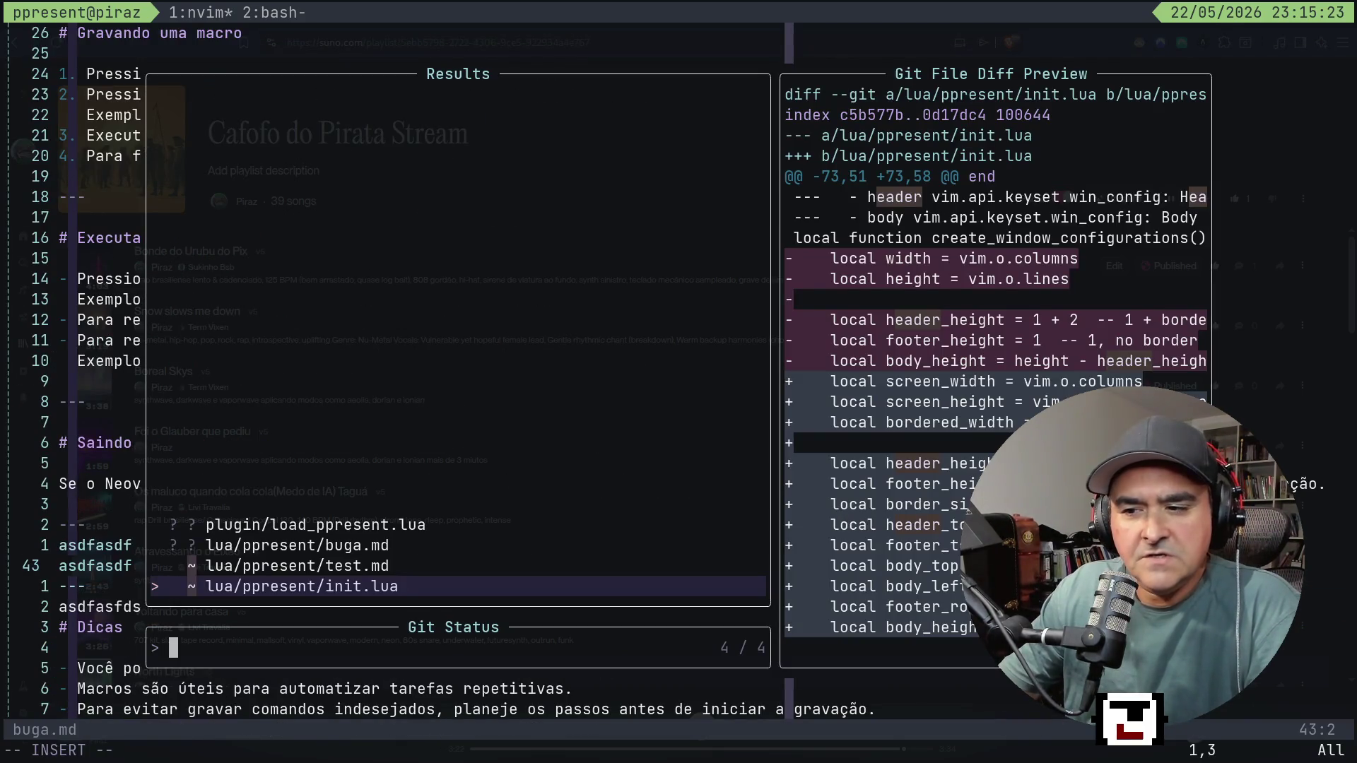
Preview the test.md, init.lua and load_ppresent.lua diffs, then open init.lua at its last hunk.
{"action": "key", "text": "ctrl+p"}
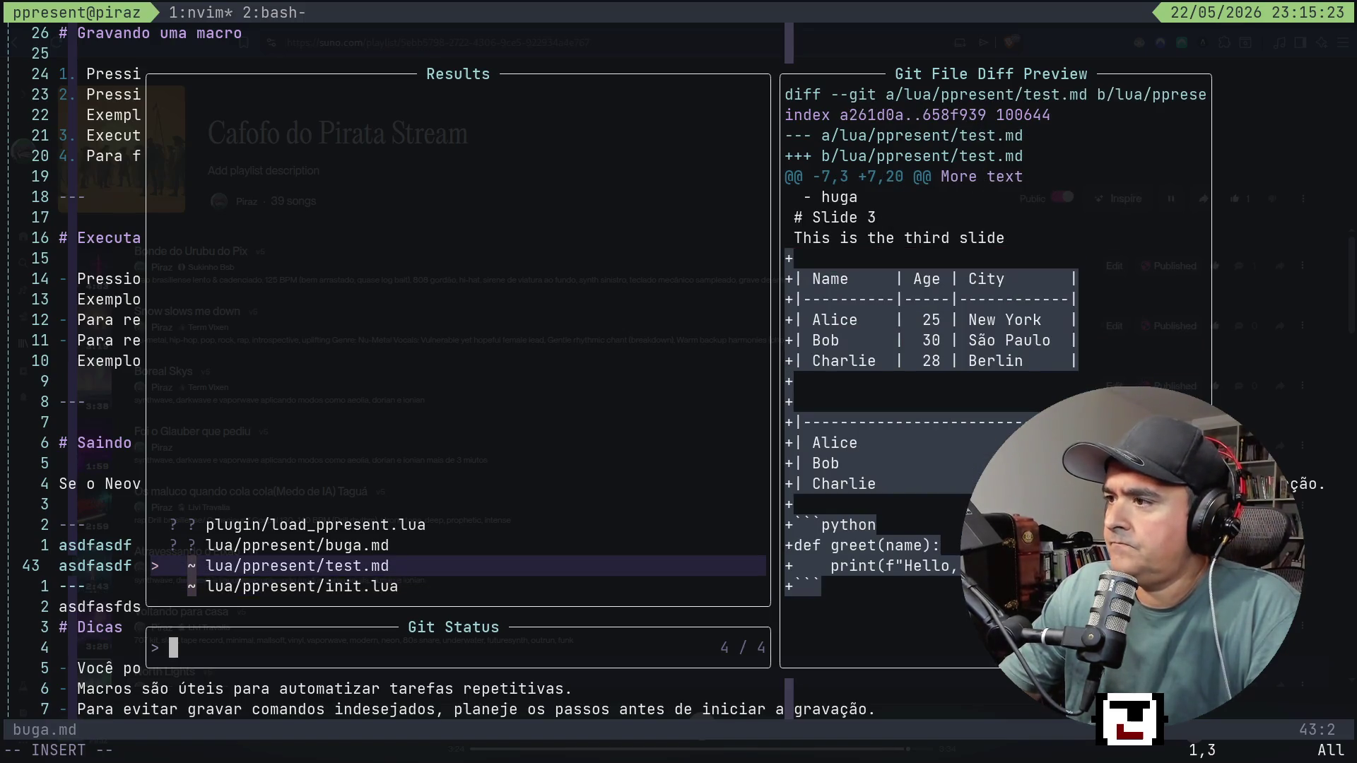
{"action": "key", "text": "ctrl+n"}
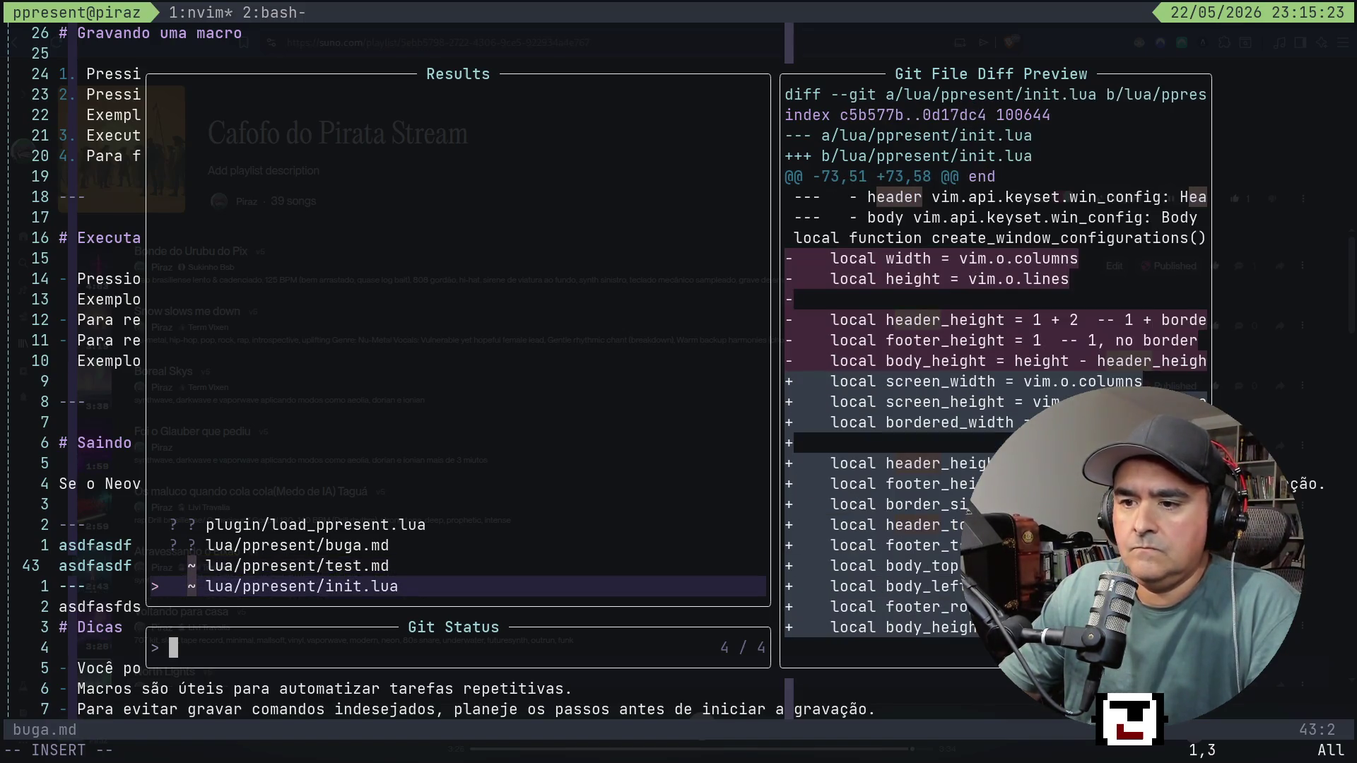
{"action": "key", "text": "ctrl+p"}
{"action": "key", "text": "ctrl+p"}
{"action": "key", "text": "ctrl+p"}
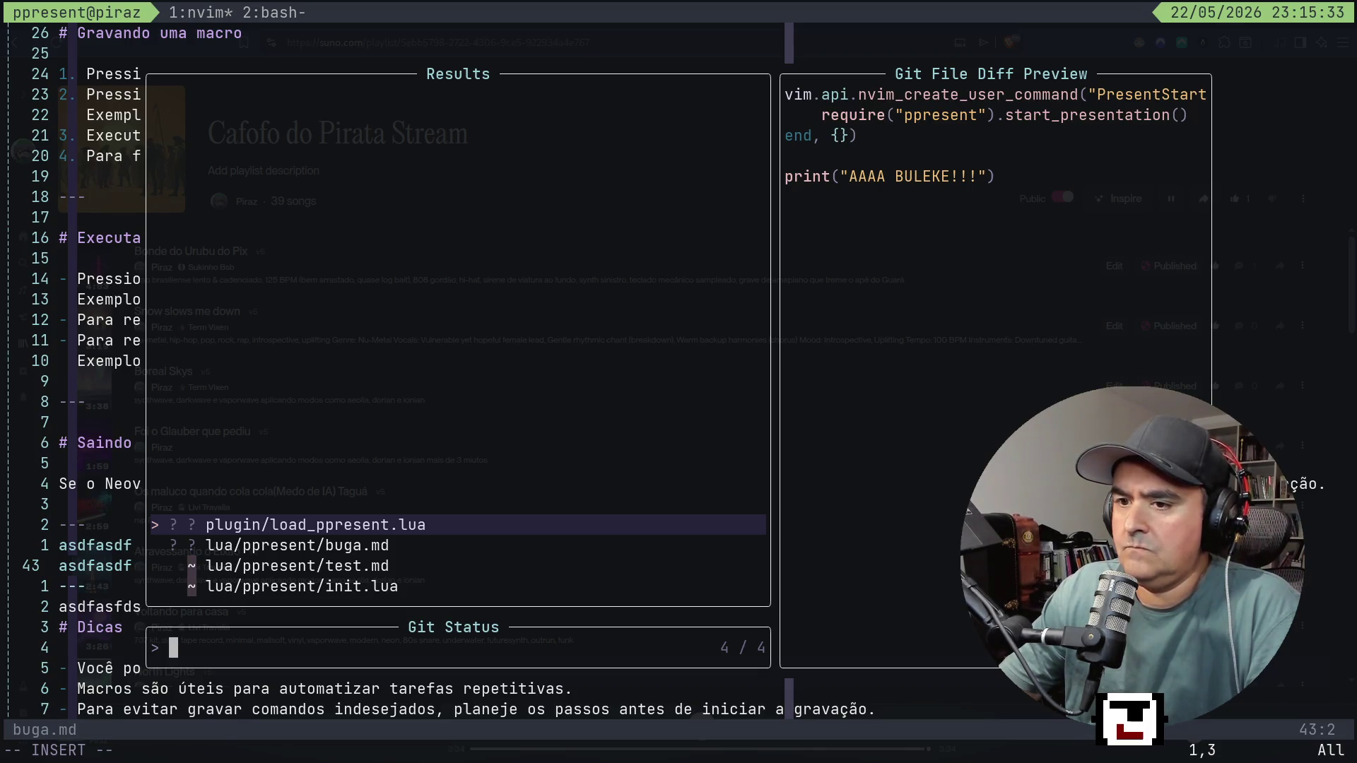
{"action": "key", "text": "ctrl+n"}
{"action": "key", "text": "ctrl+n"}
{"action": "key", "text": "ctrl+n"}
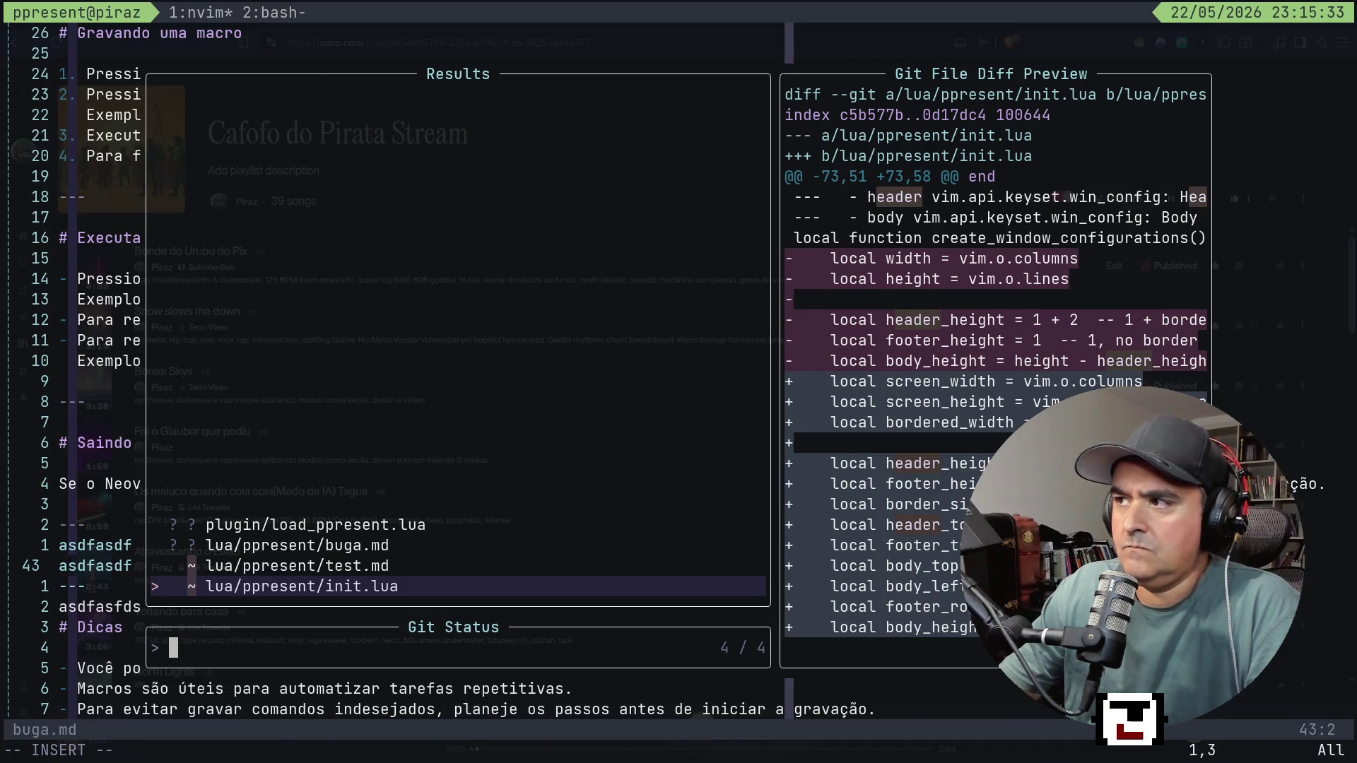
{"action": "key", "text": "Return"}
{"action": "key", "text": "bracketright"}
{"action": "key", "text": "shift+h"}
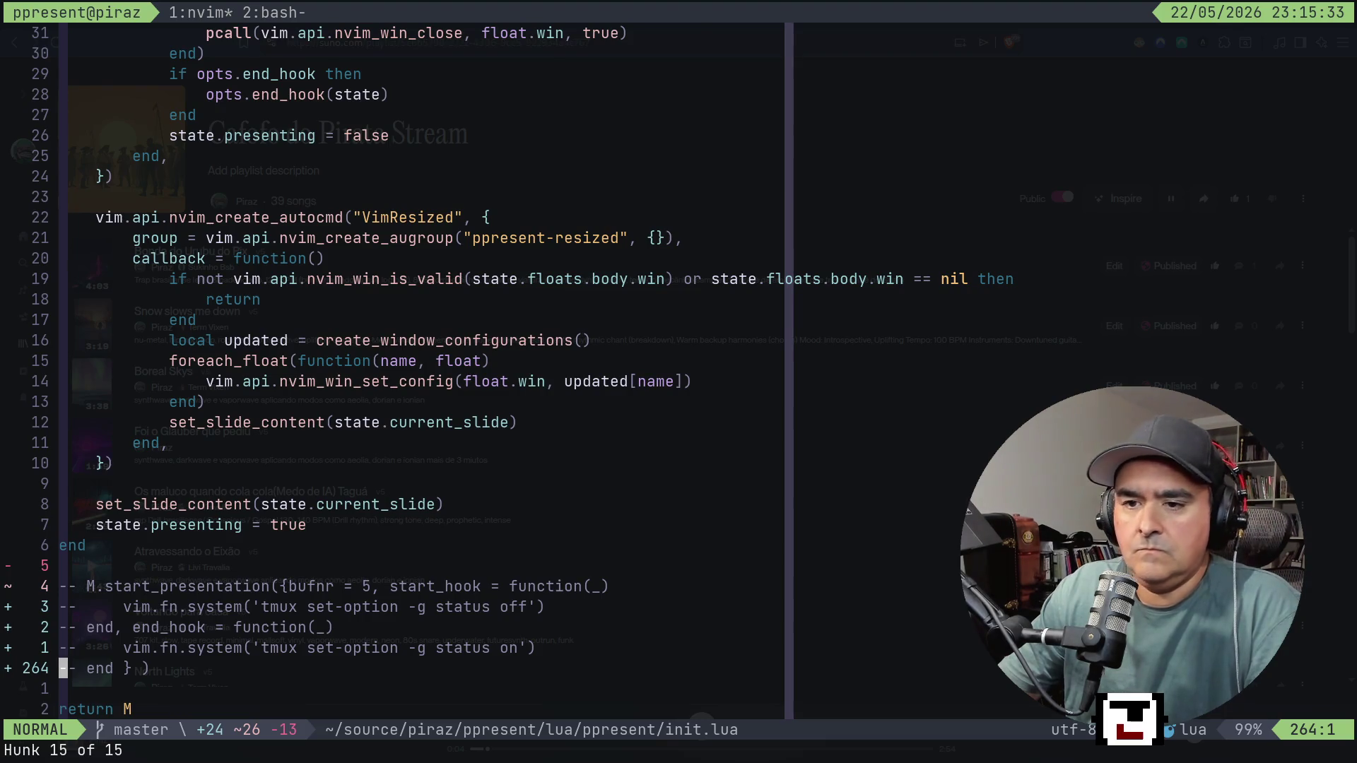
Jump to the previous changed hunk in init.lua and preview its removed lines.
{"action": "key", "text": "bracketleft"}
{"action": "key", "text": "h"}
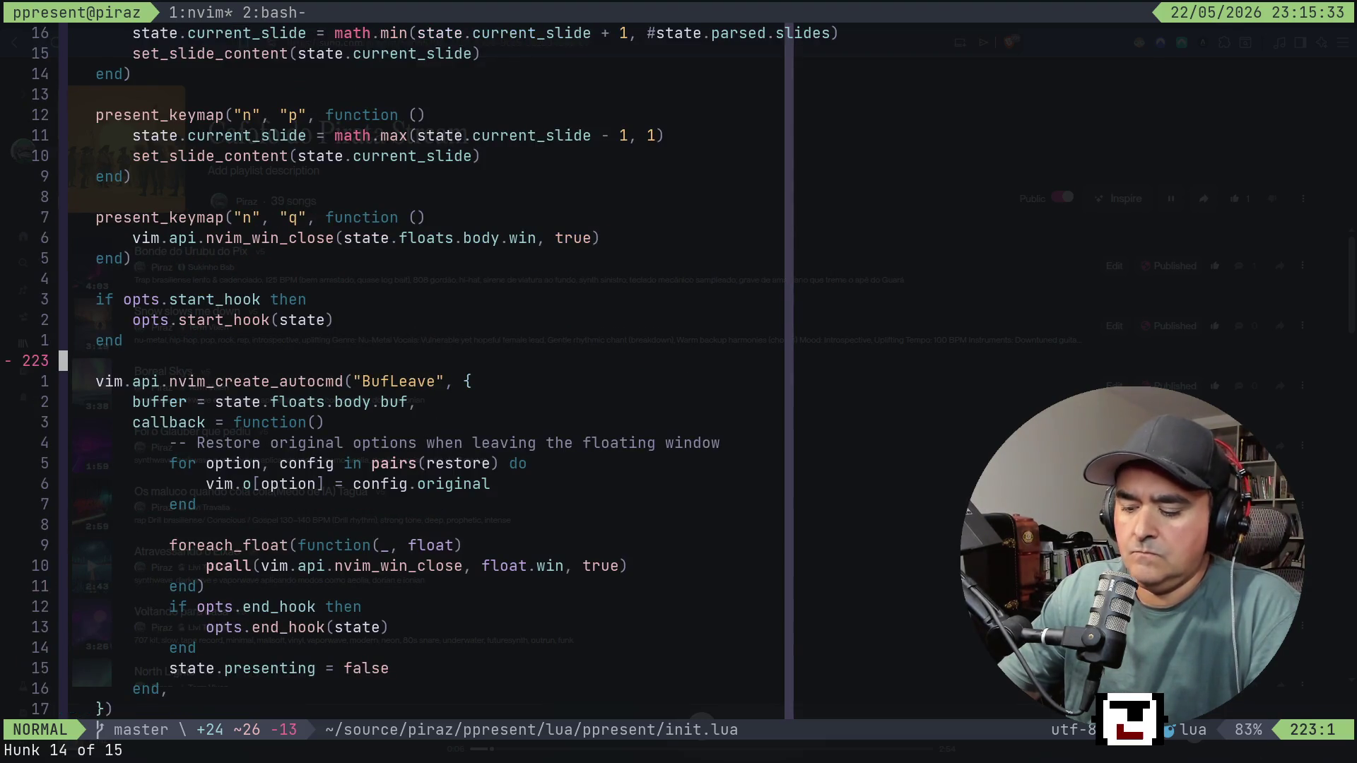
{"action": "key", "text": "space"}
{"action": "key", "text": "h"}
{"action": "key", "text": "p"}
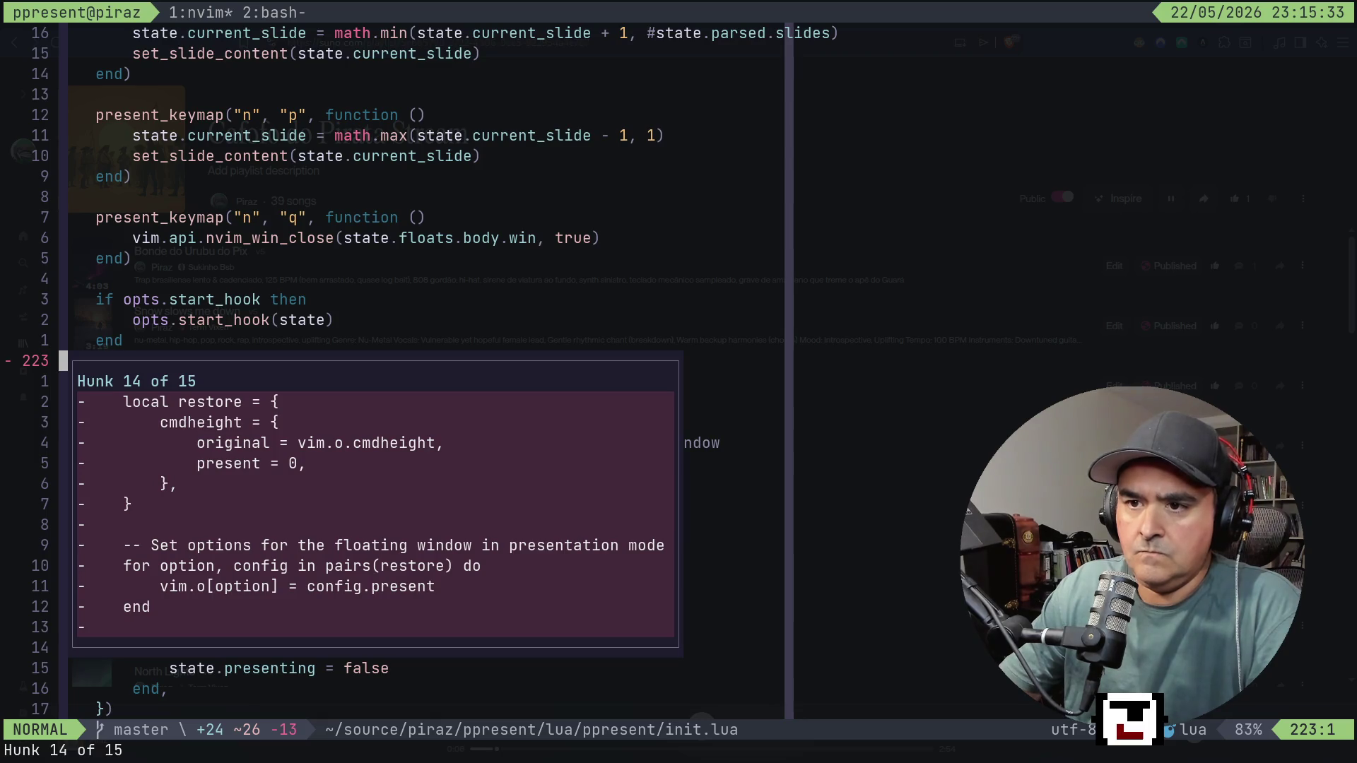
{"action": "key", "text": "j"}
{"action": "key", "text": "j"}
Scroll the window-creation code down to the cmdheight restore loop, then view the agent's chat.
{"action": "key", "text": "k"}
{"action": "key", "text": "k"}
{"action": "key", "text": "k"}
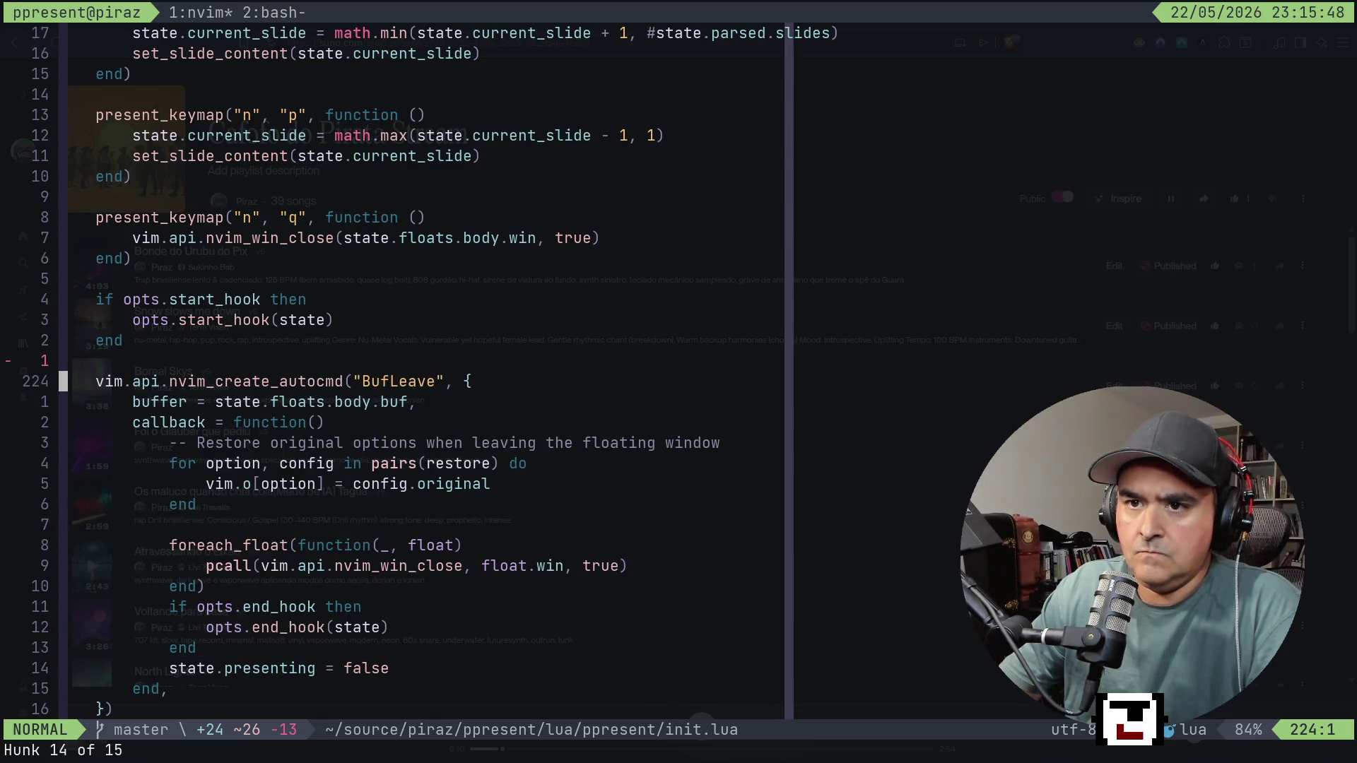
{"action": "key", "text": "k"}
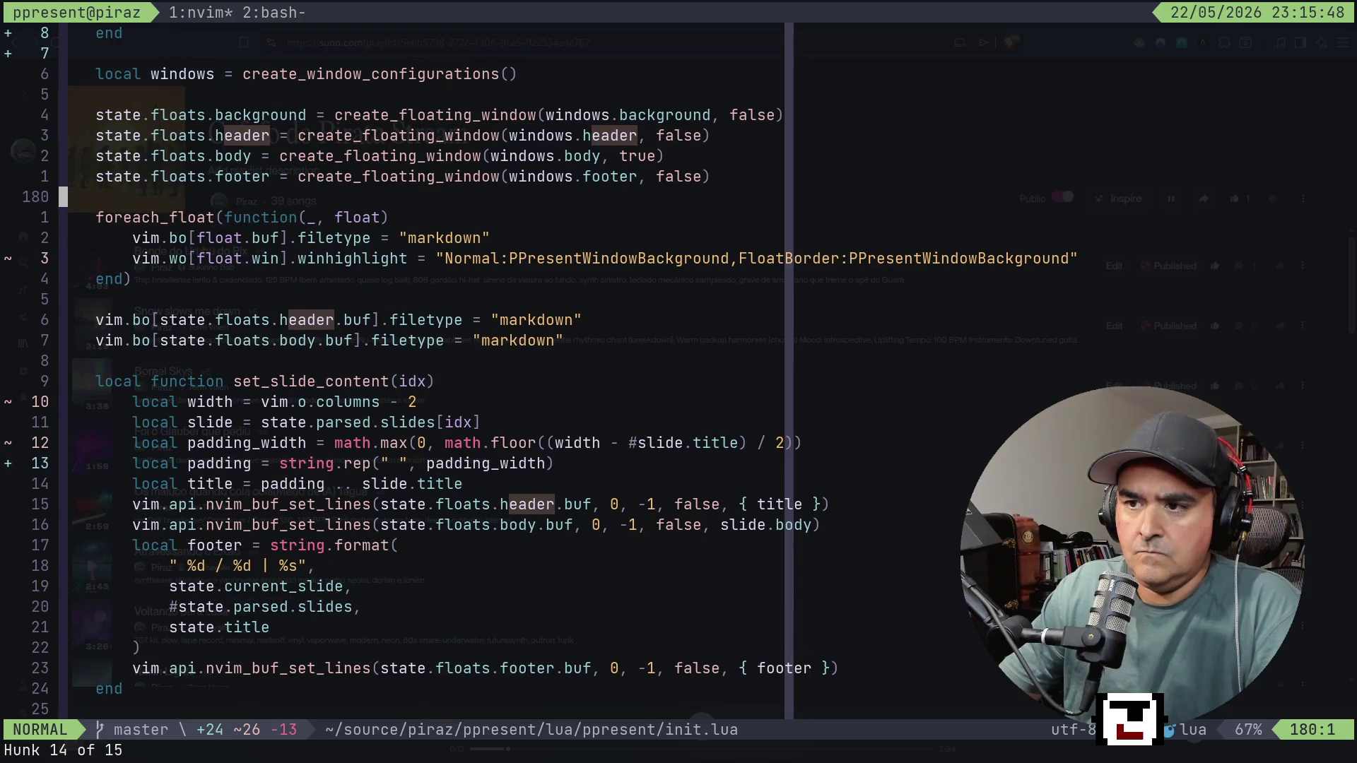
{"action": "key", "text": "j"}
{"action": "key", "text": "j"}
{"action": "key", "text": "j"}
{"action": "key", "text": "k"}
{"action": "key", "text": "k"}
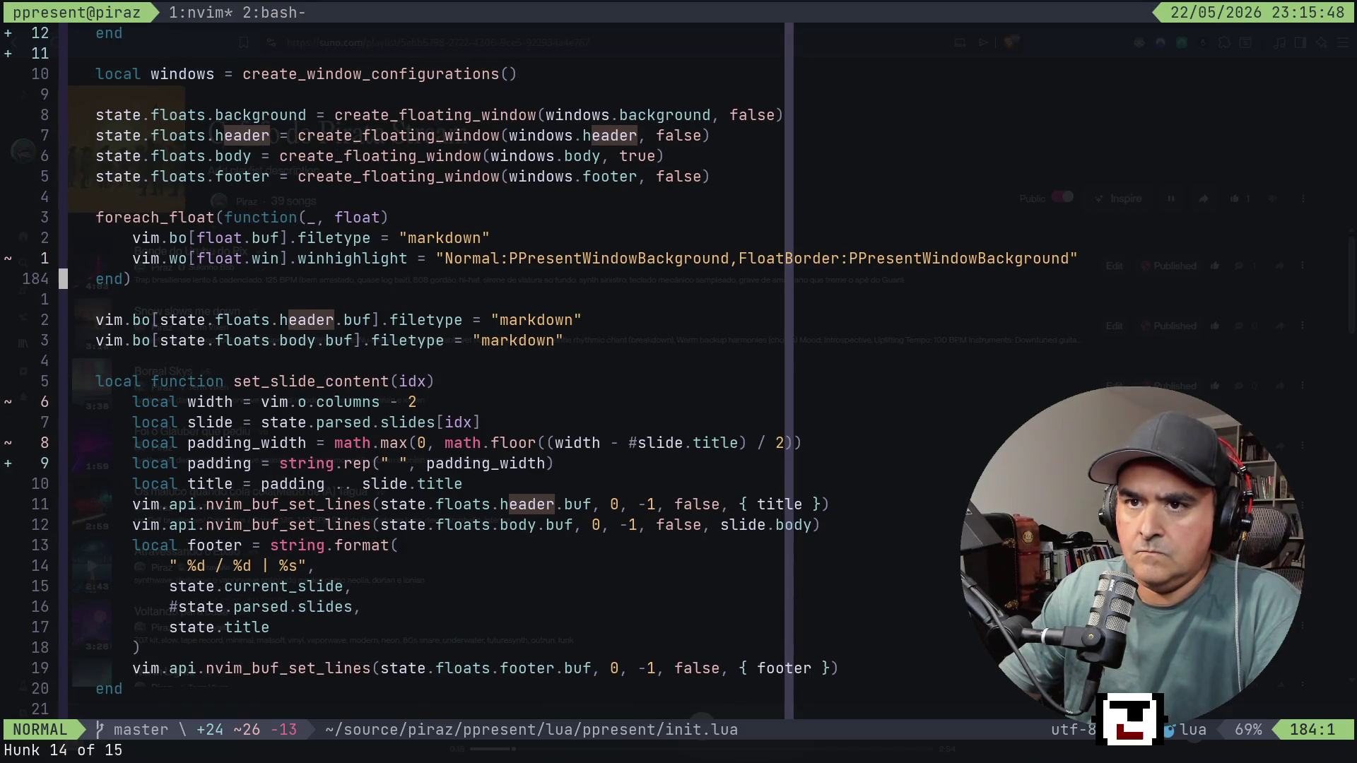
{"action": "key", "text": "k"}
{"action": "key", "text": "k"}
{"action": "key", "text": "k"}
{"action": "key", "text": "j"}
{"action": "key", "text": "j"}
{"action": "key", "text": "j"}
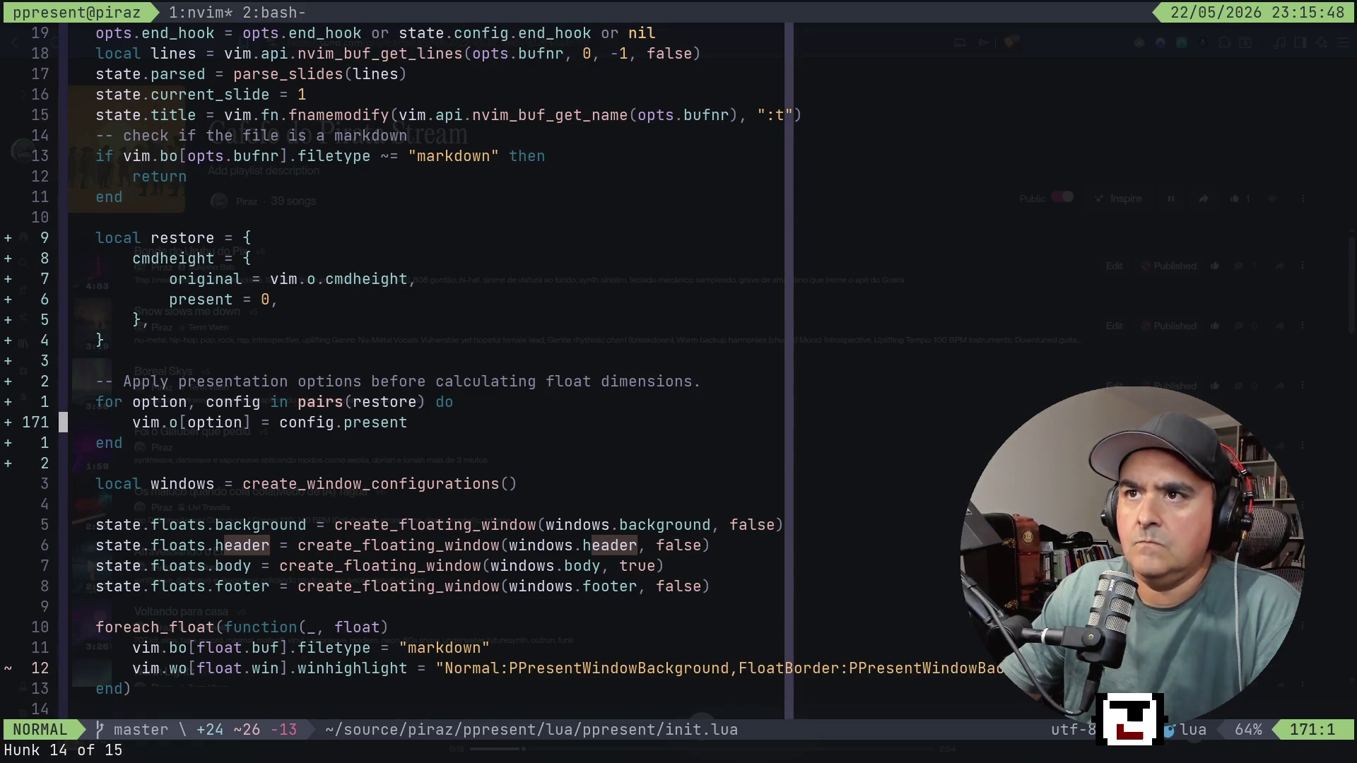
{"action": "key", "text": "ctrl+b"}
{"action": "key", "text": "2"}
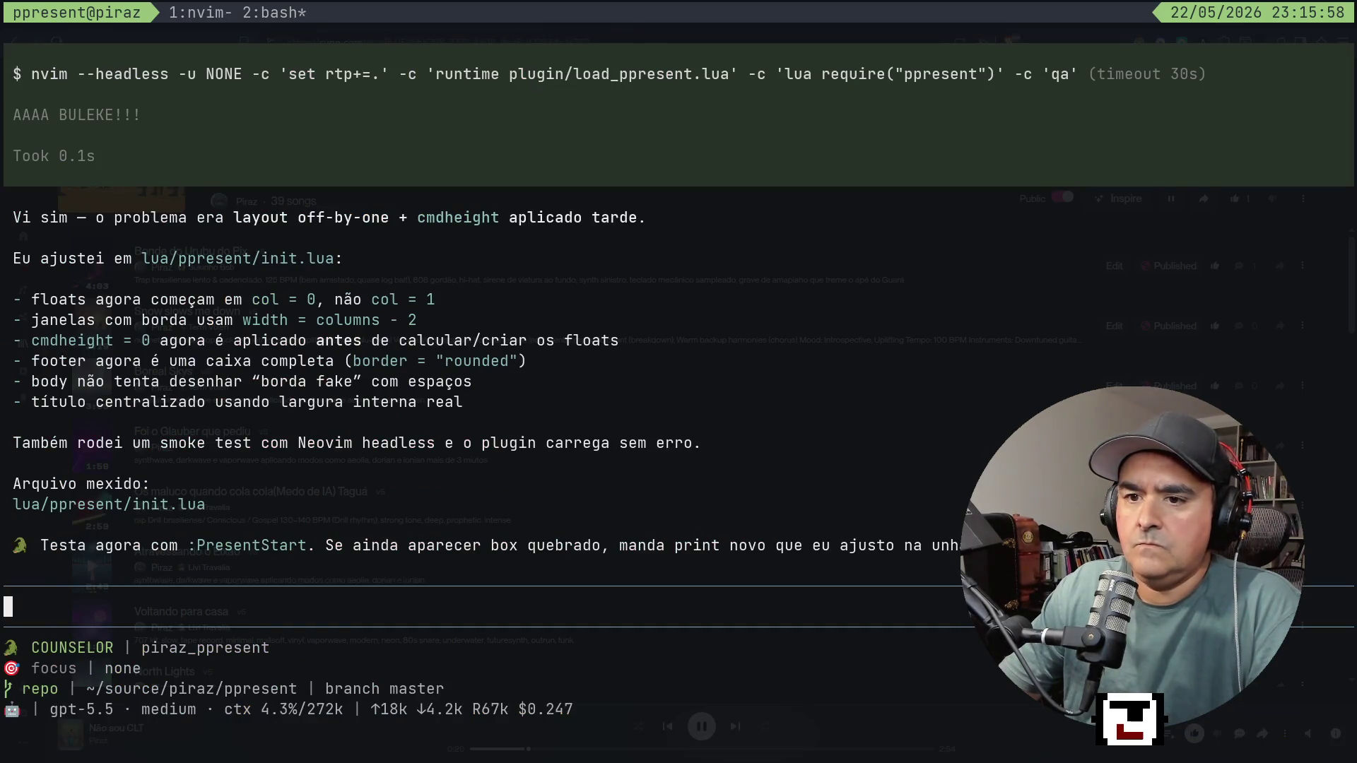
Draft the unsent reply 'cara tá' in the agent's chat, then return to the init.lua code.
{"action": "type", "text": "cara tá"}
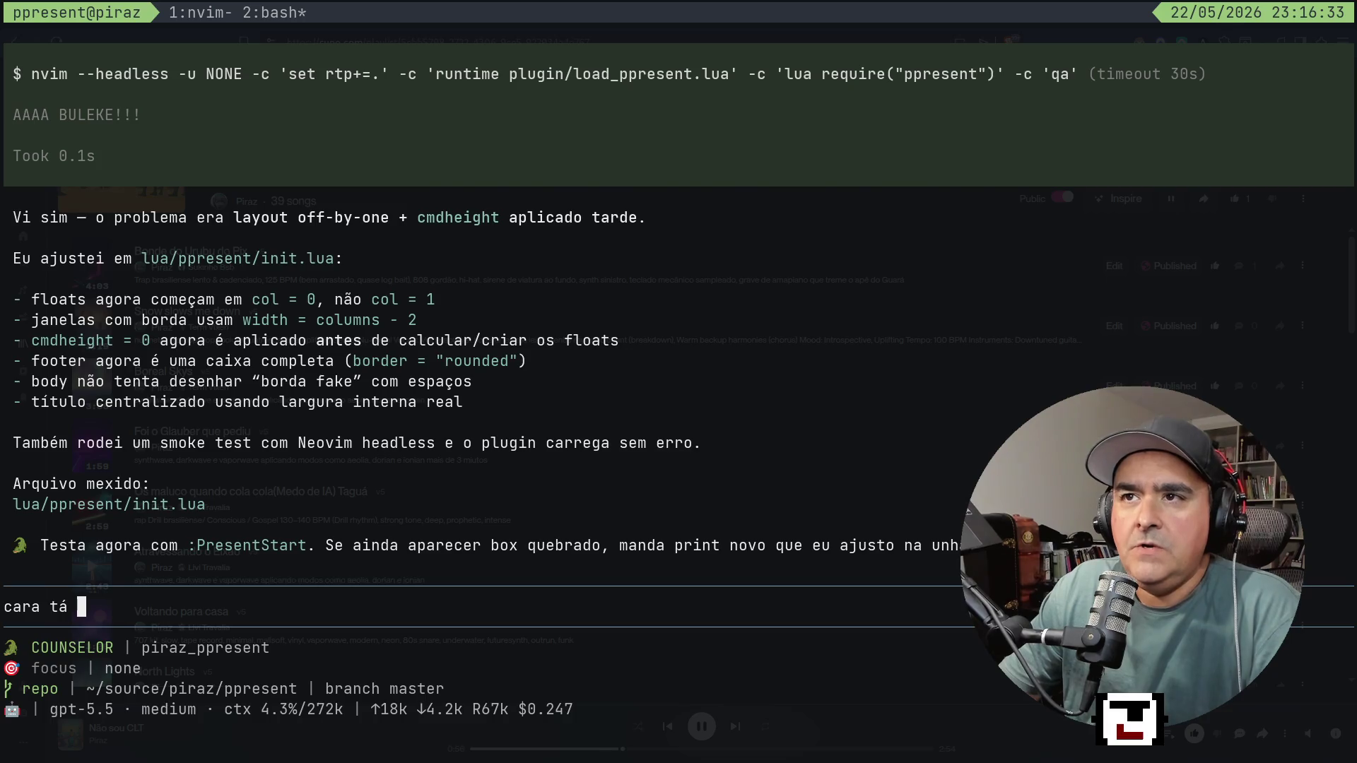
{"action": "key", "text": "ctrl+b"}
{"action": "key", "text": "1"}
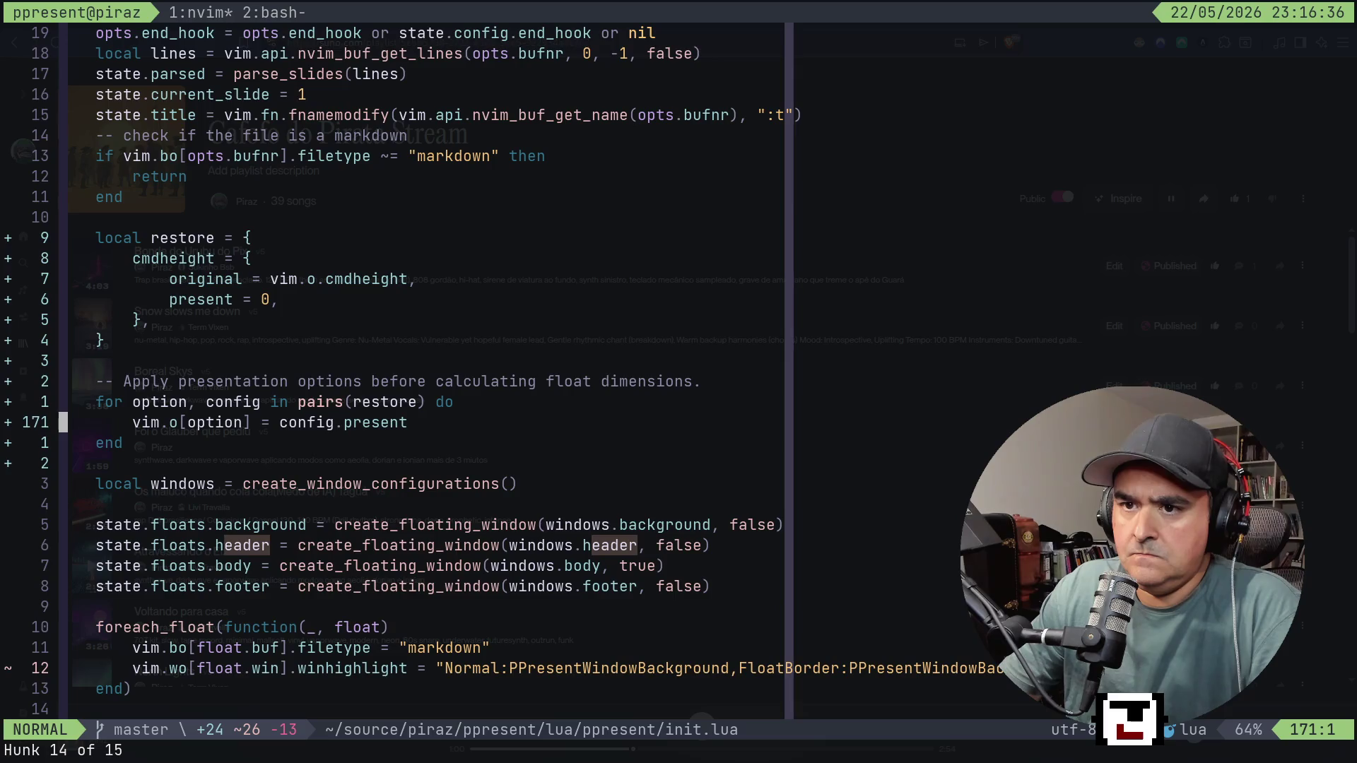
Open test.md from the plugin folder's netrw listing and start its full-screen presentation.
{"action": "key", "text": "j"}
{"action": "key", "text": "k"}
{"action": "key", "text": "k"}
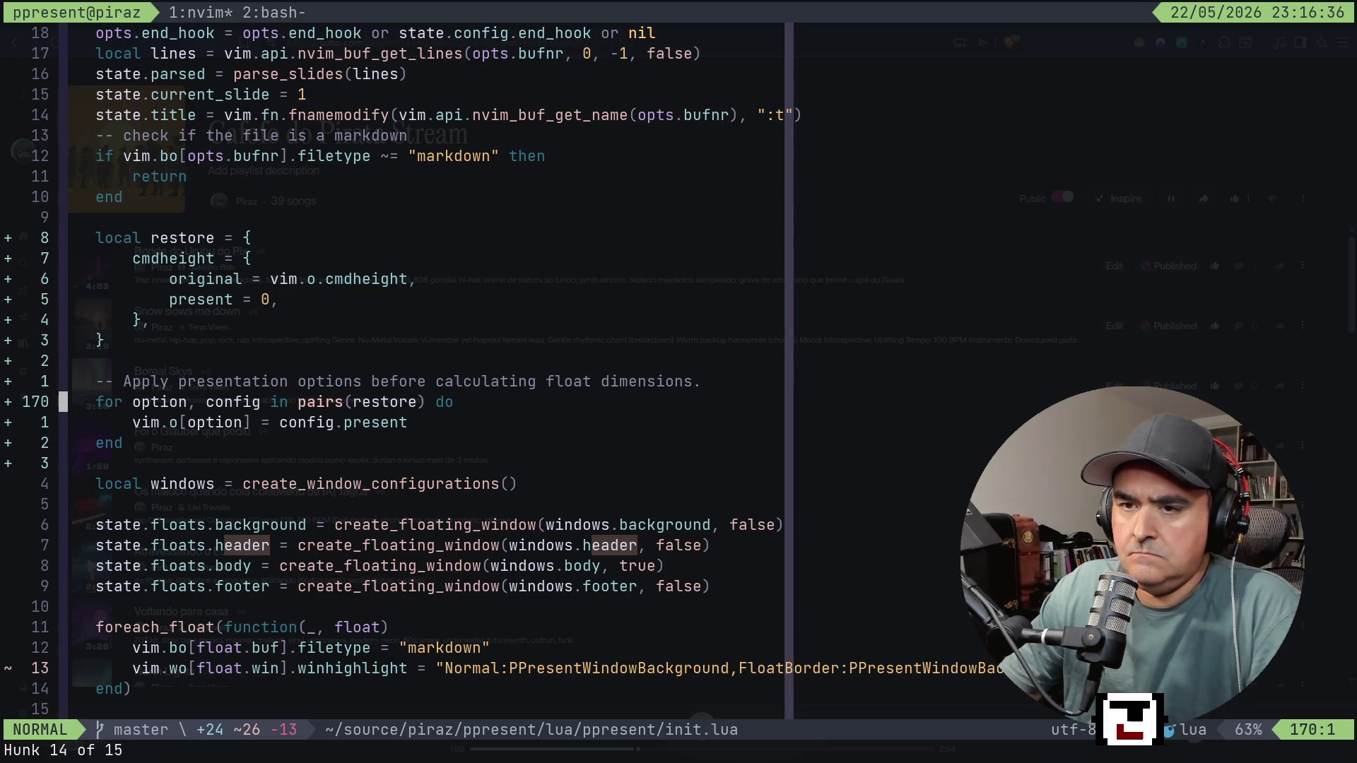
{"action": "key", "text": "minus"}
{"action": "key", "text": "k"}
{"action": "key", "text": "j"}
{"action": "key", "text": "j"}
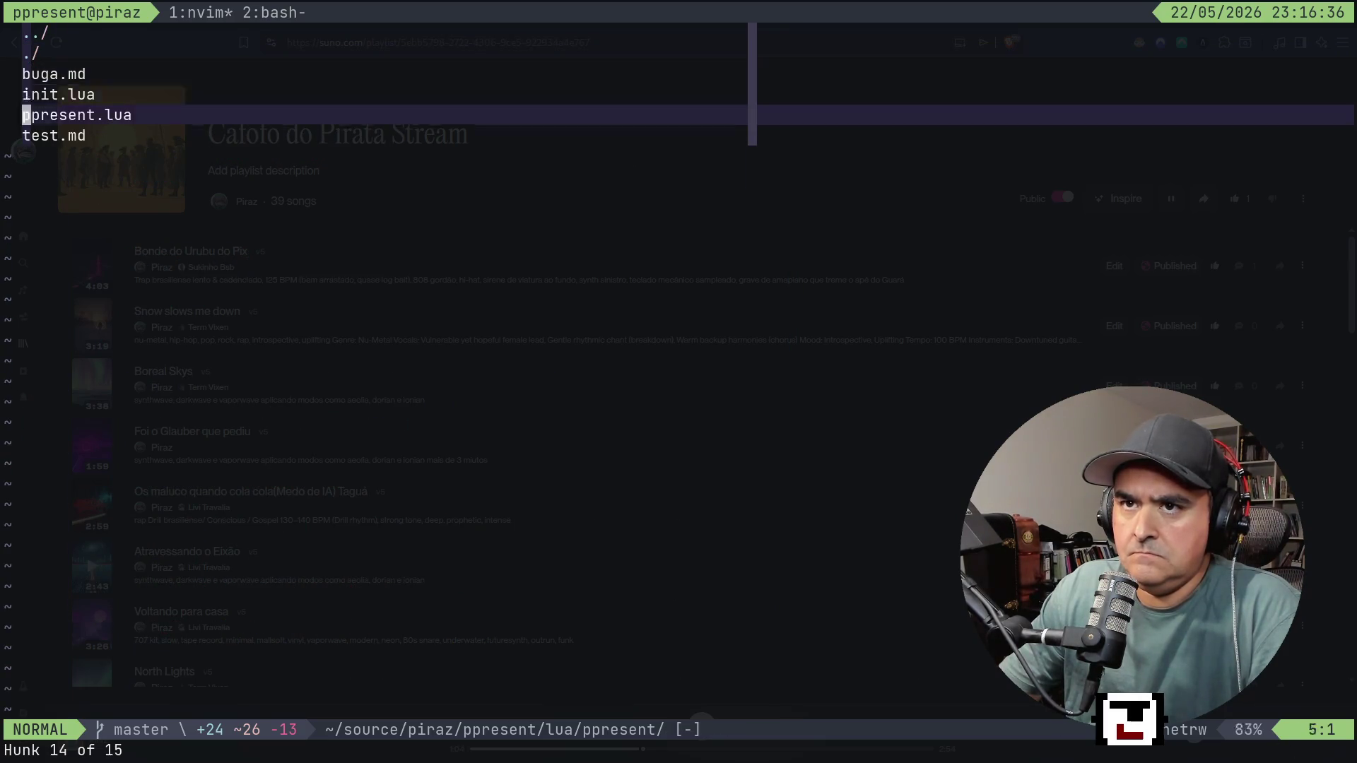
{"action": "key", "text": "j"}
{"action": "key", "text": "Return"}
{"action": "key", "text": "space"}
{"action": "key", "text": "p"}
{"action": "key", "text": "p"}
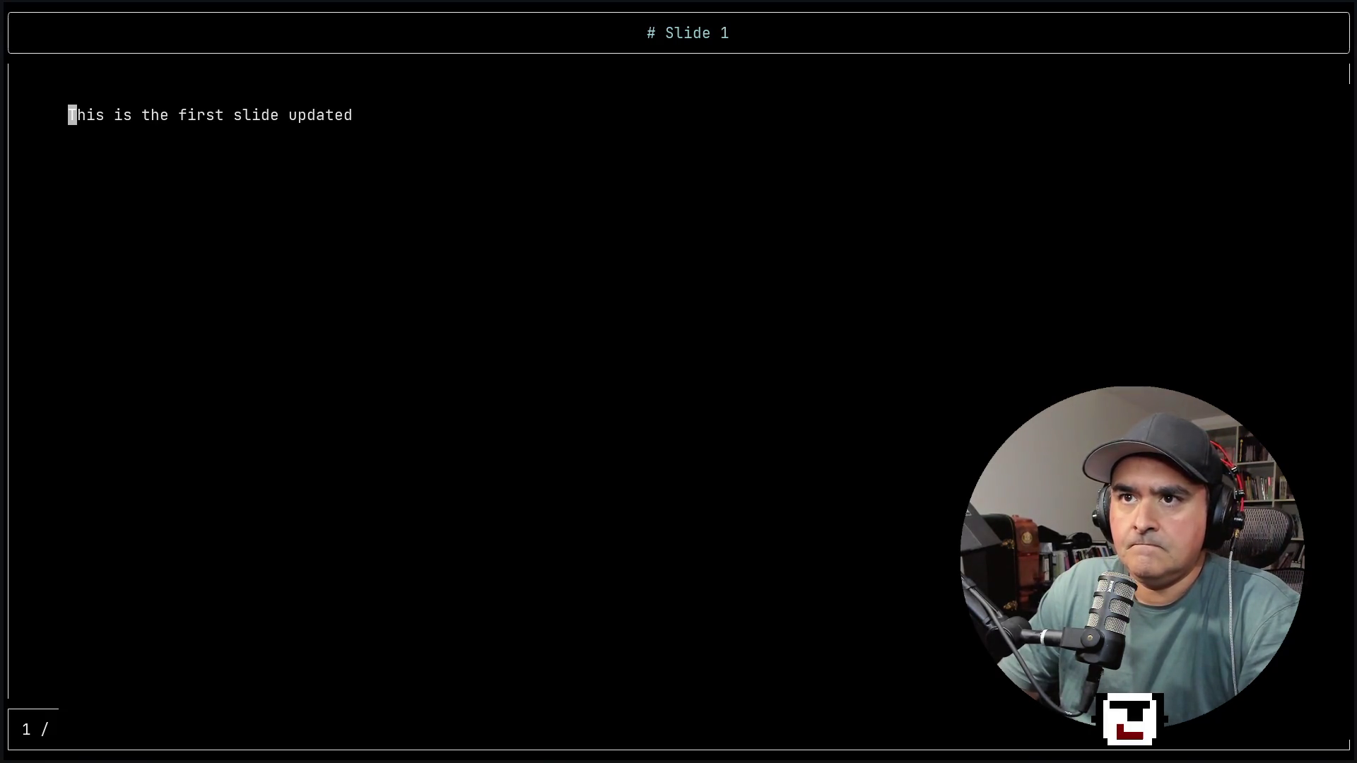
Flip back and forth through test.md's three slides, including the table slide, ending on slide one.
{"action": "key", "text": "l"}
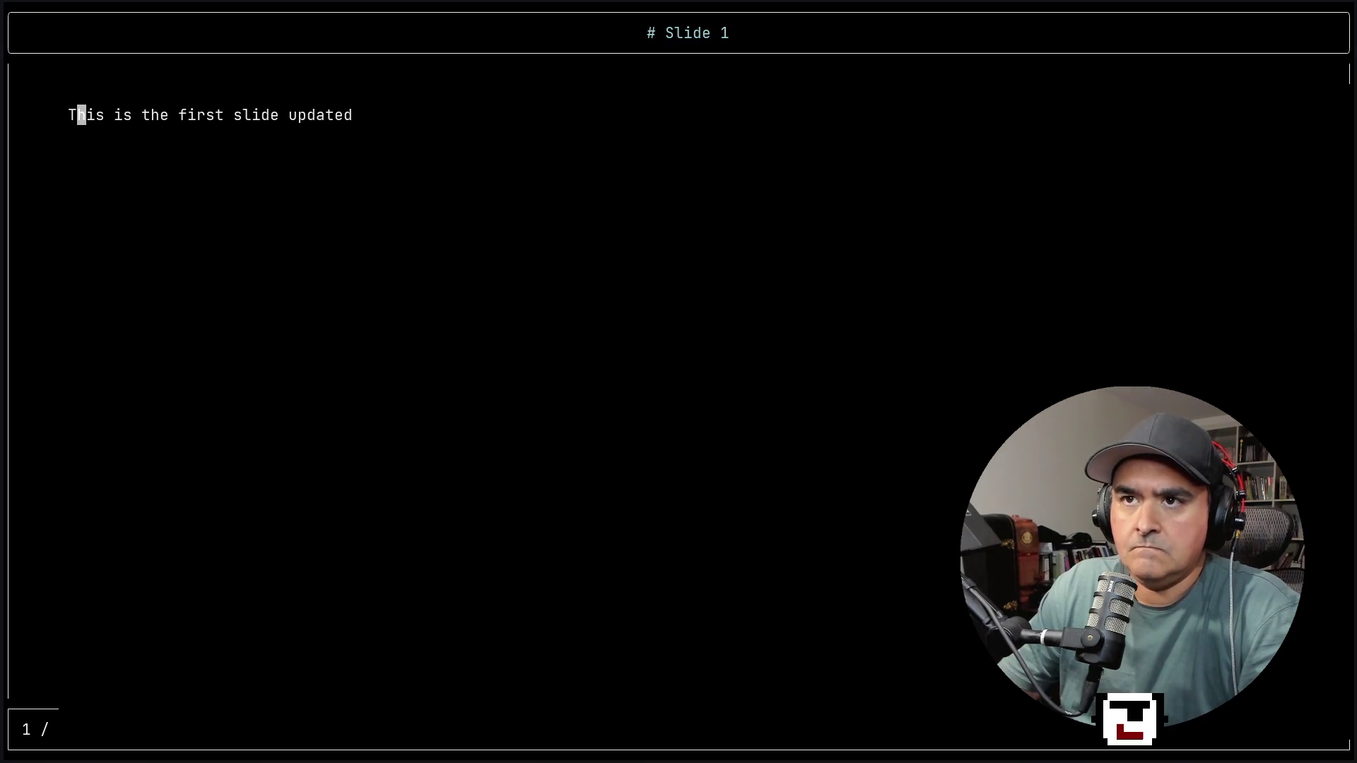
{"action": "key", "text": "w"}
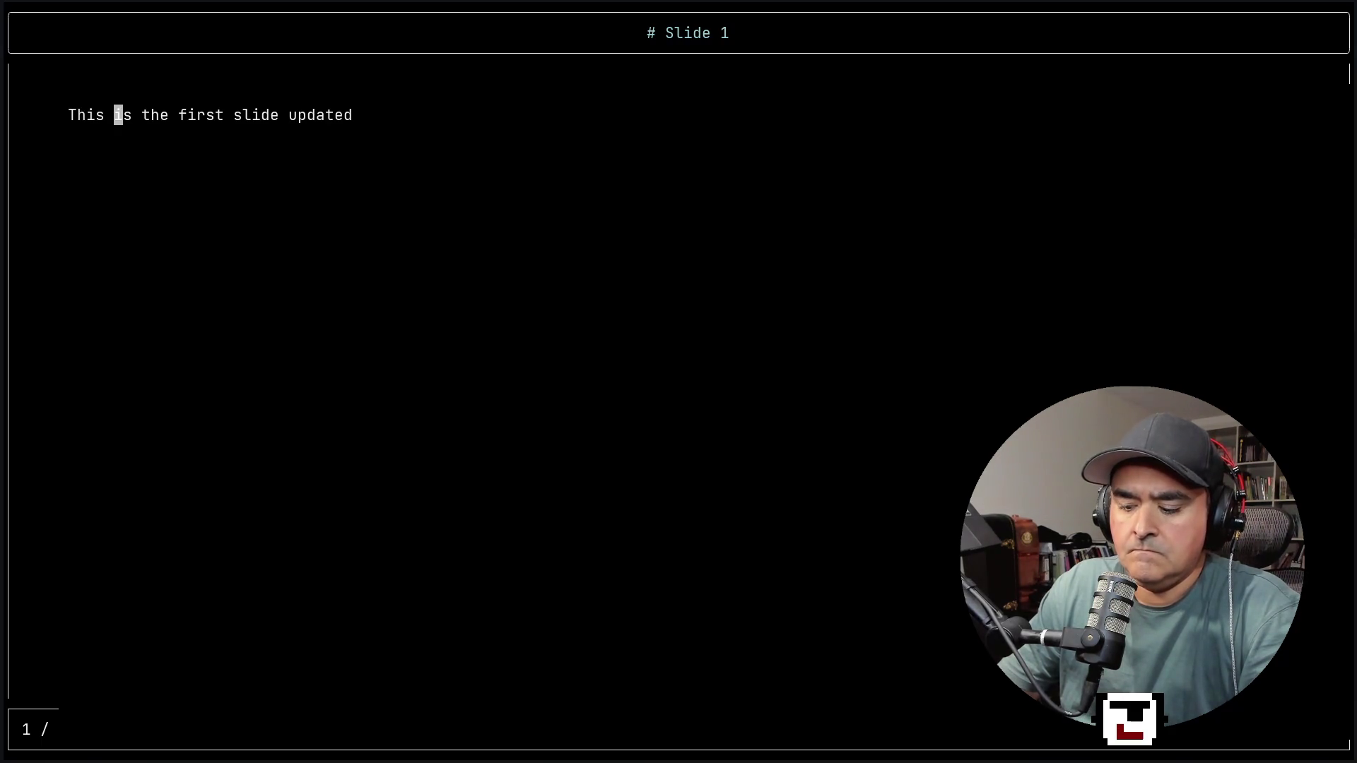
{"action": "key", "text": "n"}
{"action": "key", "text": "n"}
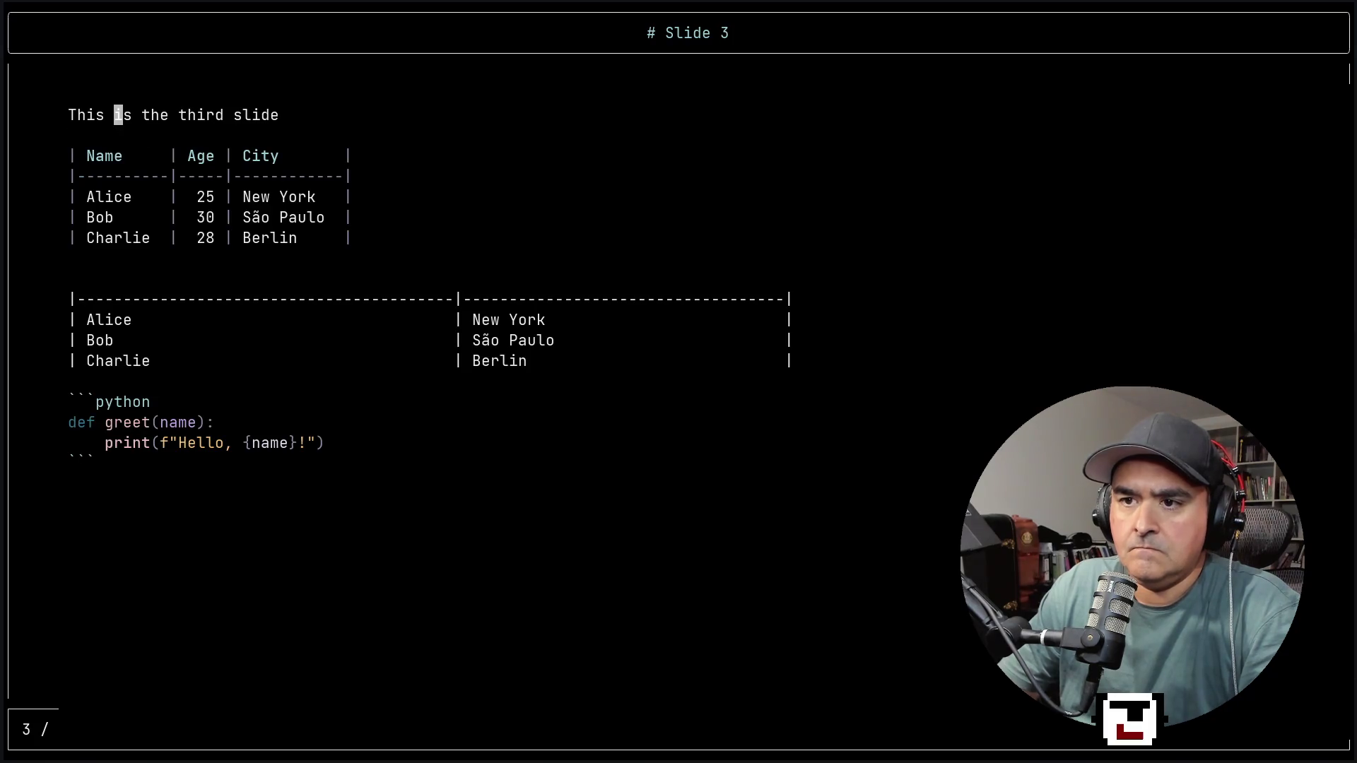
{"action": "key", "text": "p"}
{"action": "key", "text": "p"}
{"action": "key", "text": "n"}
{"action": "key", "text": "n"}
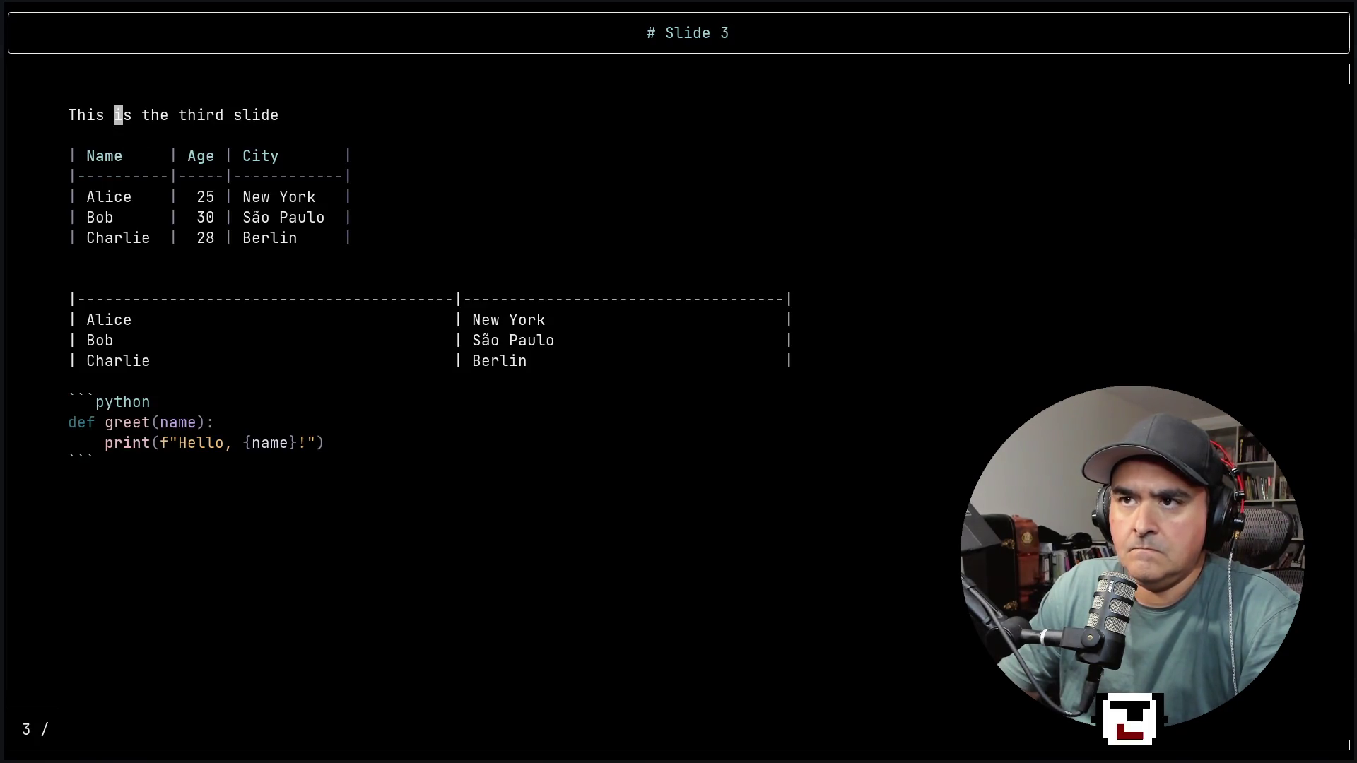
{"action": "key", "text": "p"}
{"action": "key", "text": "p"}
{"action": "key", "text": "n"}
{"action": "key", "text": "n"}
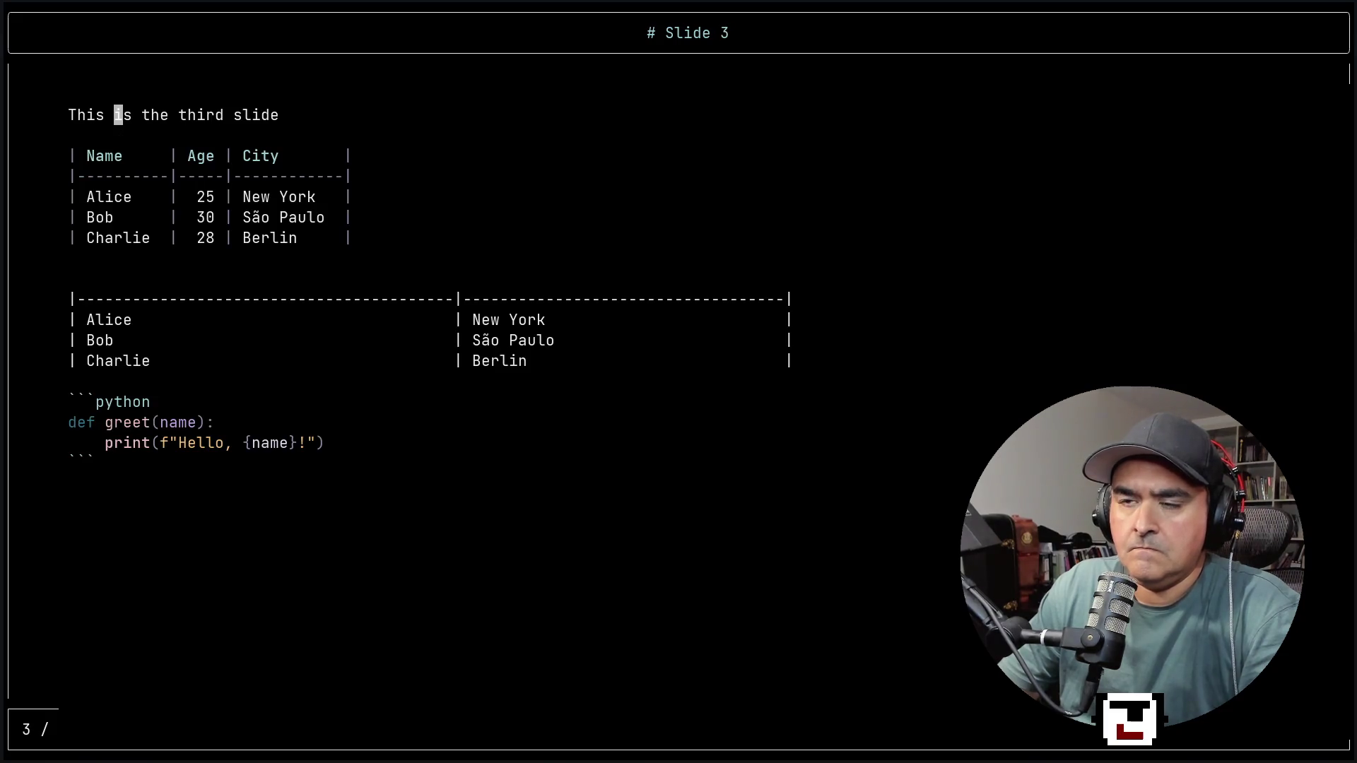
{"action": "key", "text": "p"}
{"action": "key", "text": "p"}
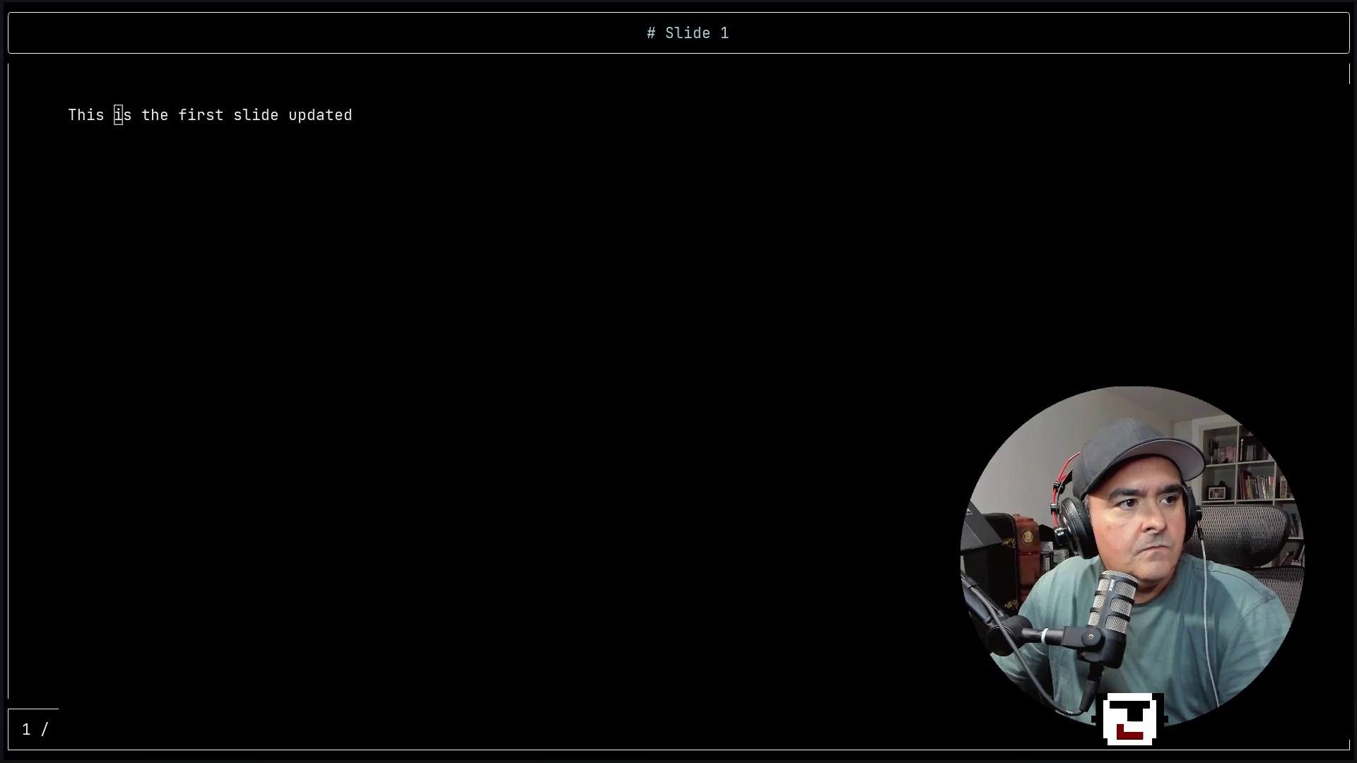
{"action": "key", "text": "super+2"}
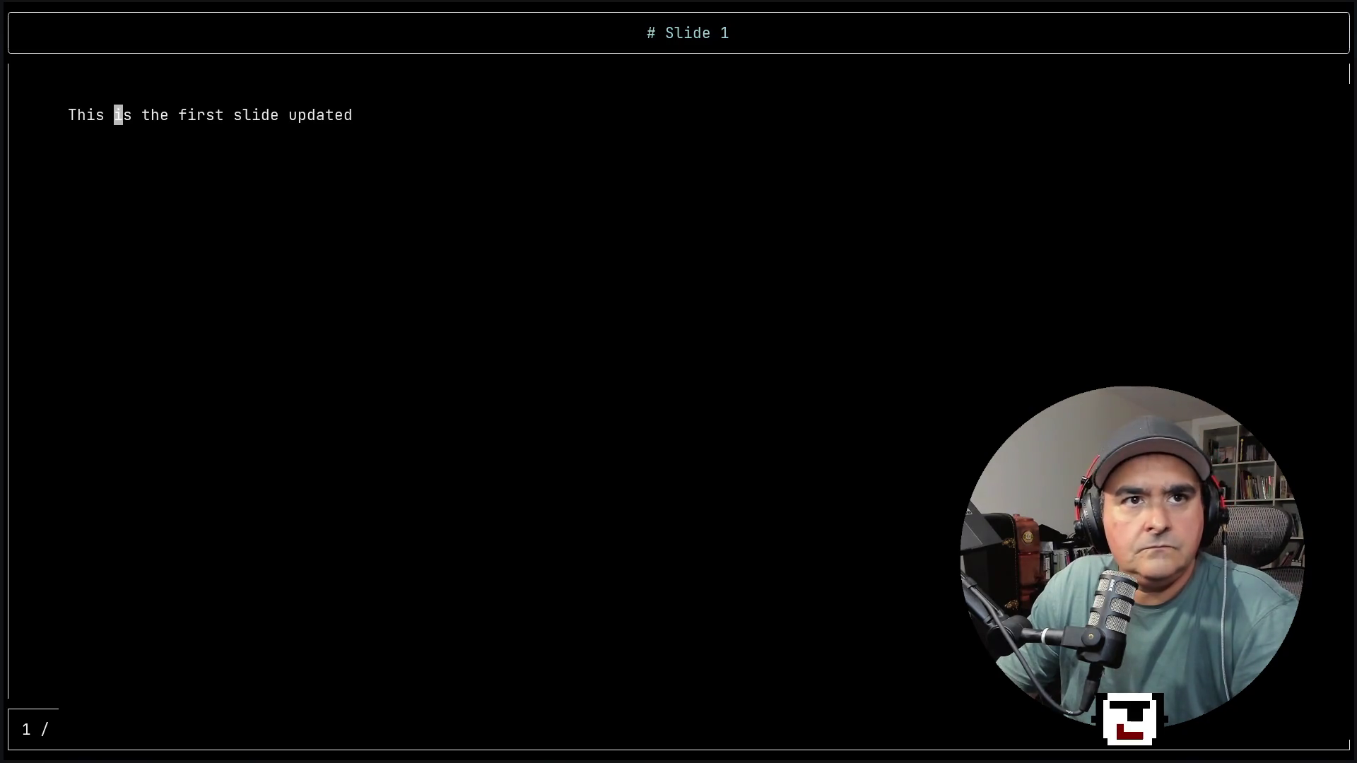
{"action": "key", "text": "Right"}
{"action": "key", "text": "Right"}
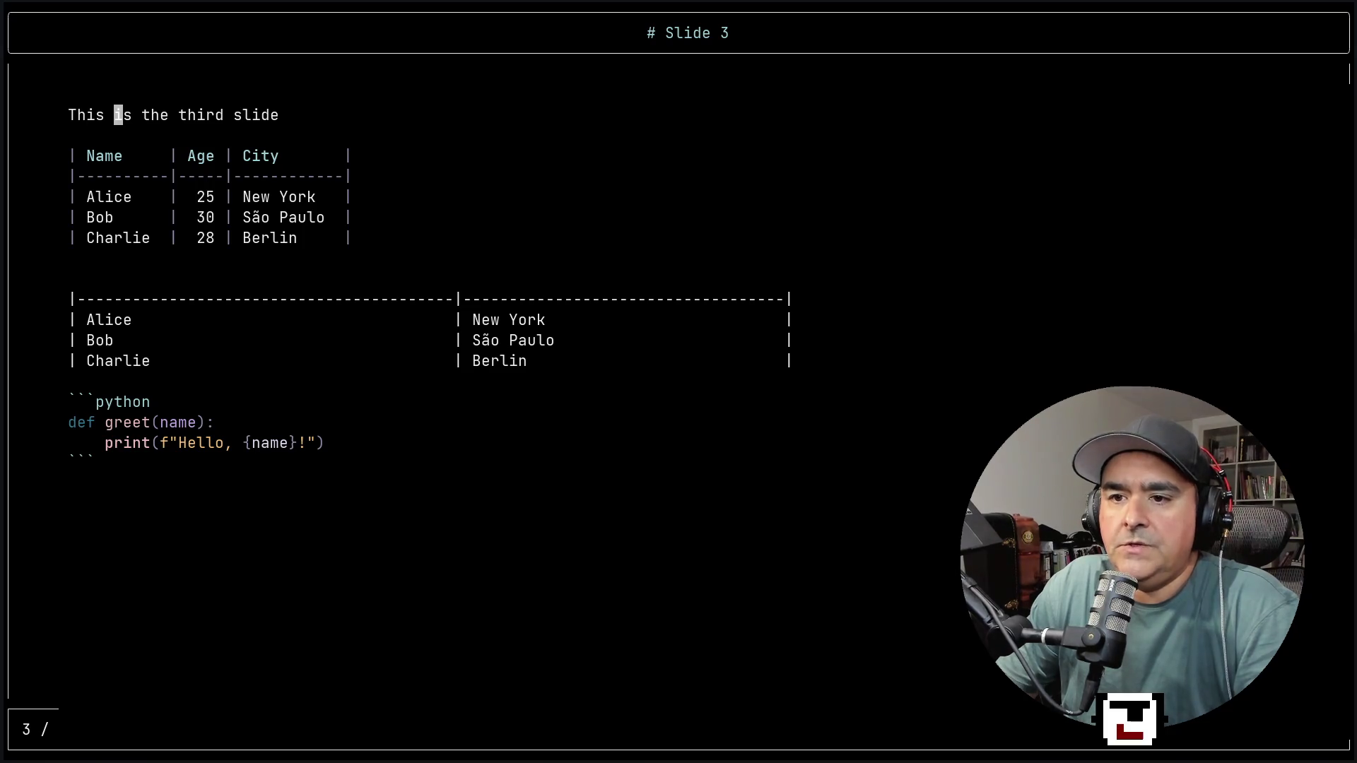
{"action": "key", "text": "Left"}
{"action": "key", "text": "Left"}
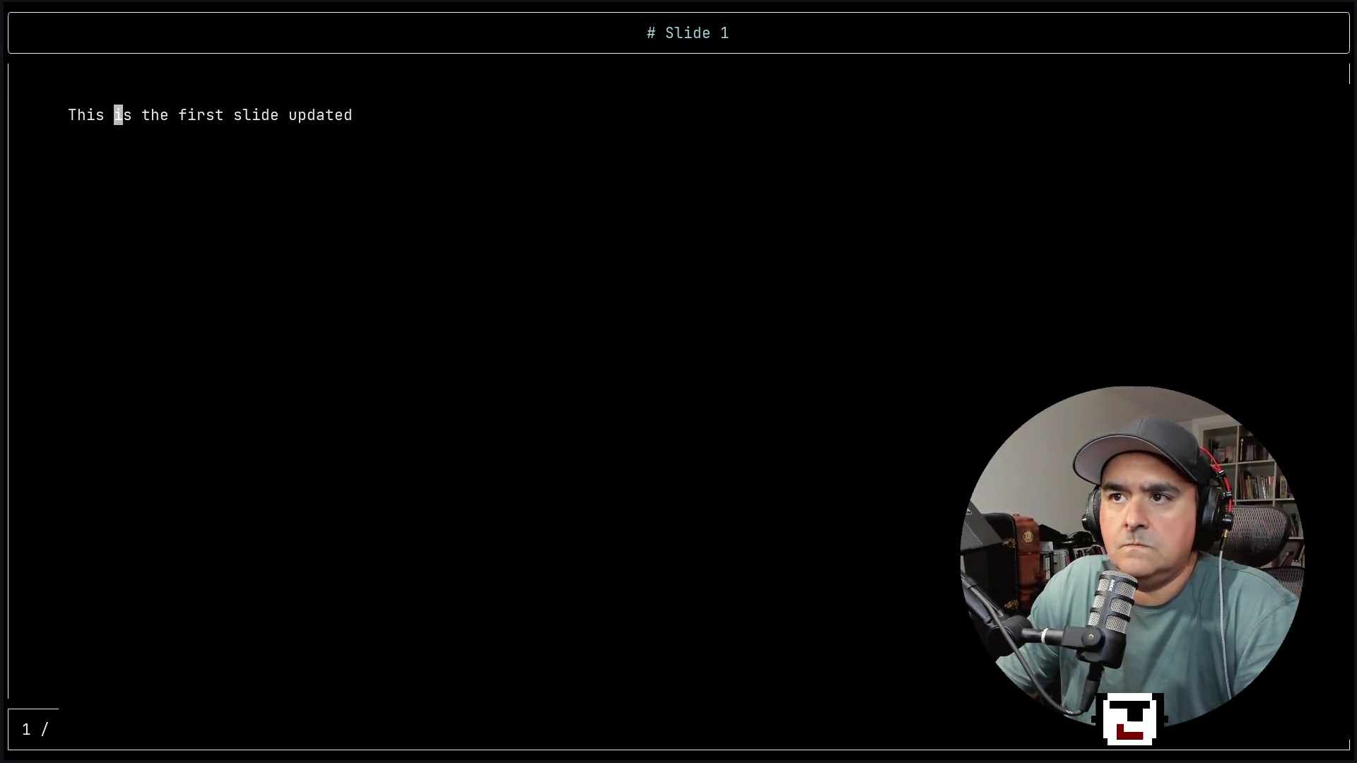
{"action": "key", "text": "alt+Tab"}
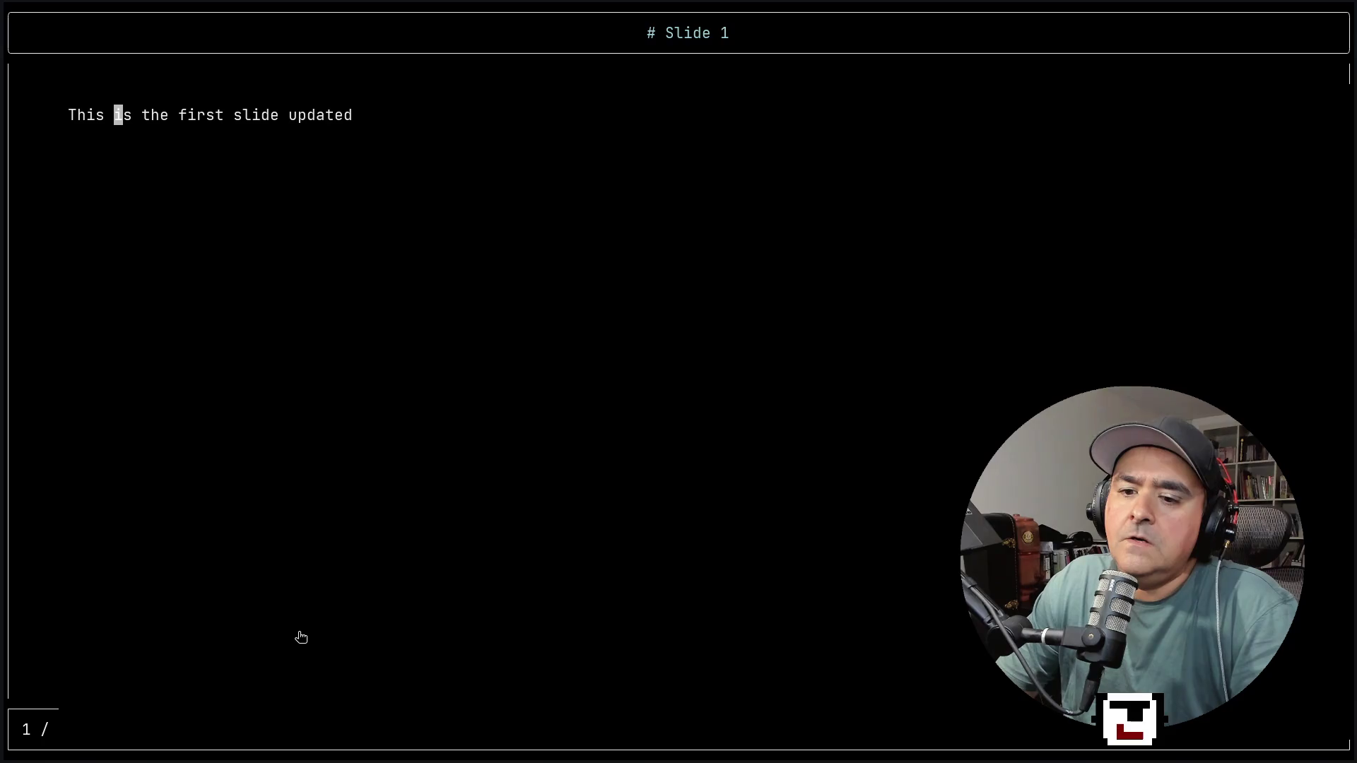
Exit the slides and send the agent 'monstro tá errado ainda…', reporting a floating black box.
{"action": "key", "text": "q"}
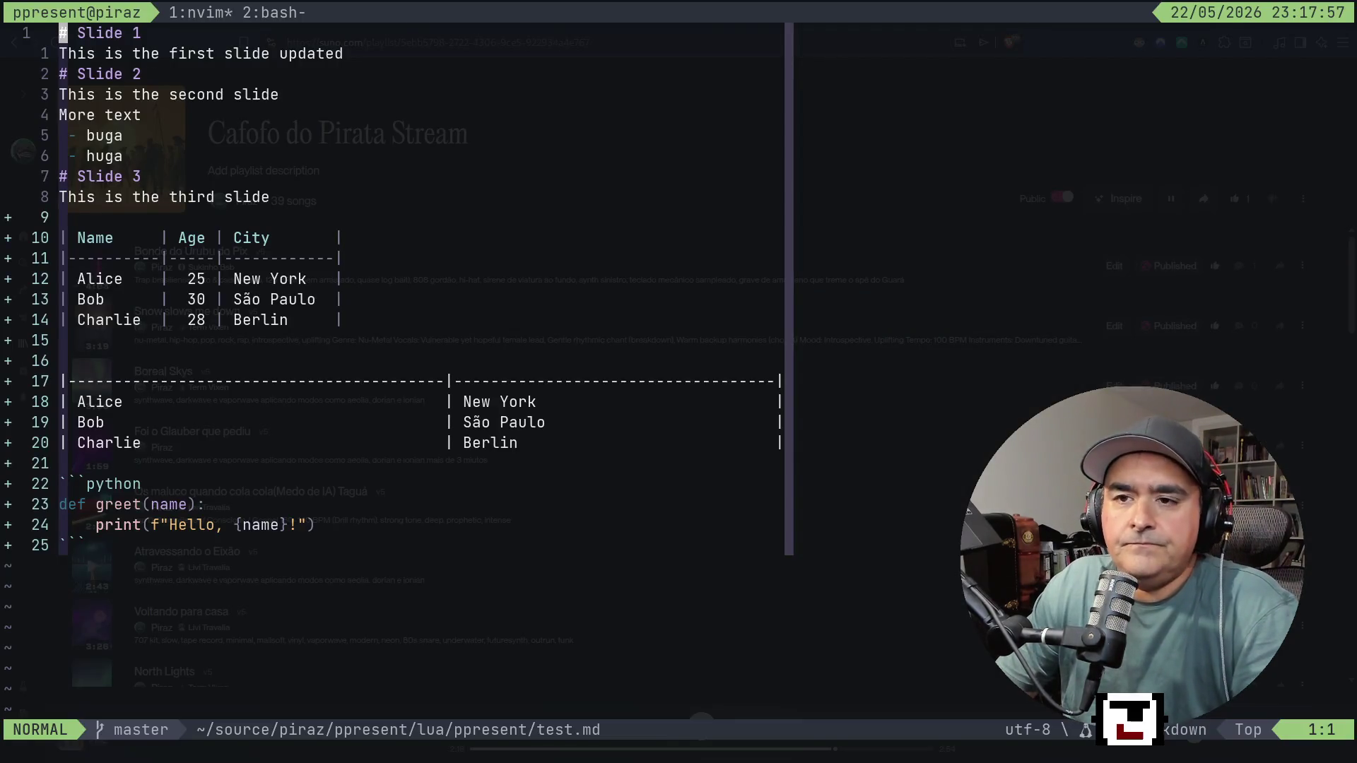
{"action": "key", "text": "ctrl+b"}
{"action": "key", "text": "2"}
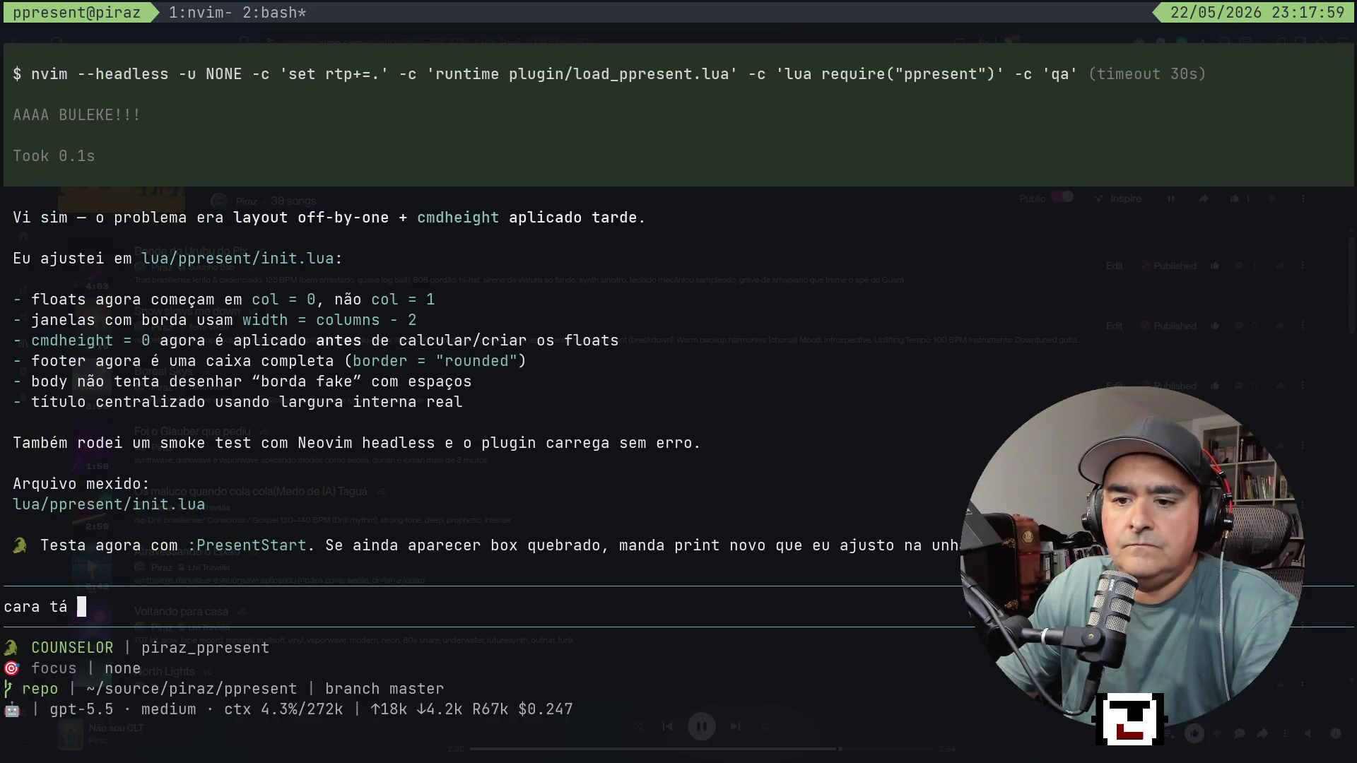
{"action": "key", "text": "BackSpace"}
{"action": "key", "text": "BackSpace"}
{"action": "key", "text": "BackSpace"}
{"action": "type", "text": "monstro"}
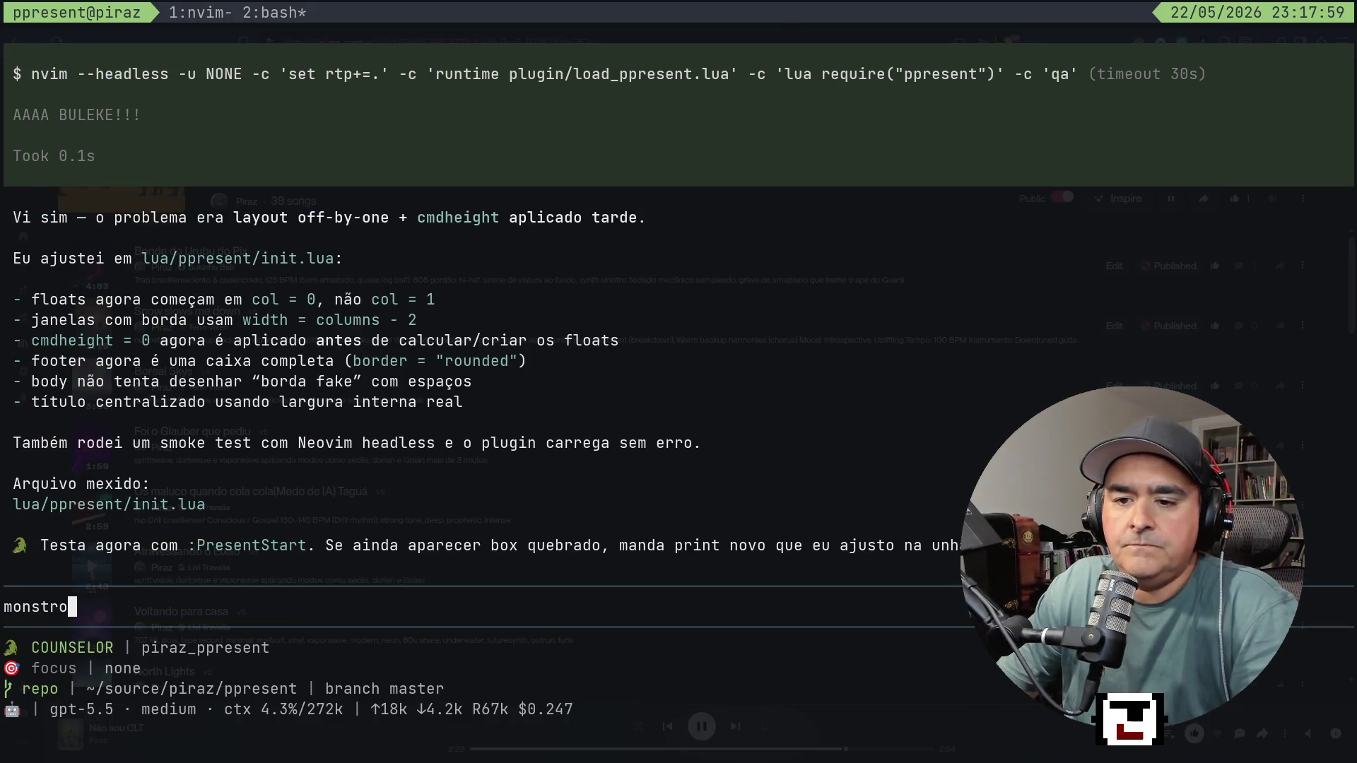
{"action": "type", "text": " tá e"}
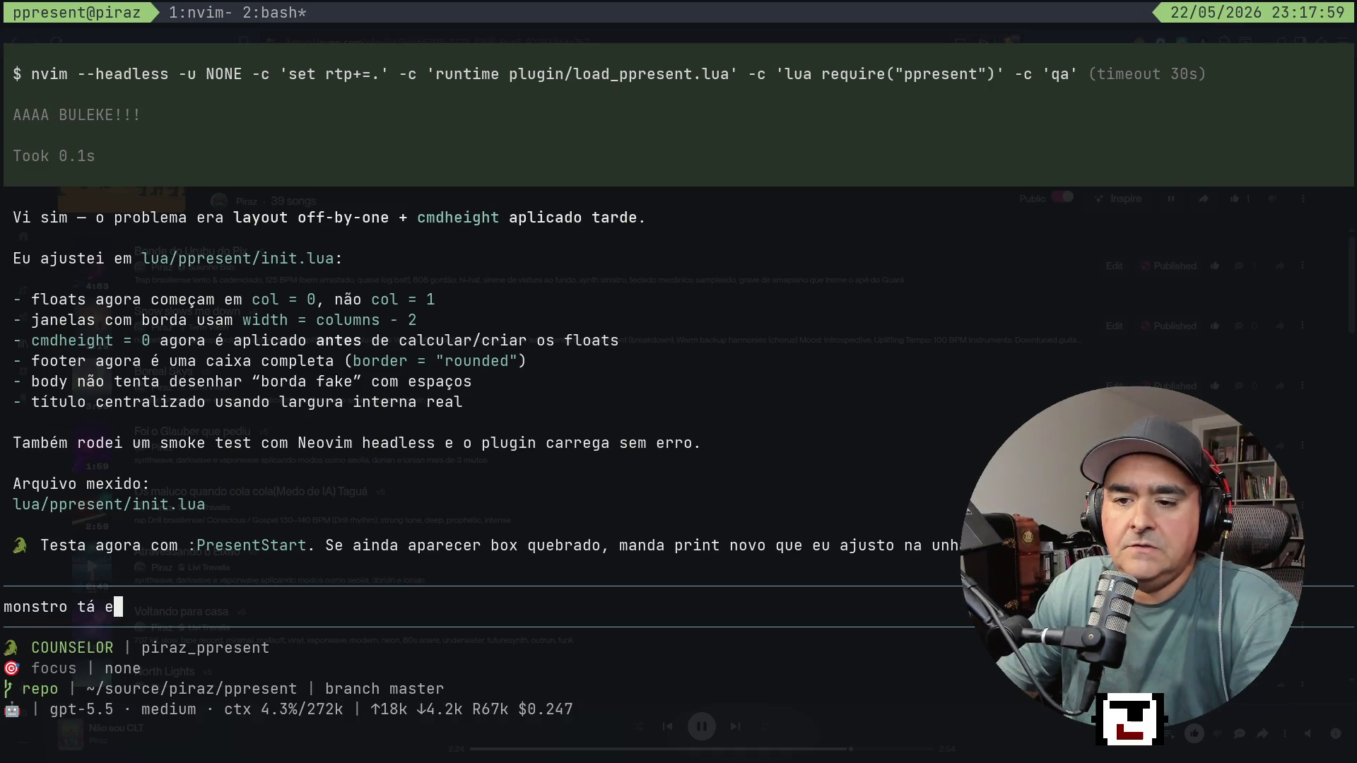
{"action": "type", "text": "rrado ainda "}
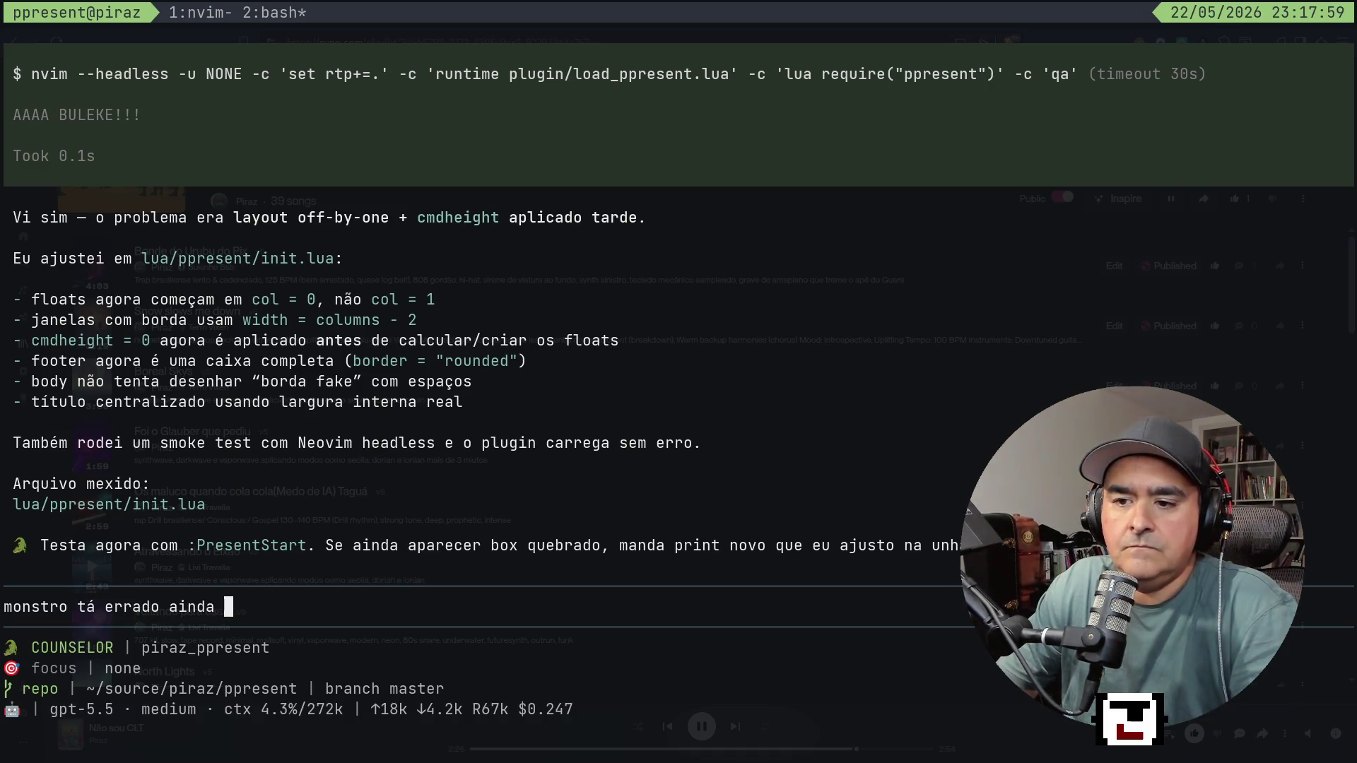
{"action": "type", "text": "."}
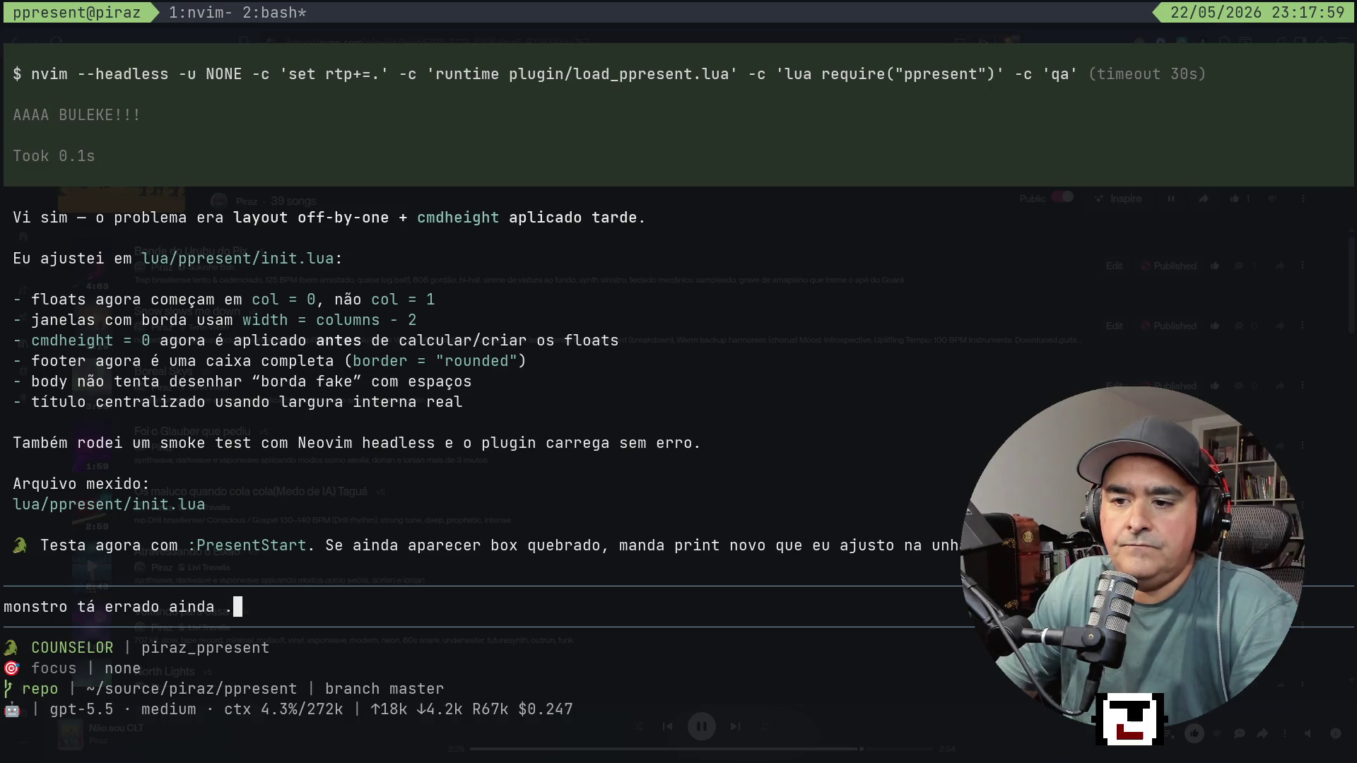
{"action": "type", "text": ".. é que "}
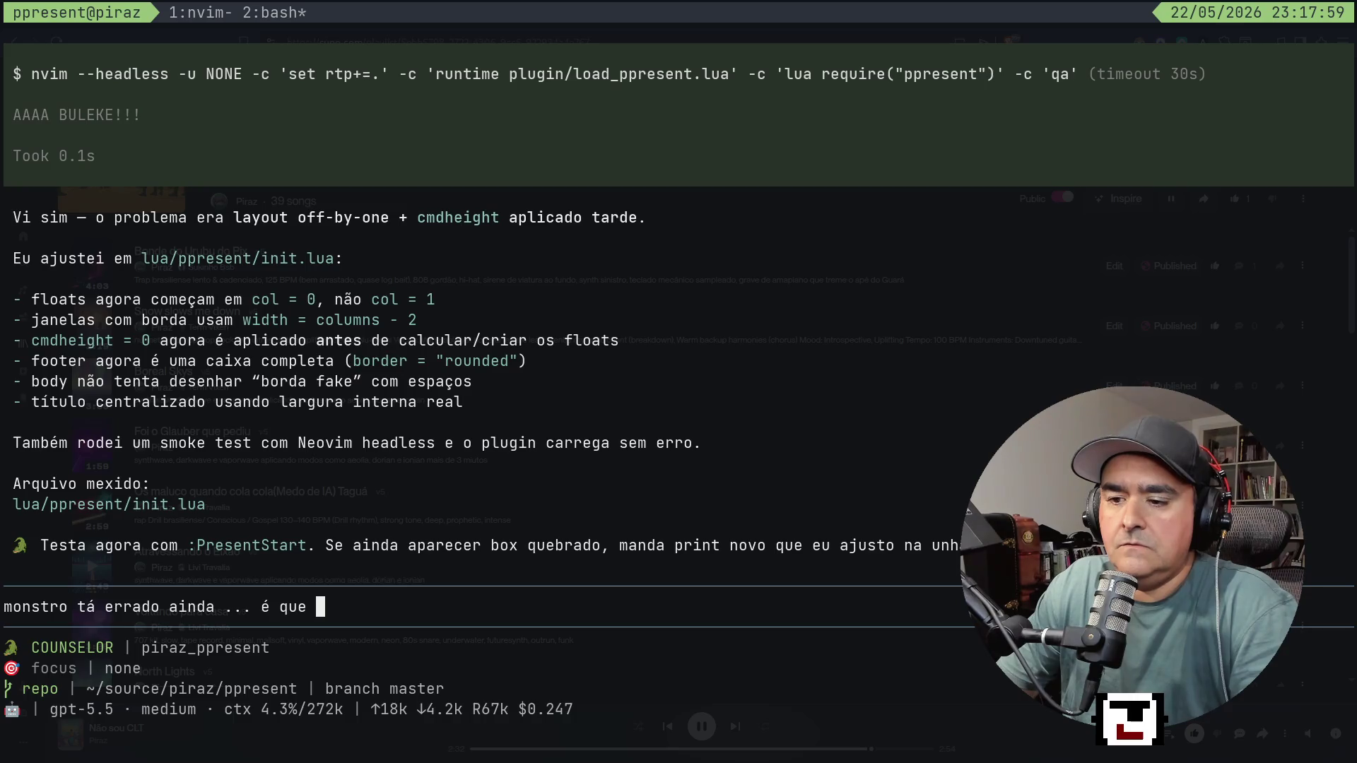
{"action": "type", "text": "parece que t"}
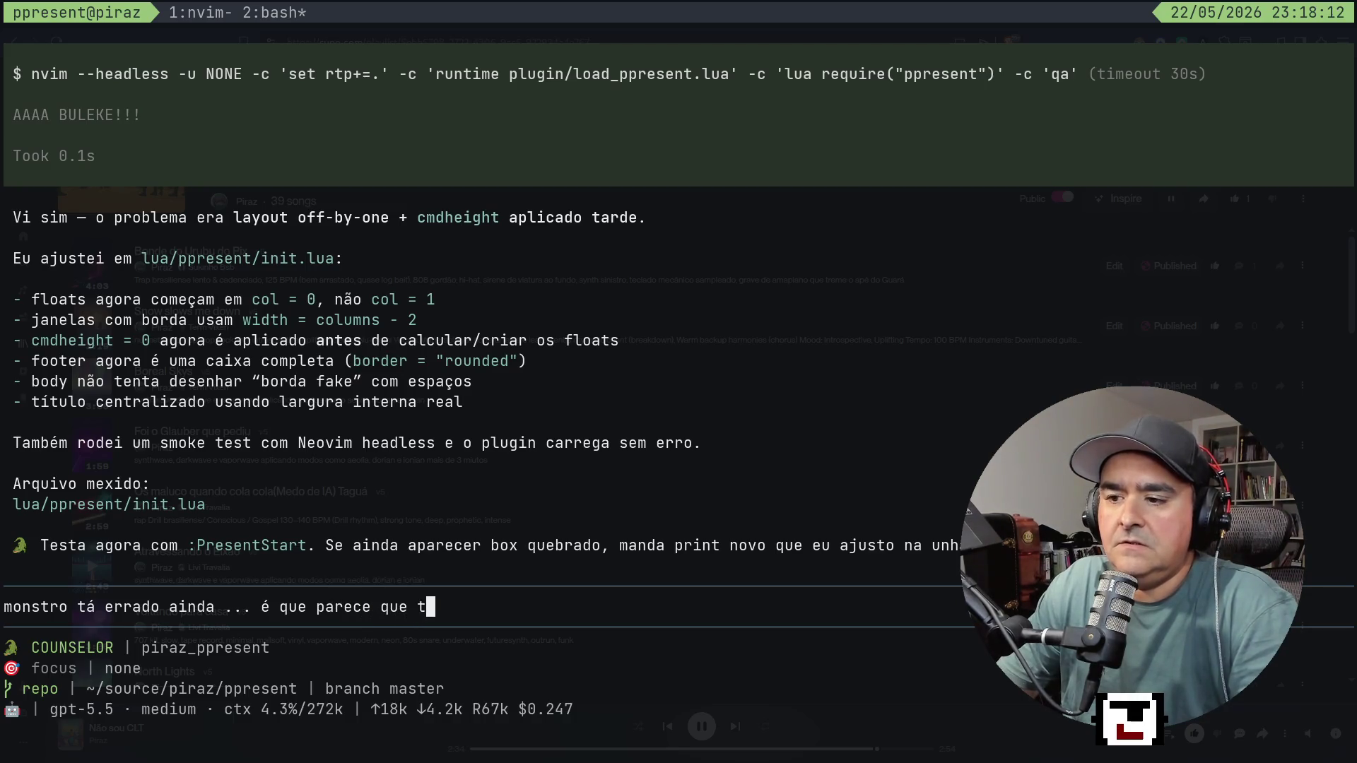
{"action": "type", "text": "em um box "}
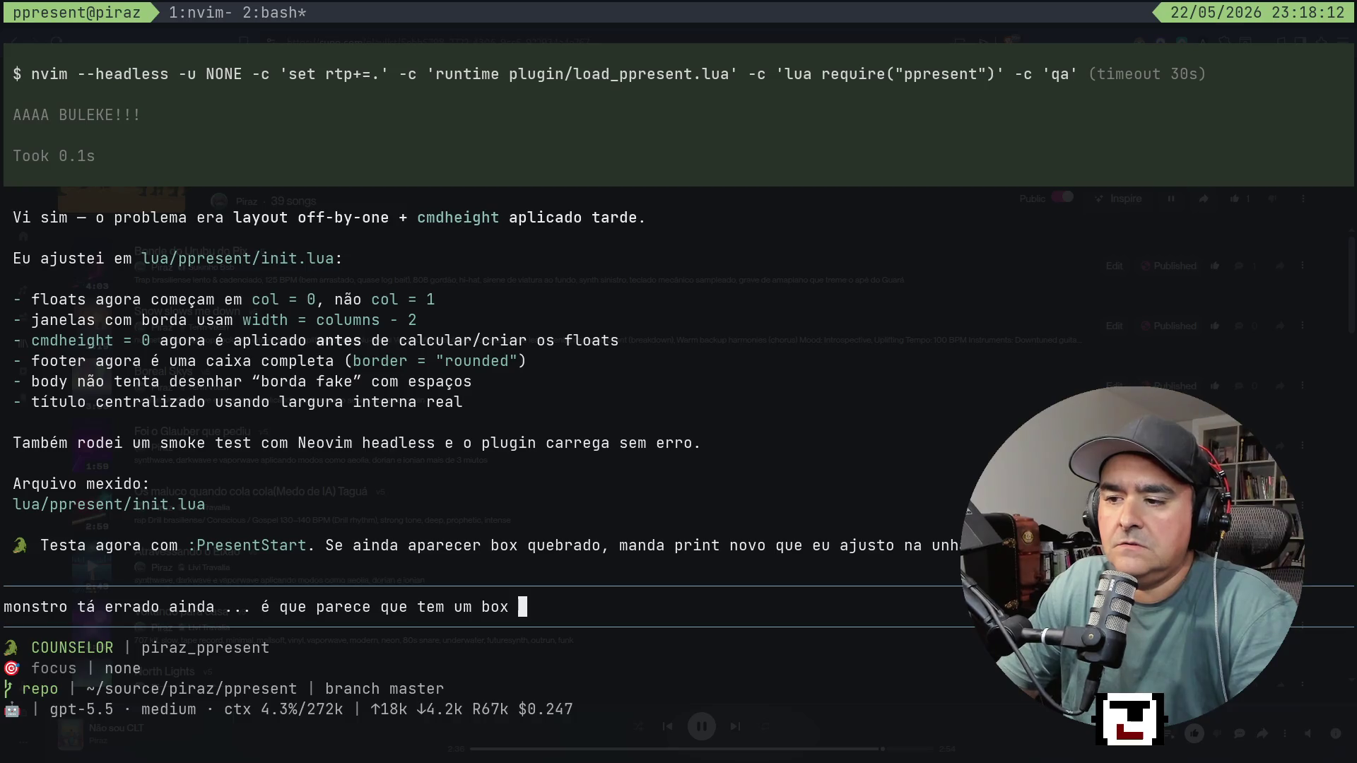
{"action": "type", "text": "preto f"}
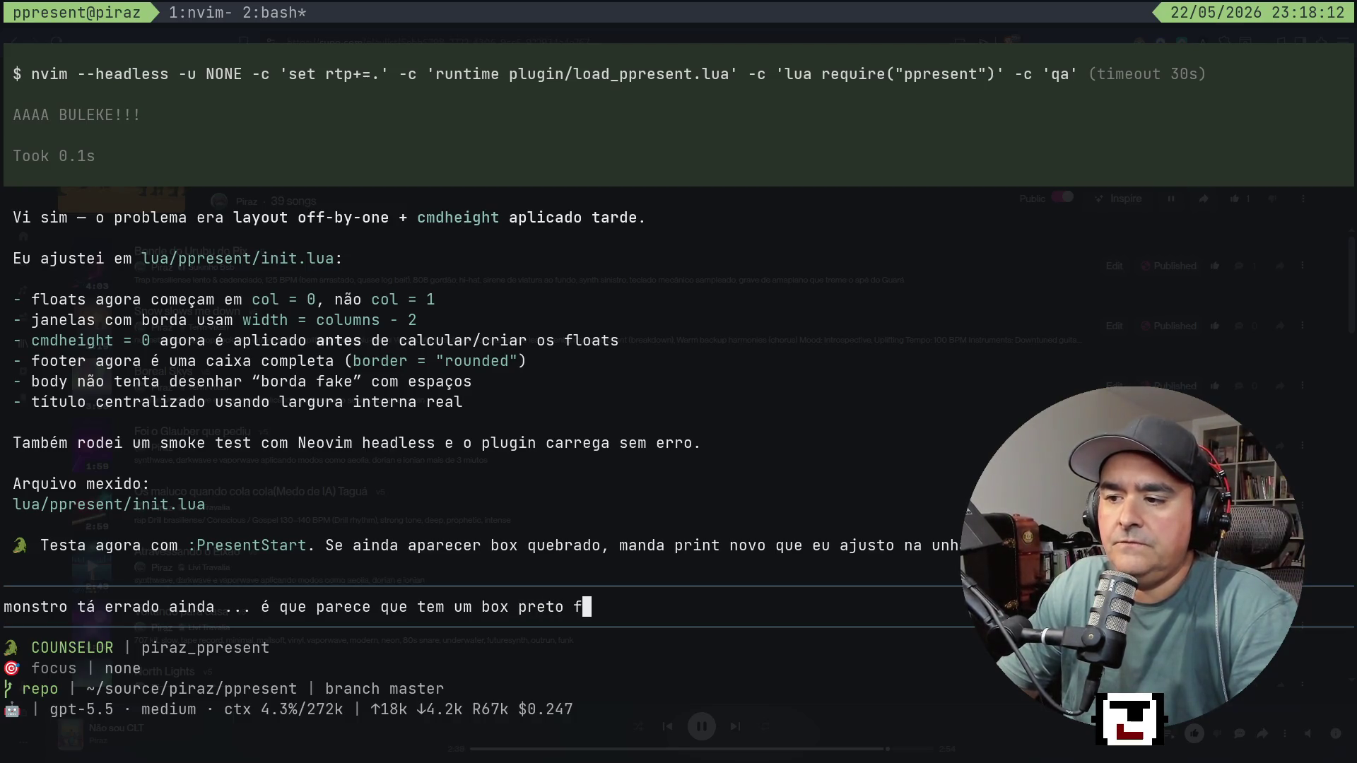
{"action": "type", "text": "lutuando "}
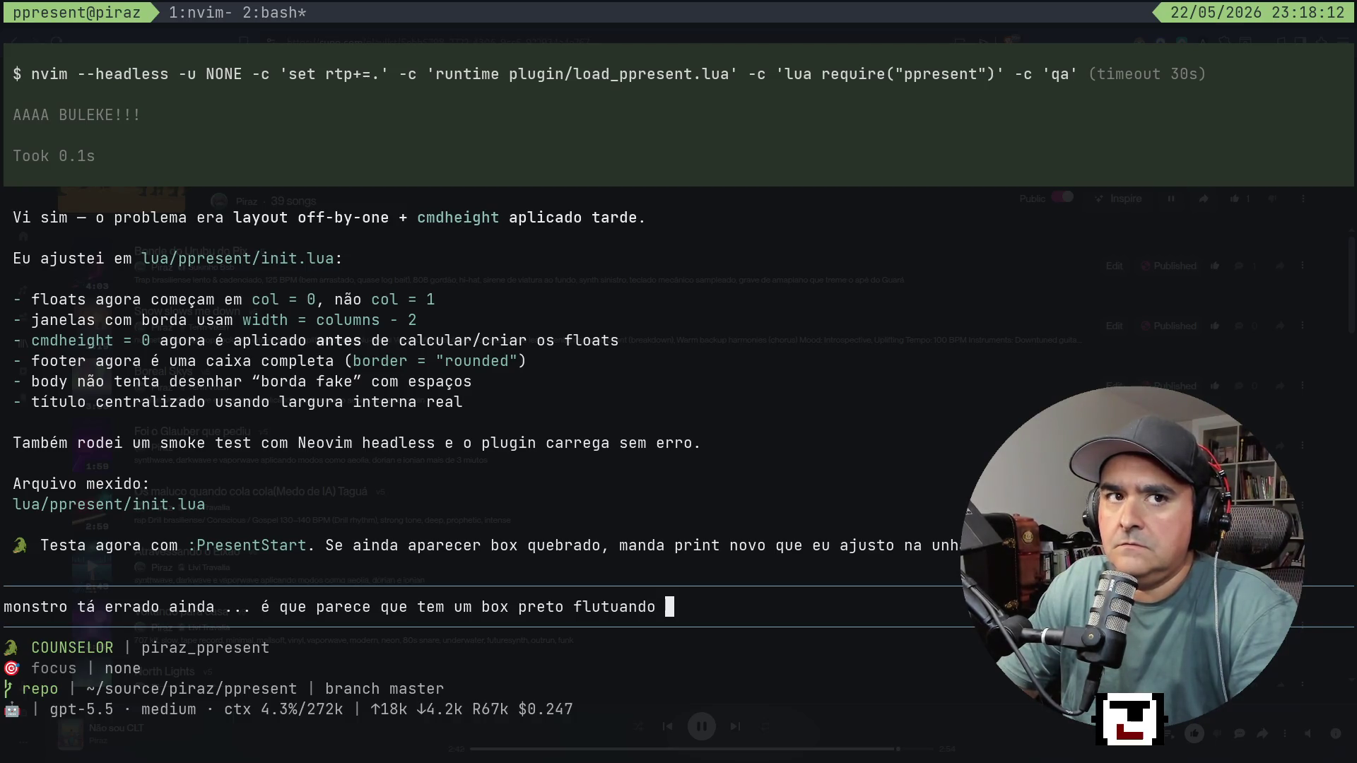
{"action": "type", "text": "ser"}
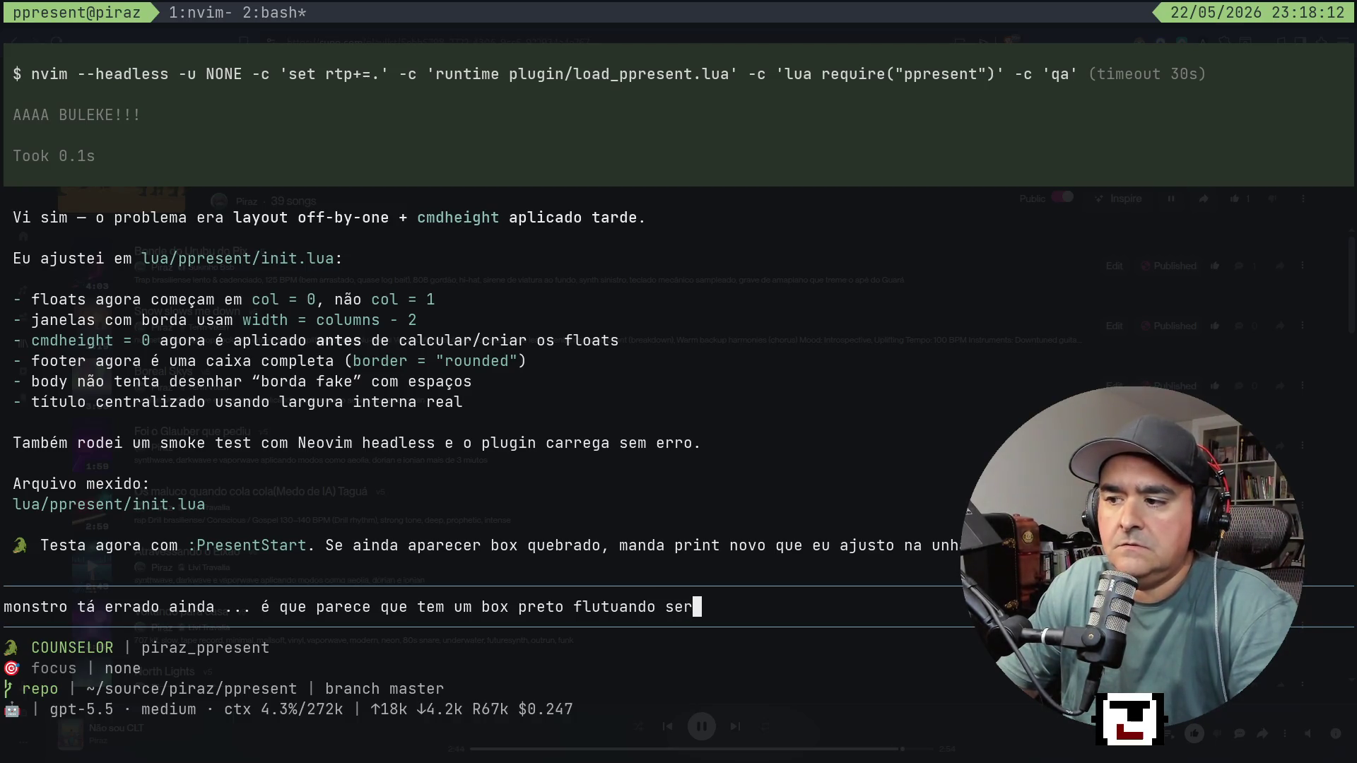
{"action": "type", "text": "á que é isso"}
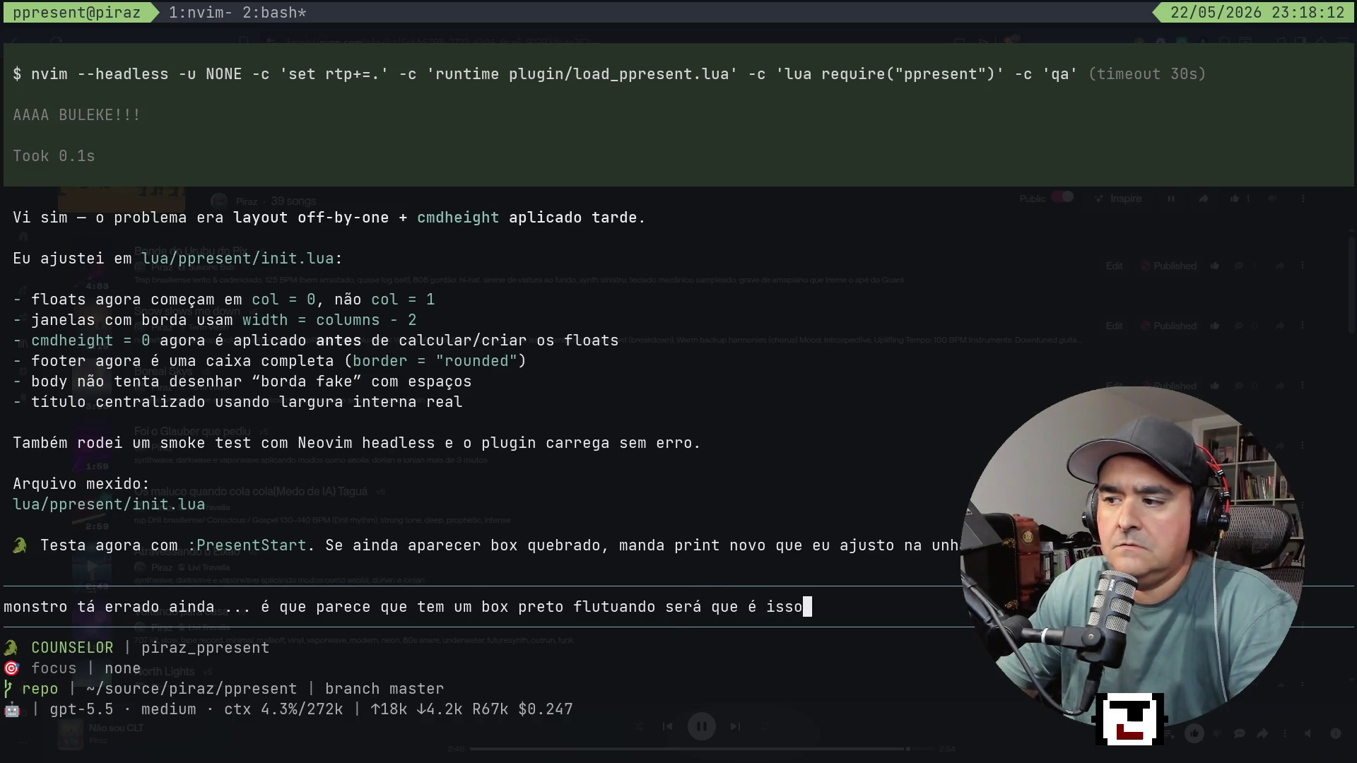
{"action": "type", "text": "?"}
{"action": "key", "text": "Return"}
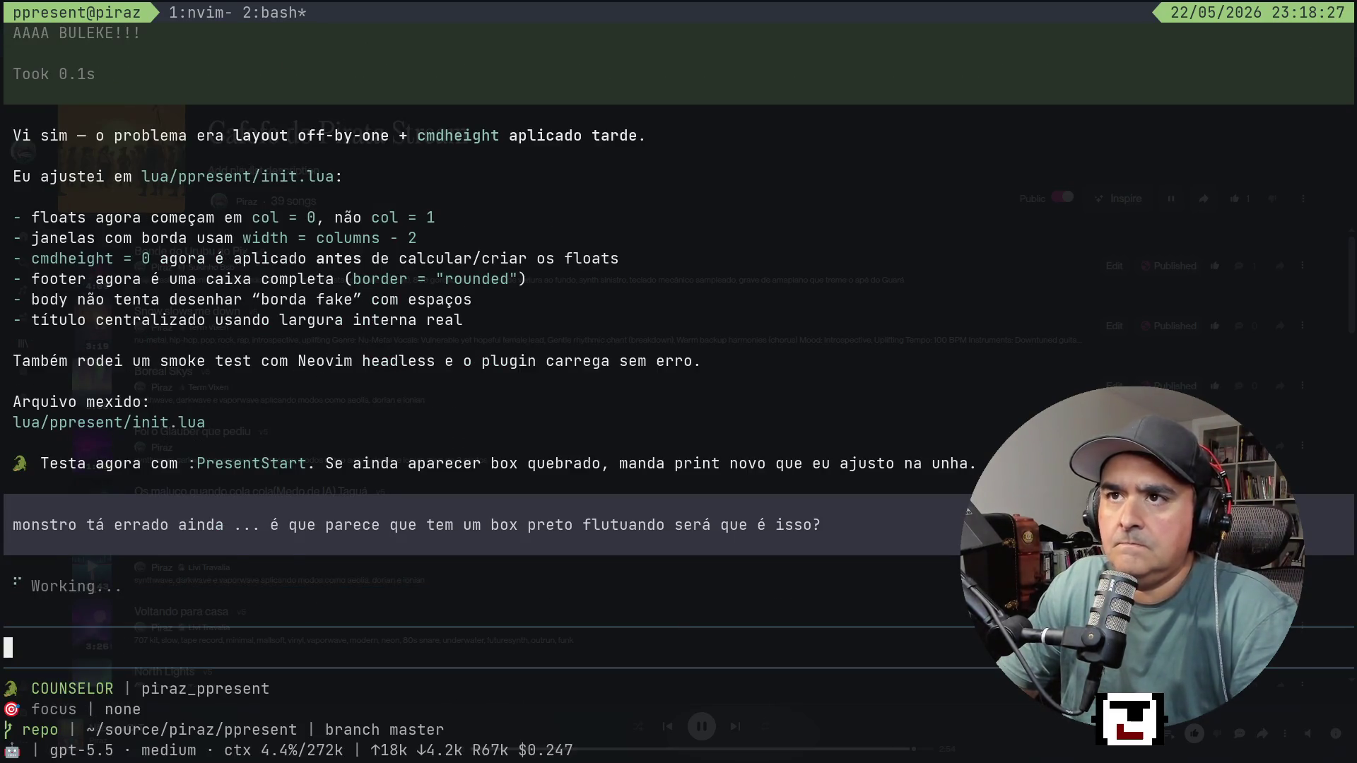
Back in Neovim, launch test.md's slide show, now reading 'This is the first slide updated'.
{"action": "key", "text": "ctrl+b"}
{"action": "key", "text": "1"}
{"action": "key", "text": "space"}
{"action": "key", "text": "p"}
{"action": "key", "text": "p"}
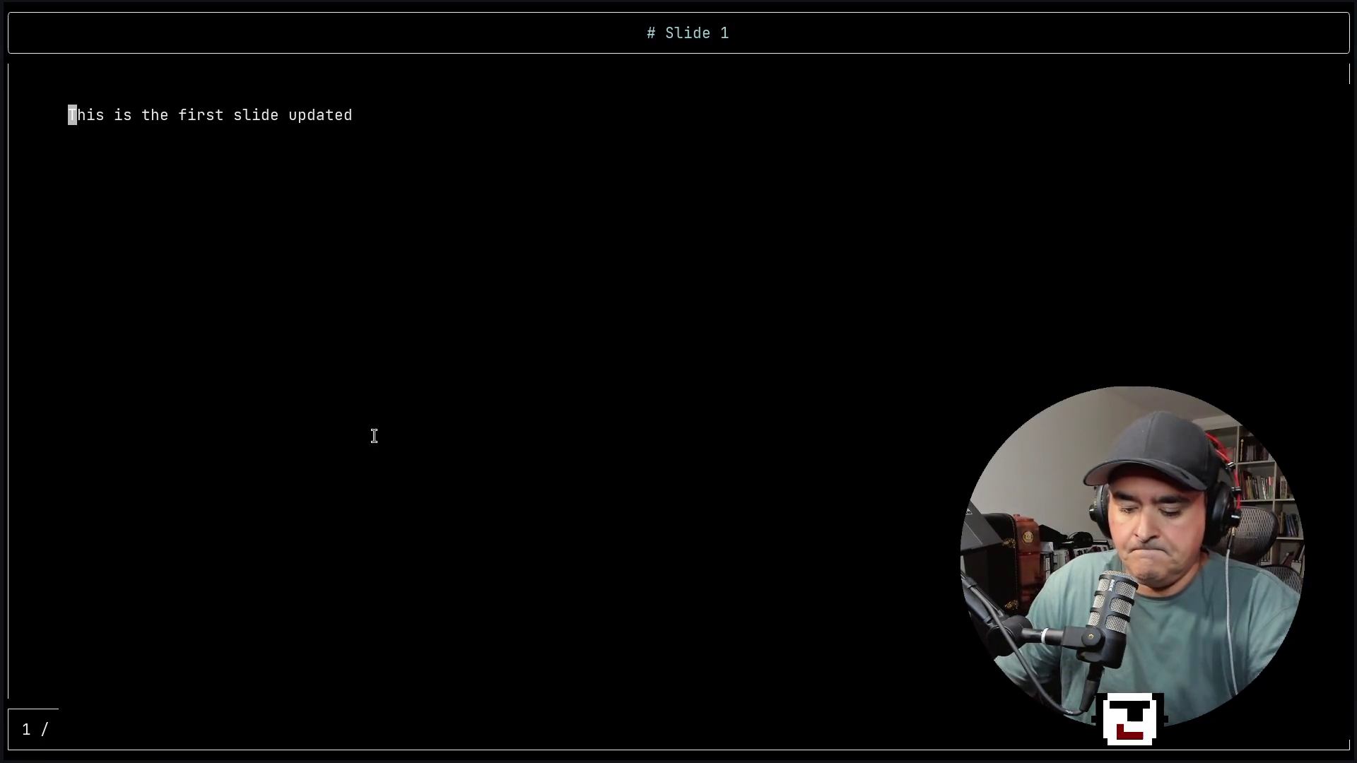
Close the slides, check the agent window, rerun the test.md presentation, then return to the agent.
{"action": "key", "text": "q"}
{"action": "key", "text": "ctrl+b"}
{"action": "key", "text": "2"}
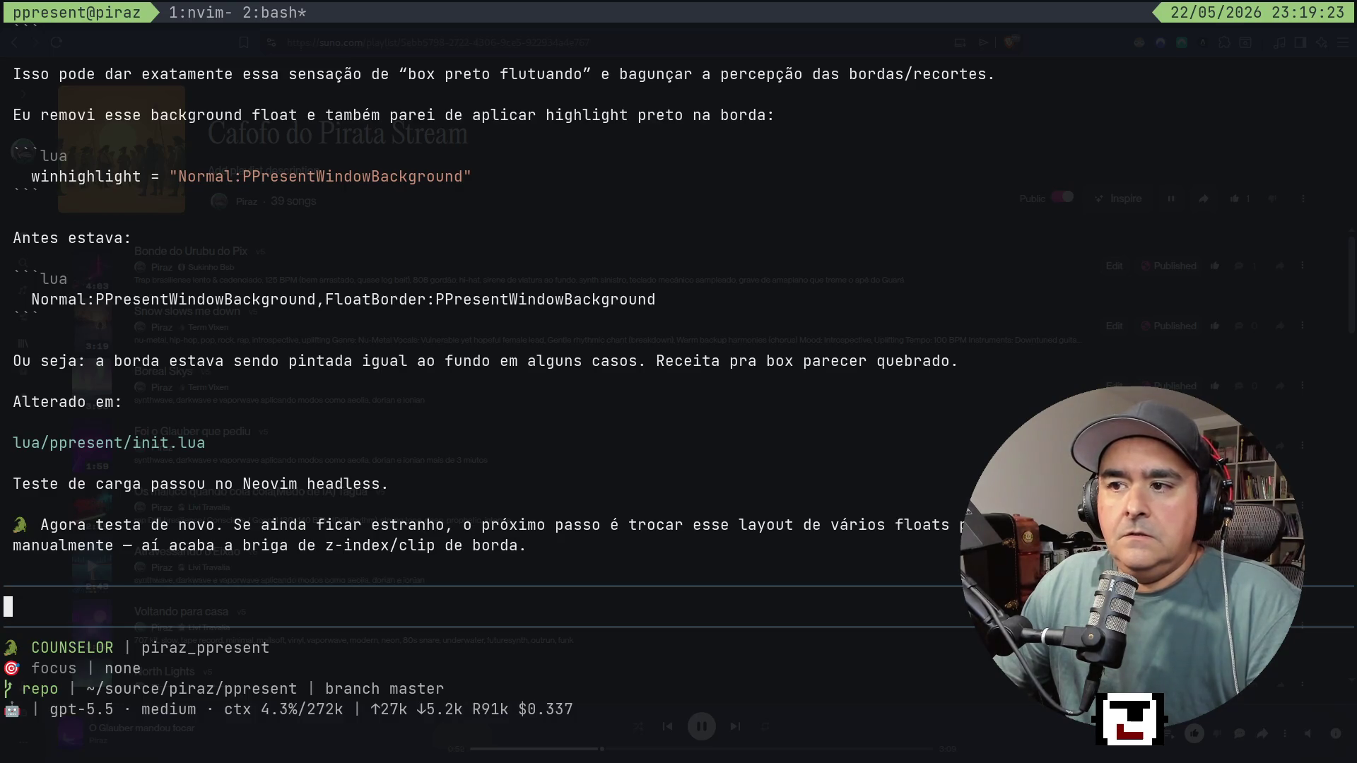
{"action": "key", "text": "ctrl+b"}
{"action": "key", "text": "1"}
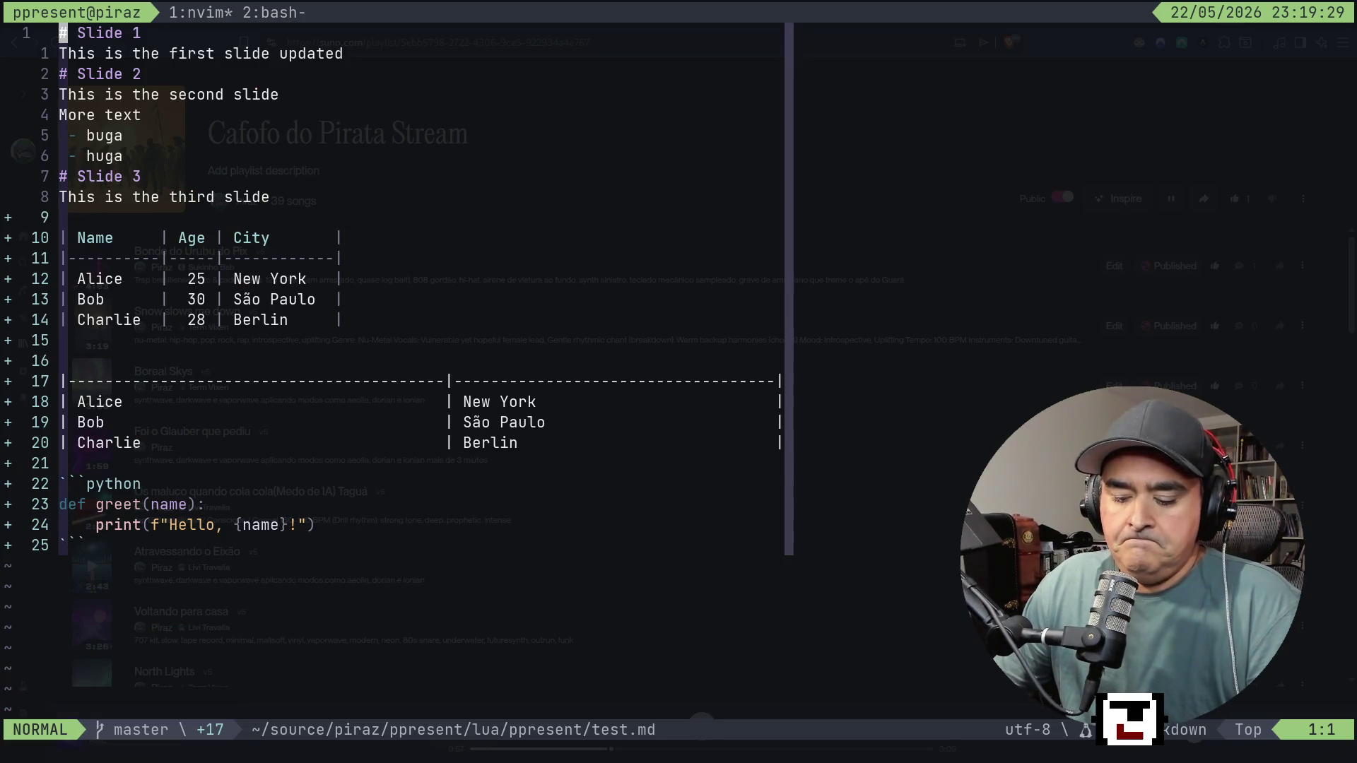
{"action": "key", "text": "space"}
{"action": "key", "text": "p"}
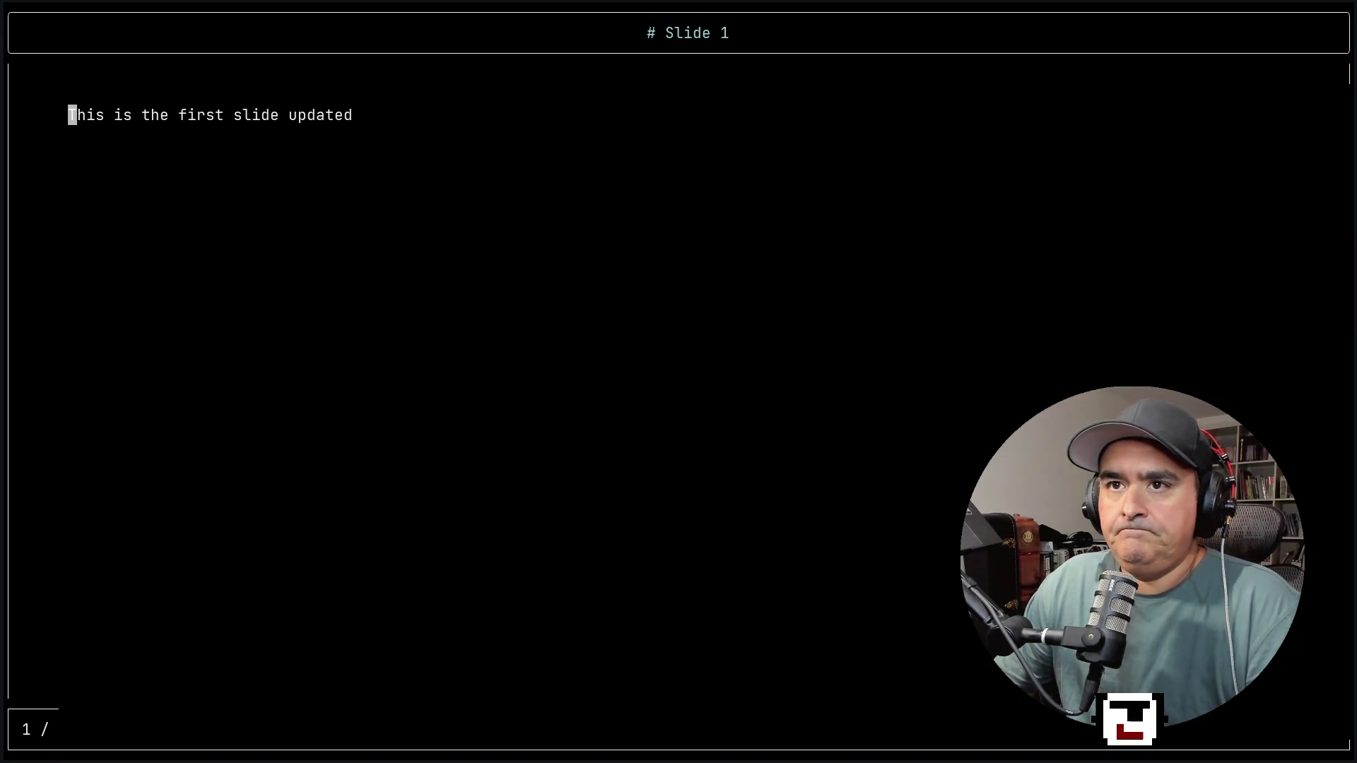
{"action": "key", "text": "alt+Tab"}
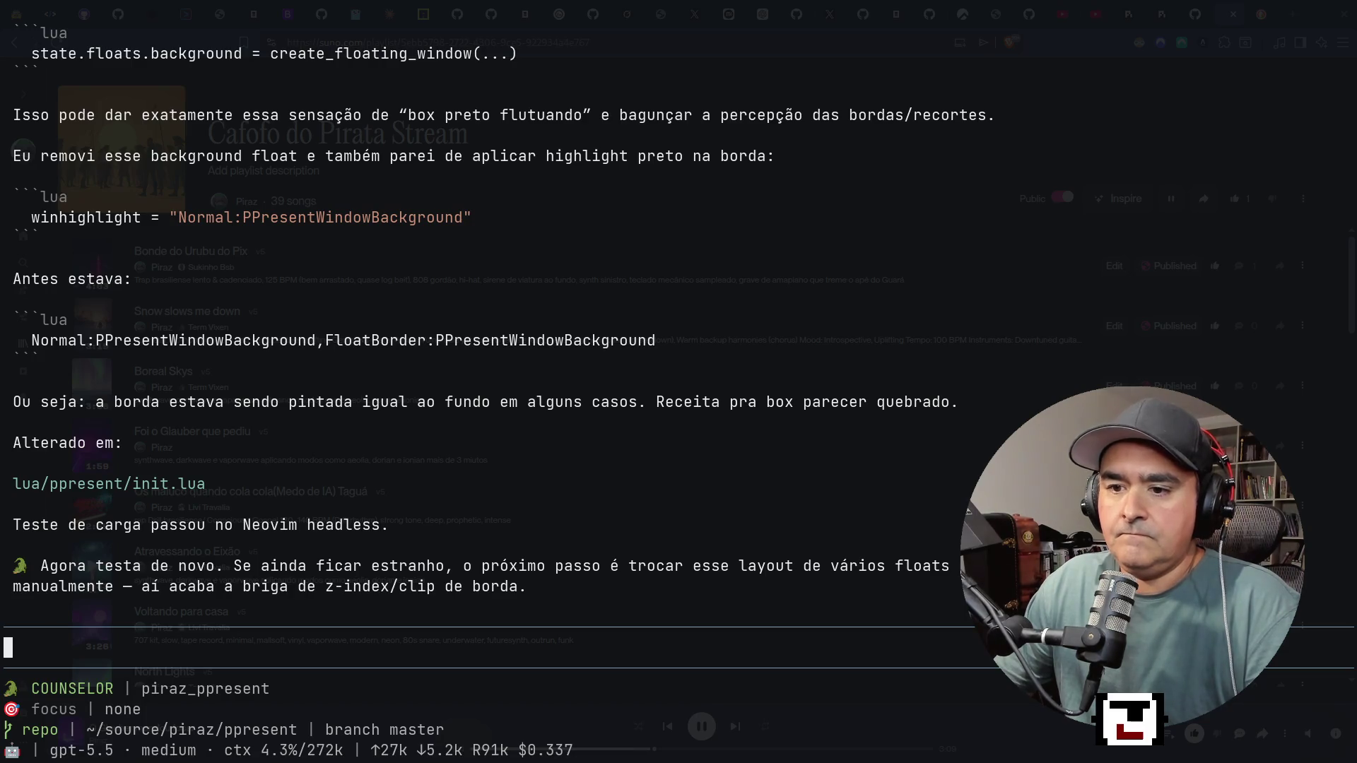
Send the agent the reply 'não a mesma coisa', reporting the bug persists.
{"action": "type", "text": "não "}
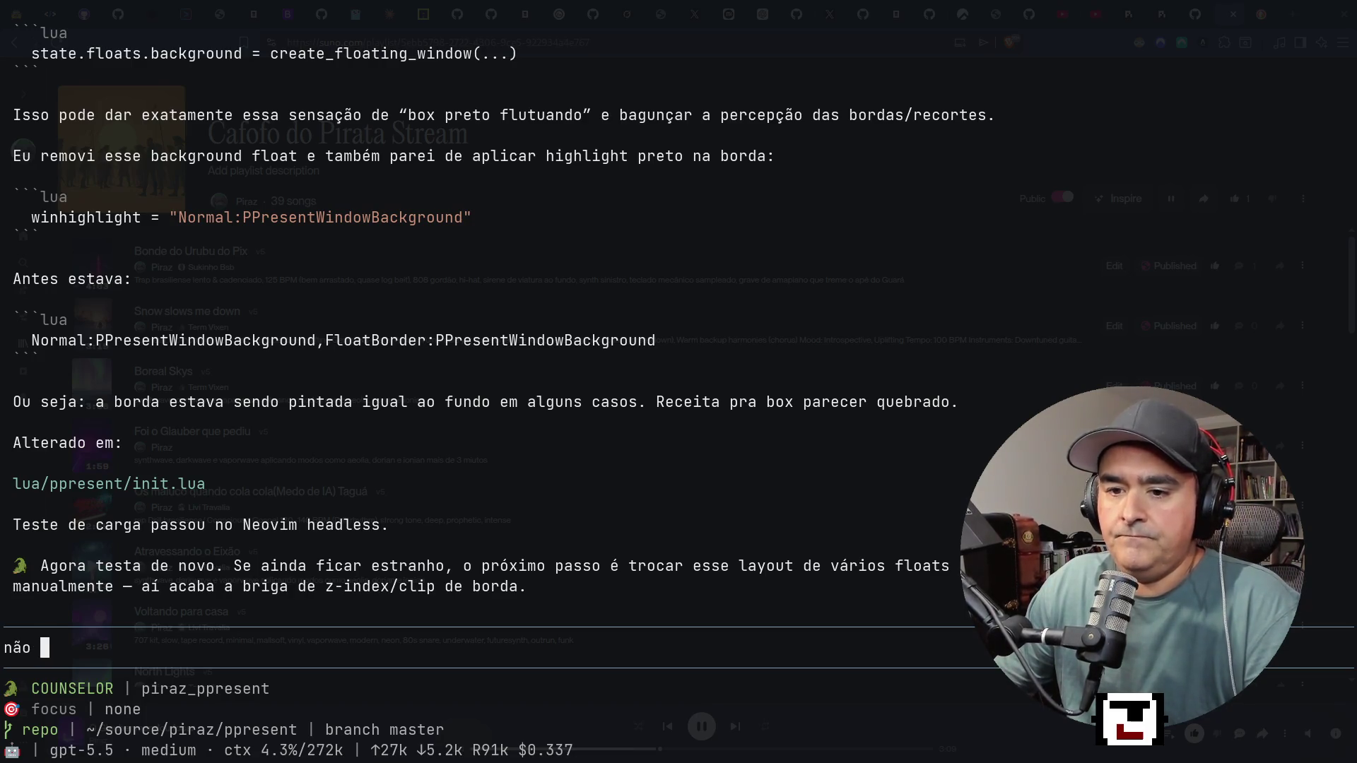
{"action": "type", "text": "a "}
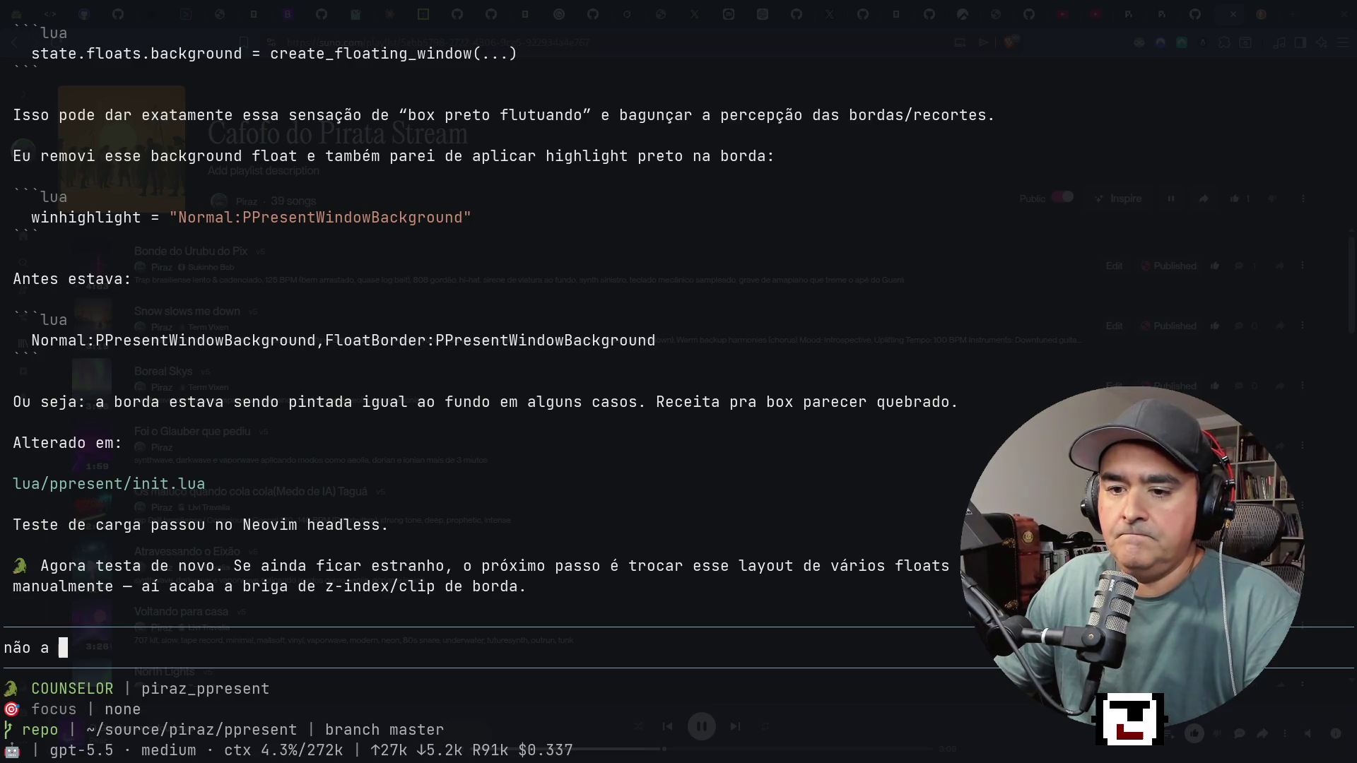
{"action": "type", "text": "mesma coisa"}
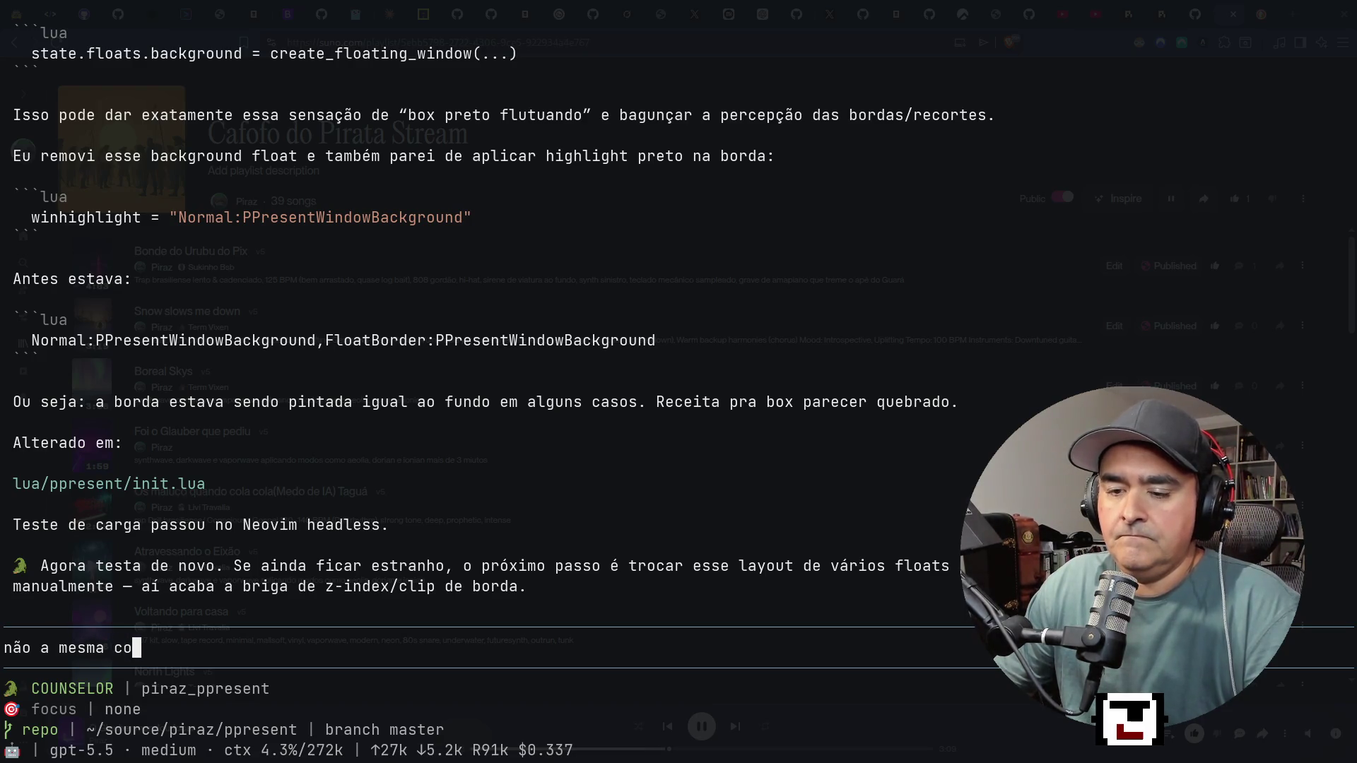
{"action": "key", "text": "Return"}
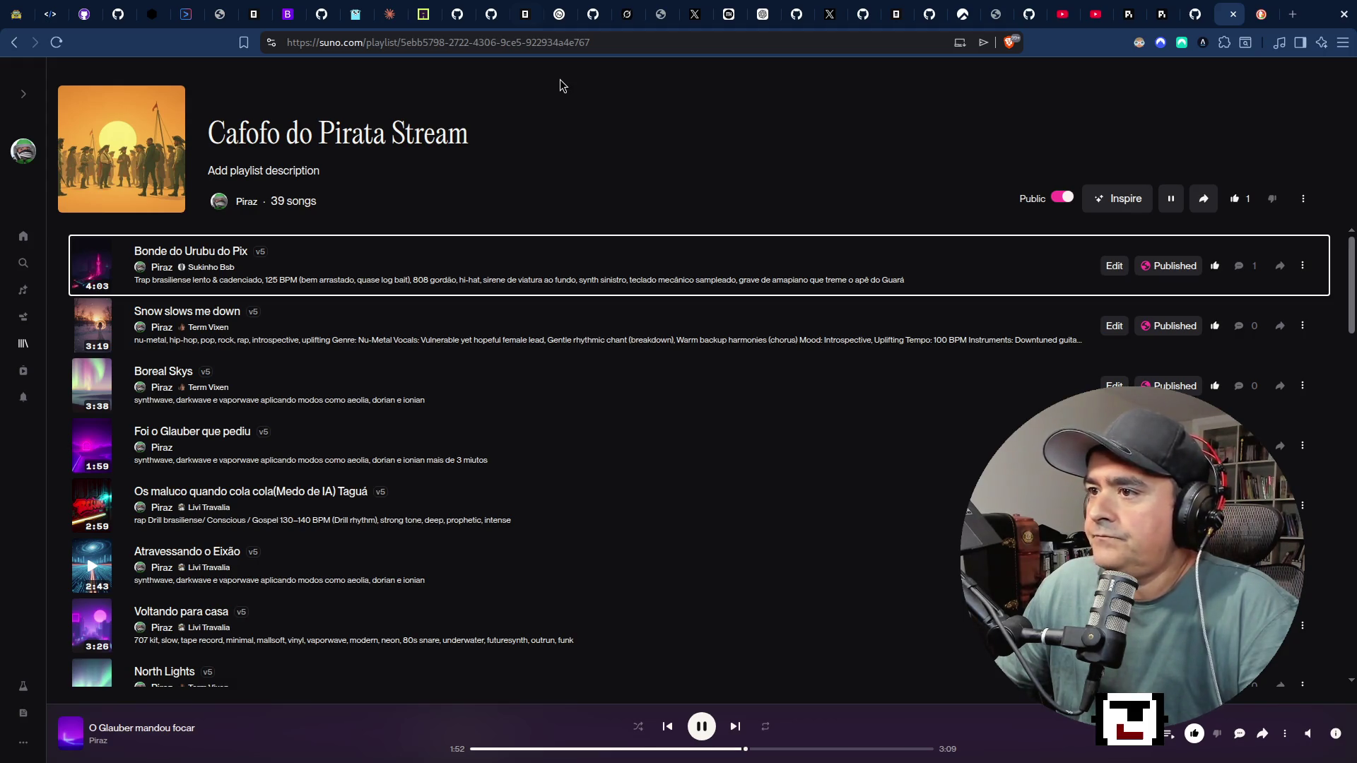
In X, open Bookmarks › Stupid AI Quotes and play the commencement-speaker video full screen.
{"action": "key", "text": "ctrl+Tab"}
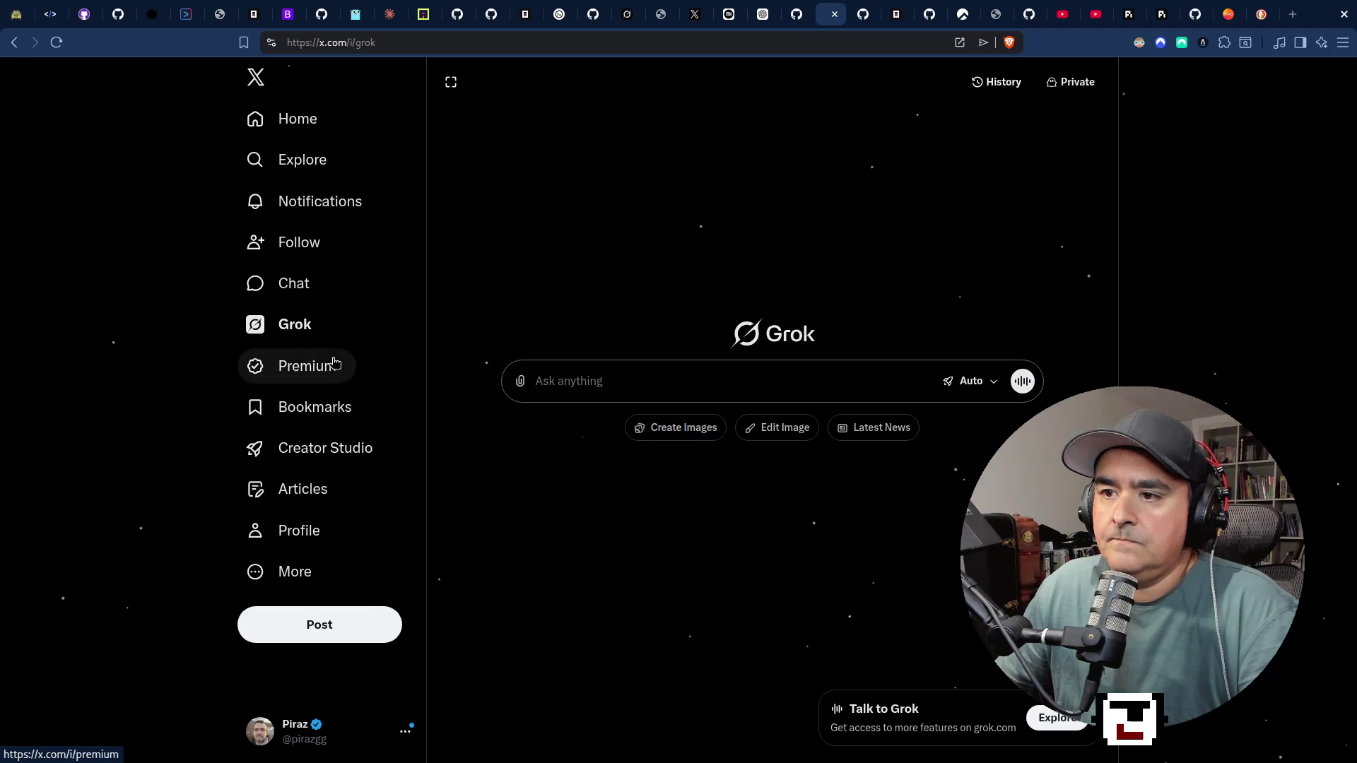
{"action": "left_click", "coordinate": [339, 407]}
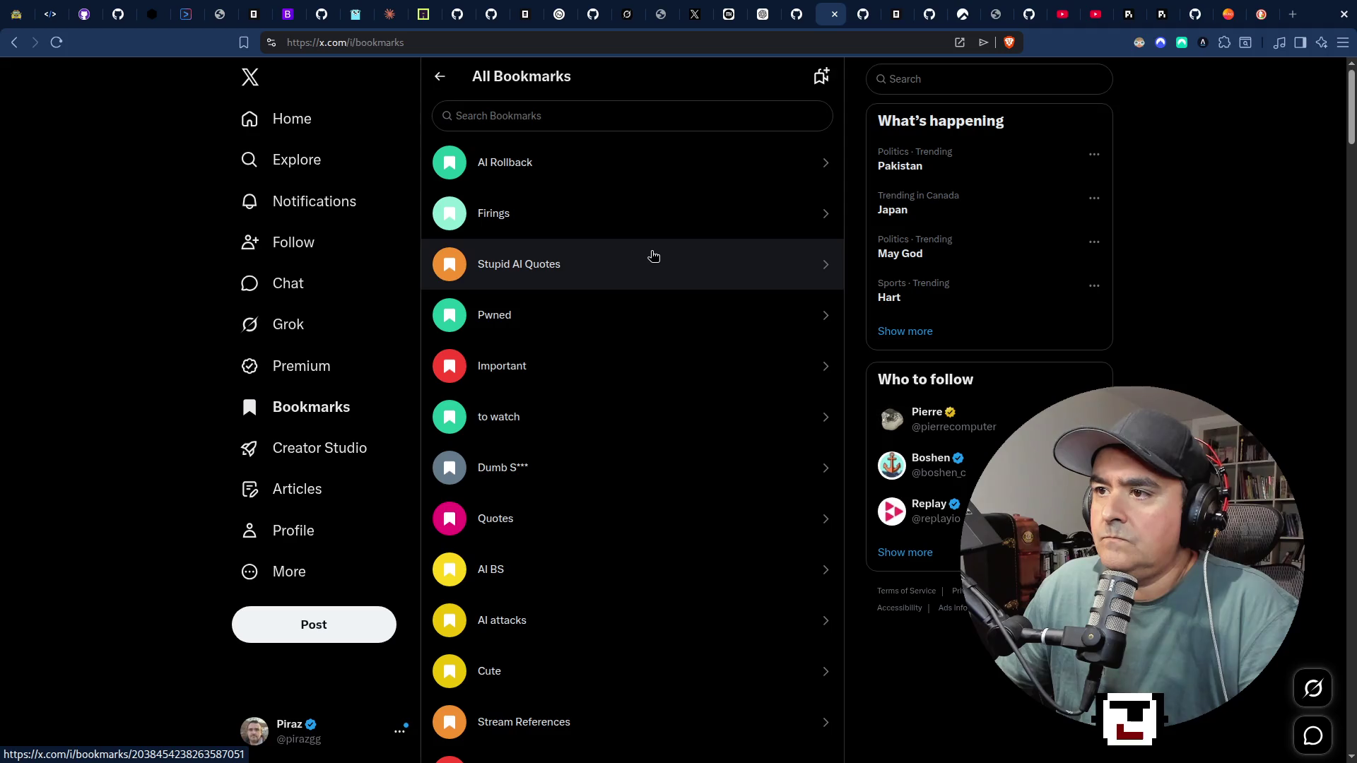
{"action": "left_click", "coordinate": [653, 256]}
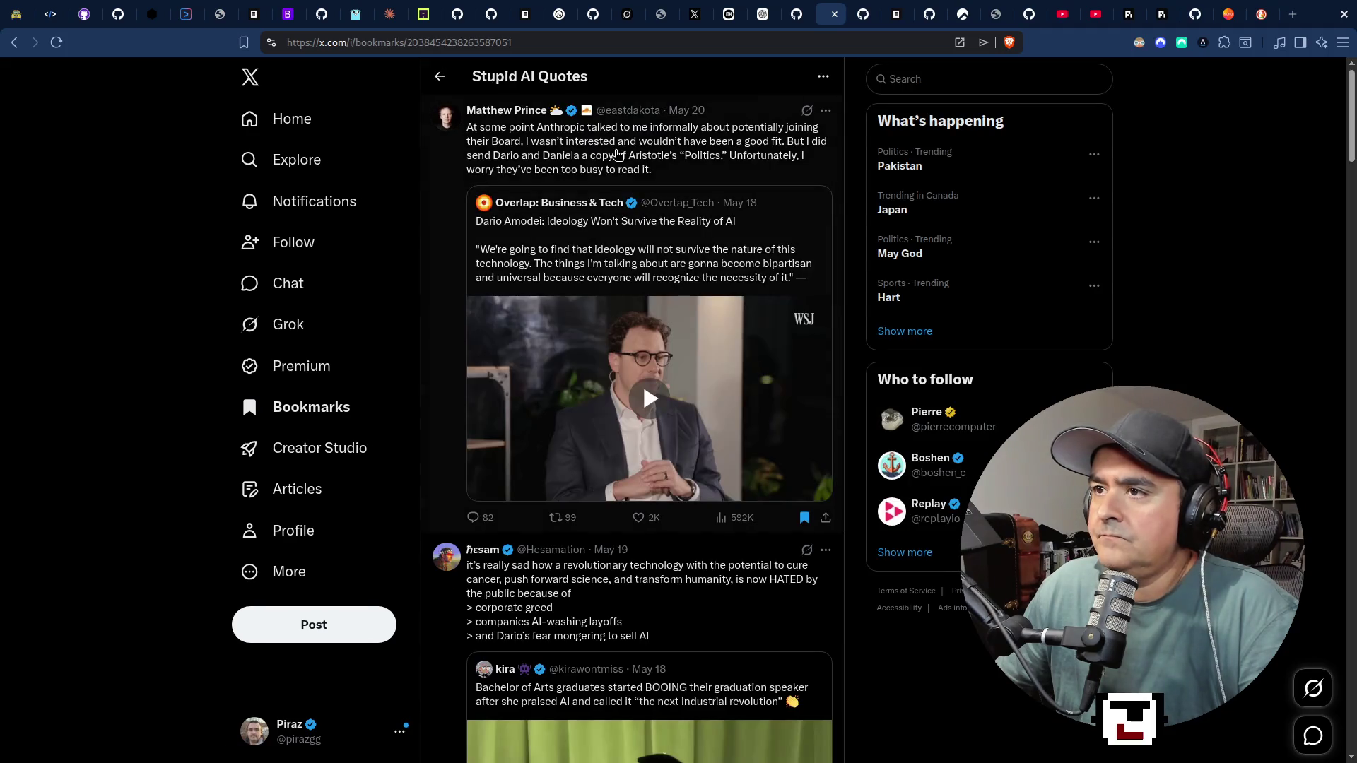
{"action": "scroll", "coordinate": [612, 259], "scroll_direction": "down", "scroll_amount": 5}
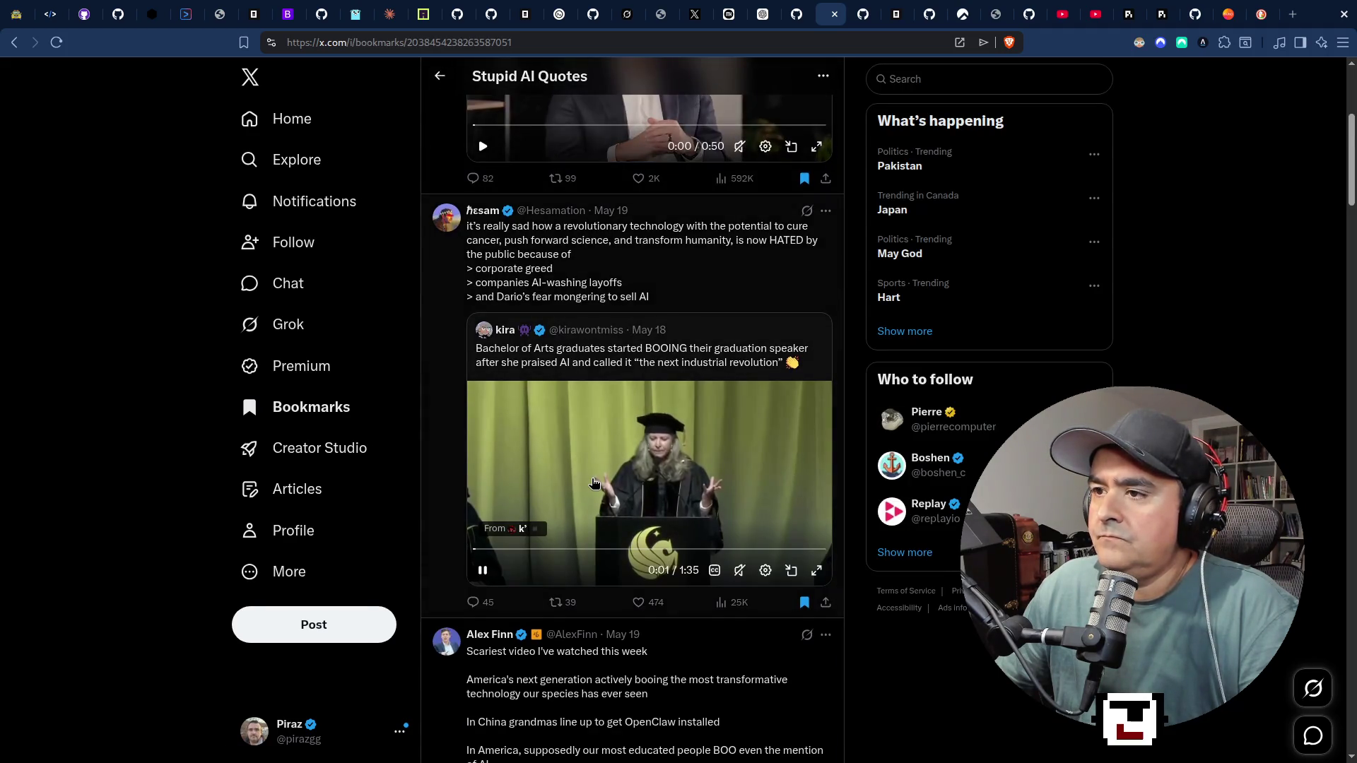
{"action": "scroll", "coordinate": [544, 357], "scroll_direction": "down", "scroll_amount": 5}
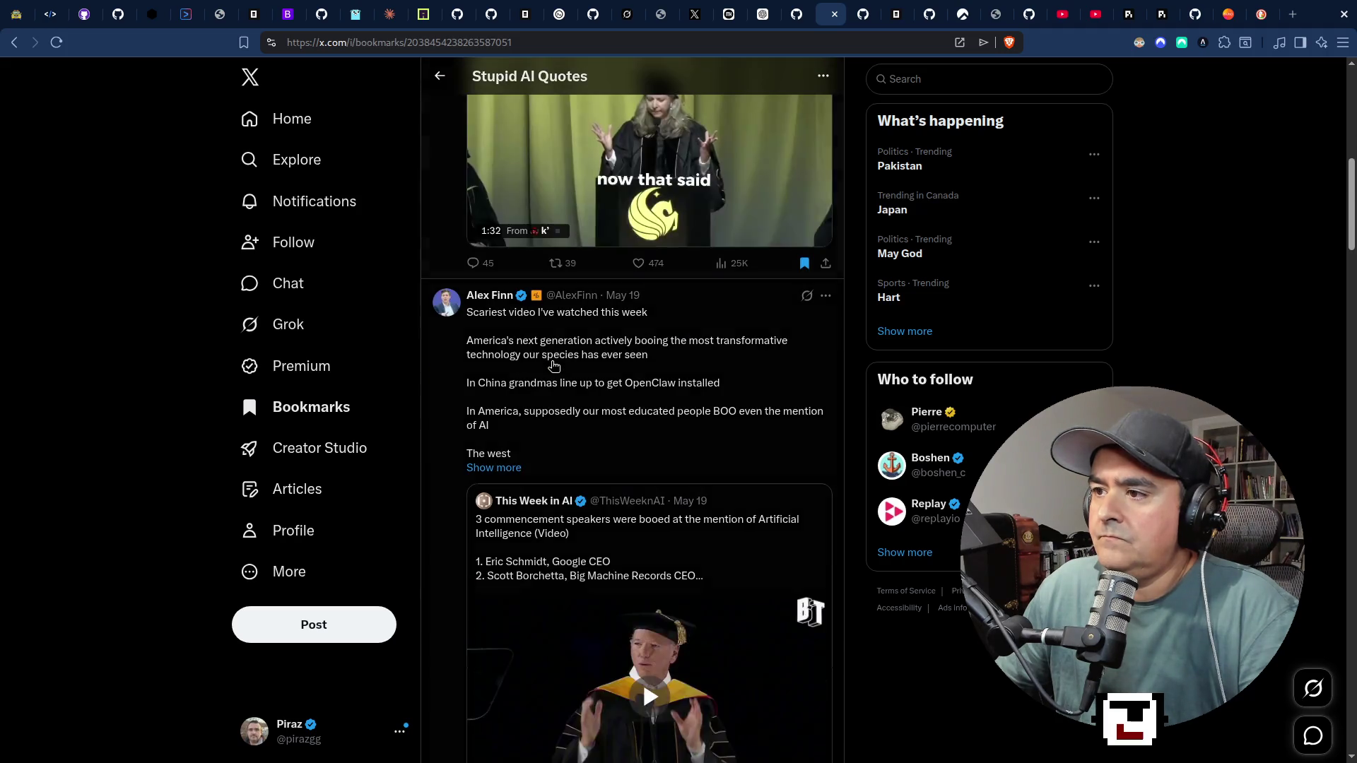
{"action": "scroll", "coordinate": [565, 339], "scroll_direction": "down", "scroll_amount": 4}
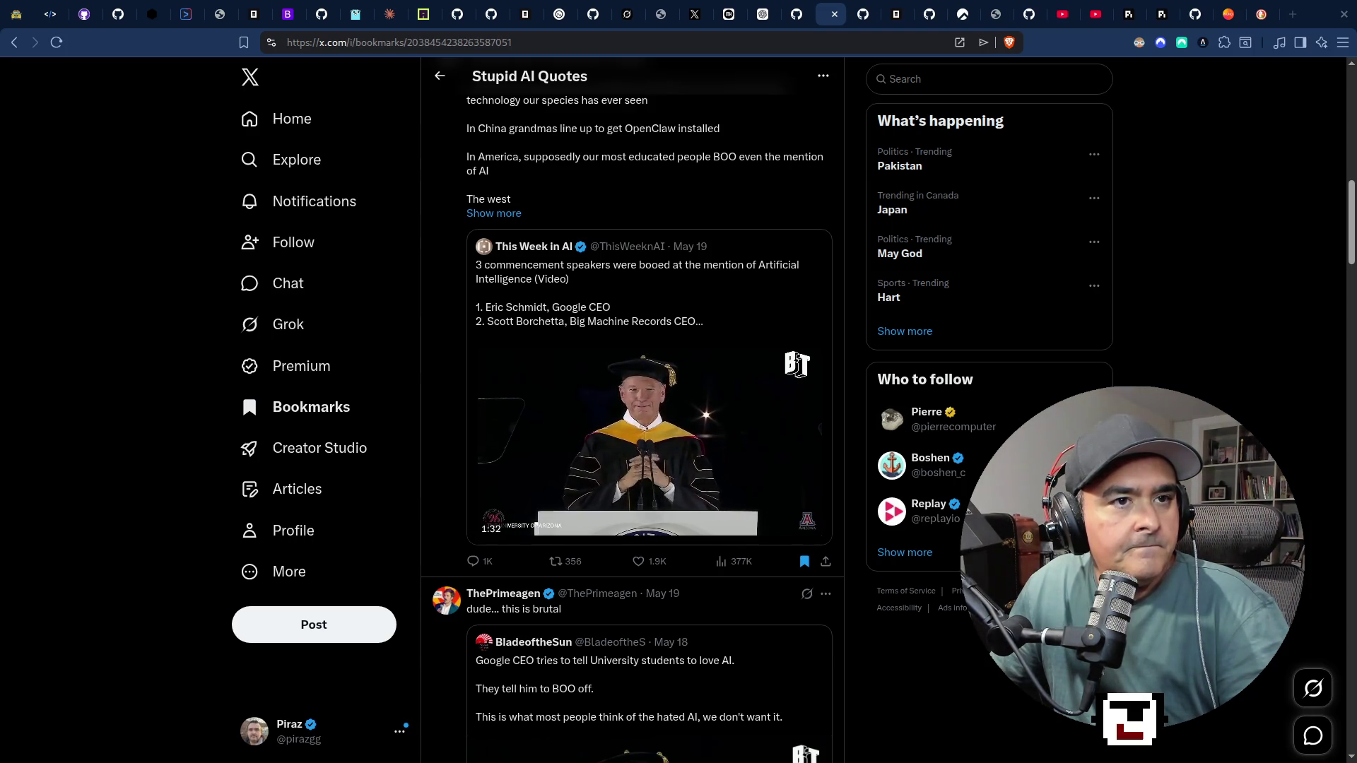
{"action": "mouse_move", "coordinate": [706, 343]}
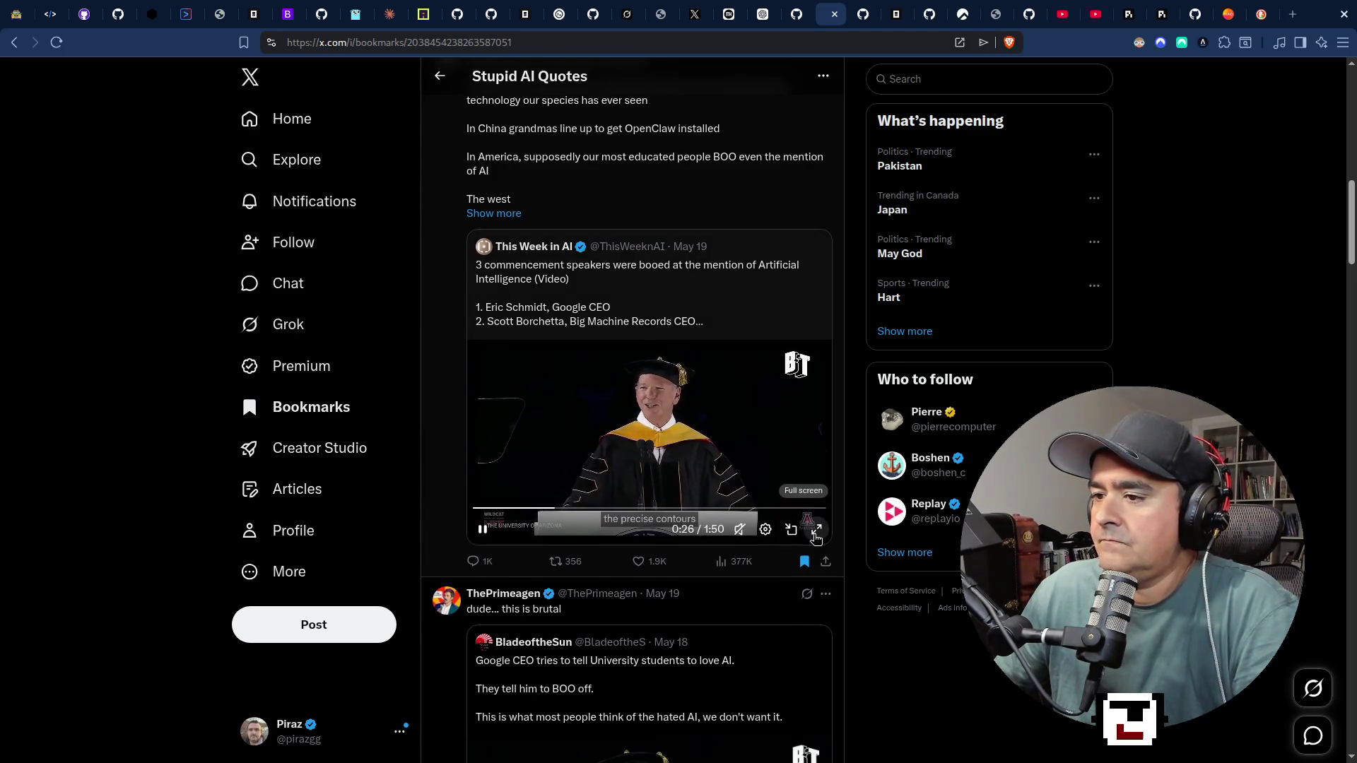
{"action": "left_click", "coordinate": [816, 530]}
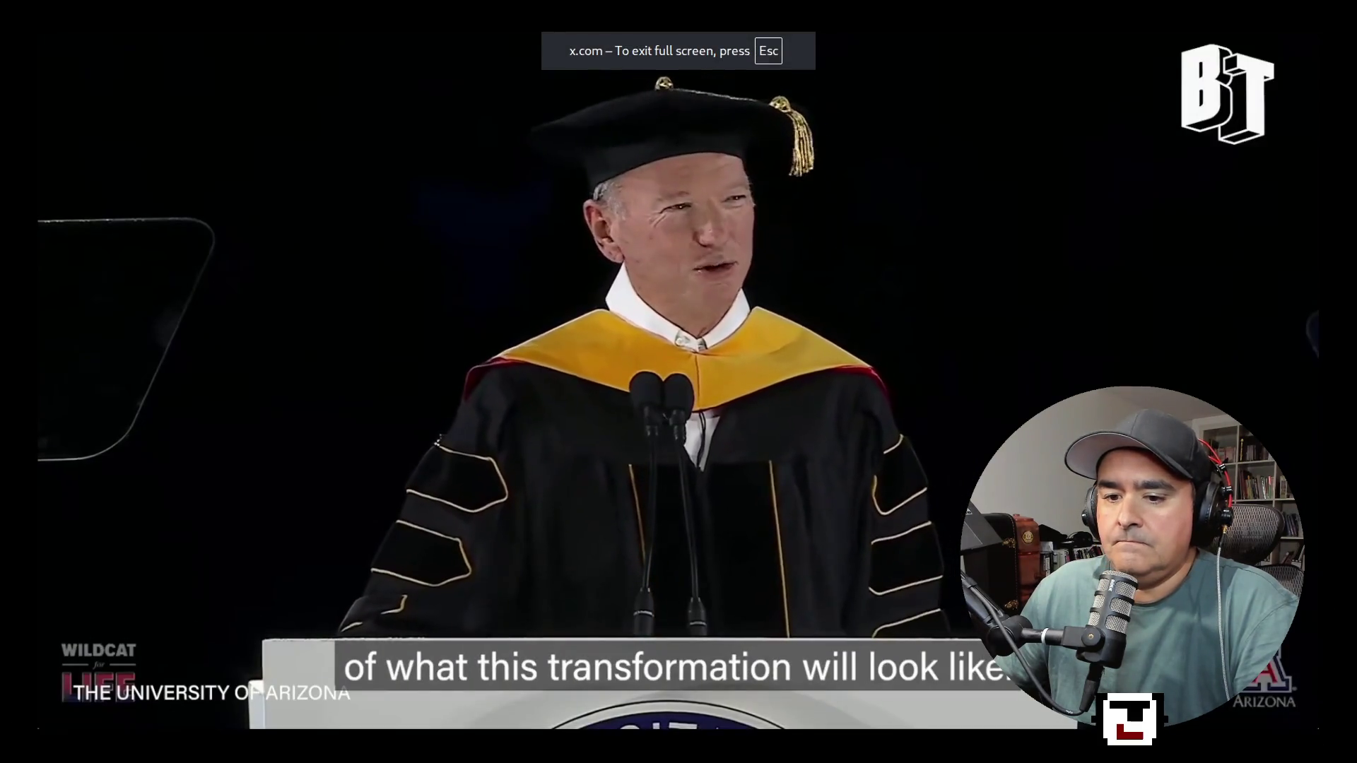
Rewind the full-screen commencement video to its start and let it play to 0:47.
{"action": "left_click", "coordinate": [17, 728]}
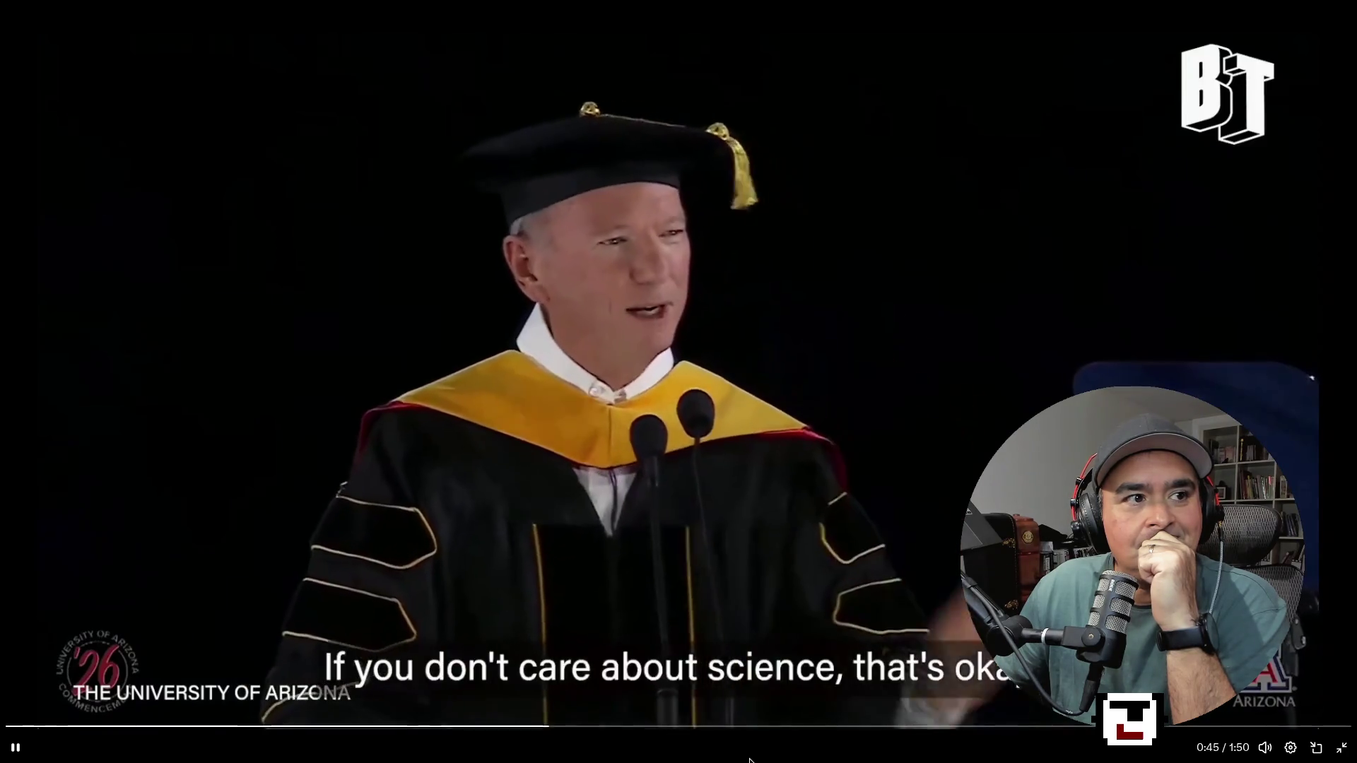
Pause and resume the commencement video repeatedly, at 0:47, 0:49, 1:07 and 1:19, until it ends.
{"action": "left_click", "coordinate": [15, 751]}
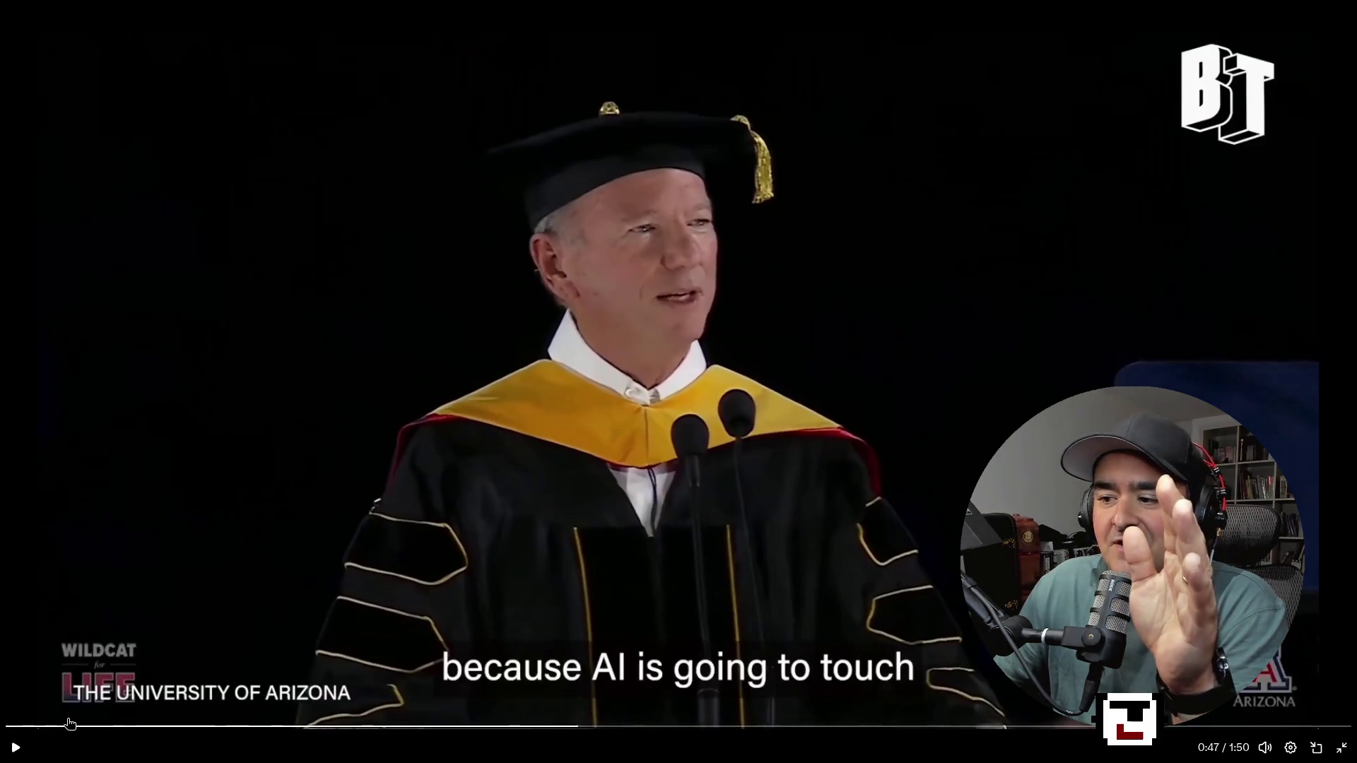
{"action": "left_click", "coordinate": [18, 747]}
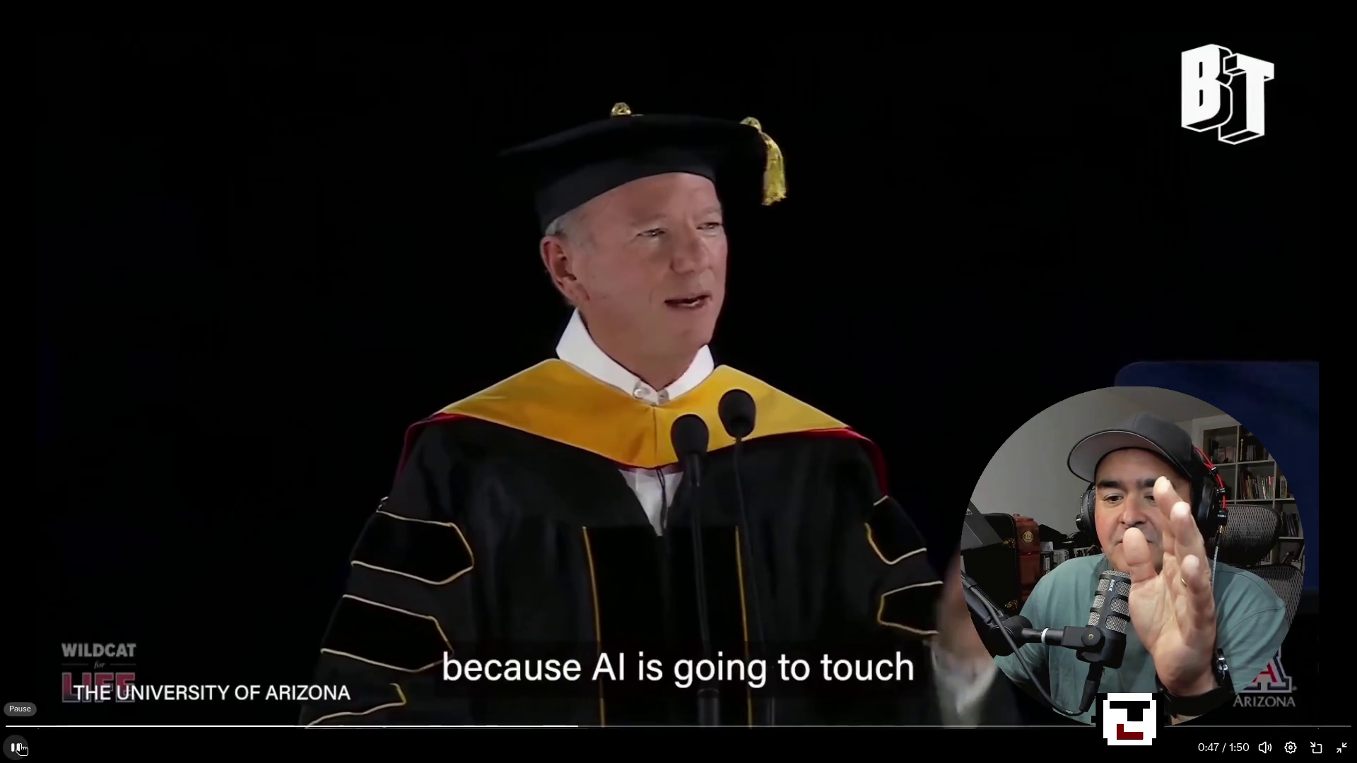
{"action": "left_click", "coordinate": [18, 748]}
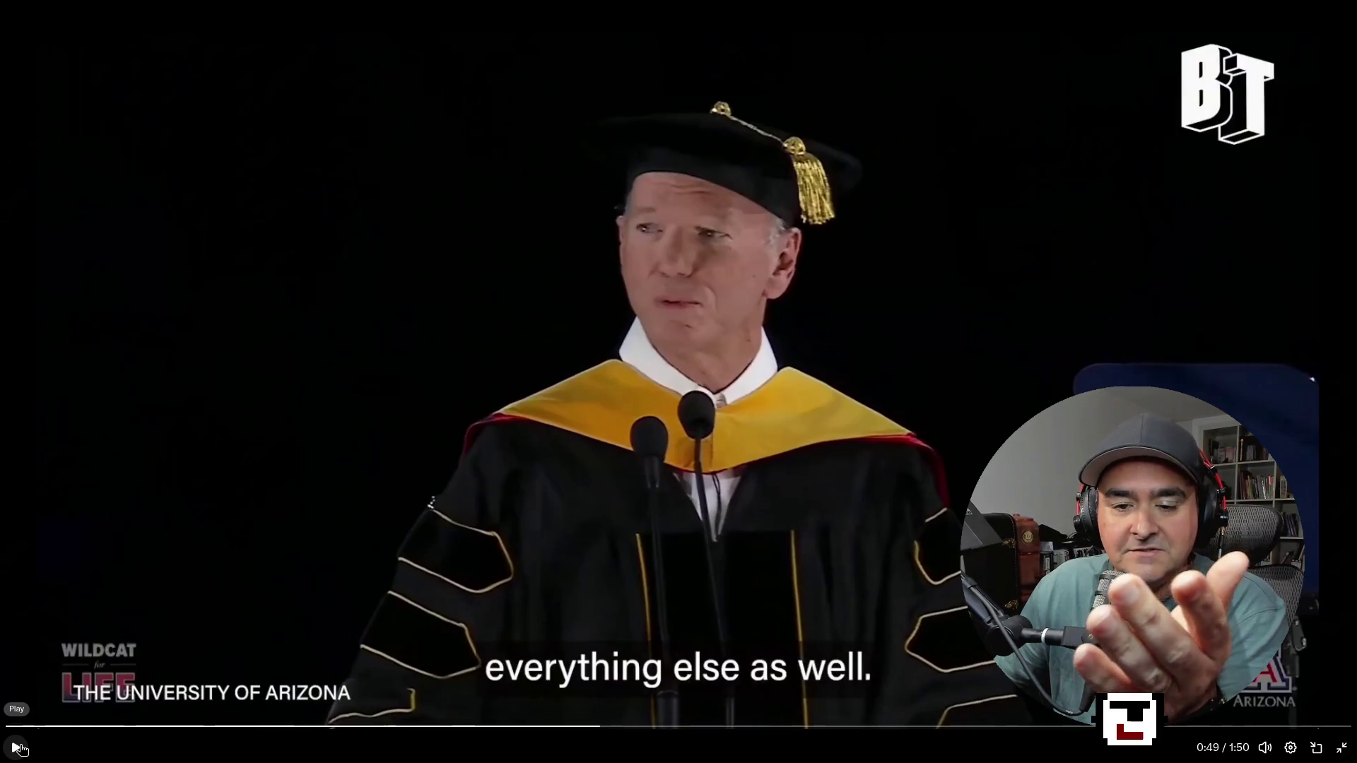
{"action": "left_click", "coordinate": [15, 747]}
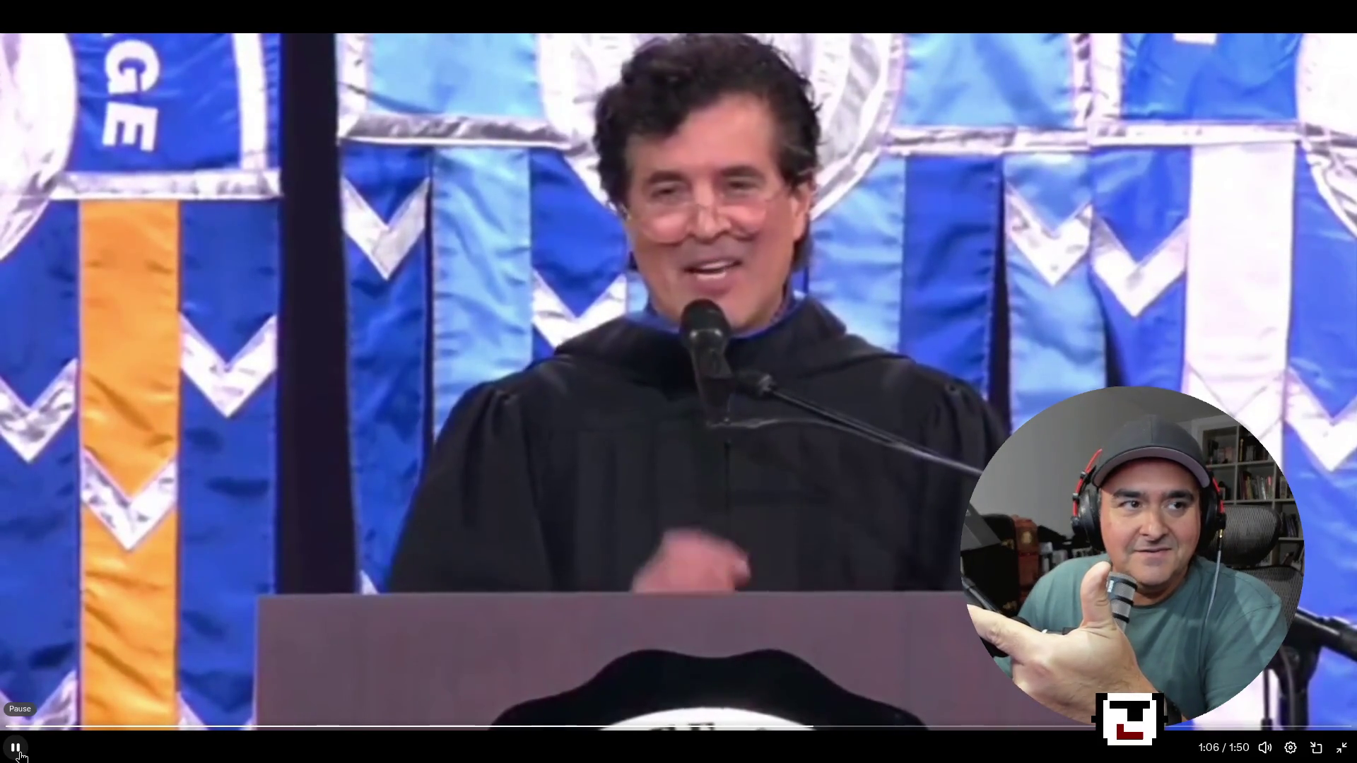
{"action": "left_click", "coordinate": [20, 755]}
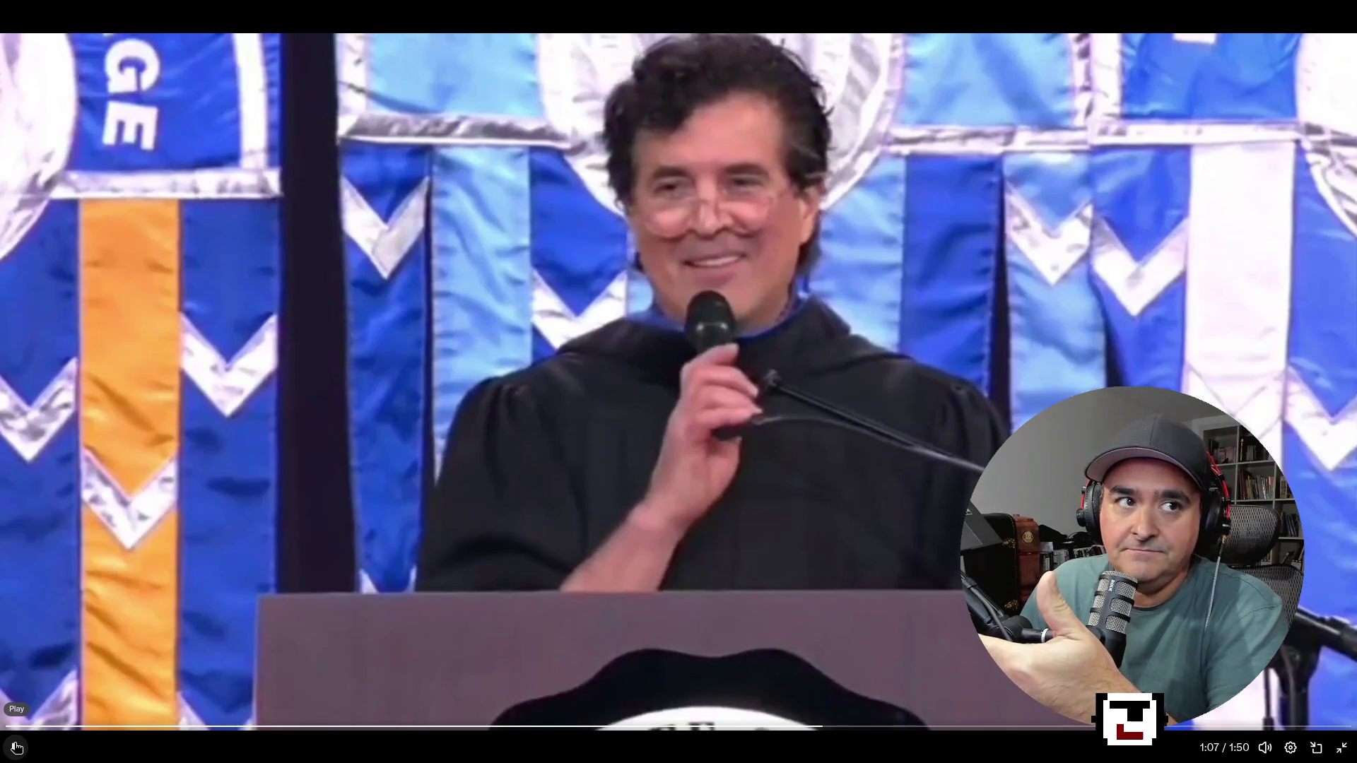
{"action": "left_click", "coordinate": [15, 747]}
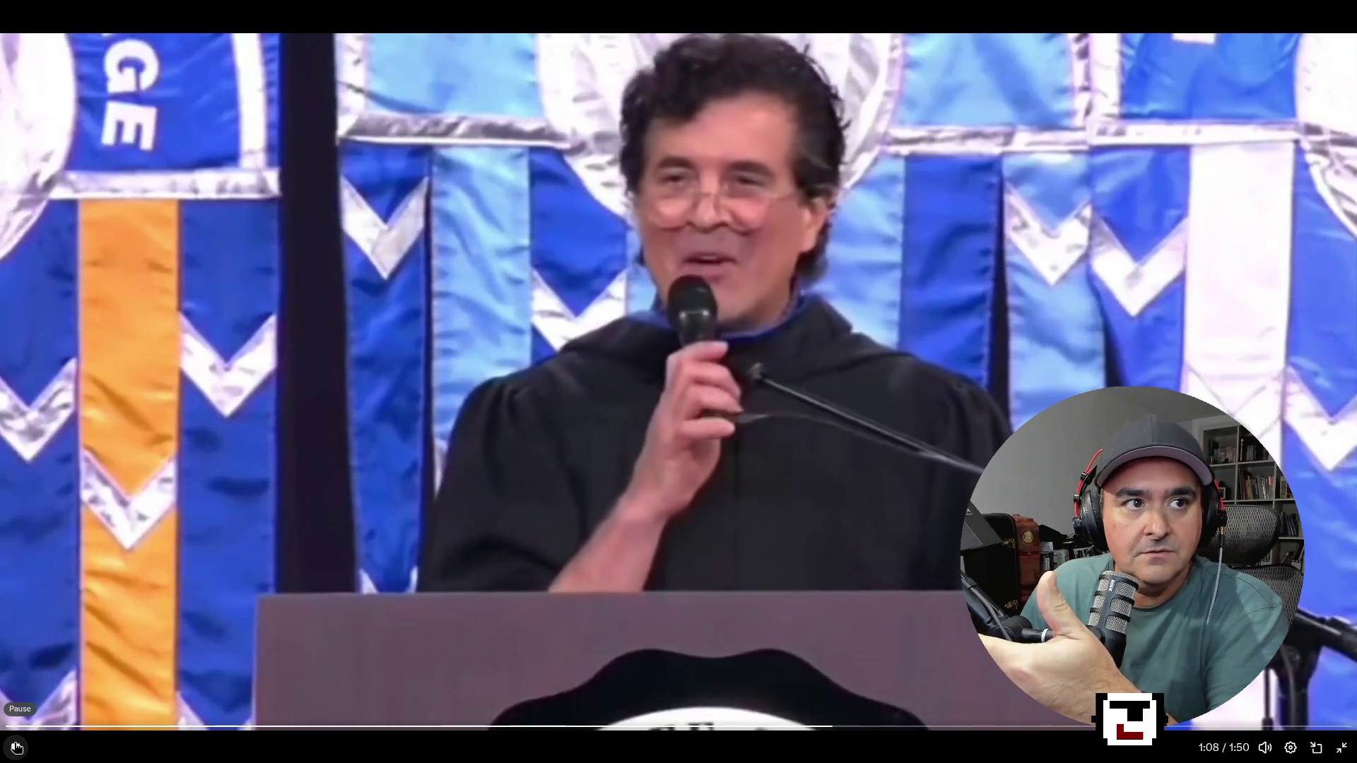
{"action": "left_click", "coordinate": [16, 747]}
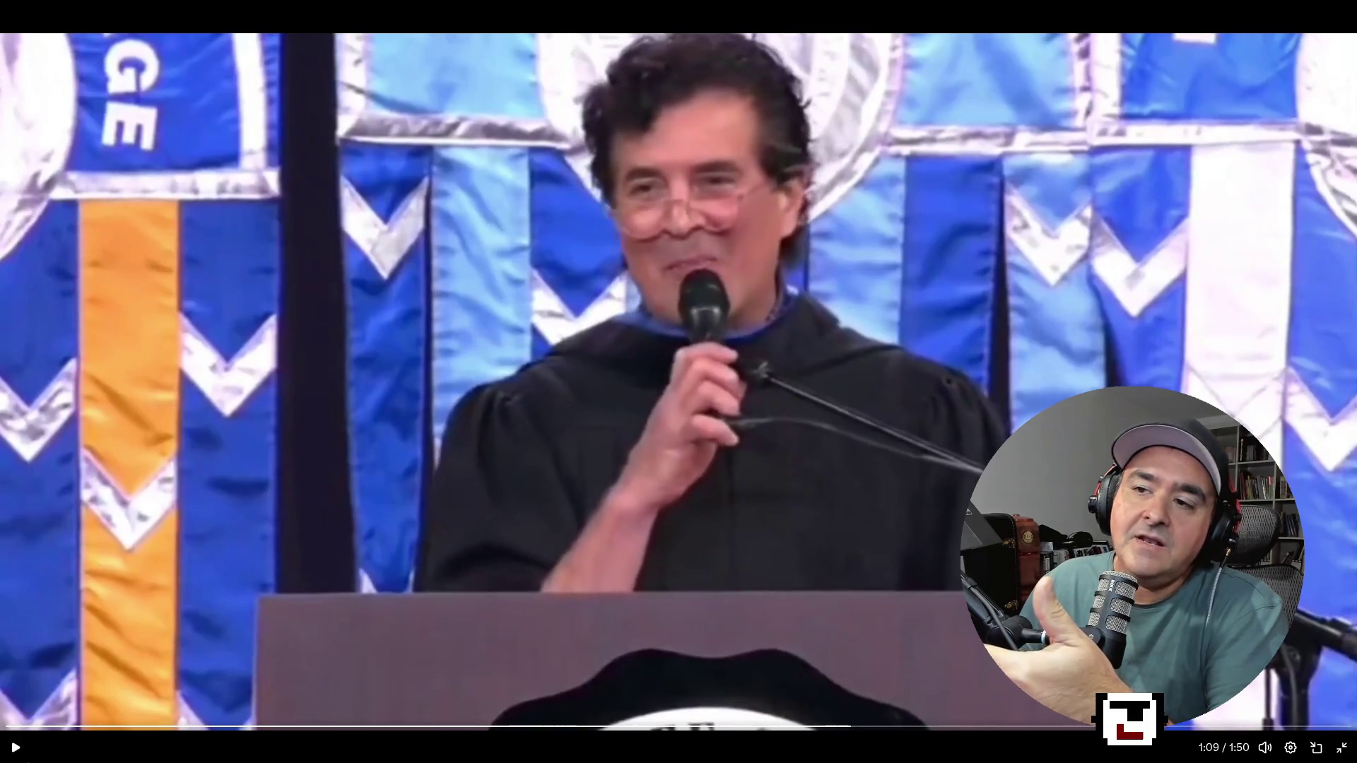
{"action": "left_click", "coordinate": [21, 752]}
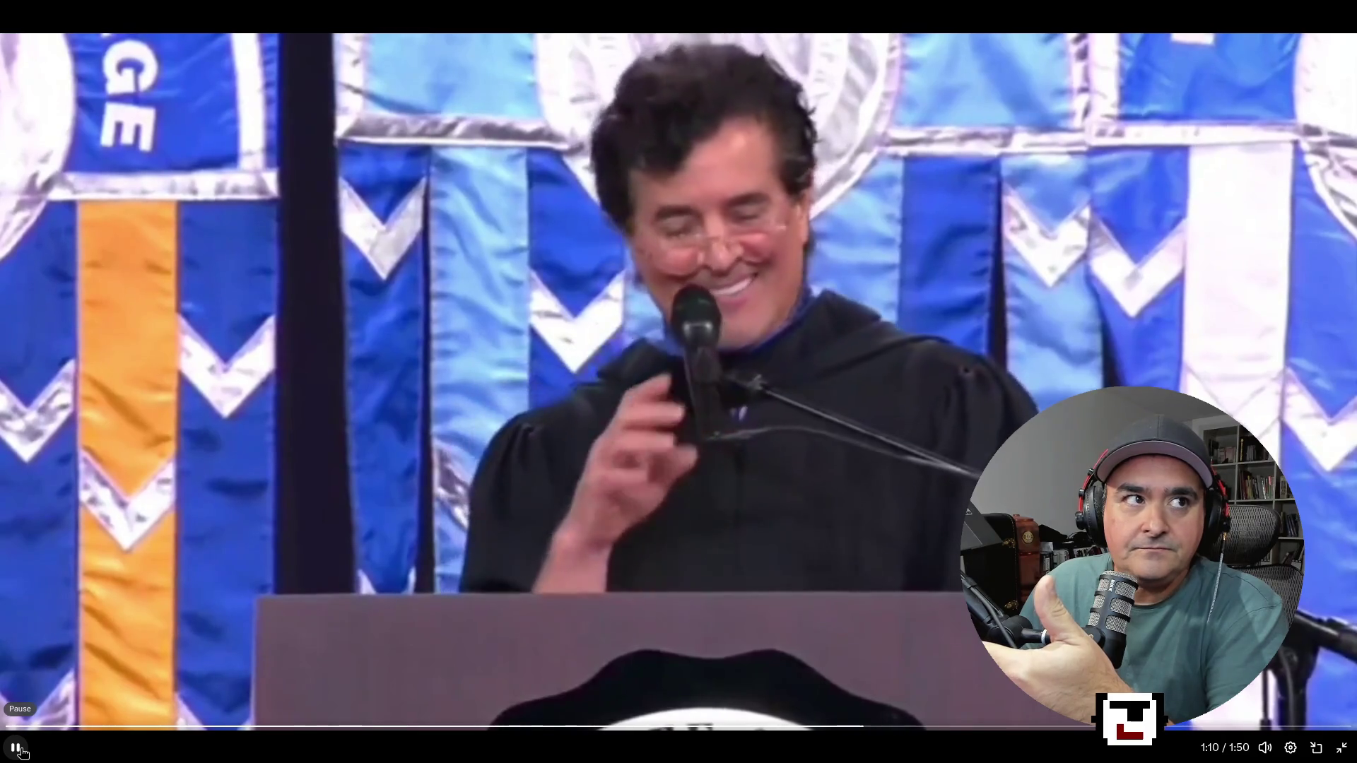
{"action": "left_click", "coordinate": [21, 752]}
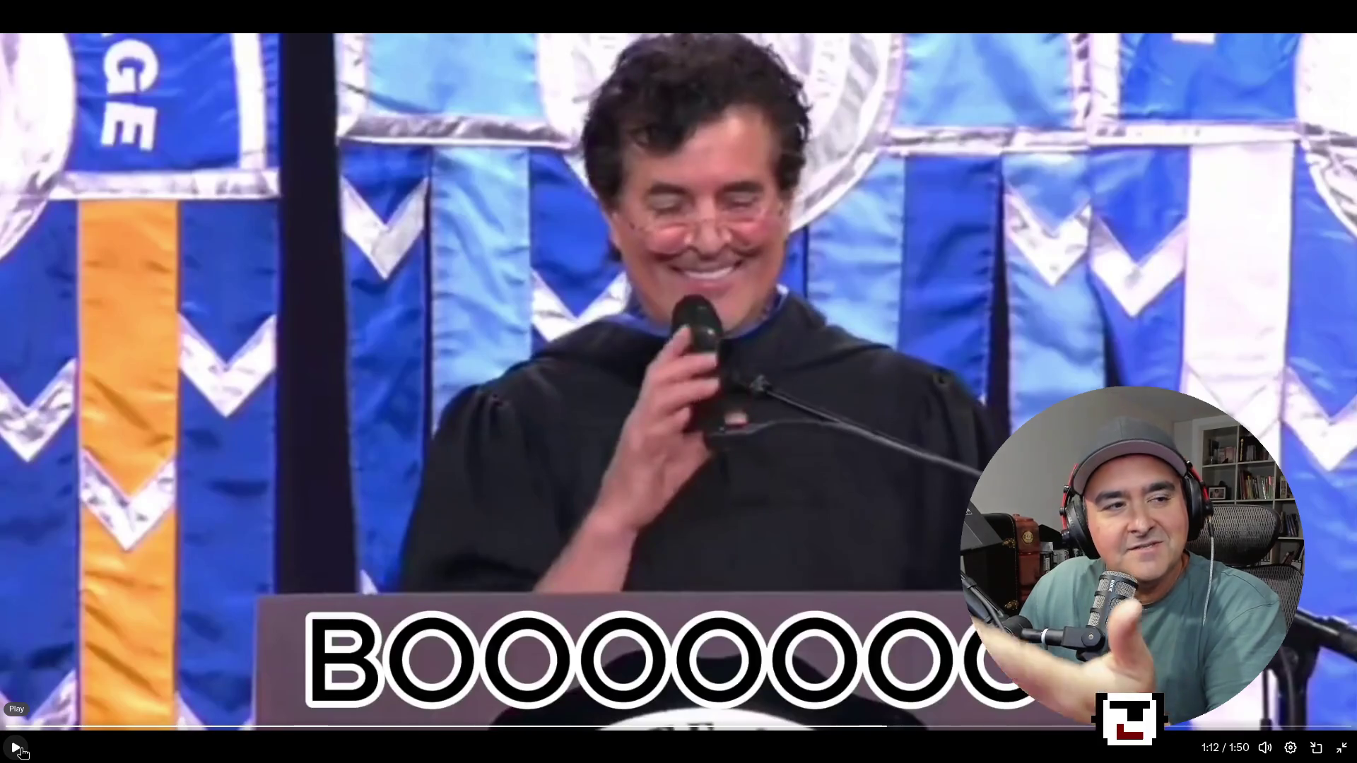
{"action": "left_click", "coordinate": [15, 748]}
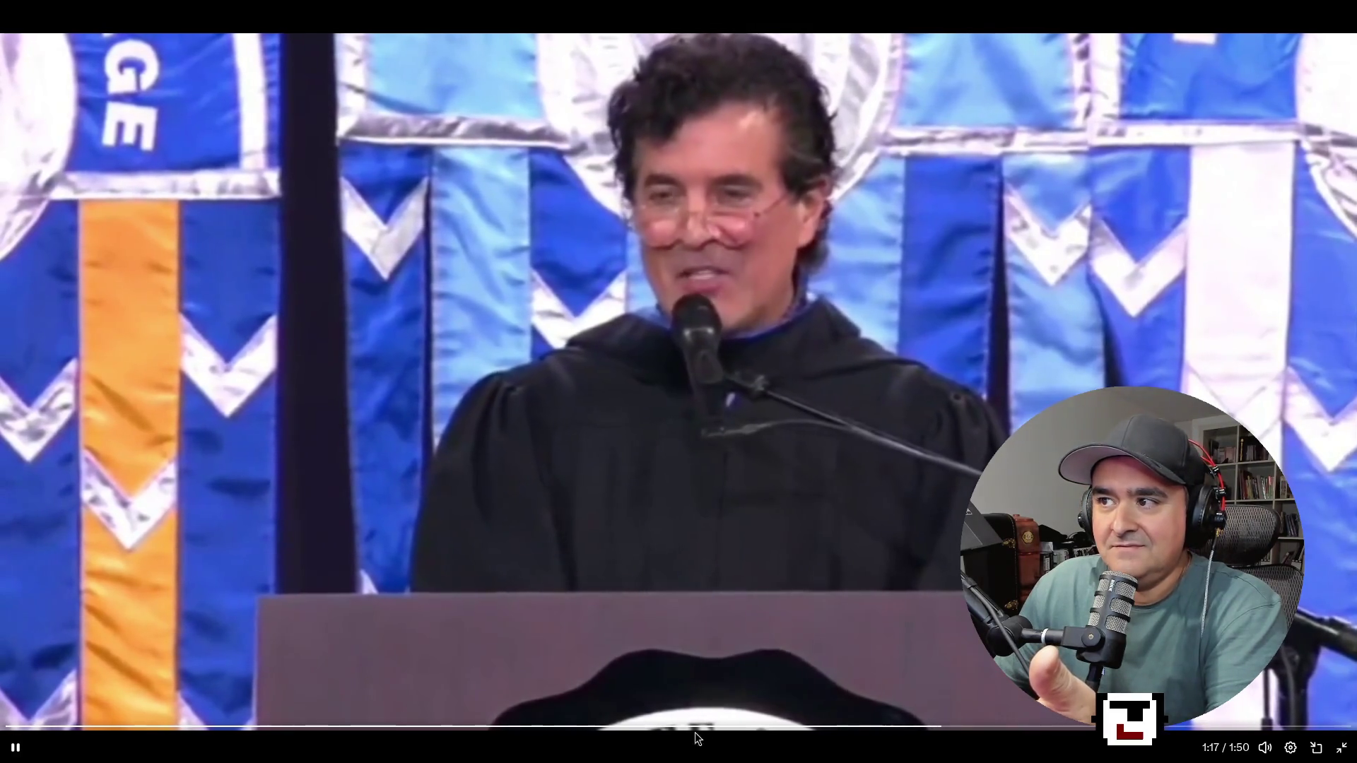
{"action": "left_click", "coordinate": [16, 747]}
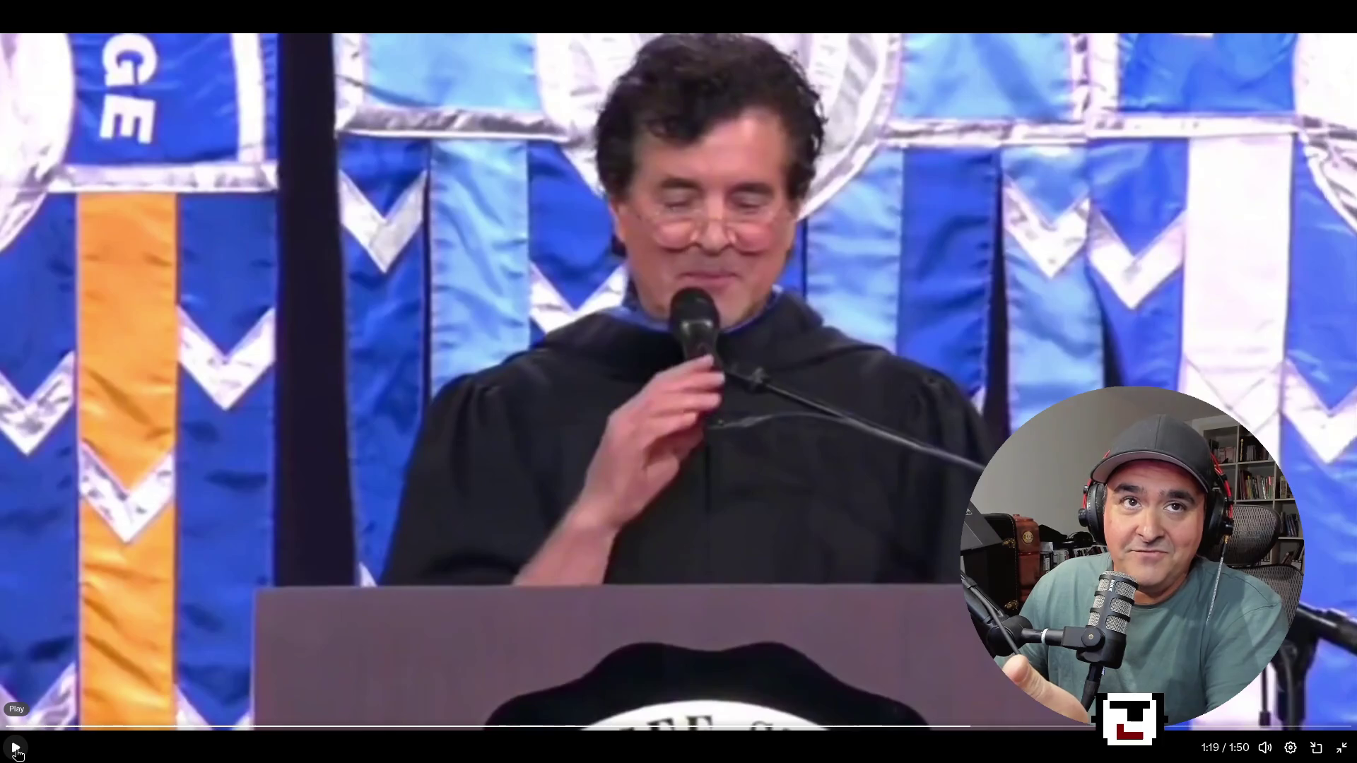
{"action": "left_click", "coordinate": [17, 753]}
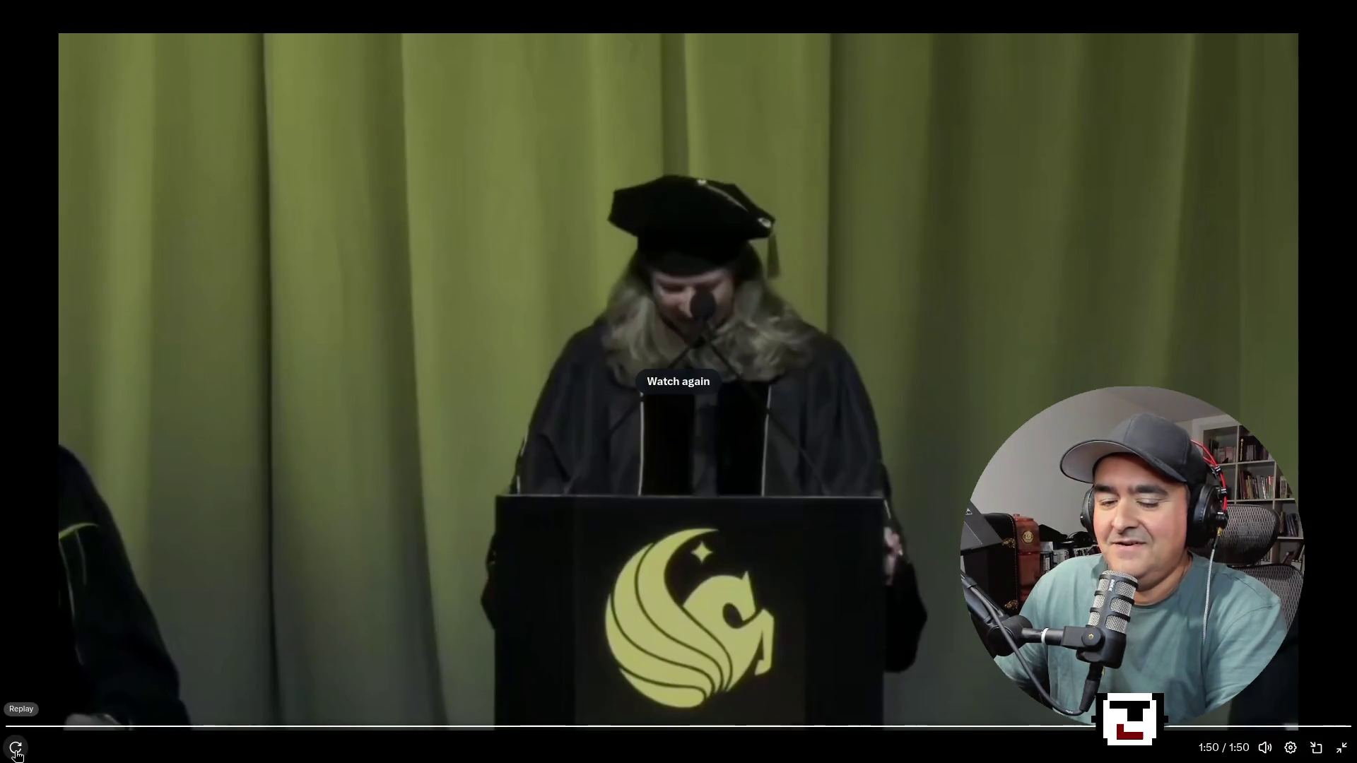
Replay the finished commencement video from its start and leave full-screen view.
{"action": "left_click", "coordinate": [17, 755]}
{"action": "left_click", "coordinate": [830, 675]}
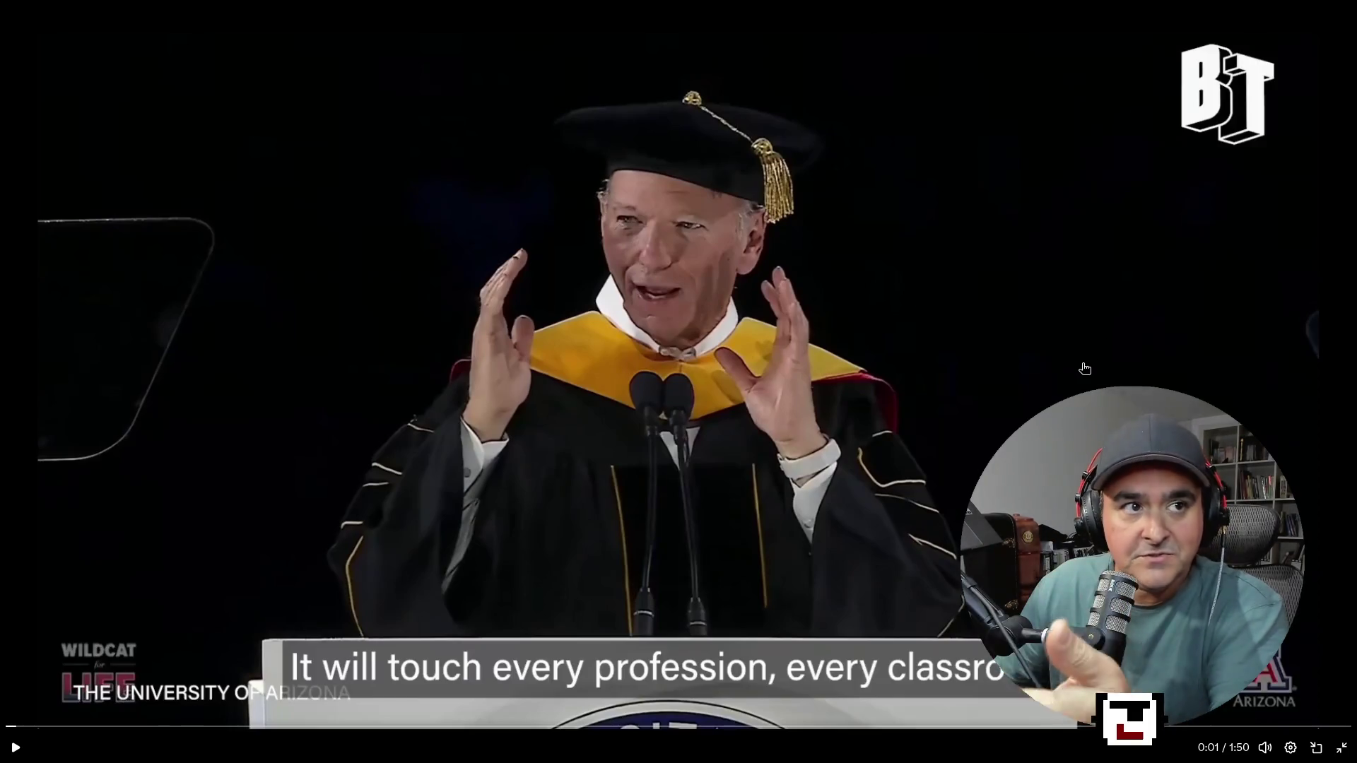
{"action": "key", "text": "Escape"}
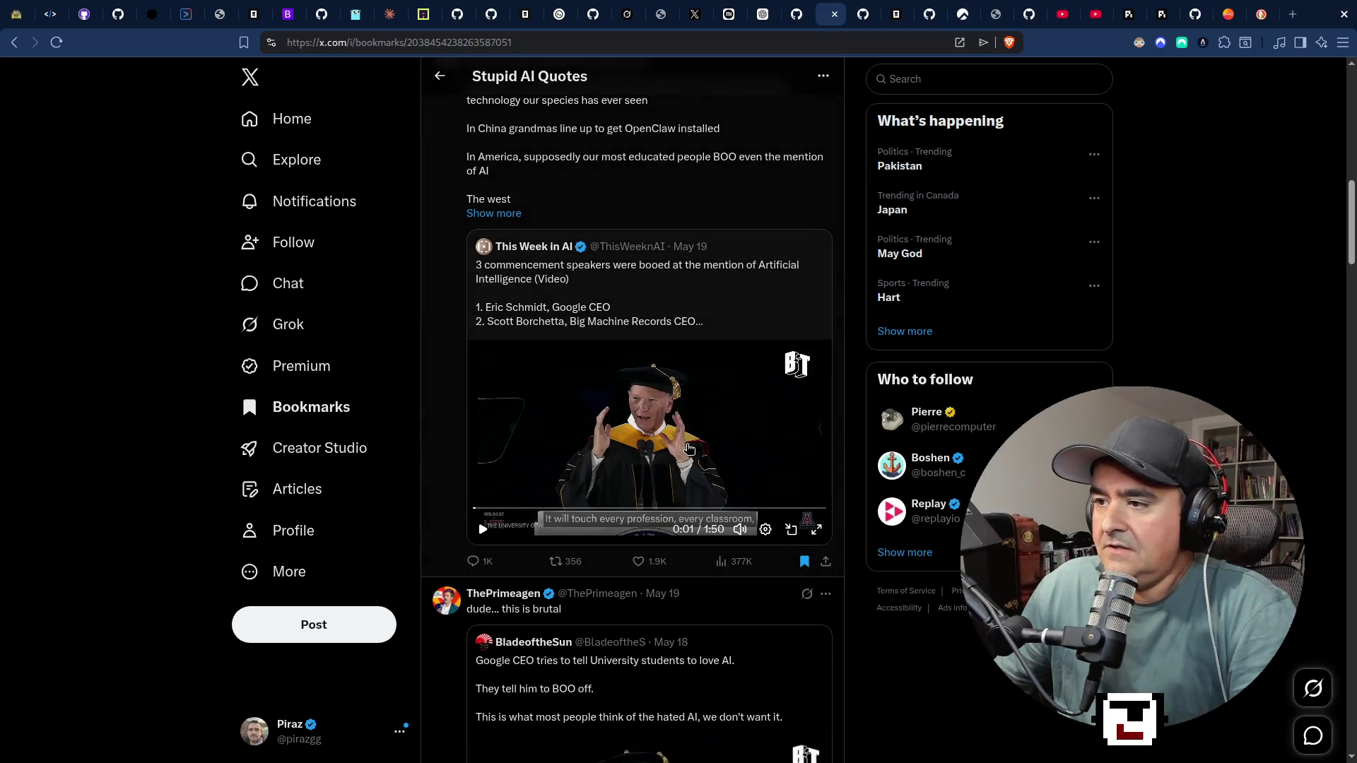
Put the video back in full screen and jump to 0:24.
{"action": "left_click", "coordinate": [816, 531]}
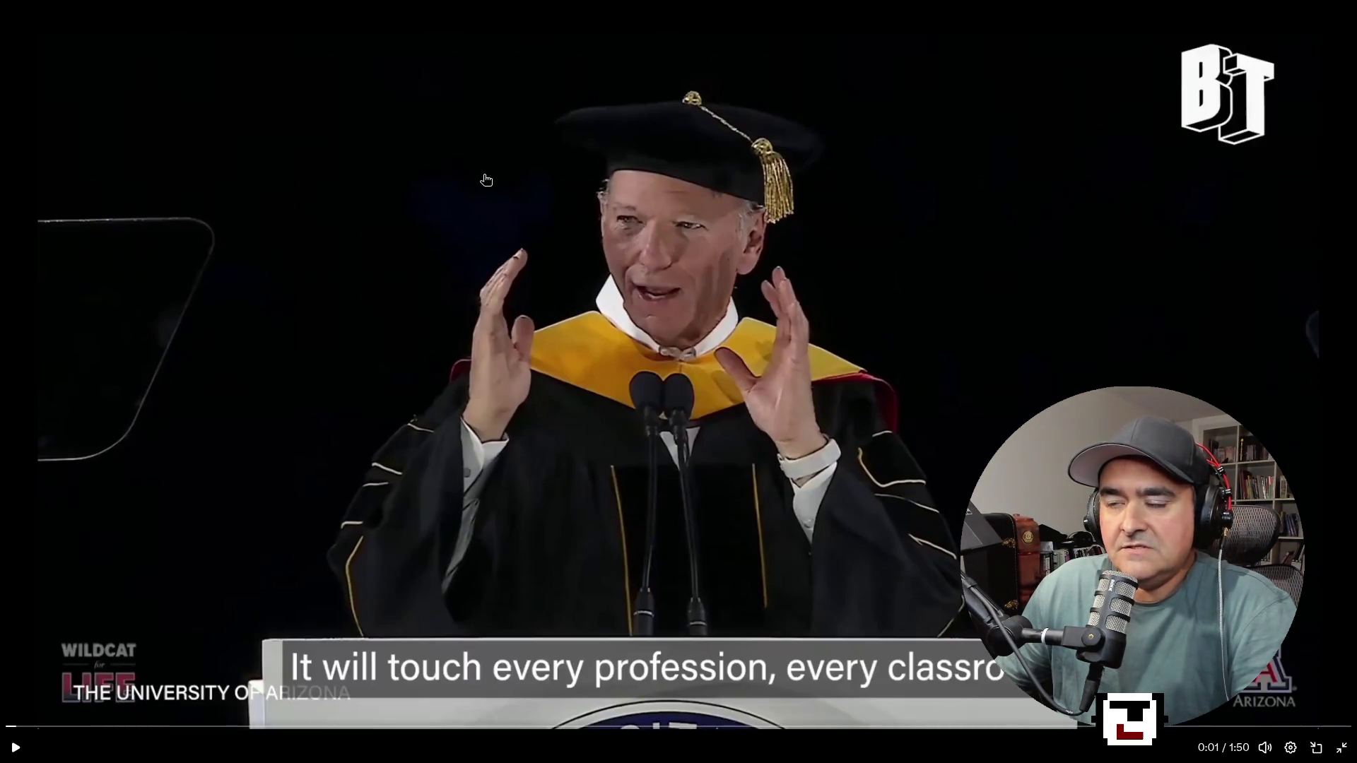
{"action": "mouse_move", "coordinate": [1265, 747]}
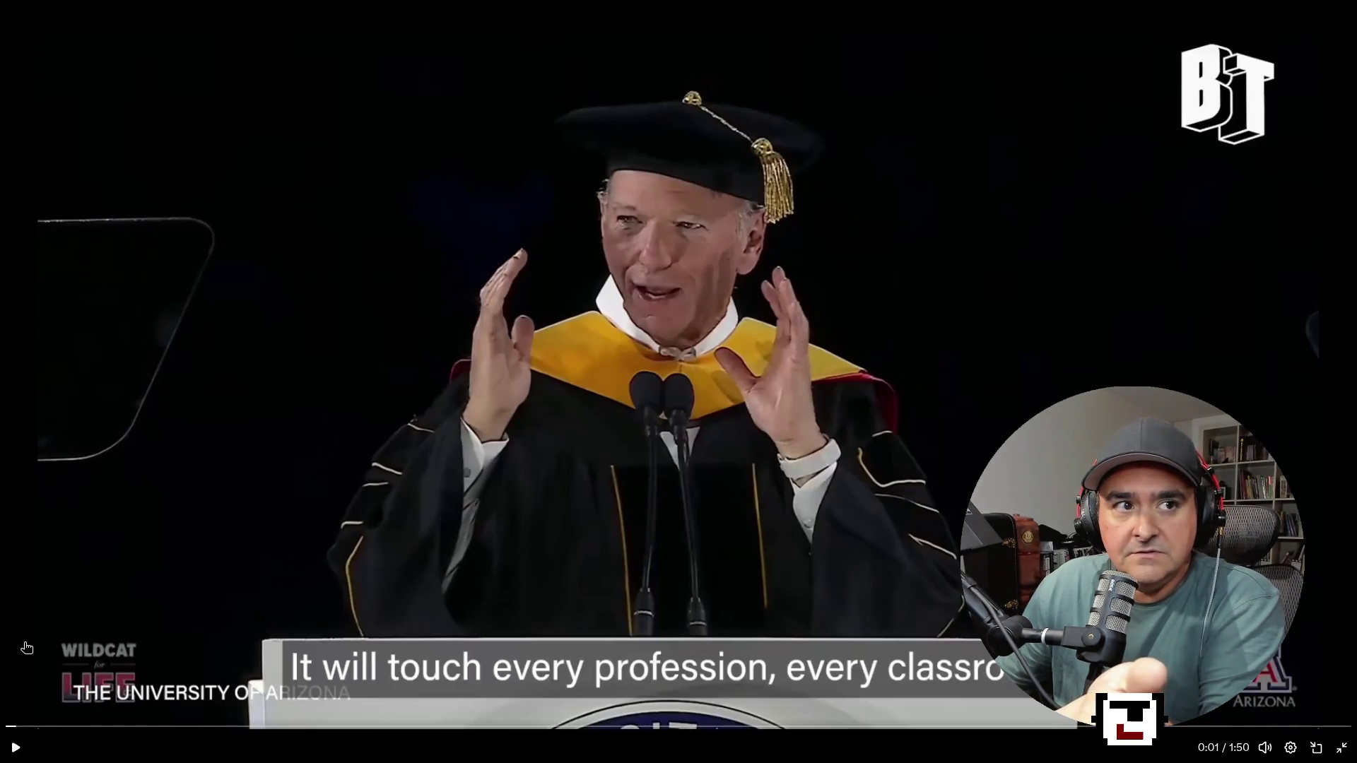
{"action": "left_click", "coordinate": [298, 727]}
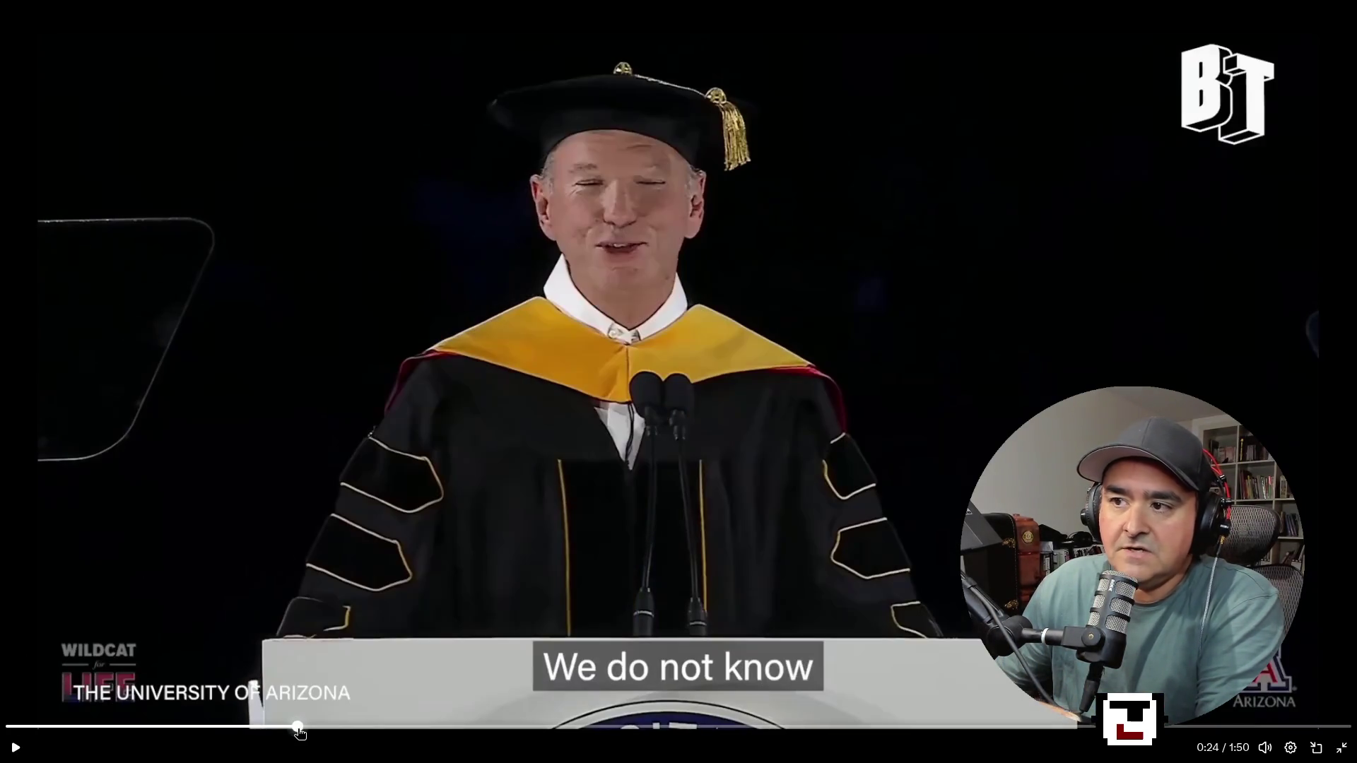
Scrub the video forward through 0:35, 0:44, 0:53 and 1:03, then back to 0:55.
{"action": "left_click", "coordinate": [435, 727]}
{"action": "left_click", "coordinate": [540, 728]}
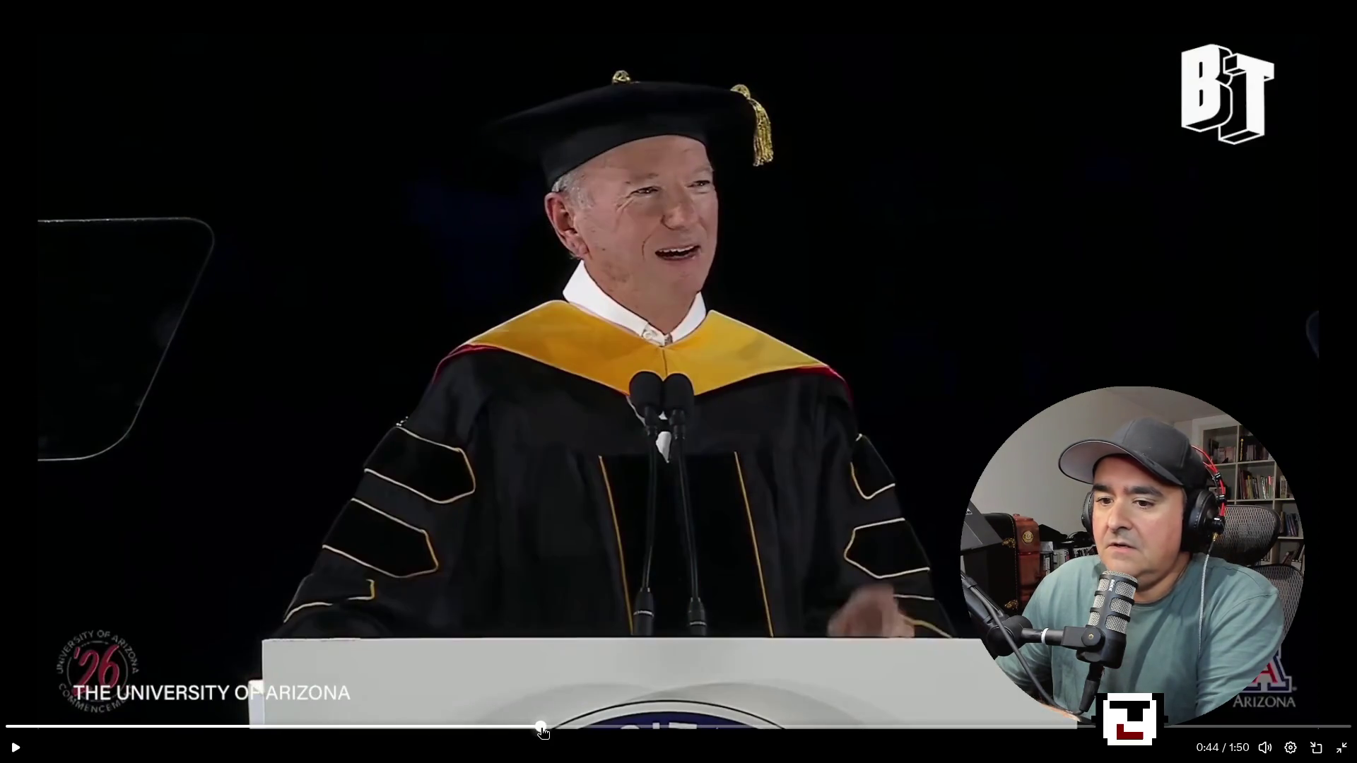
{"action": "left_click", "coordinate": [652, 727]}
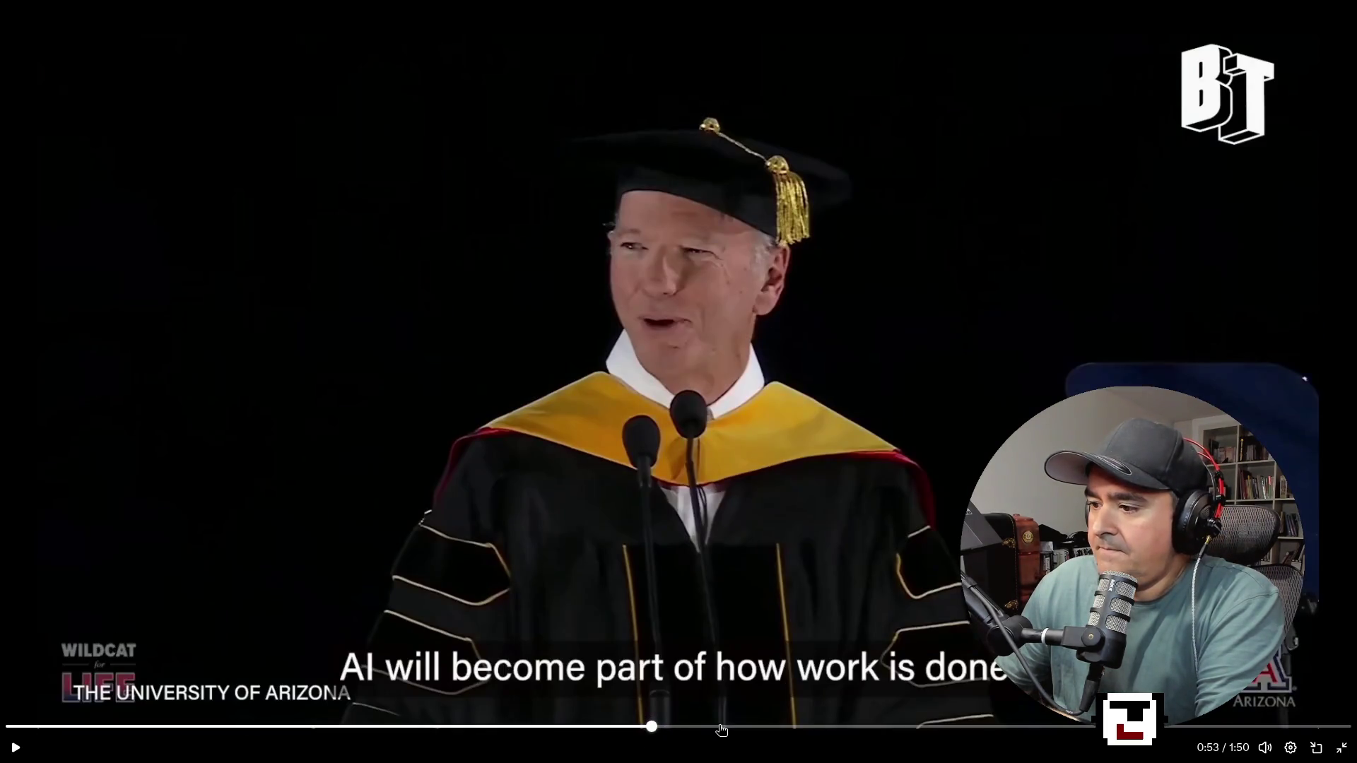
{"action": "left_click", "coordinate": [775, 727]}
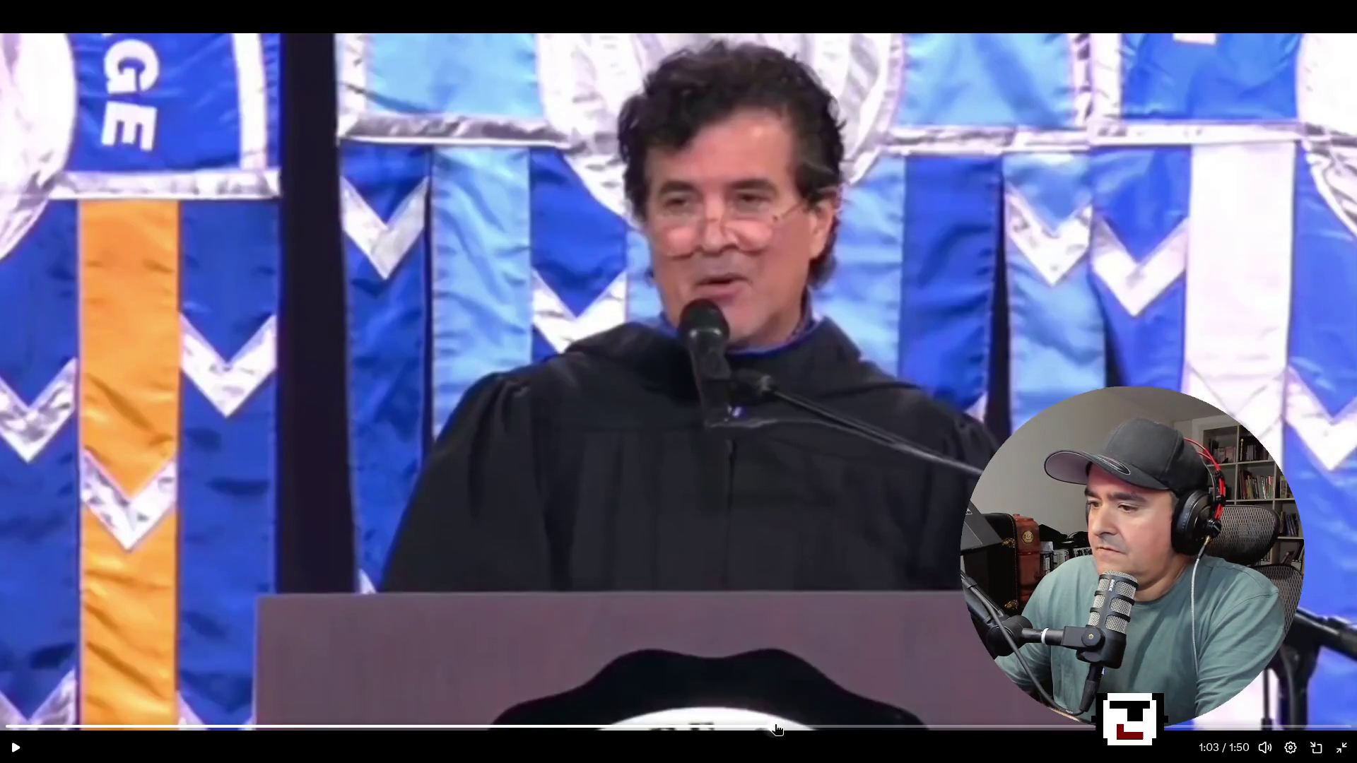
{"action": "left_click", "coordinate": [747, 728]}
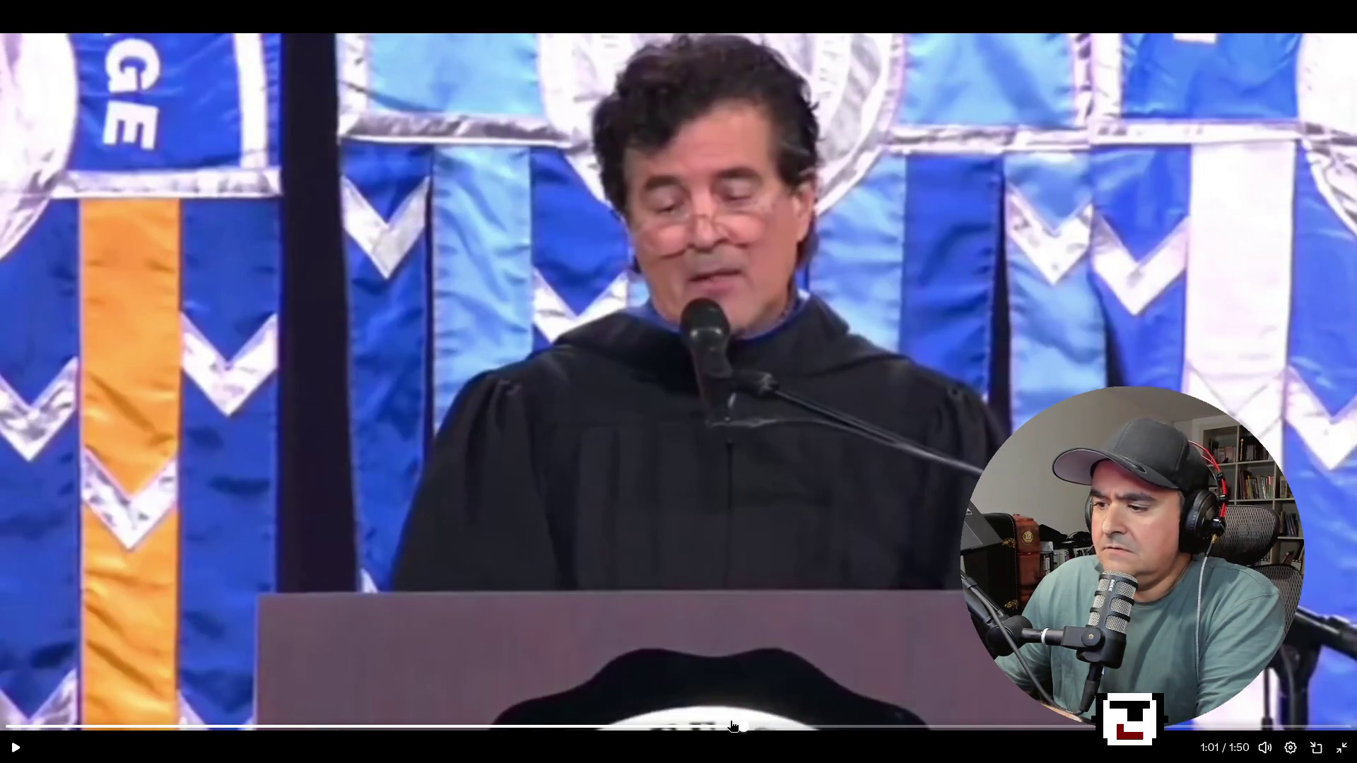
{"action": "left_click", "coordinate": [730, 726]}
{"action": "left_click", "coordinate": [679, 725]}
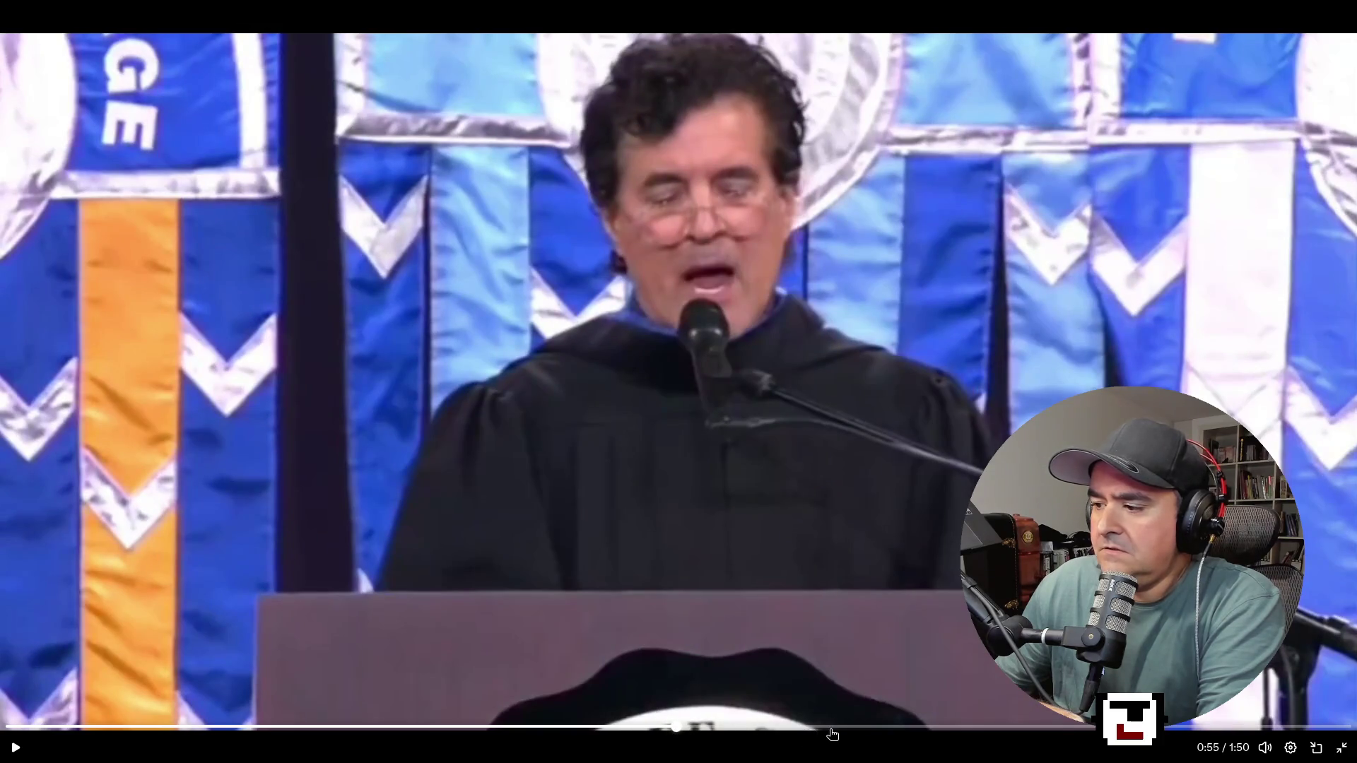
Play from 1:09, pause, jump to 1:20, and return the video to its embedded post.
{"action": "left_click", "coordinate": [833, 733]}
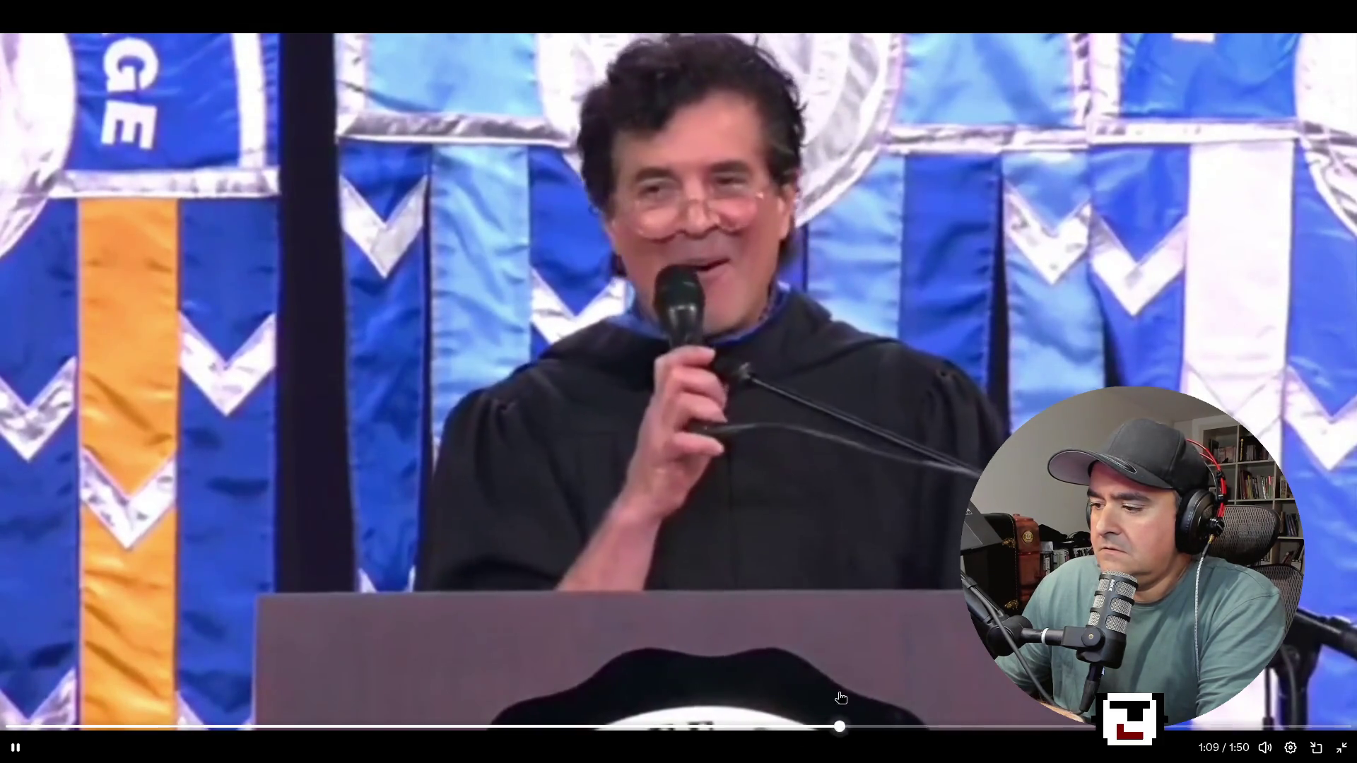
{"action": "left_click", "coordinate": [840, 698]}
{"action": "left_click", "coordinate": [979, 727]}
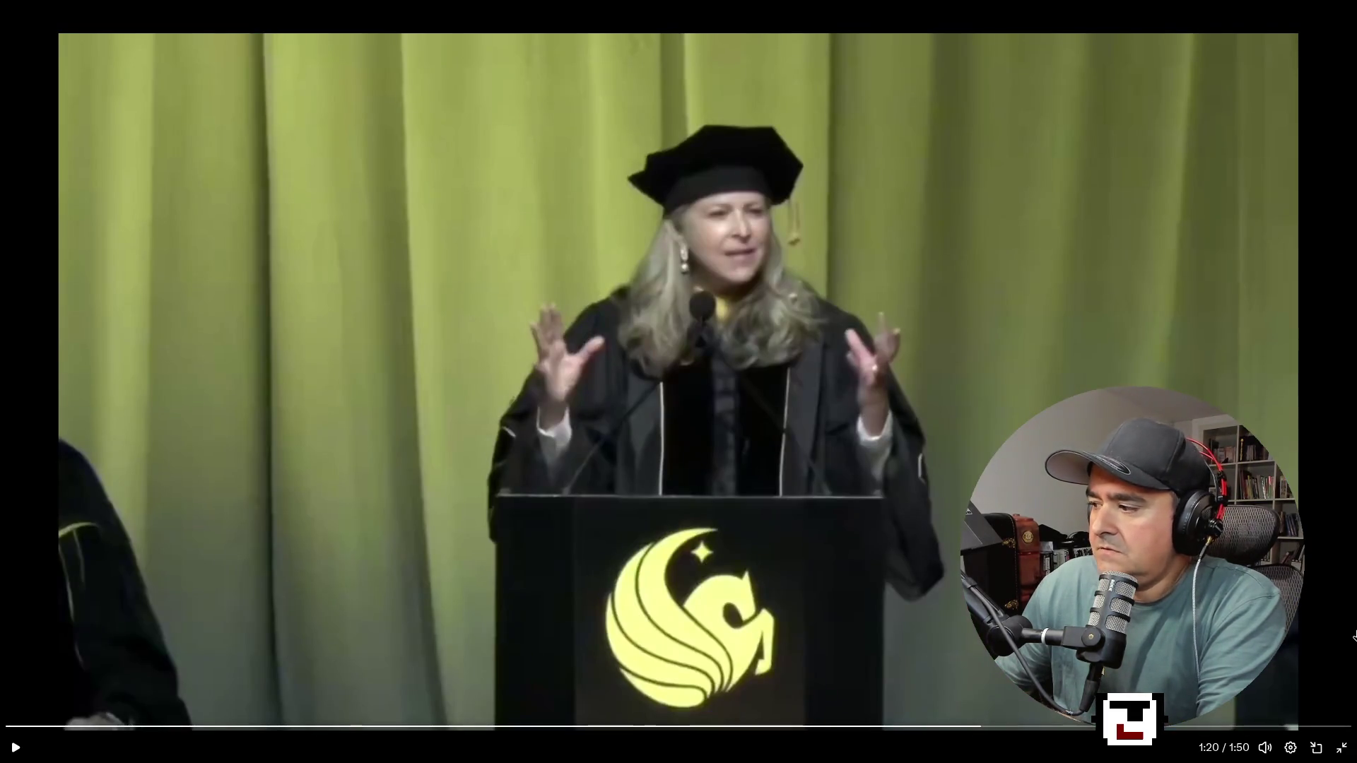
{"action": "left_click", "coordinate": [1345, 753]}
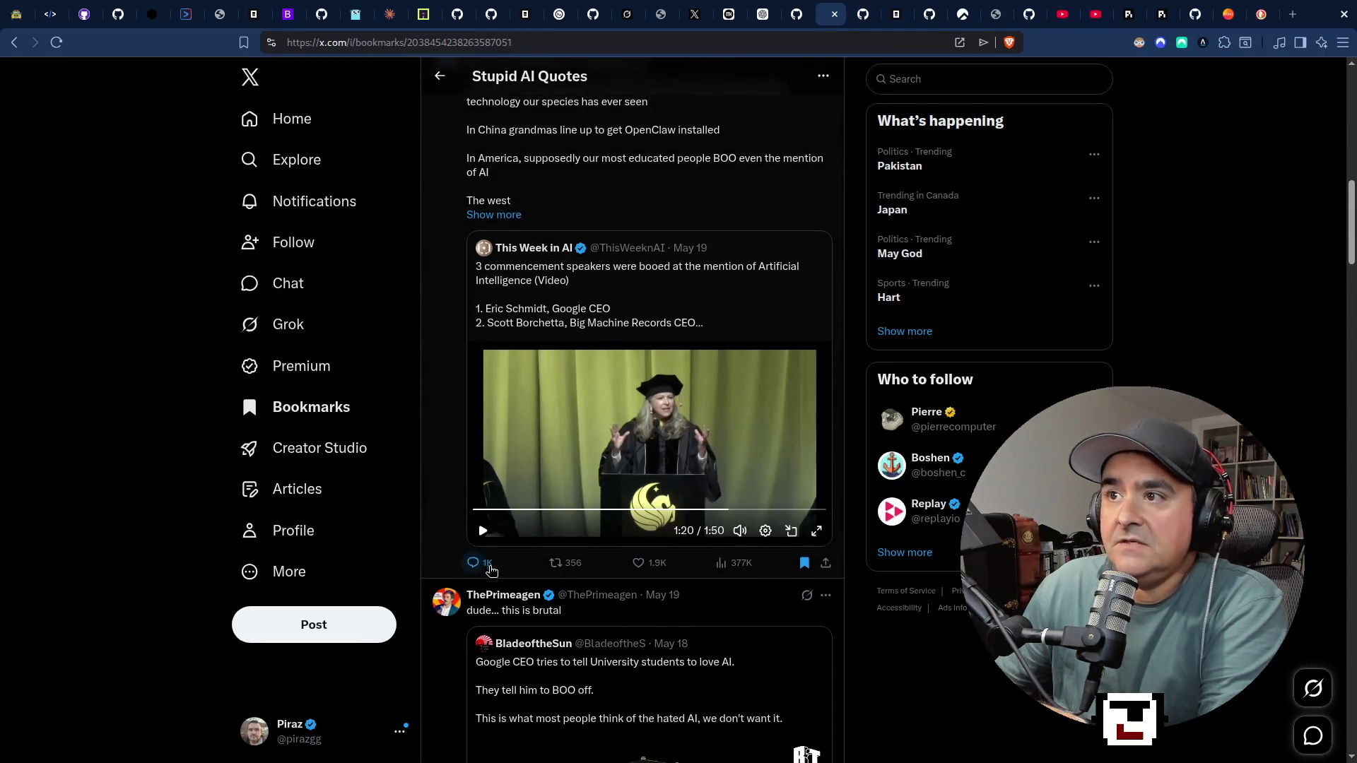
Scroll back up the Stupid AI Quotes bookmarks feed.
{"action": "scroll", "coordinate": [476, 563], "scroll_direction": "up", "scroll_amount": 2}
{"action": "scroll", "coordinate": [468, 569], "scroll_direction": "up", "scroll_amount": 1}
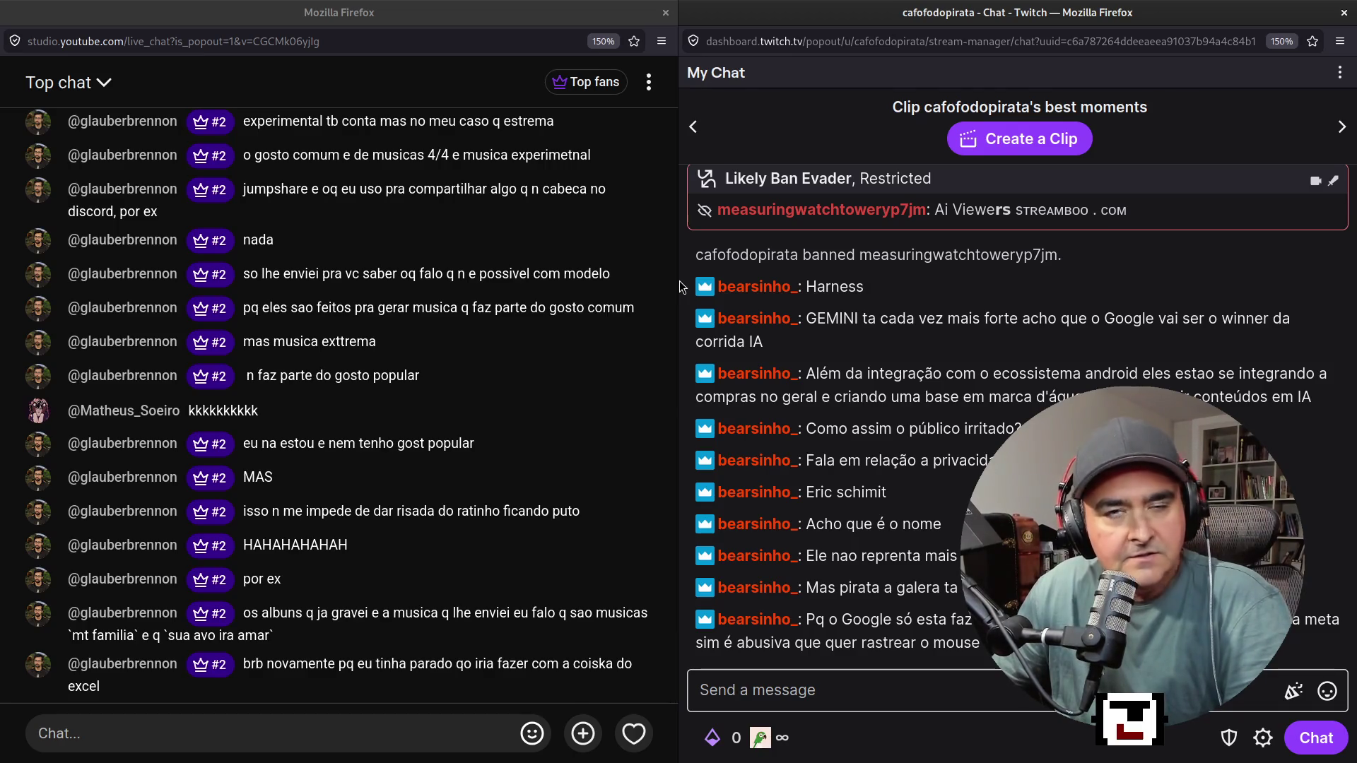
Return to X bookmarks, scroll up to the WSJ 'Ideology Won't Survive the Reality of AI' clip, and play it full screen.
{"action": "key", "text": "alt+Tab"}
{"action": "scroll", "coordinate": [615, 480], "scroll_direction": "up", "scroll_amount": 5}
{"action": "scroll", "coordinate": [614, 481], "scroll_direction": "up", "scroll_amount": 3}
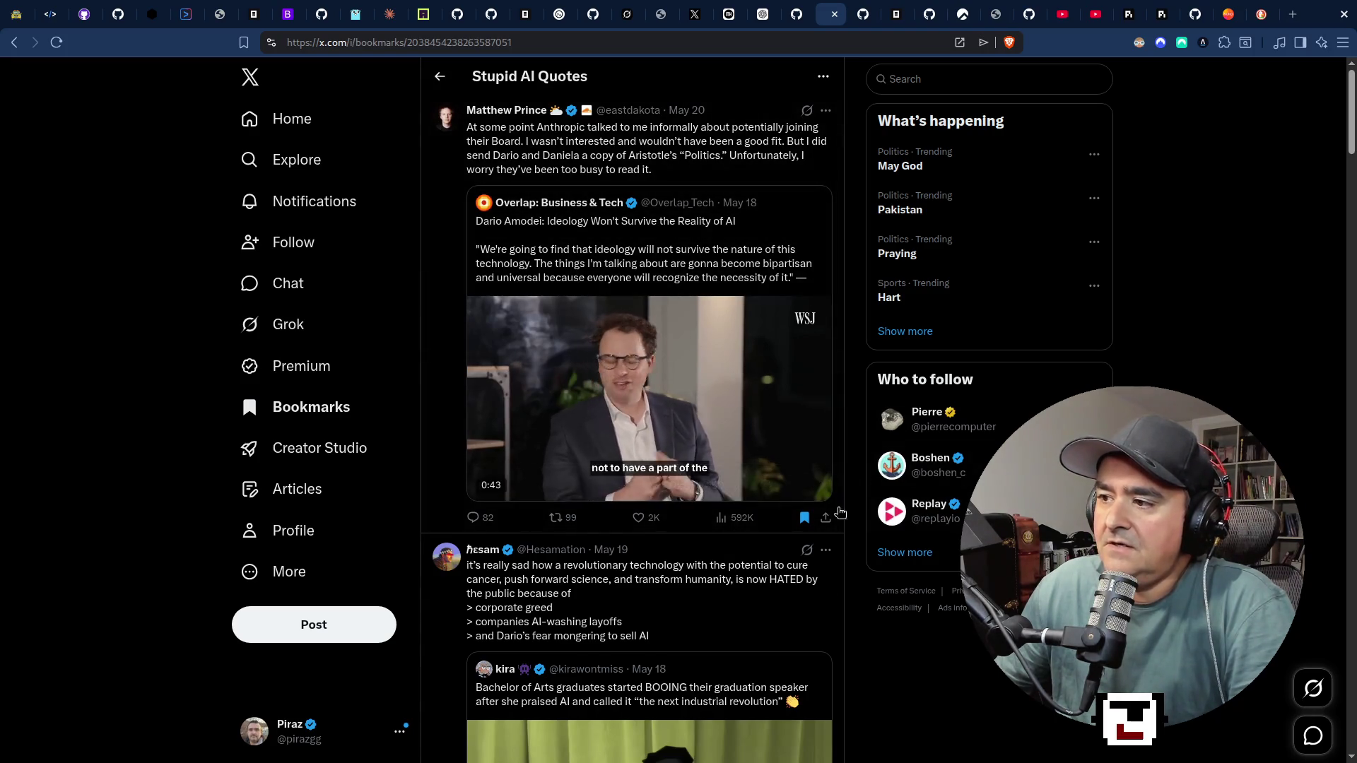
{"action": "double_click", "coordinate": [606, 347]}
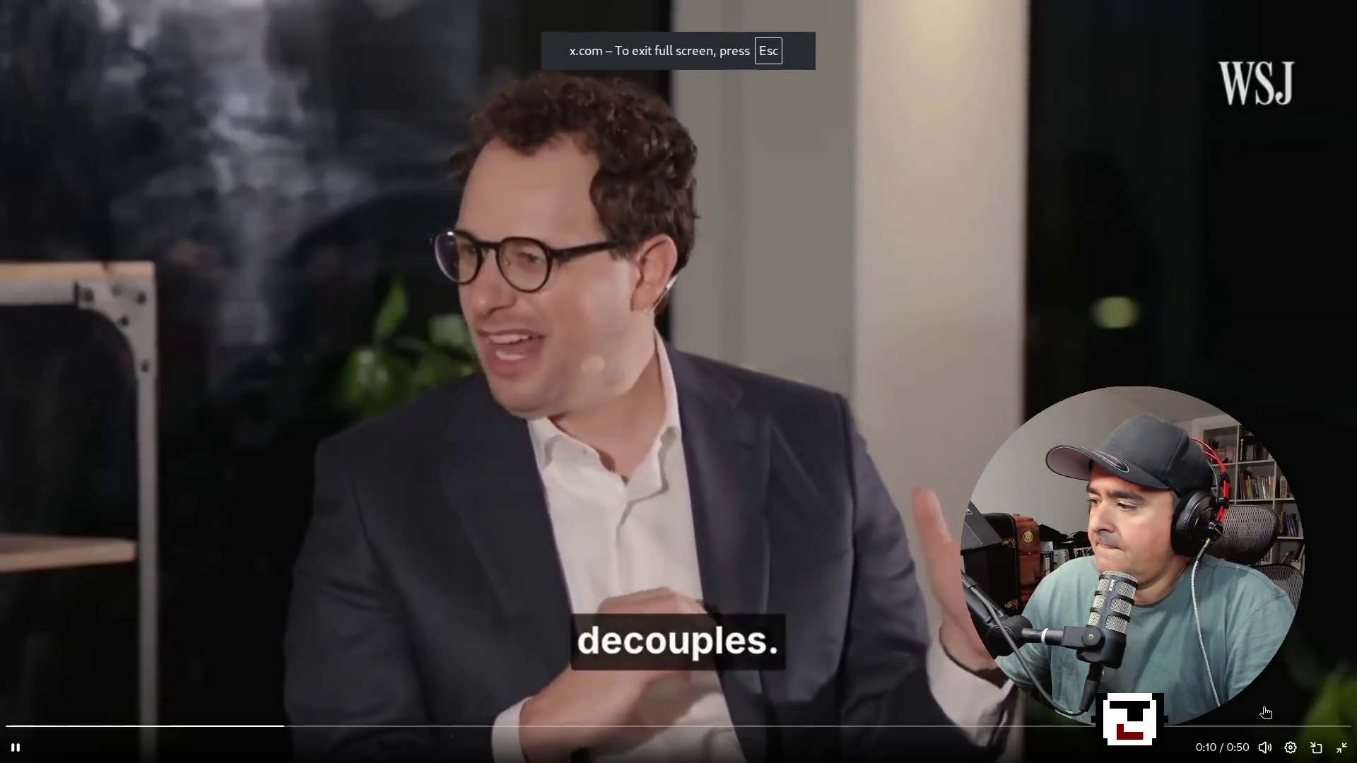
Skip the full-screen WSJ clip ahead to 0:29.
{"action": "mouse_move", "coordinate": [1265, 701]}
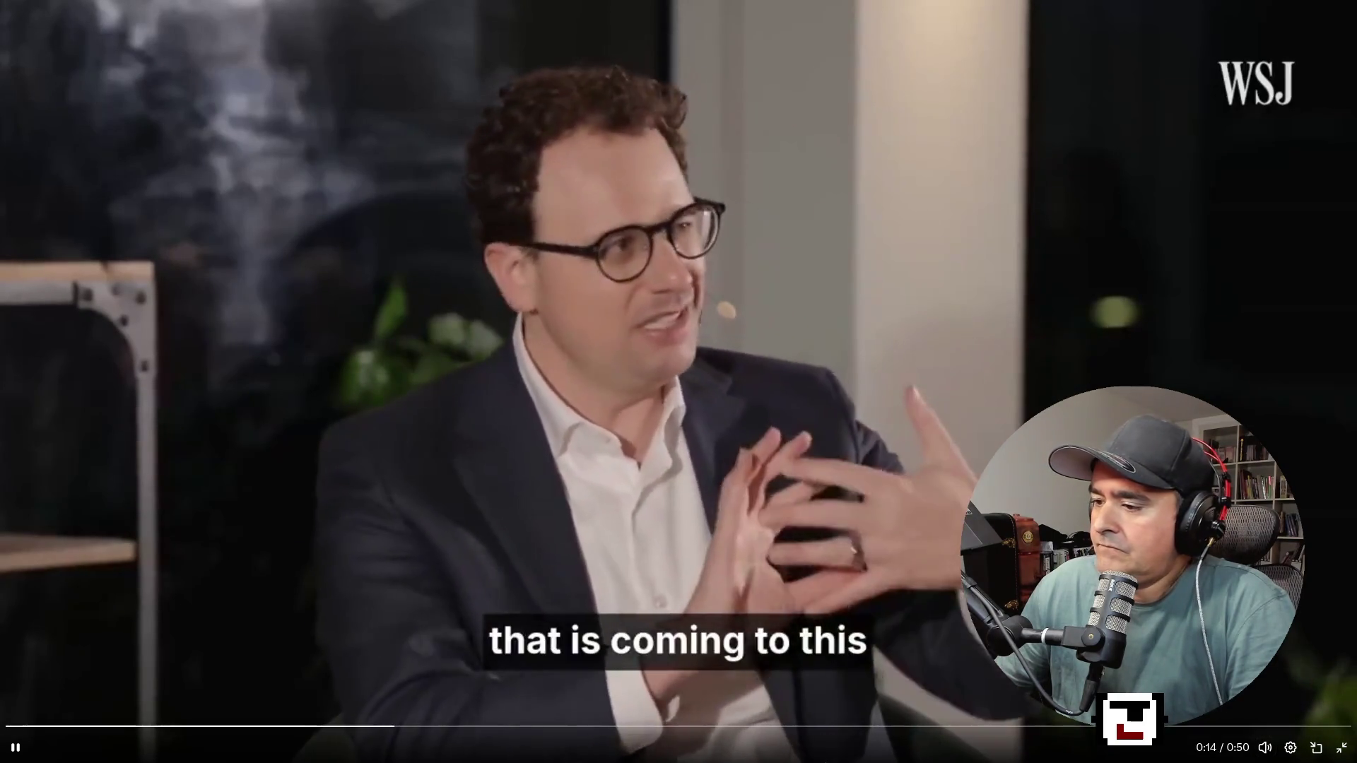
{"action": "left_click", "coordinate": [756, 726]}
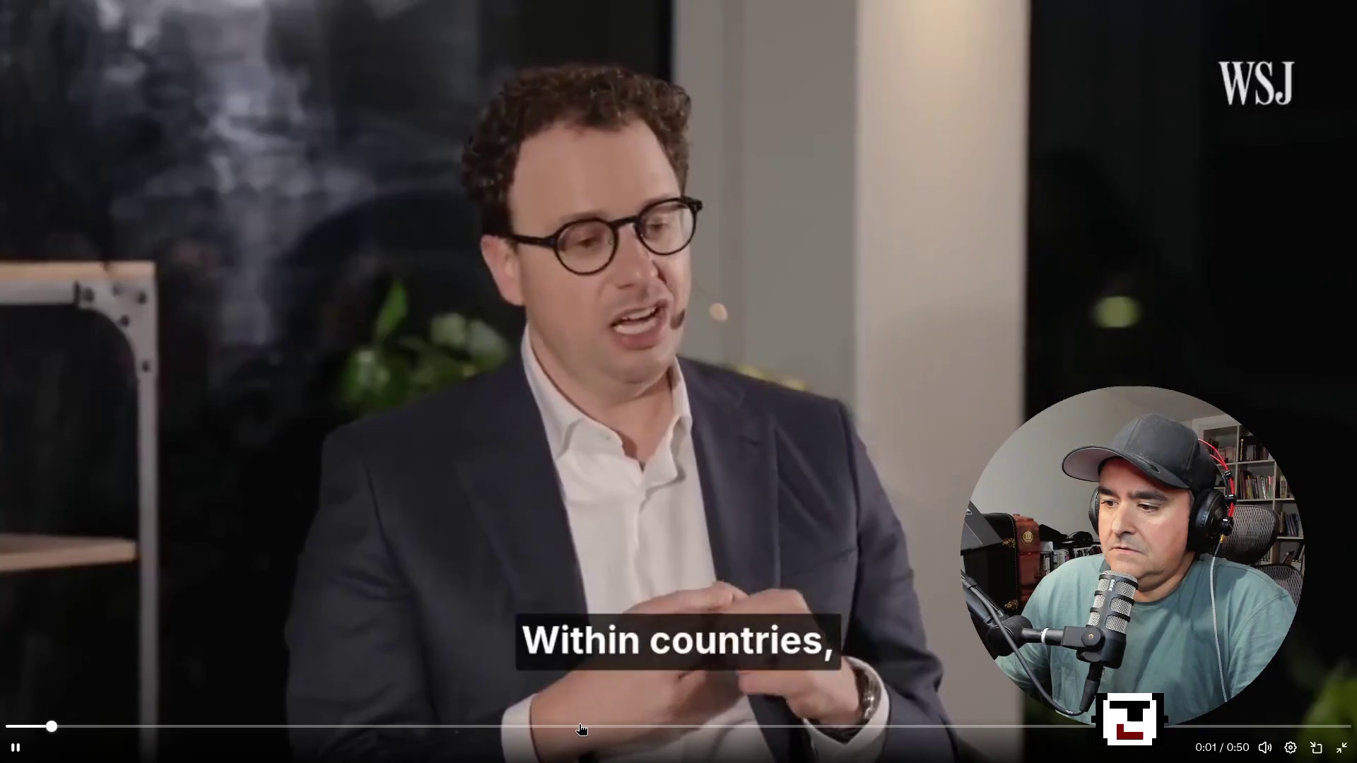
Scrub the WSJ clip back to 0:24, 0:23 and 0:19, pause at 0:28, and exit full screen.
{"action": "left_click", "coordinate": [581, 729]}
{"action": "left_click", "coordinate": [651, 730]}
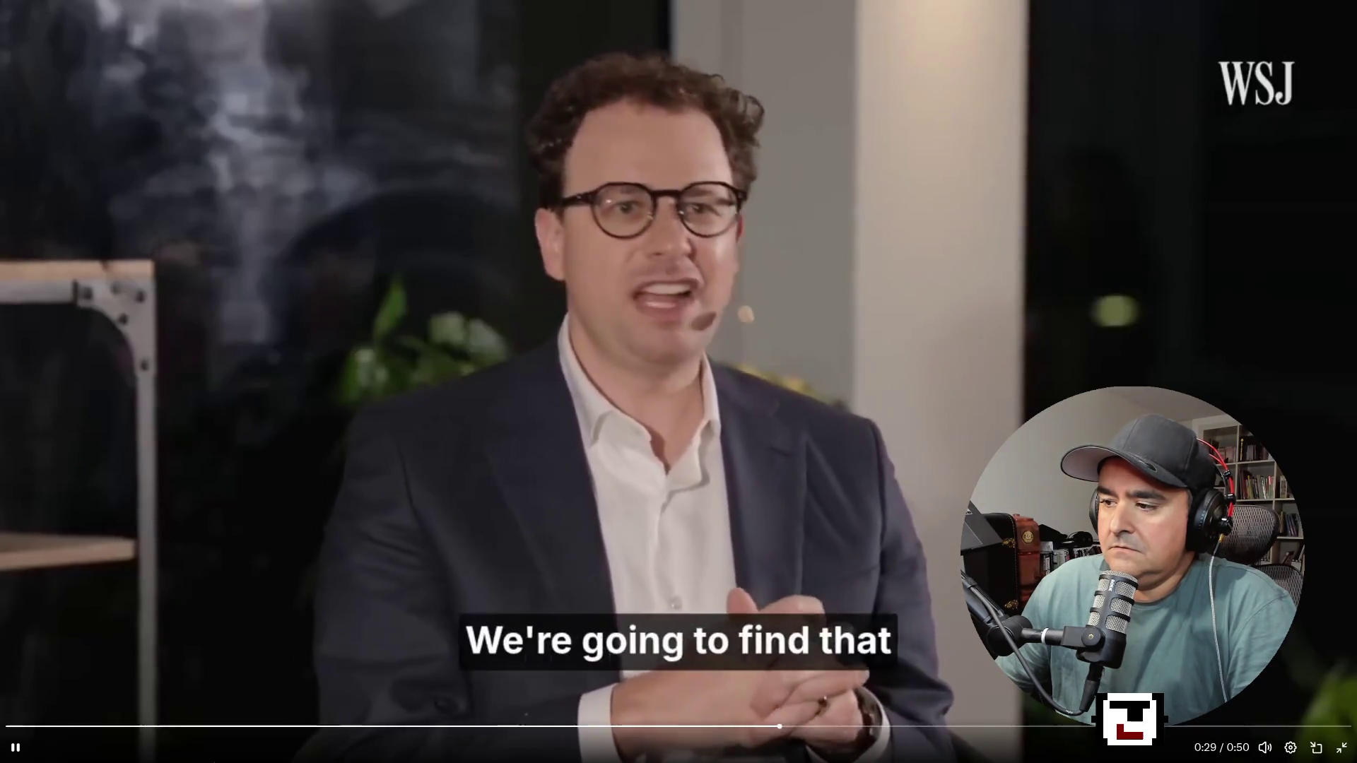
{"action": "left_click", "coordinate": [15, 746]}
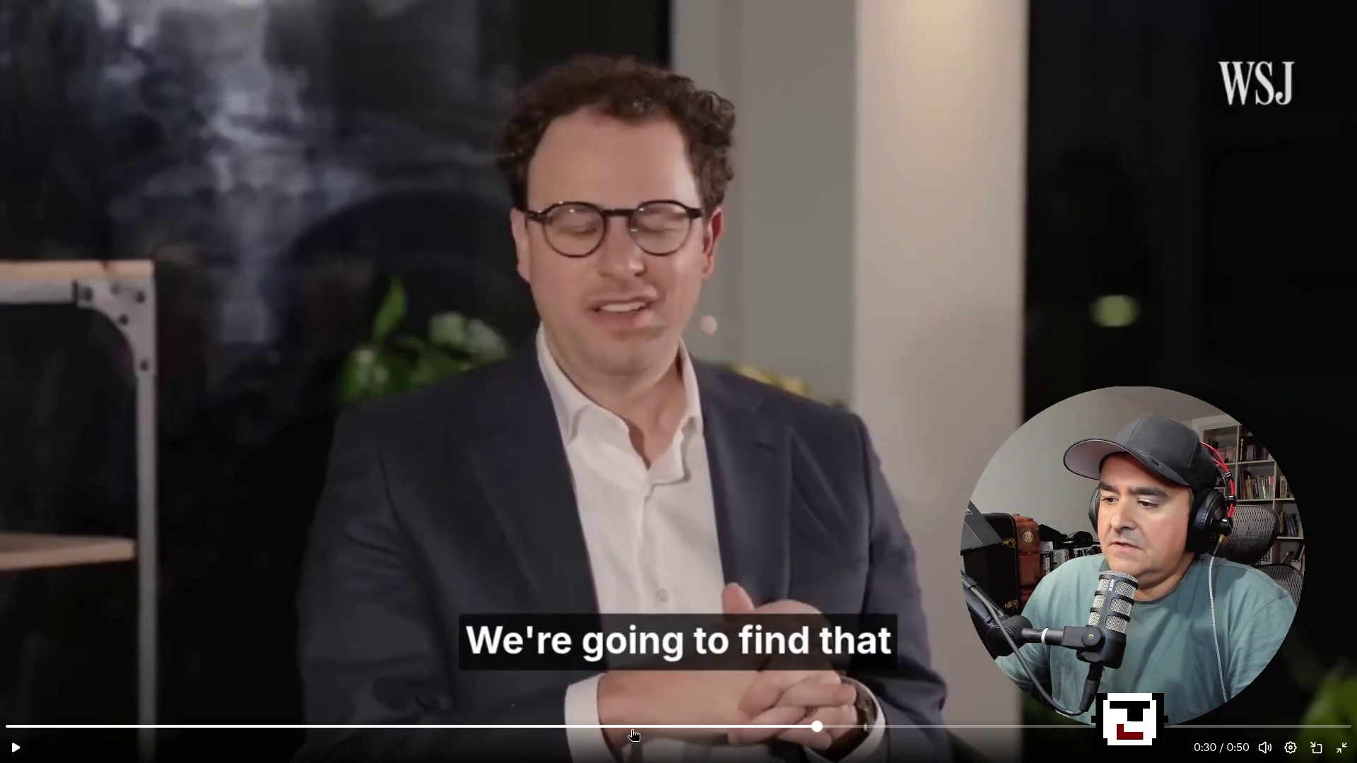
{"action": "left_click", "coordinate": [627, 728]}
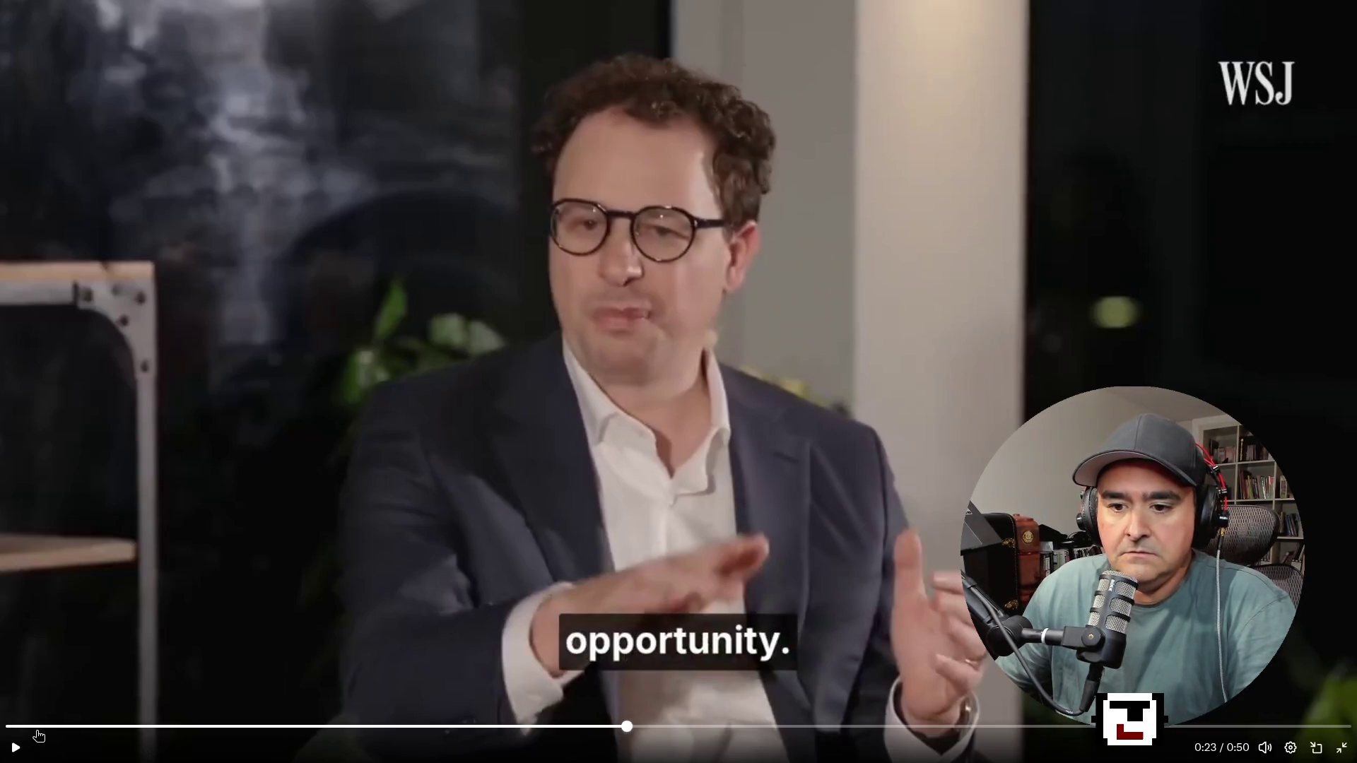
{"action": "left_click", "coordinate": [15, 747]}
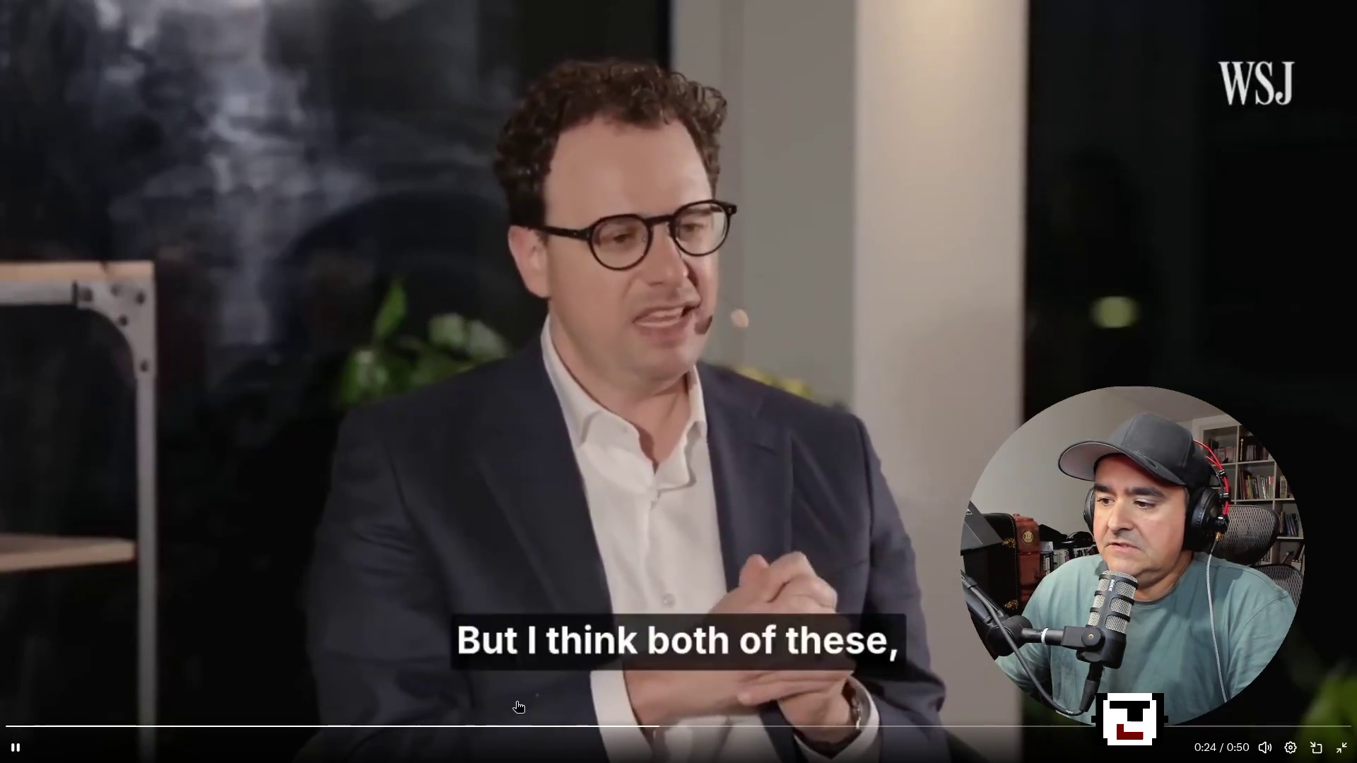
{"action": "left_click", "coordinate": [524, 726]}
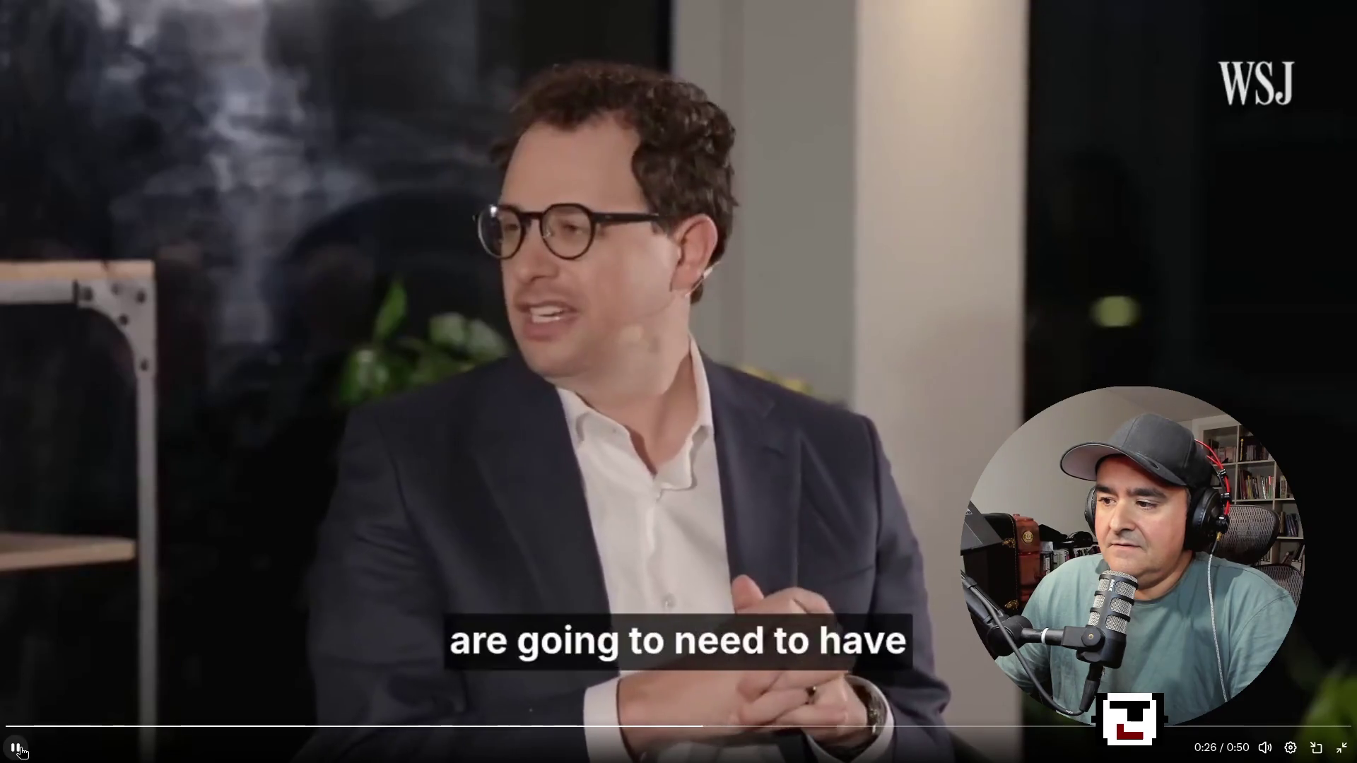
{"action": "left_click", "coordinate": [20, 750]}
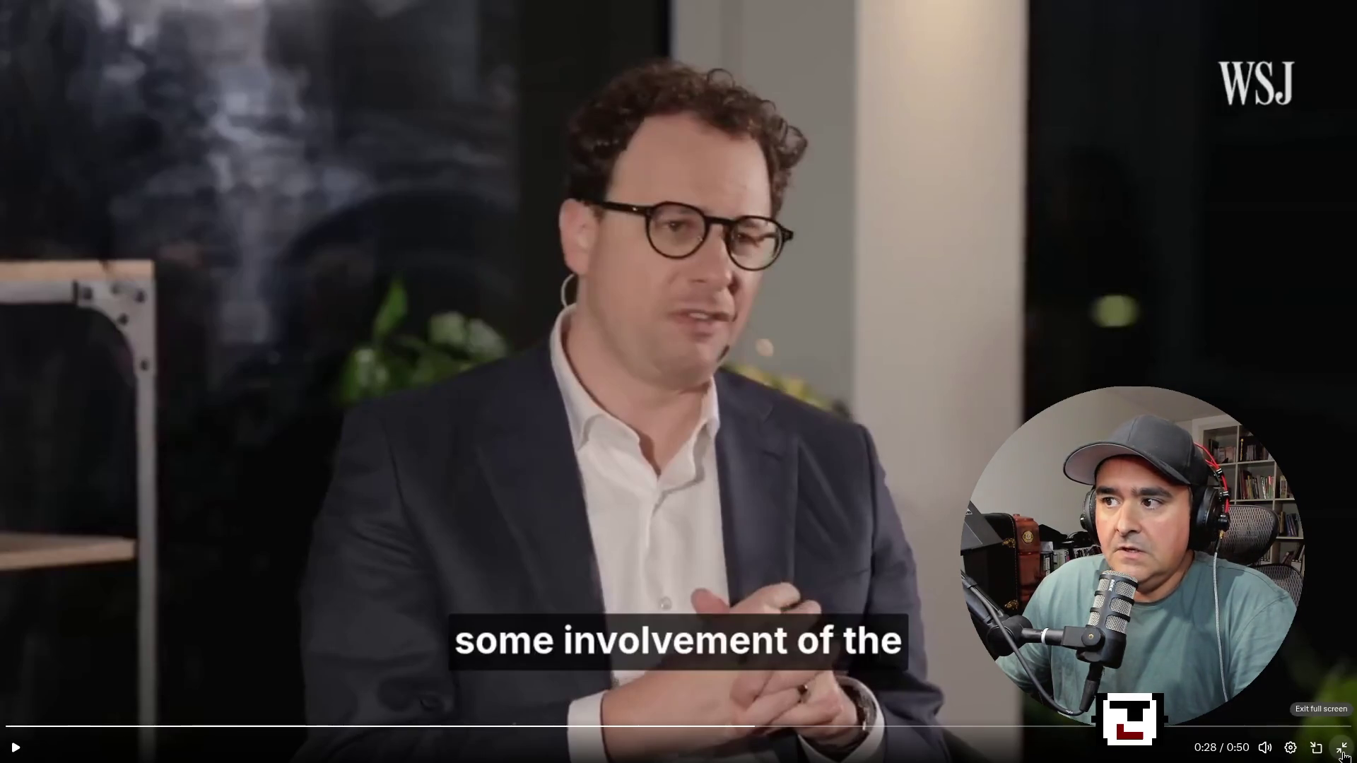
{"action": "left_click", "coordinate": [1342, 747]}
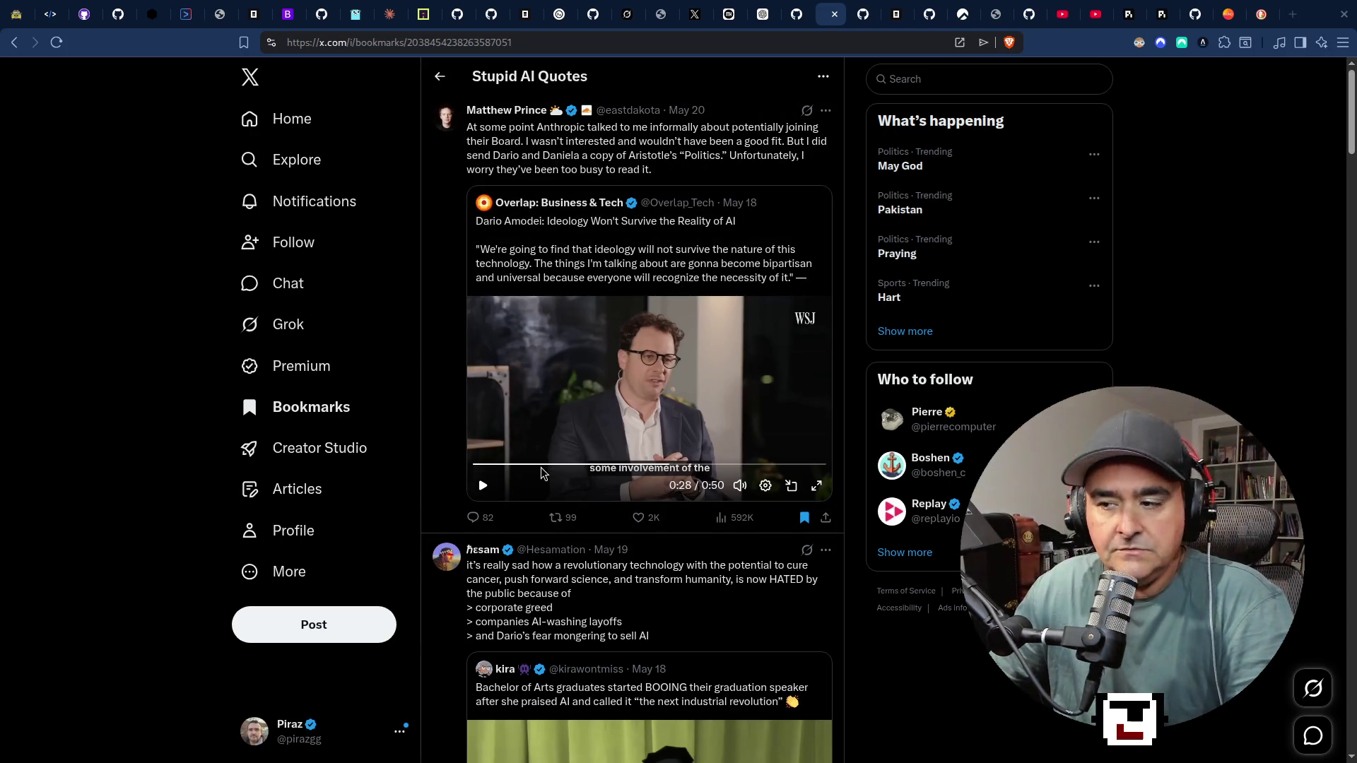
{"action": "key", "text": "super+2"}
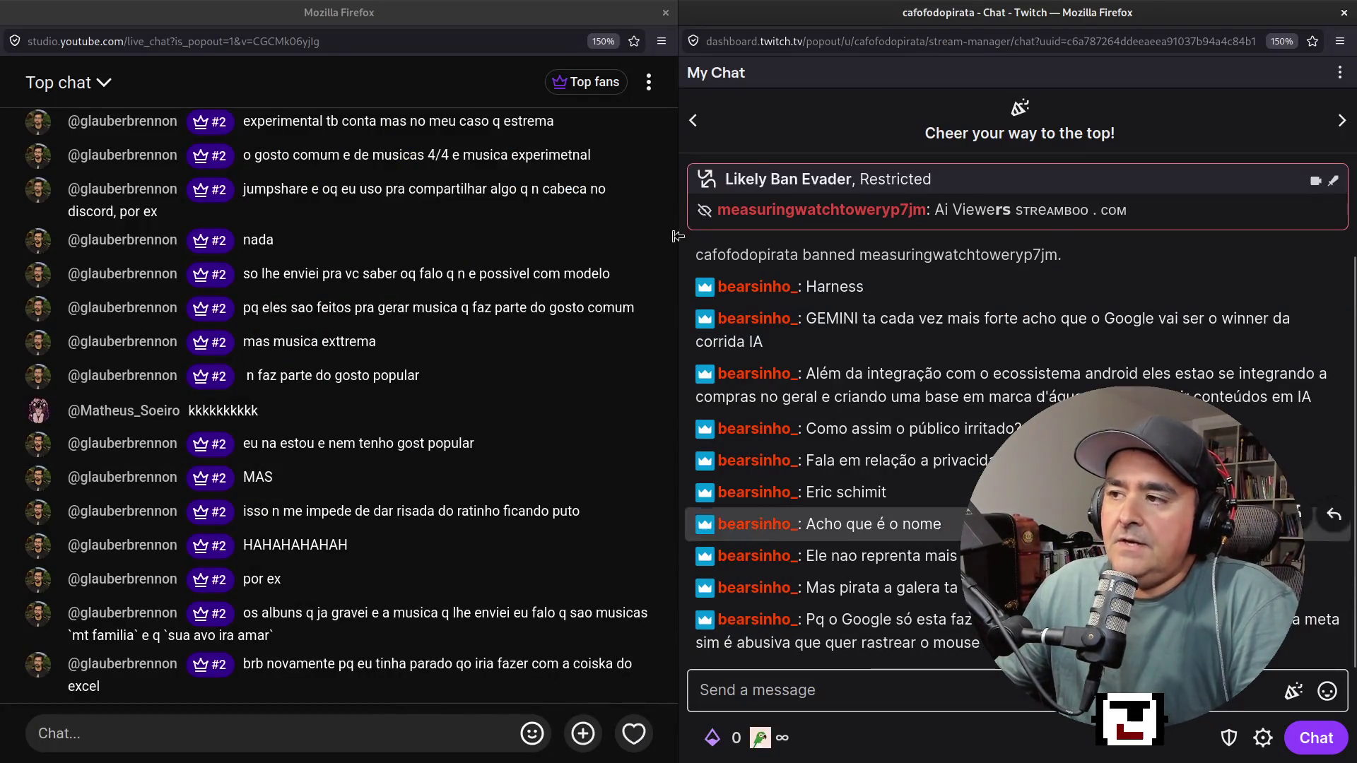
{"action": "key", "text": "super+1"}
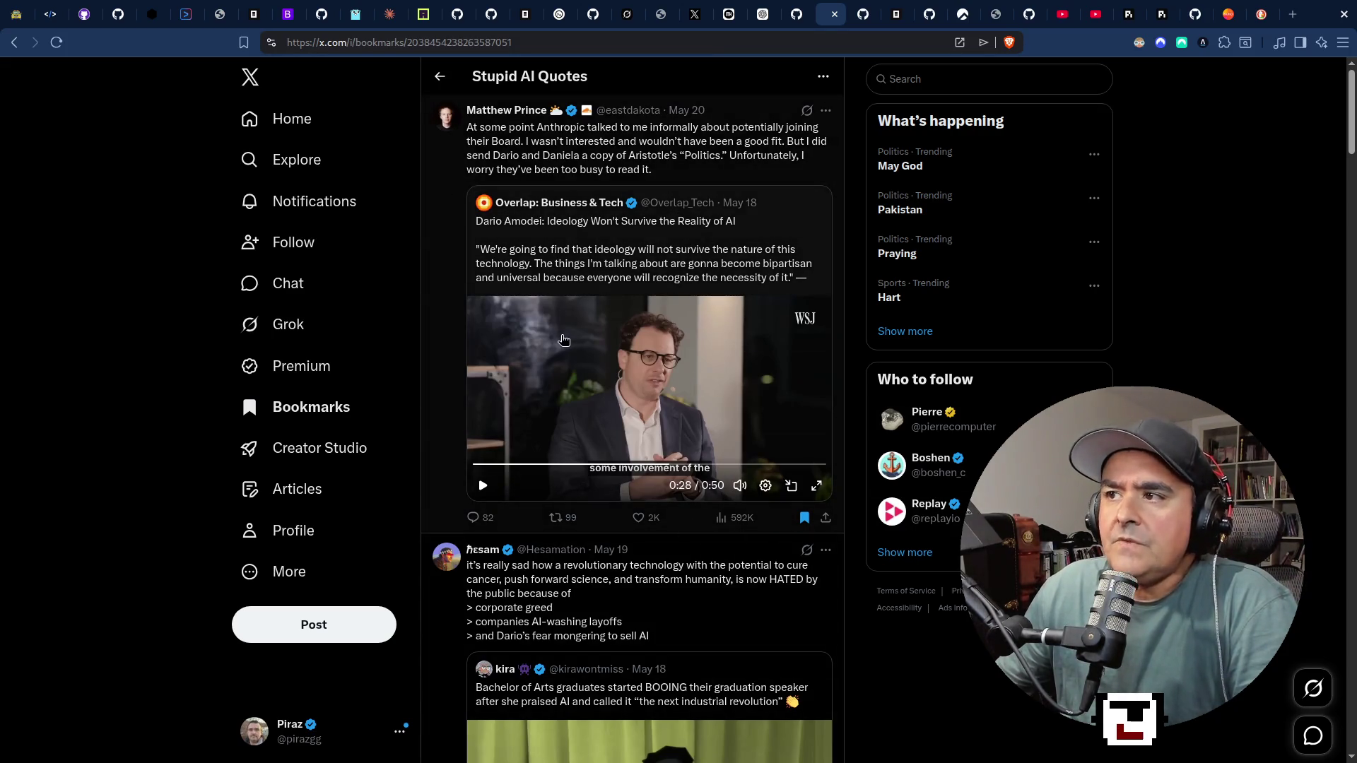
{"action": "scroll", "coordinate": [553, 334], "scroll_direction": "down", "scroll_amount": 3}
{"action": "scroll", "coordinate": [492, 231], "scroll_direction": "down", "scroll_amount": 3}
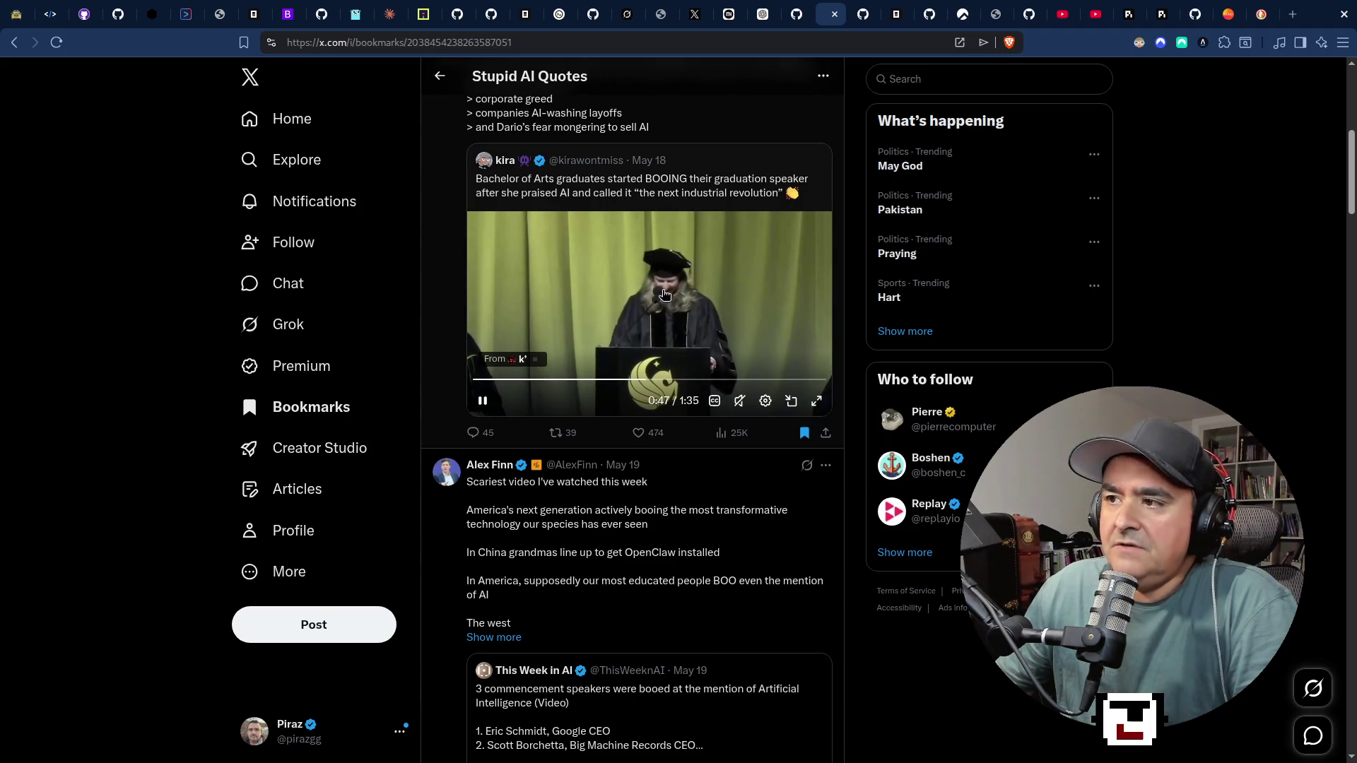
{"action": "left_click", "coordinate": [632, 380]}
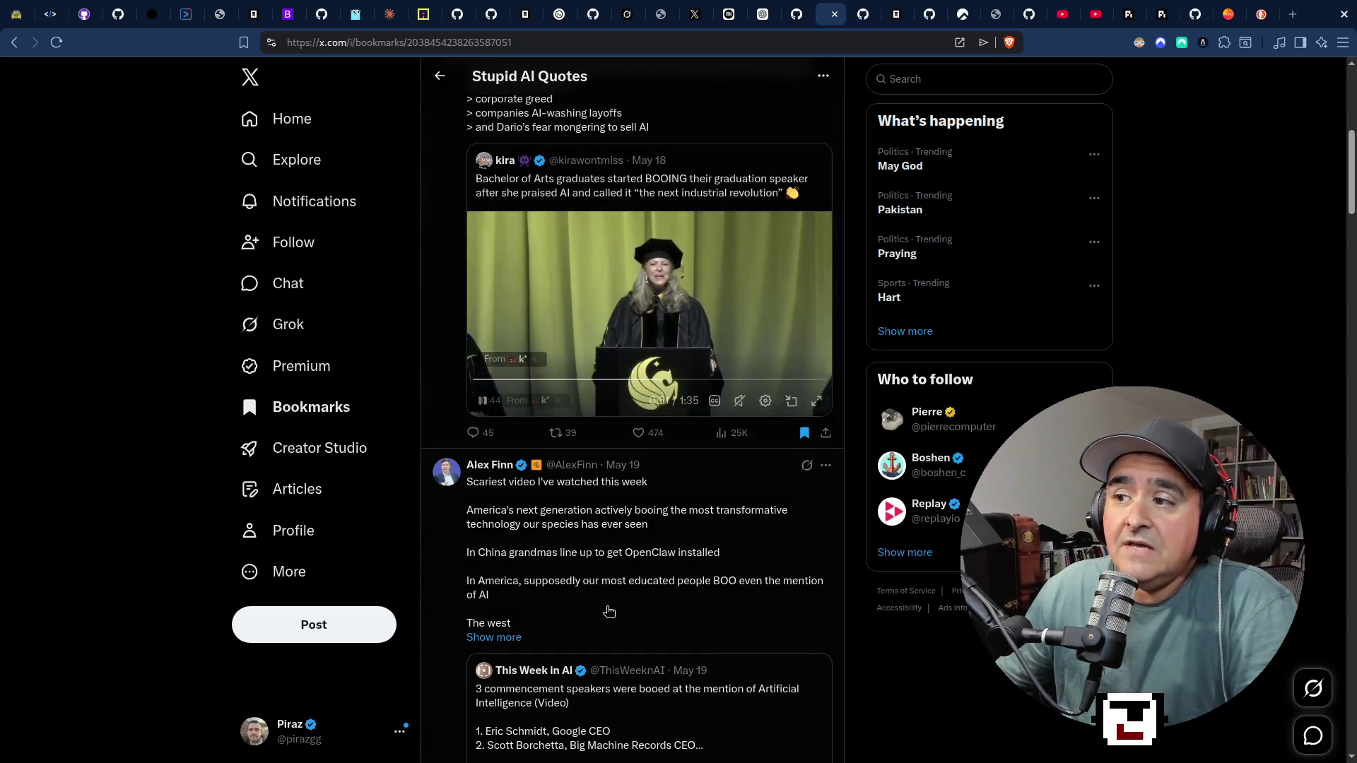
{"action": "scroll", "coordinate": [544, 318], "scroll_direction": "down", "scroll_amount": 5}
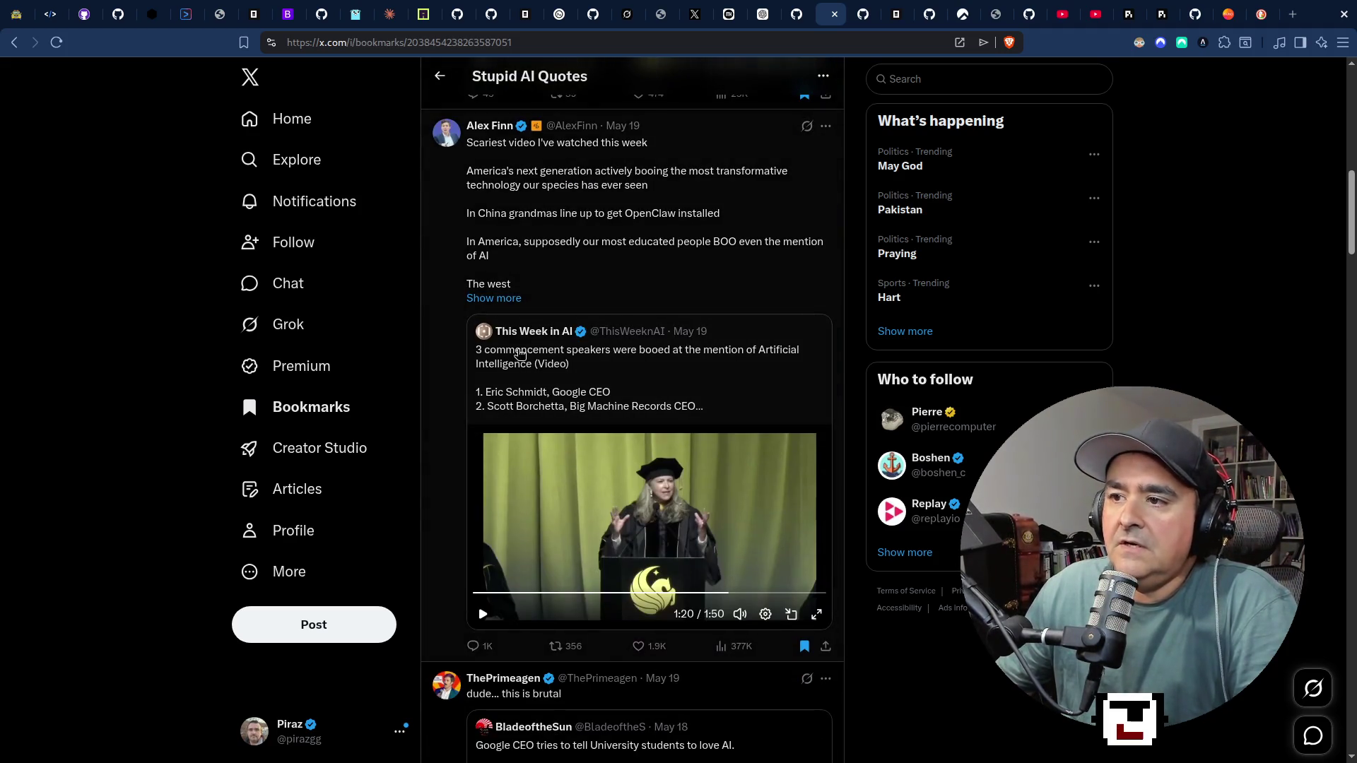
{"action": "scroll", "coordinate": [522, 382], "scroll_direction": "down", "scroll_amount": 6}
{"action": "scroll", "coordinate": [524, 400], "scroll_direction": "down", "scroll_amount": 10}
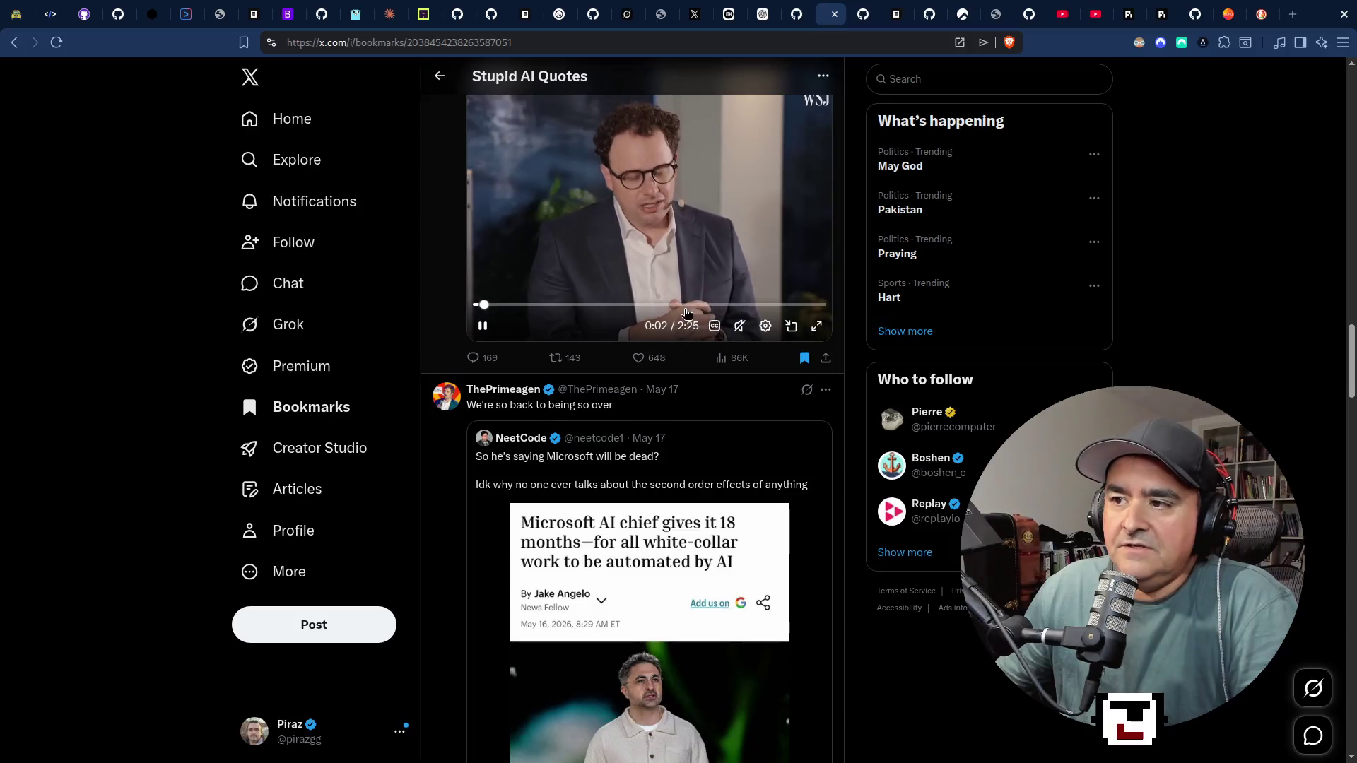
{"action": "scroll", "coordinate": [684, 311], "scroll_direction": "up", "scroll_amount": 2}
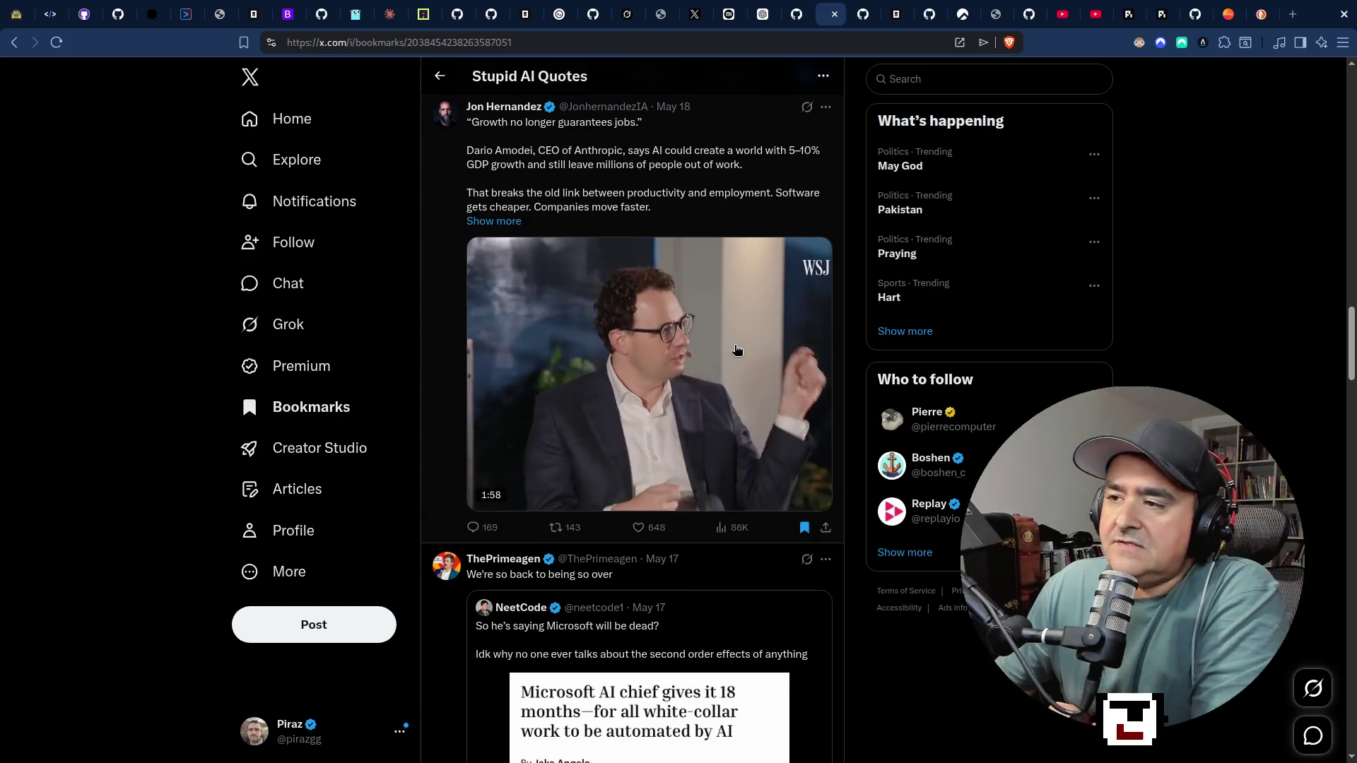
{"action": "scroll", "coordinate": [532, 623], "scroll_direction": "down", "scroll_amount": 6}
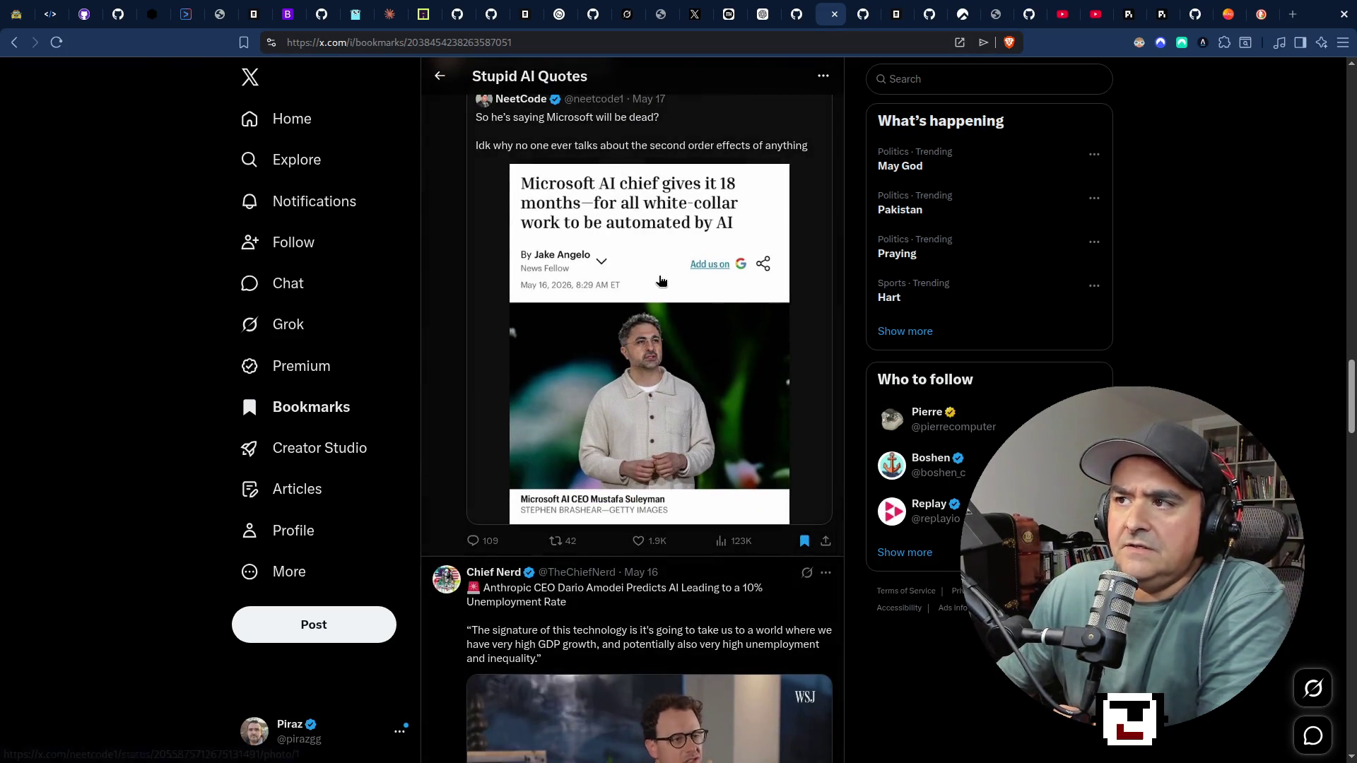
{"action": "scroll", "coordinate": [746, 336], "scroll_direction": "up", "scroll_amount": 4}
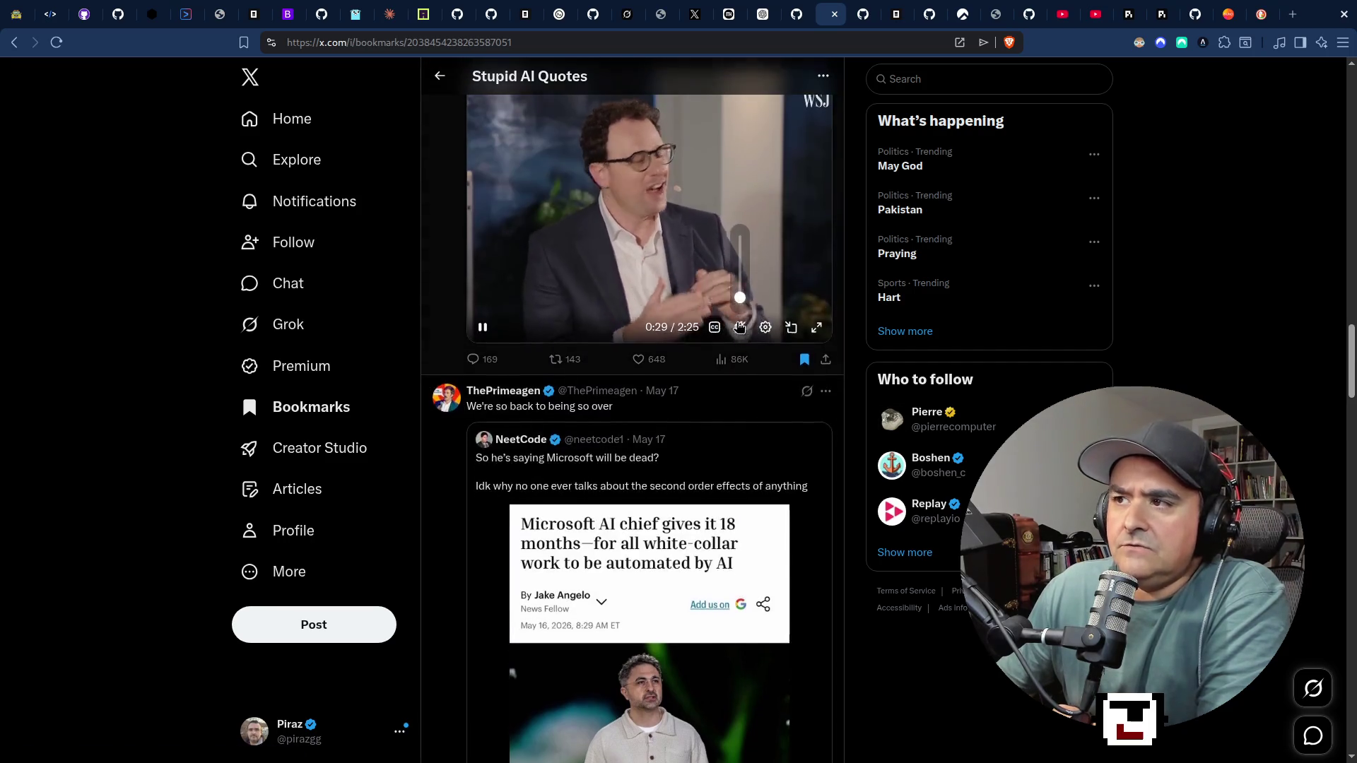
{"action": "scroll", "coordinate": [740, 328], "scroll_direction": "up", "scroll_amount": 3}
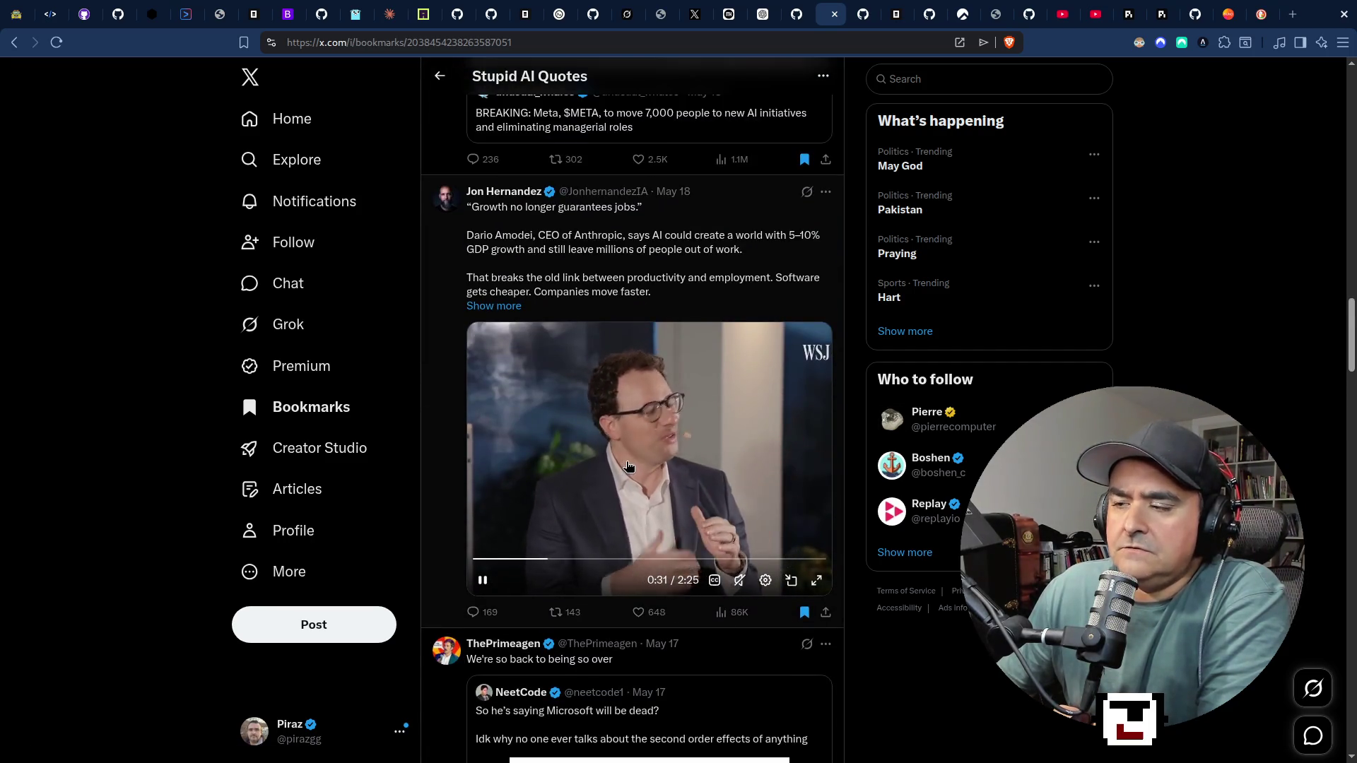
{"action": "scroll", "coordinate": [625, 480], "scroll_direction": "down", "scroll_amount": 6}
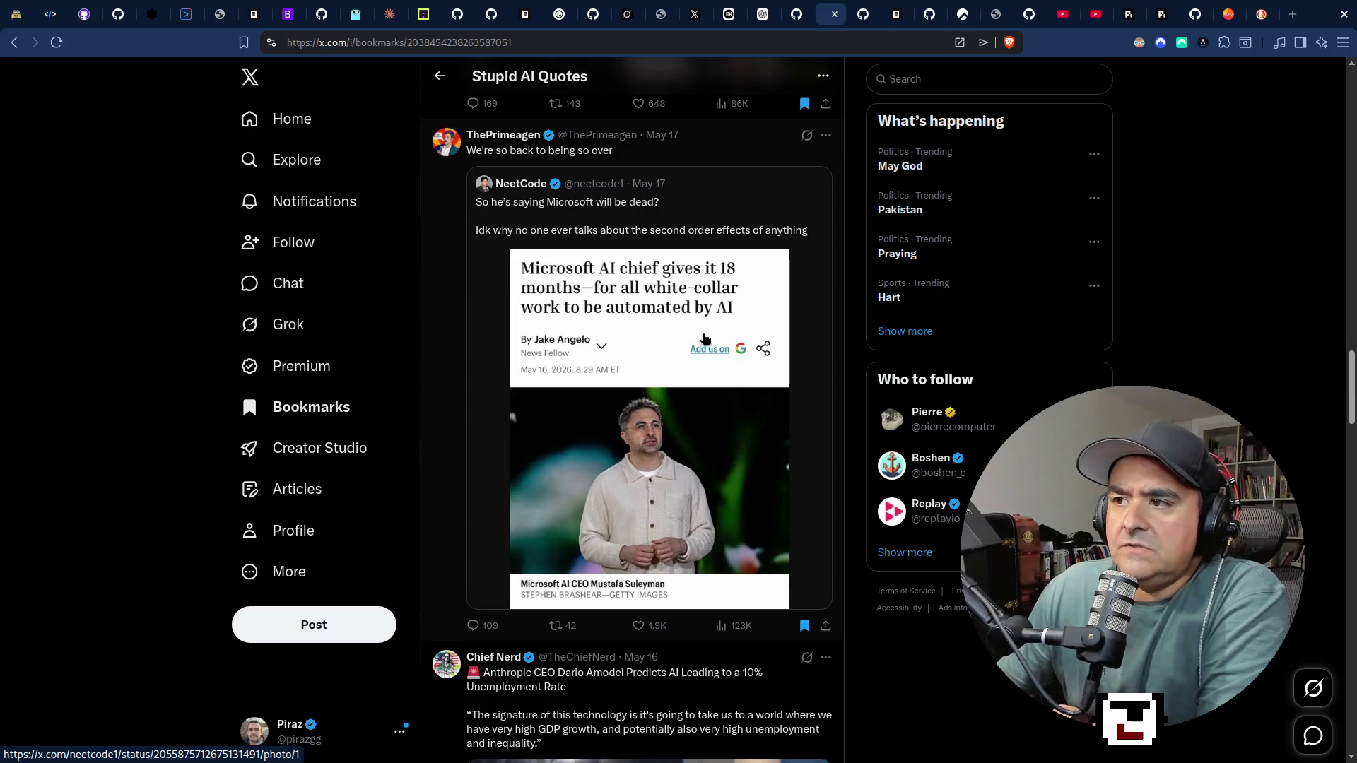
{"action": "scroll", "coordinate": [704, 339], "scroll_direction": "down", "scroll_amount": 1}
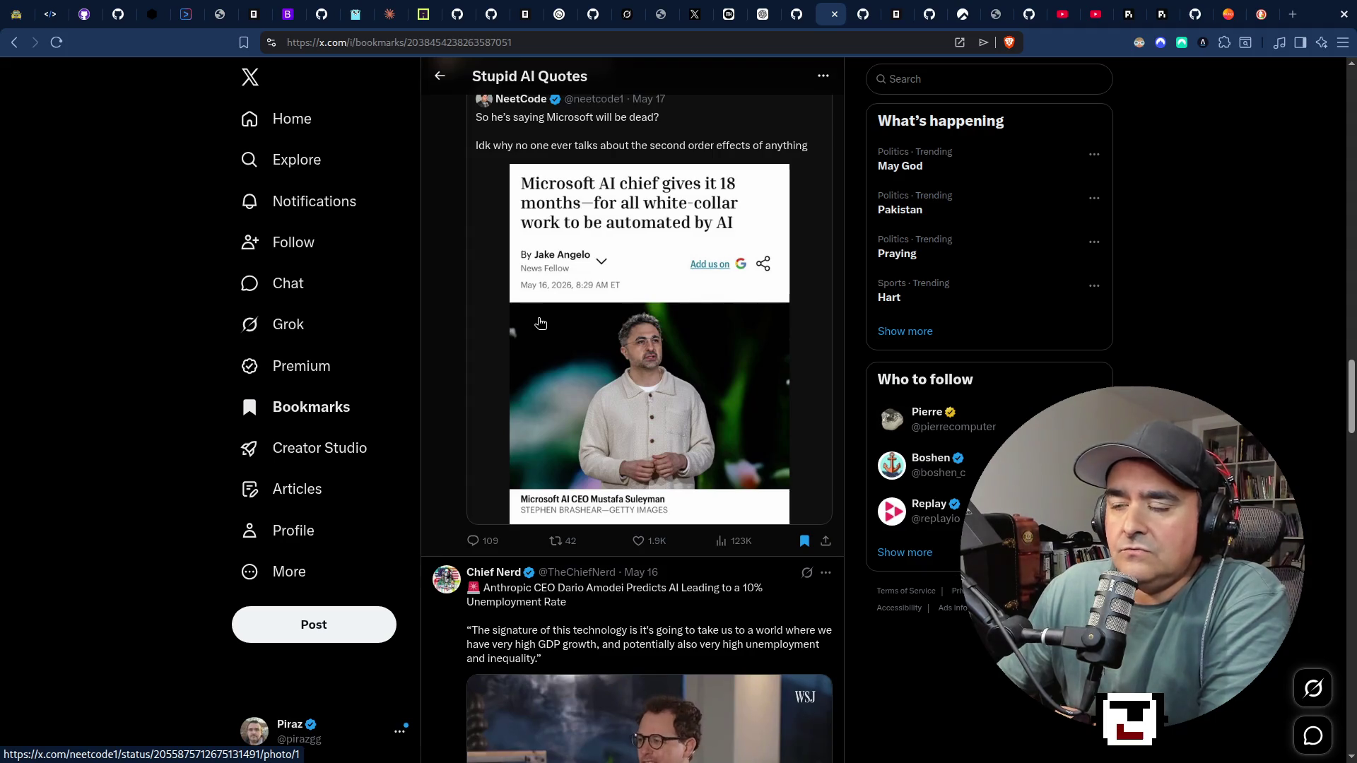
{"action": "scroll", "coordinate": [540, 323], "scroll_direction": "down", "scroll_amount": 3}
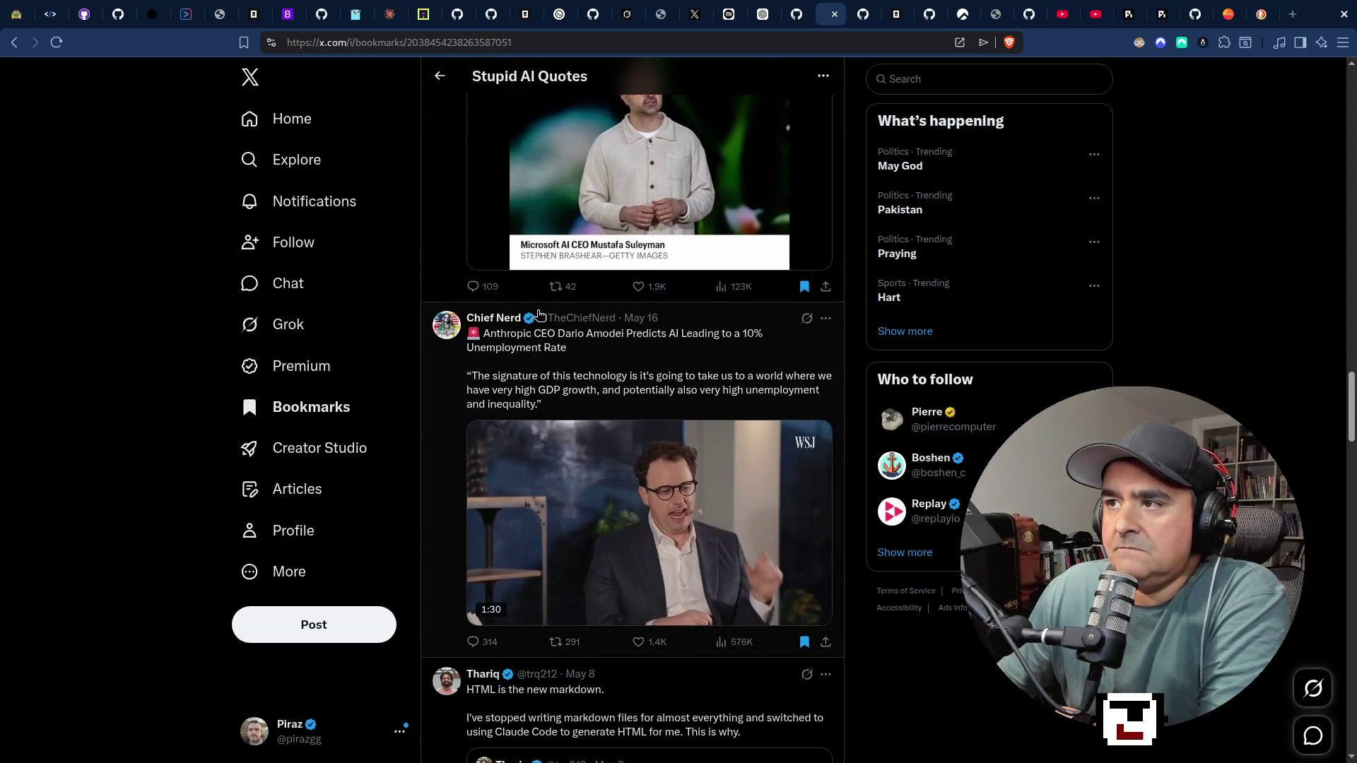
{"action": "scroll", "coordinate": [540, 317], "scroll_direction": "up", "scroll_amount": 4}
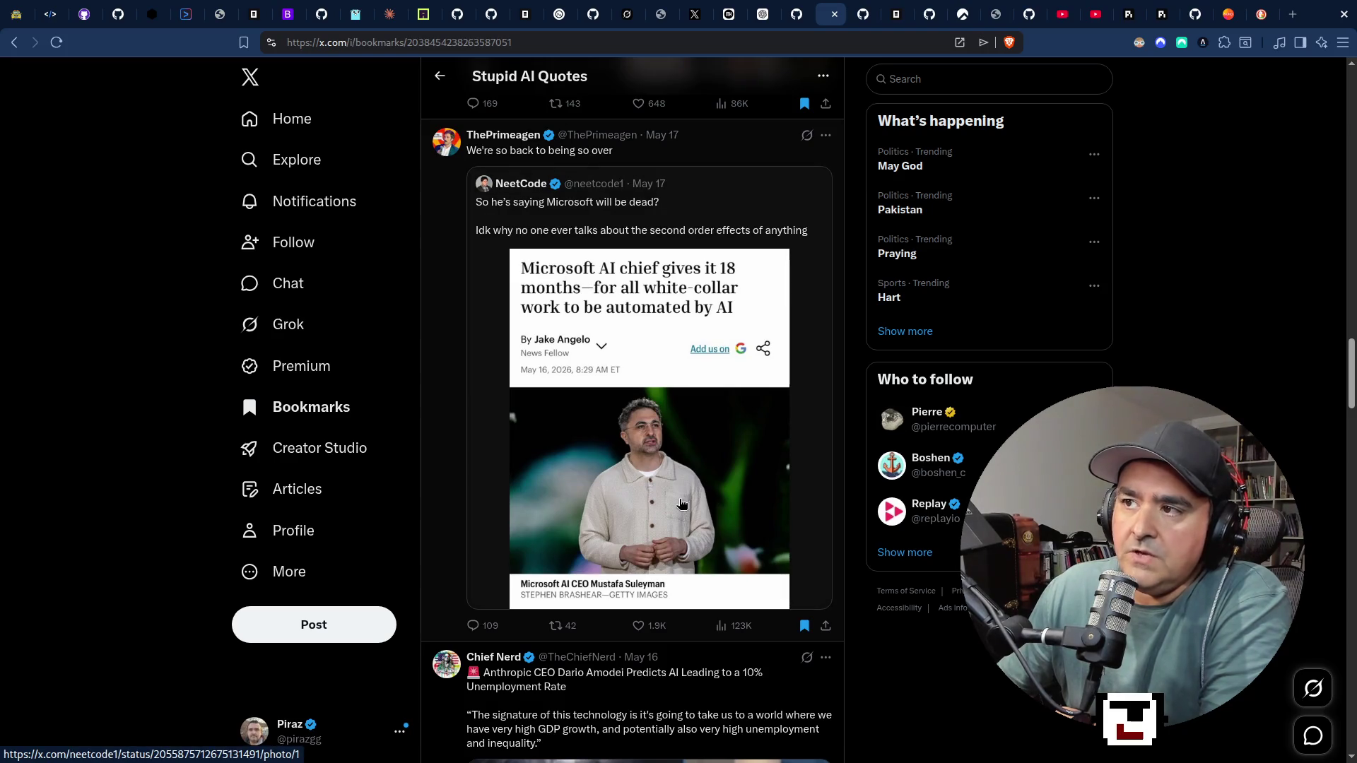
{"action": "scroll", "coordinate": [654, 366], "scroll_direction": "down", "scroll_amount": 6}
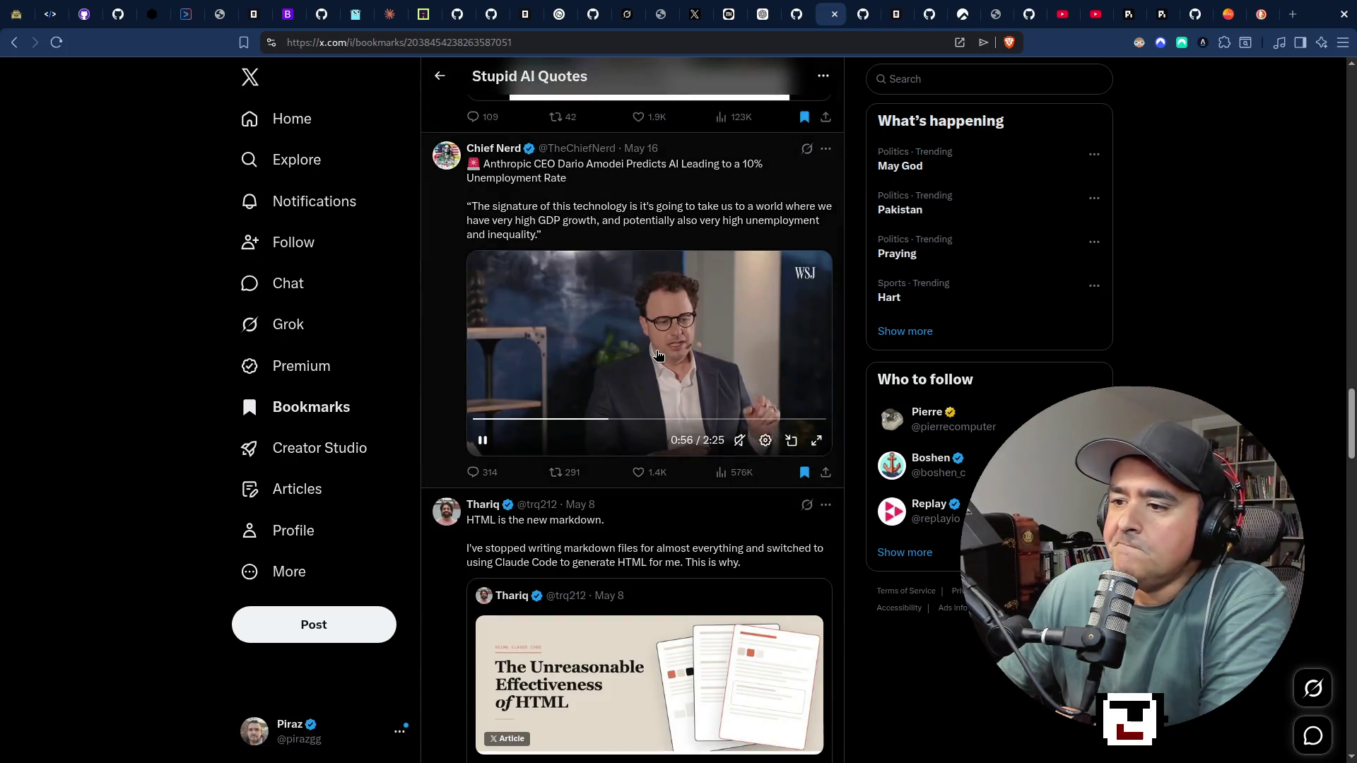
{"action": "scroll", "coordinate": [663, 361], "scroll_direction": "up", "scroll_amount": 5}
{"action": "scroll", "coordinate": [662, 362], "scroll_direction": "up", "scroll_amount": 15}
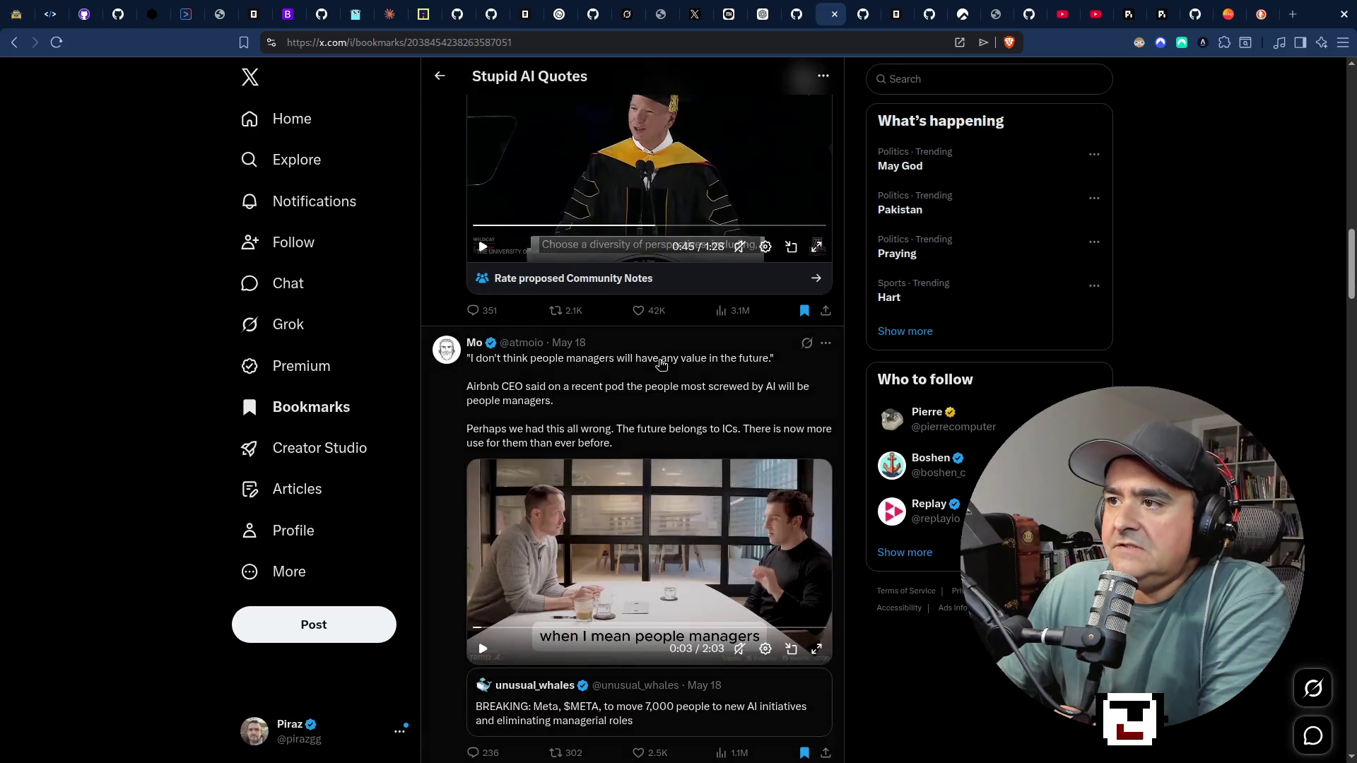
{"action": "scroll", "coordinate": [667, 372], "scroll_direction": "up", "scroll_amount": 5}
{"action": "scroll", "coordinate": [521, 269], "scroll_direction": "up", "scroll_amount": 10}
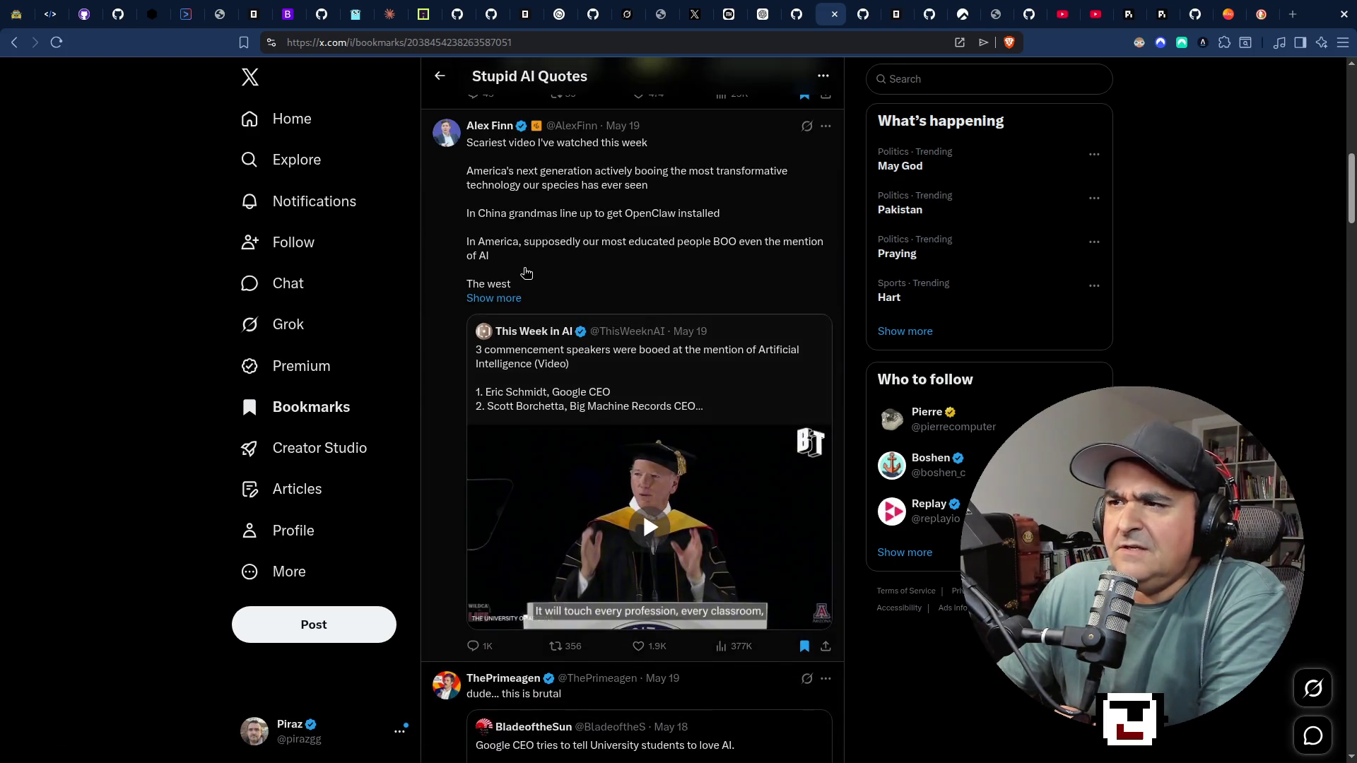
Open the Firings bookmark folder and read the expanded 22% headcount-reduction tweet.
{"action": "left_click", "coordinate": [343, 404]}
{"action": "left_click", "coordinate": [486, 218]}
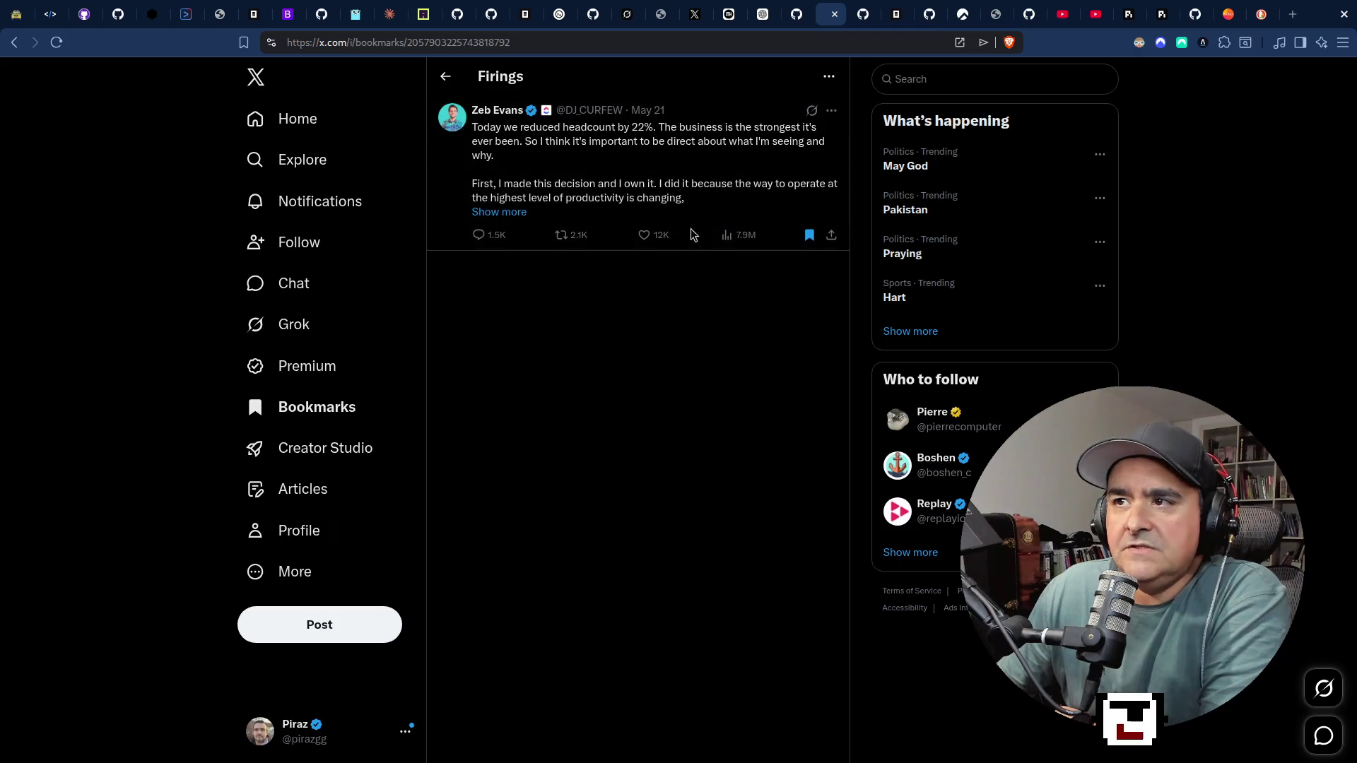
{"action": "left_click", "coordinate": [505, 213]}
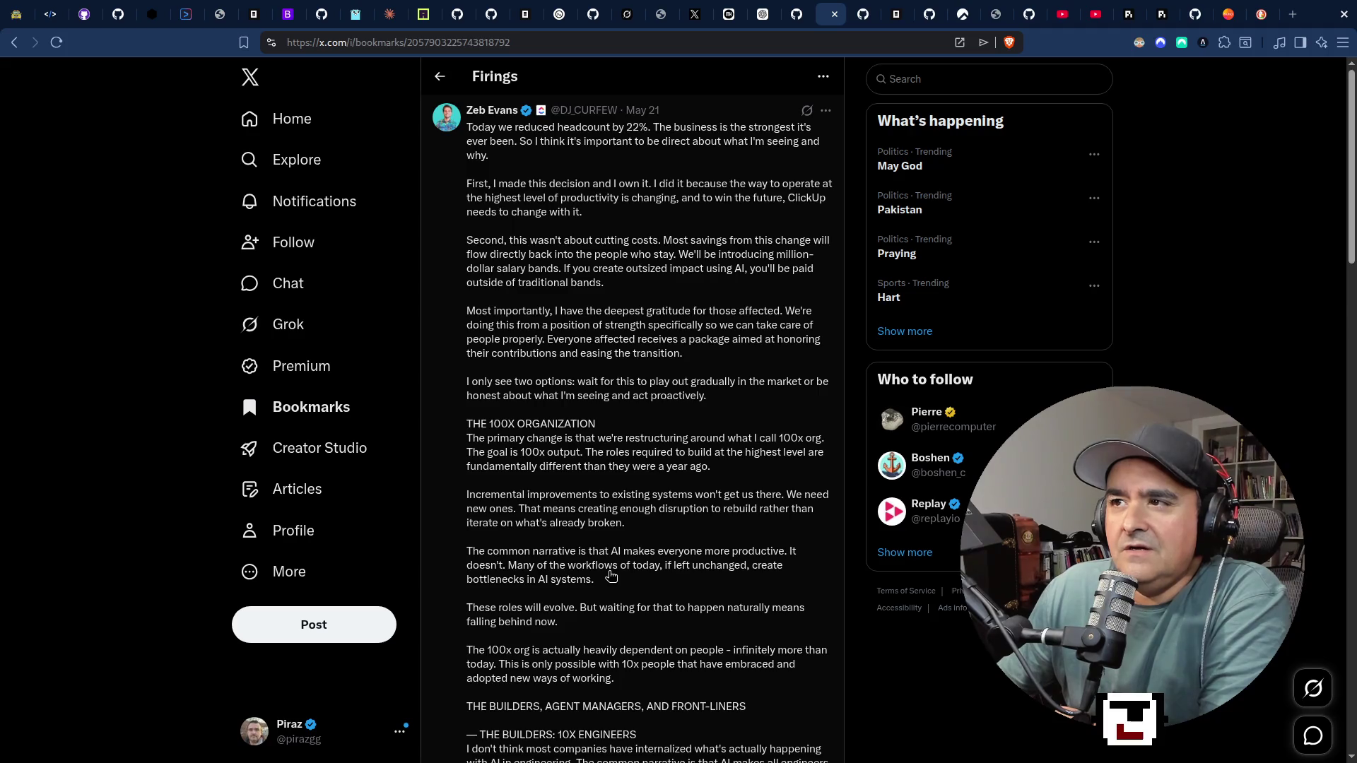
{"action": "scroll", "coordinate": [612, 576], "scroll_direction": "down", "scroll_amount": 6}
{"action": "scroll", "coordinate": [616, 581], "scroll_direction": "down", "scroll_amount": 12}
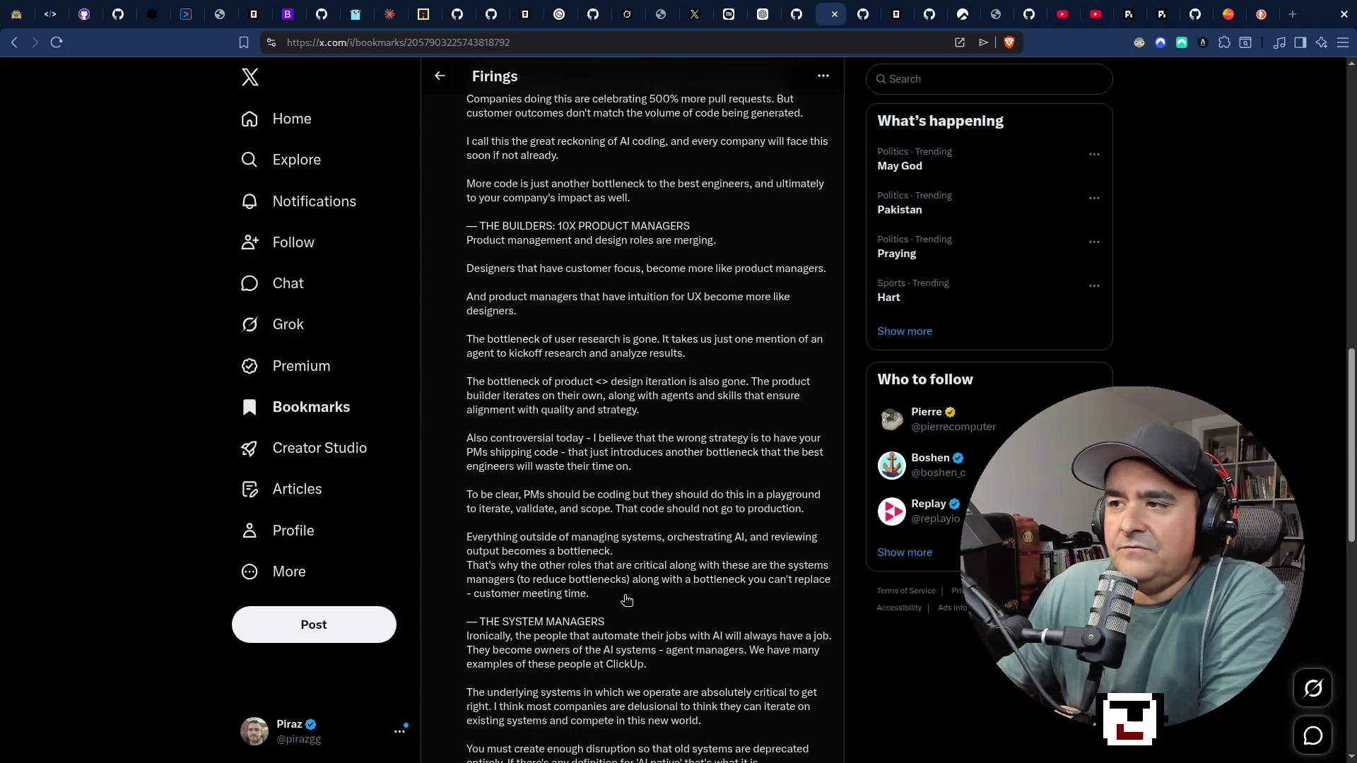
{"action": "scroll", "coordinate": [625, 638], "scroll_direction": "up", "scroll_amount": 15}
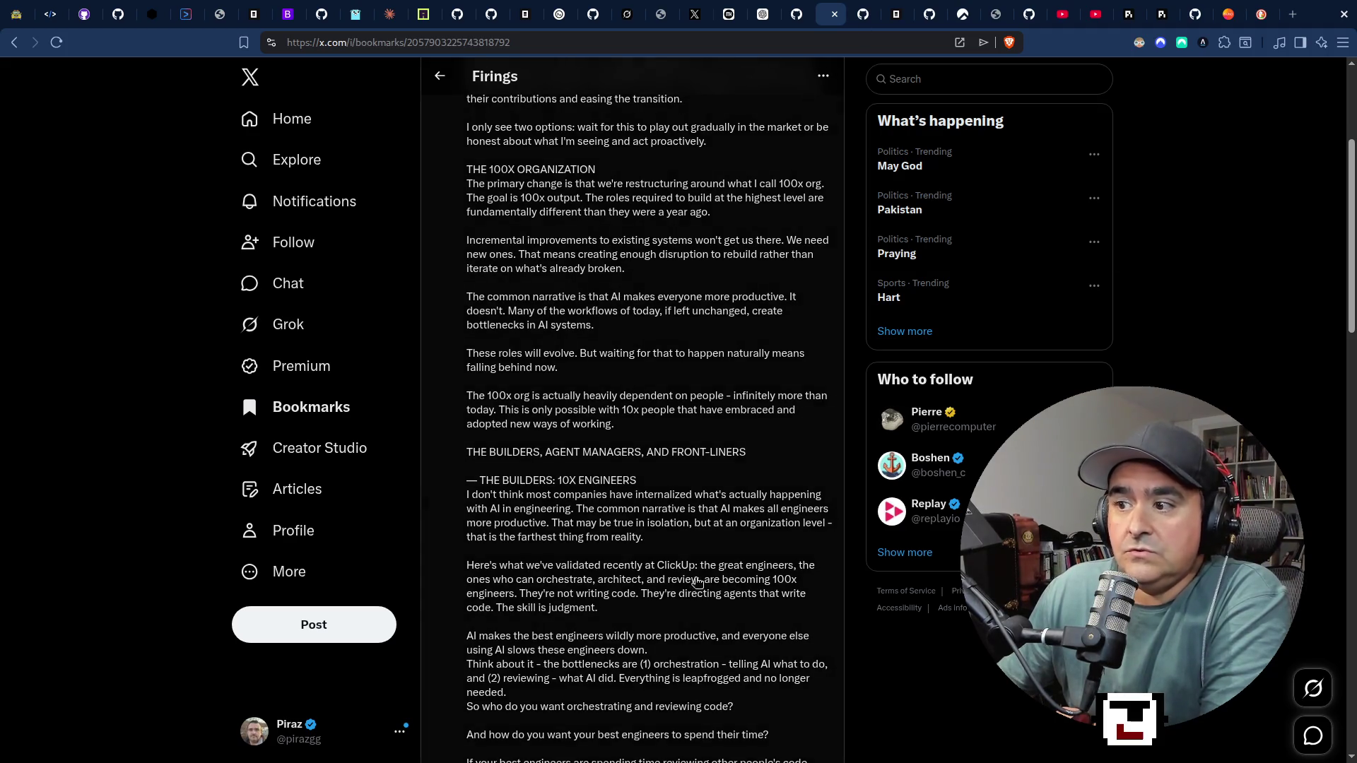
Bring up and dismiss the Bookmarks link menu, then switch to the stream chat windows.
{"action": "right_click", "coordinate": [305, 407]}
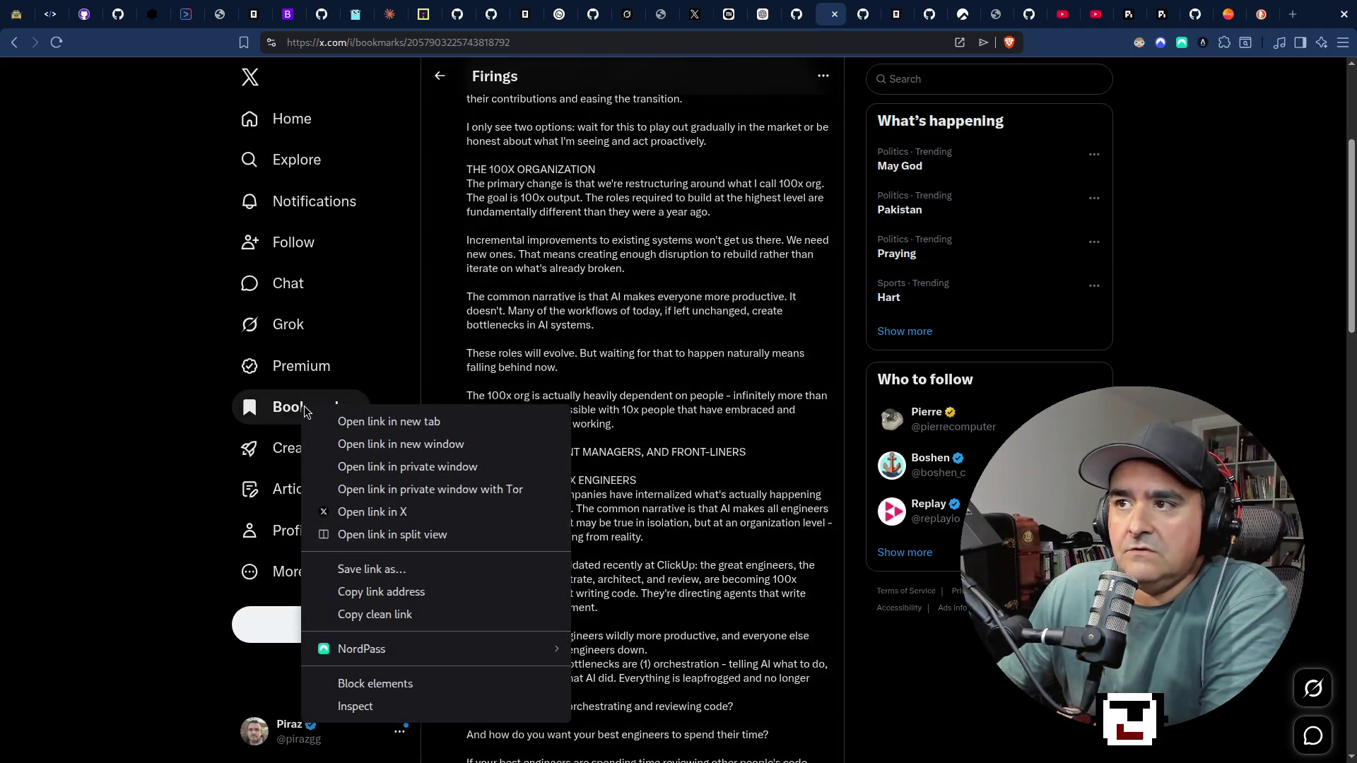
{"action": "left_click", "coordinate": [69, 457]}
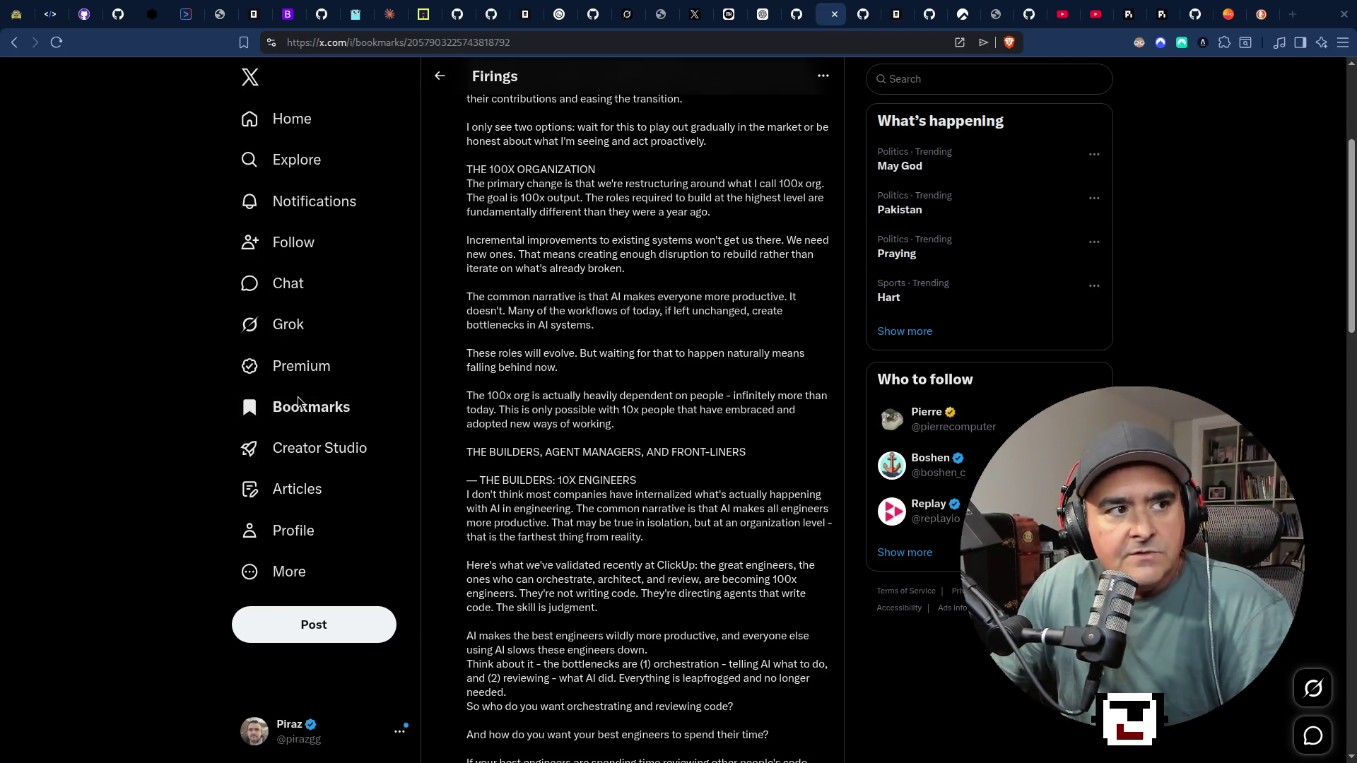
{"action": "key", "text": "super+2"}
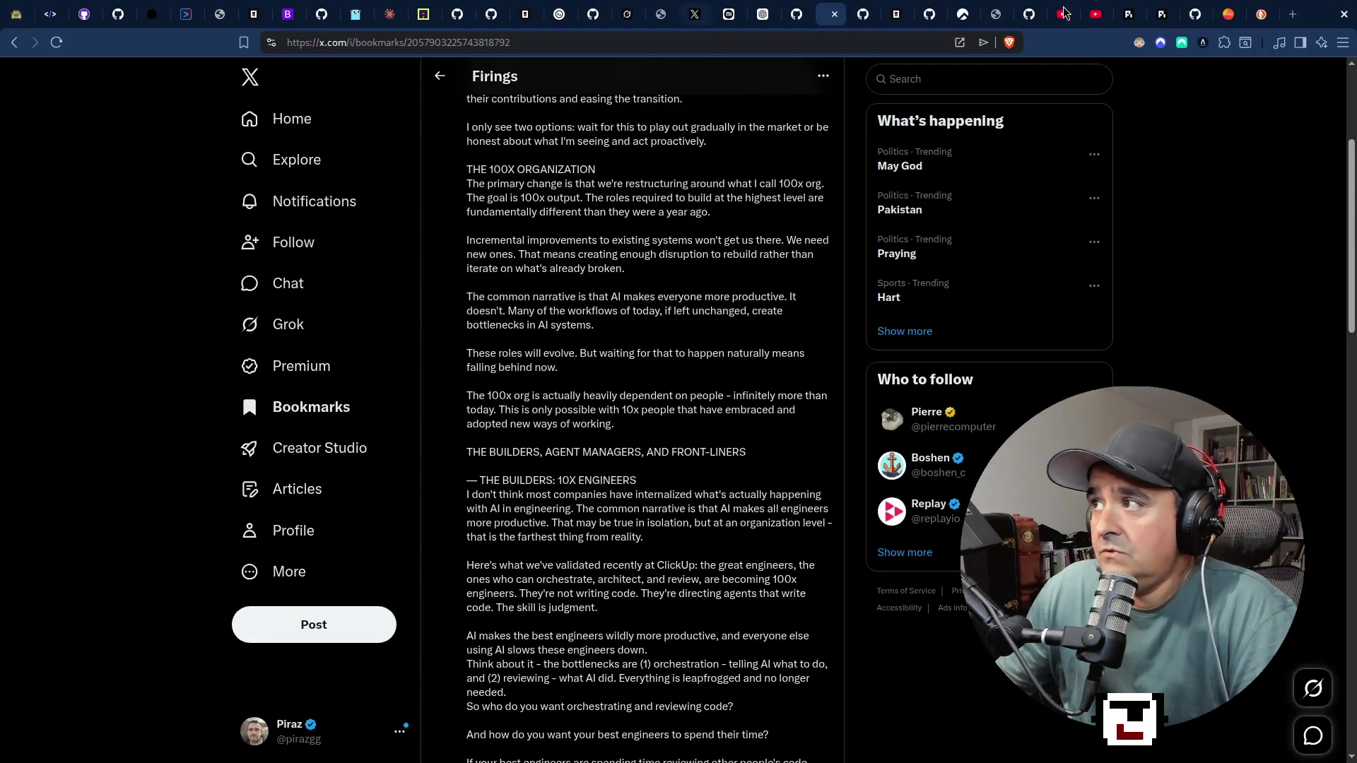
Switch from the Chicago YouTube tab to the GitHub Notifications tab.
{"action": "left_click", "coordinate": [1083, 9]}
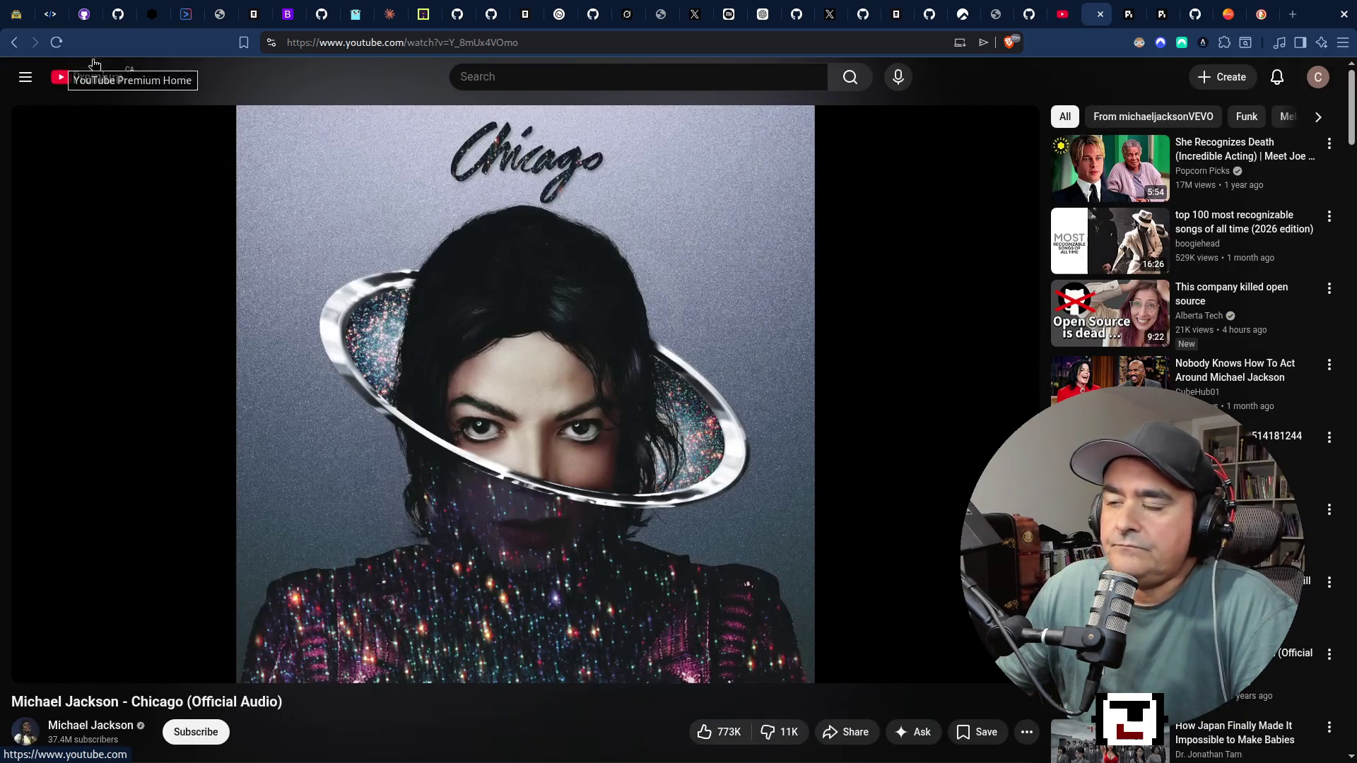
{"action": "key", "text": "ctrl+shift+Tab"}
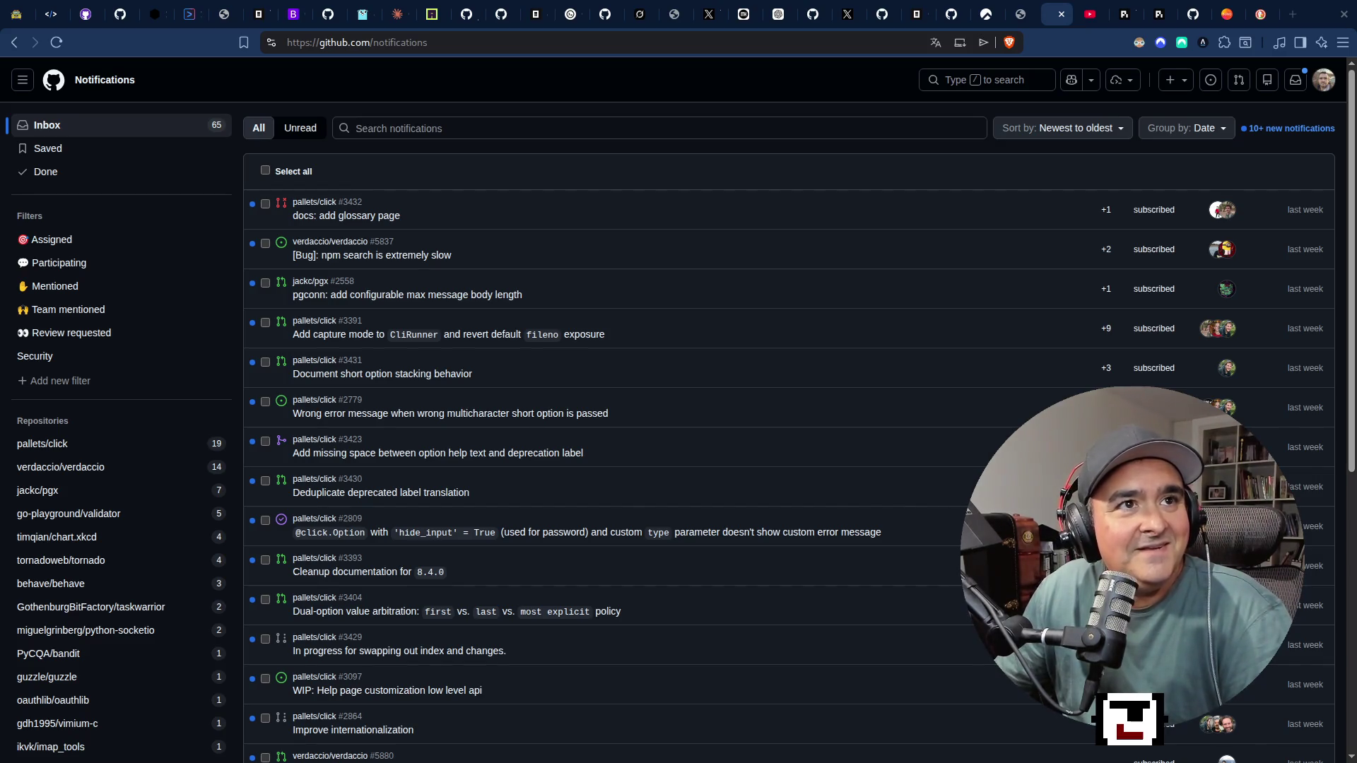
Move and maximize the birds for some reason video window, then play it from the start.
{"action": "left_click_drag", "start_coordinate": [1071, 125], "coordinate": [922, 124]}
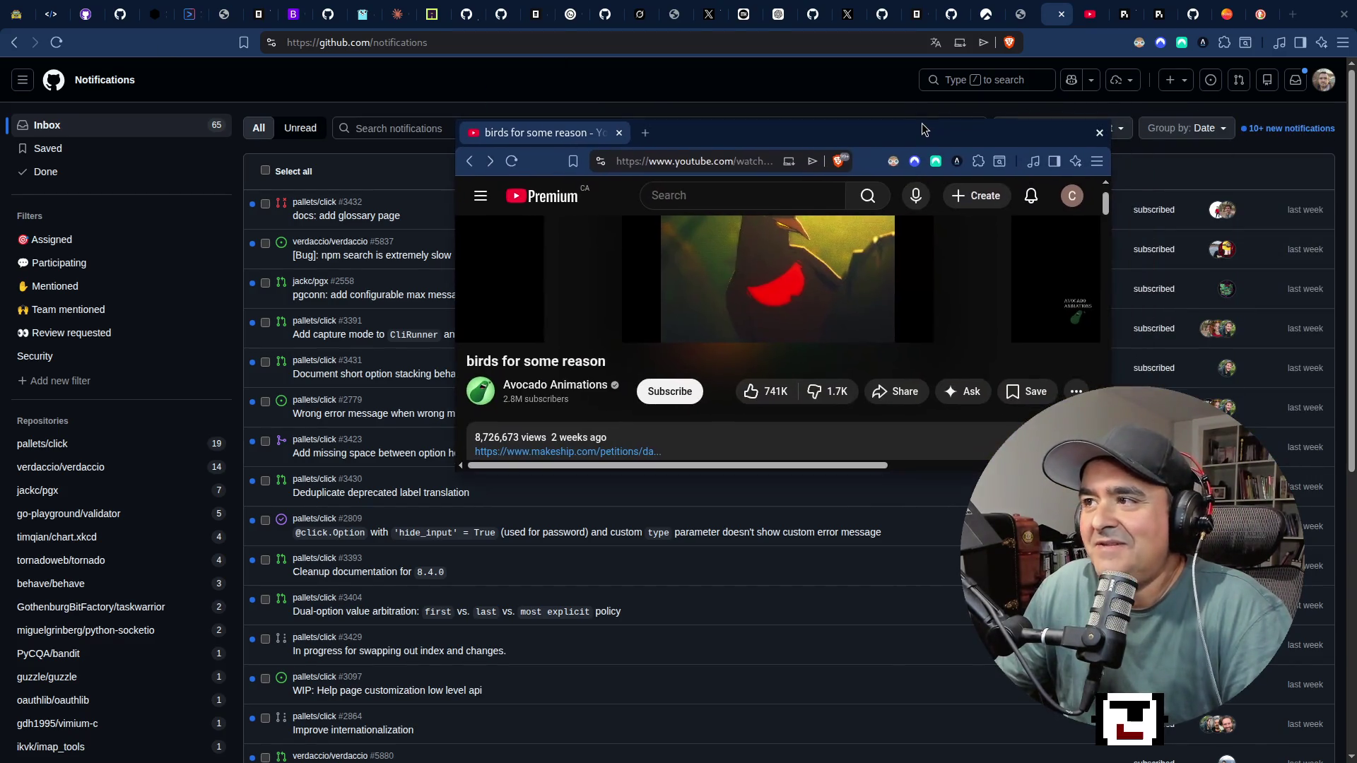
{"action": "double_click", "coordinate": [922, 124]}
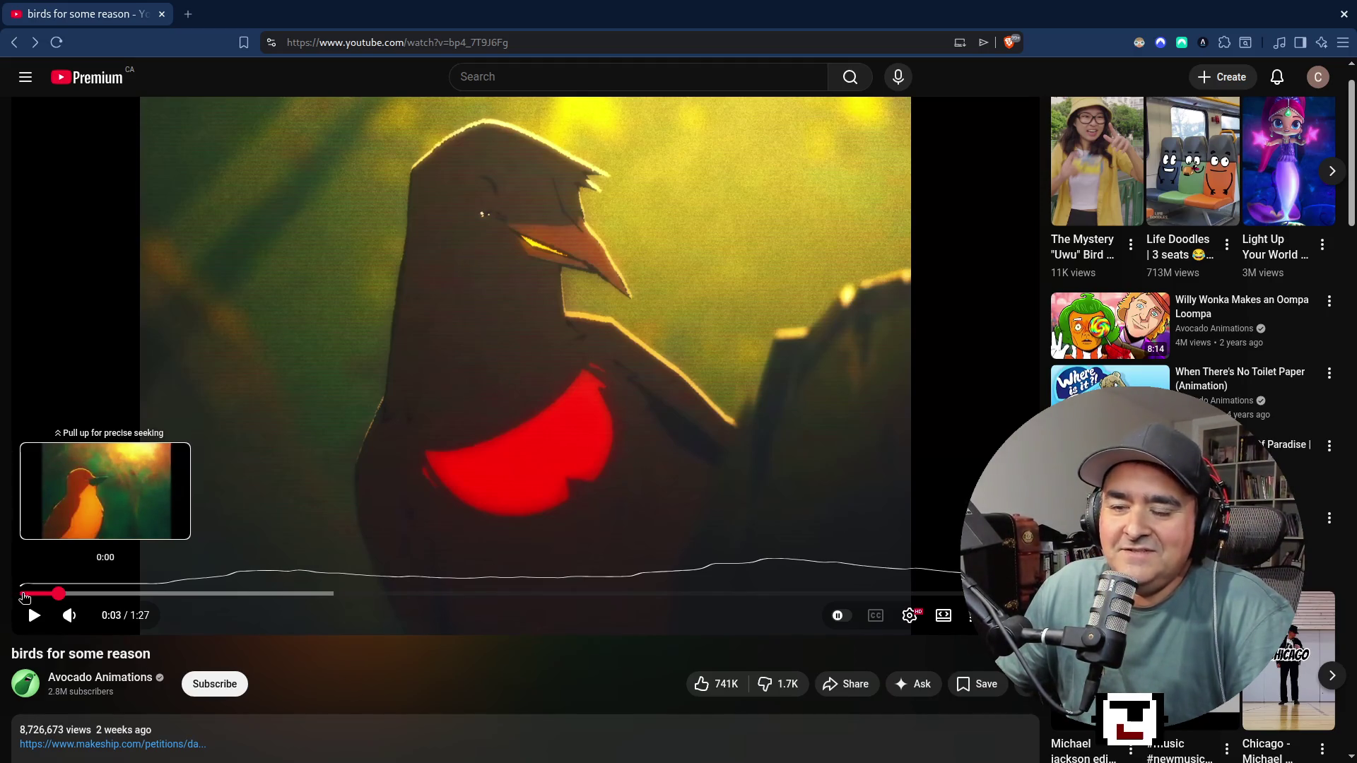
{"action": "left_click", "coordinate": [24, 598]}
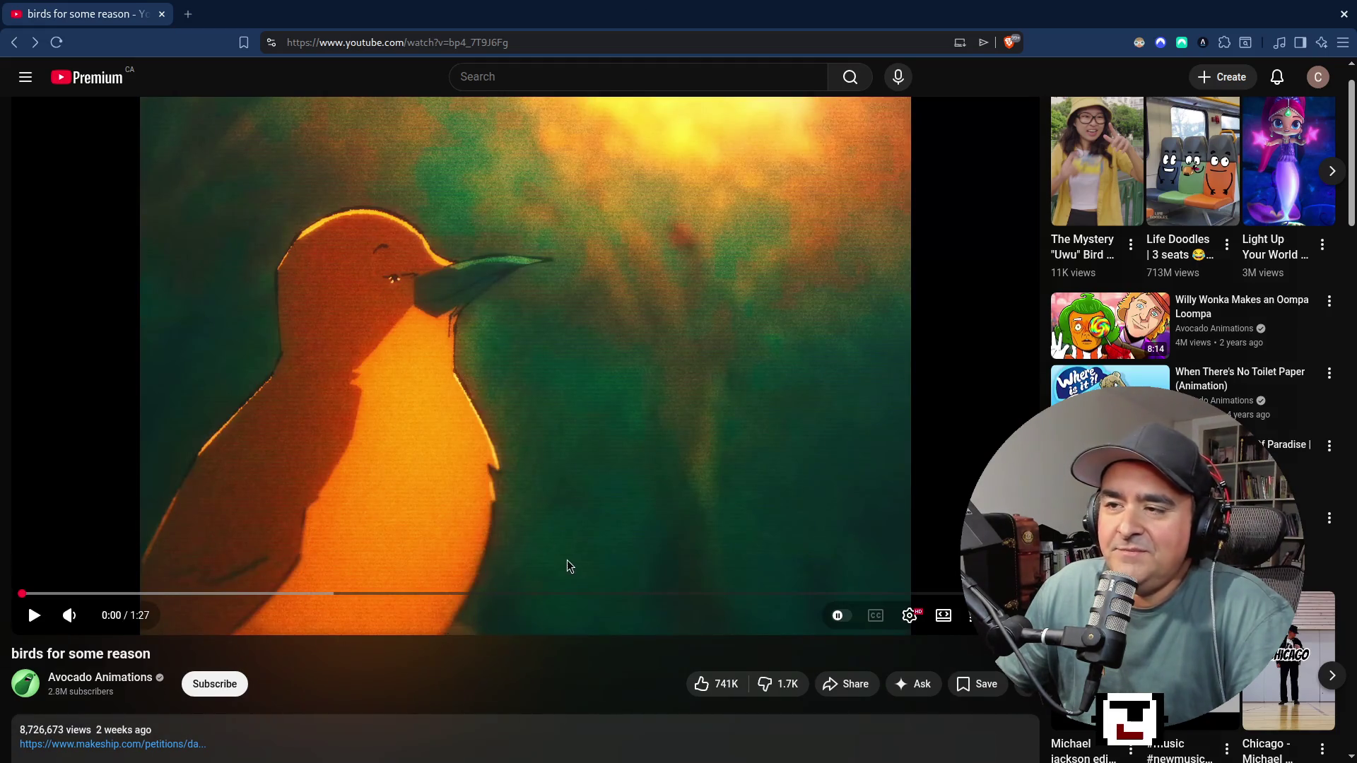
{"action": "left_click", "coordinate": [482, 367]}
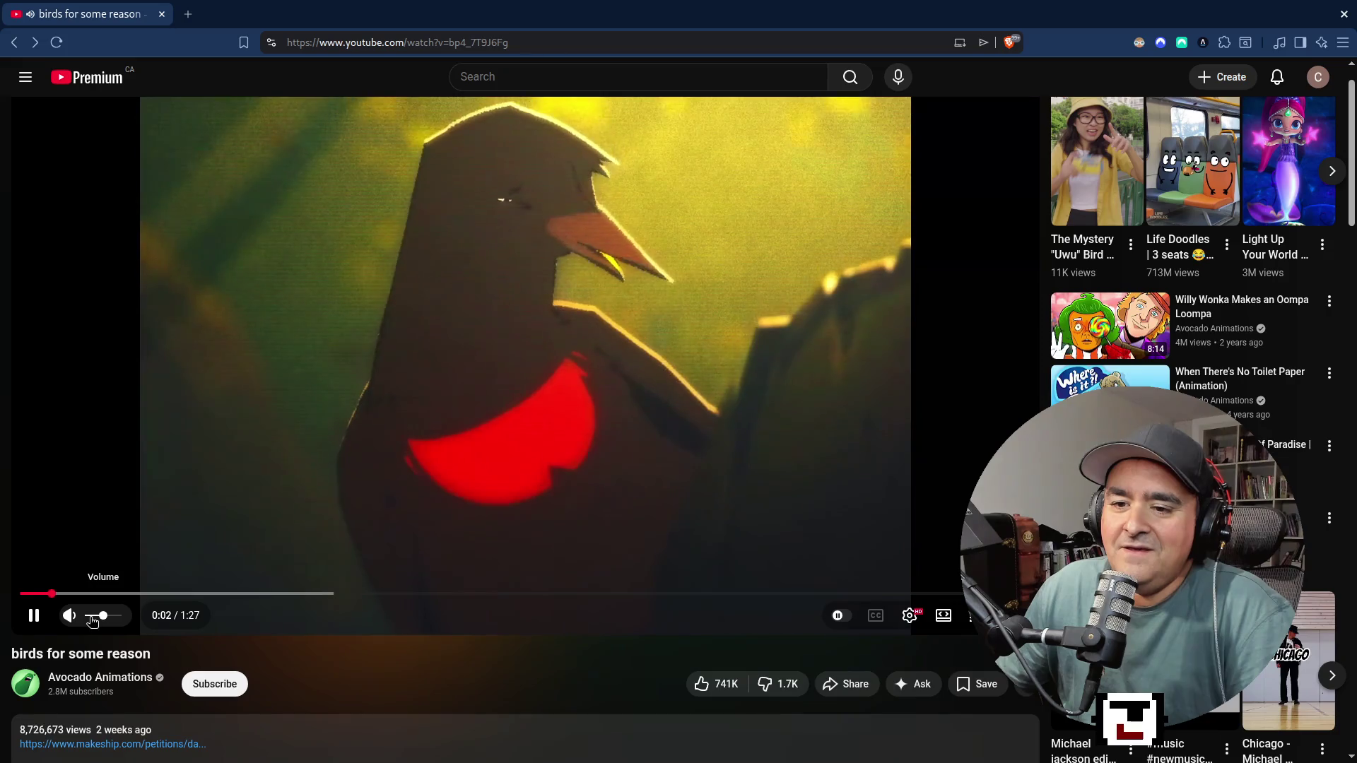
Lower the volume, pause the video at 0:26, and close its tab.
{"action": "left_click", "coordinate": [92, 621]}
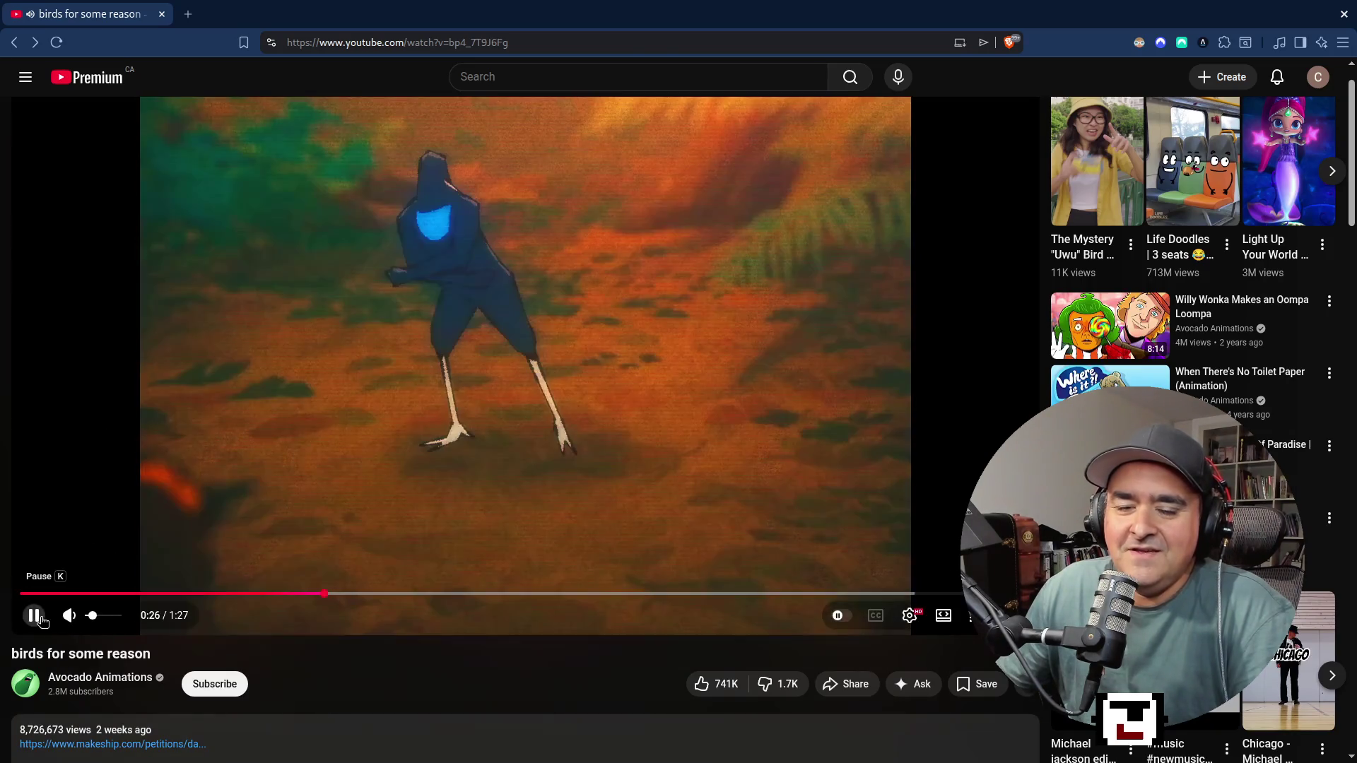
{"action": "left_click", "coordinate": [372, 578]}
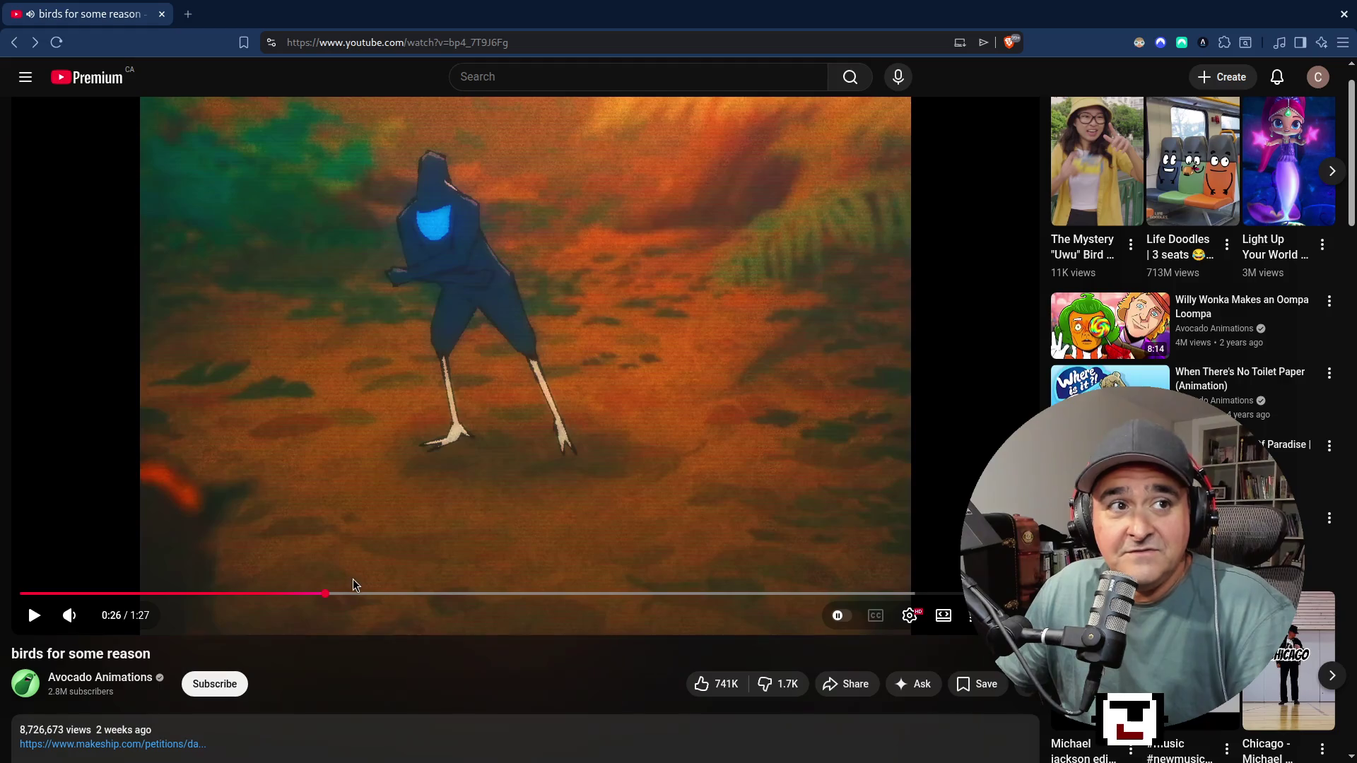
{"action": "scroll", "coordinate": [639, 453], "scroll_direction": "down", "scroll_amount": 5}
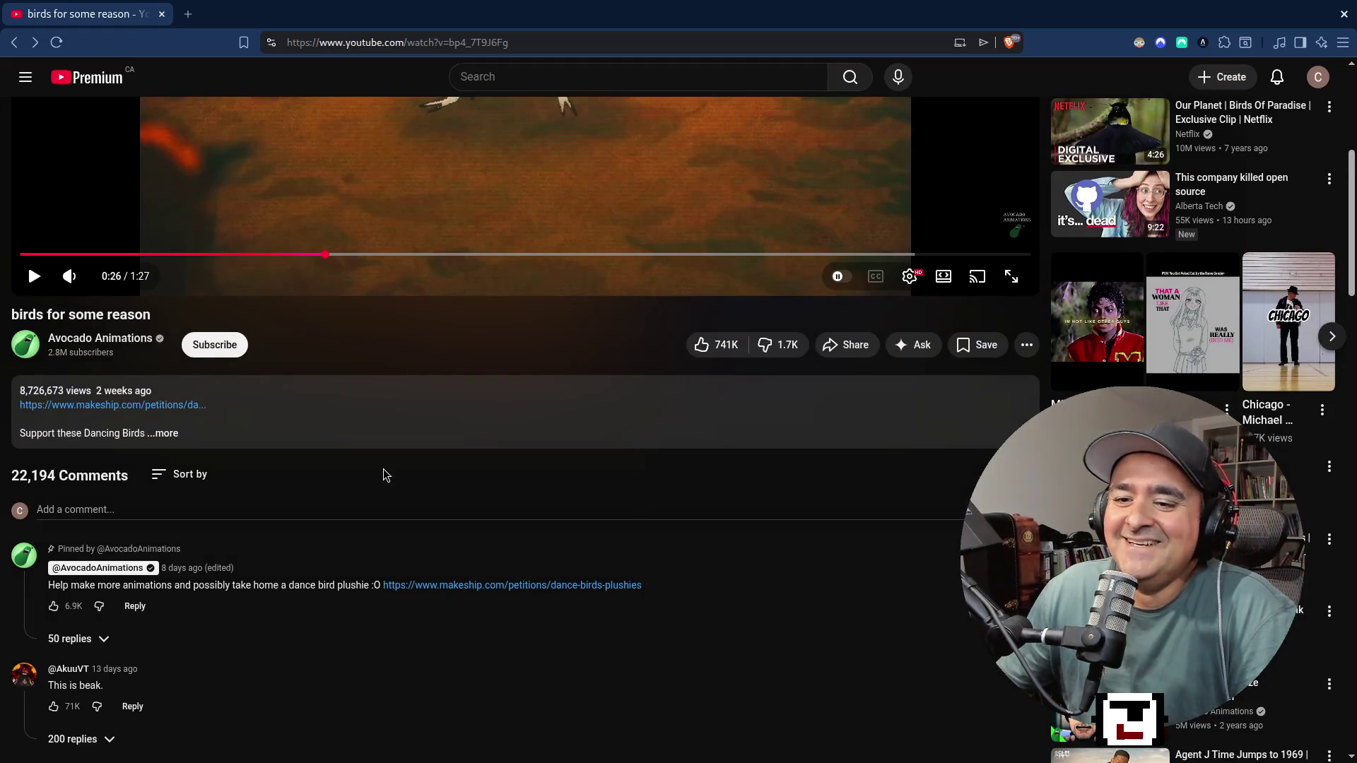
{"action": "scroll", "coordinate": [383, 468], "scroll_direction": "up", "scroll_amount": 5}
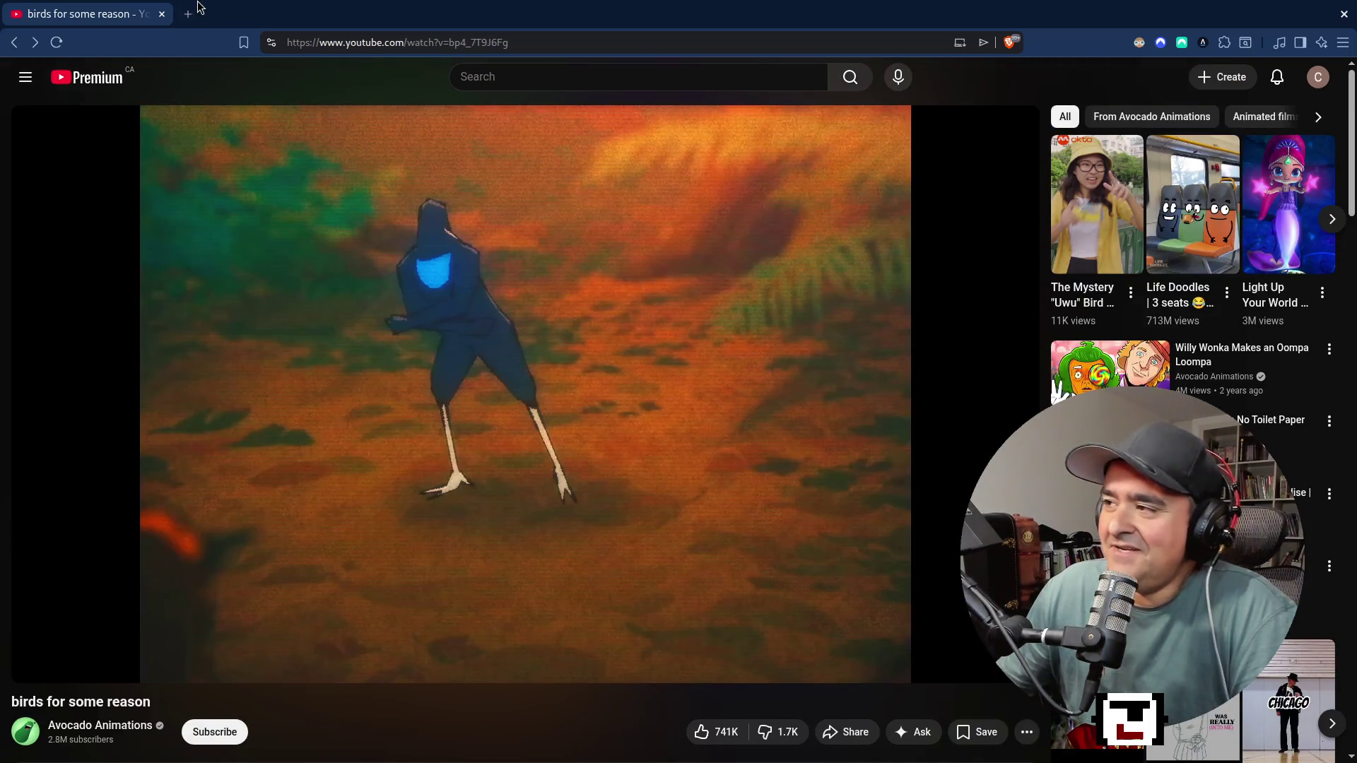
{"action": "left_click", "coordinate": [162, 14]}
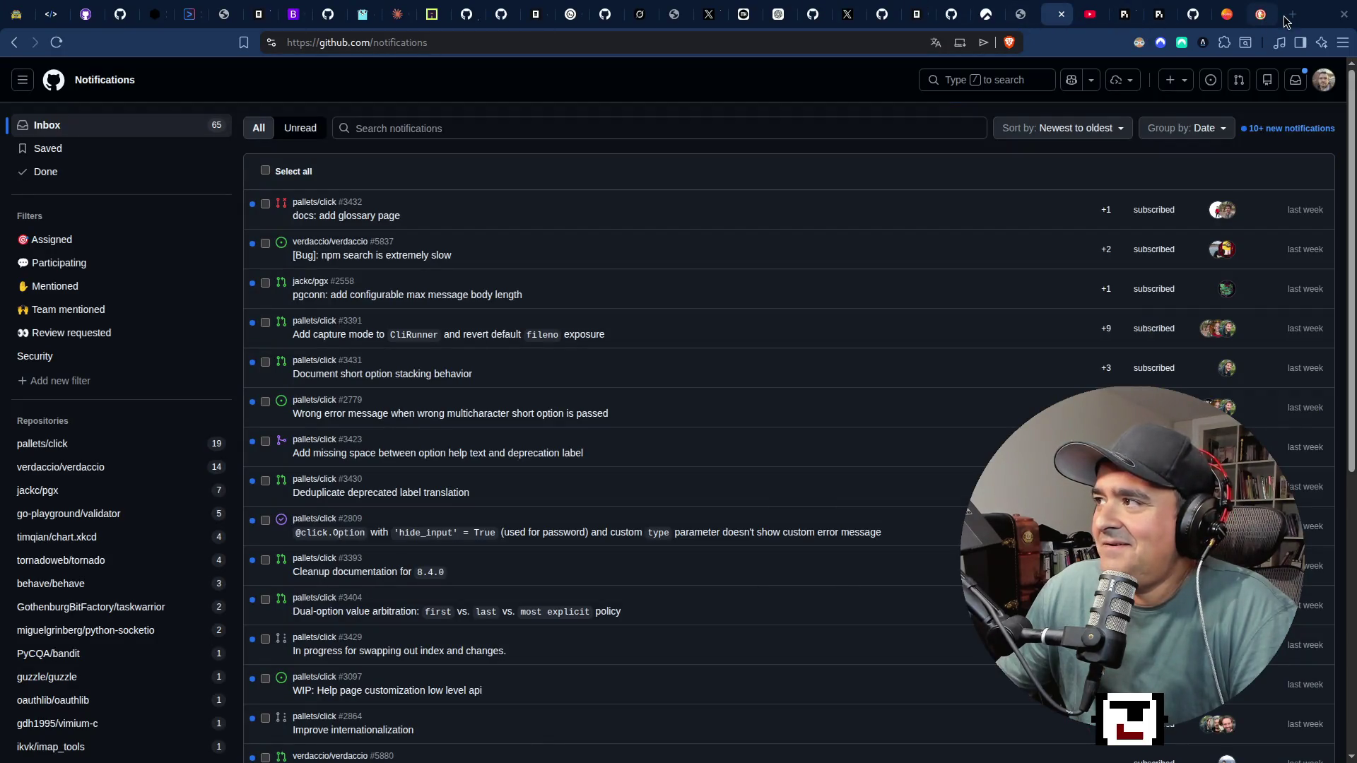
Open a fresh tab, then open YouTube home in a new tab from the Neovim video tab.
{"action": "left_click", "coordinate": [1291, 15]}
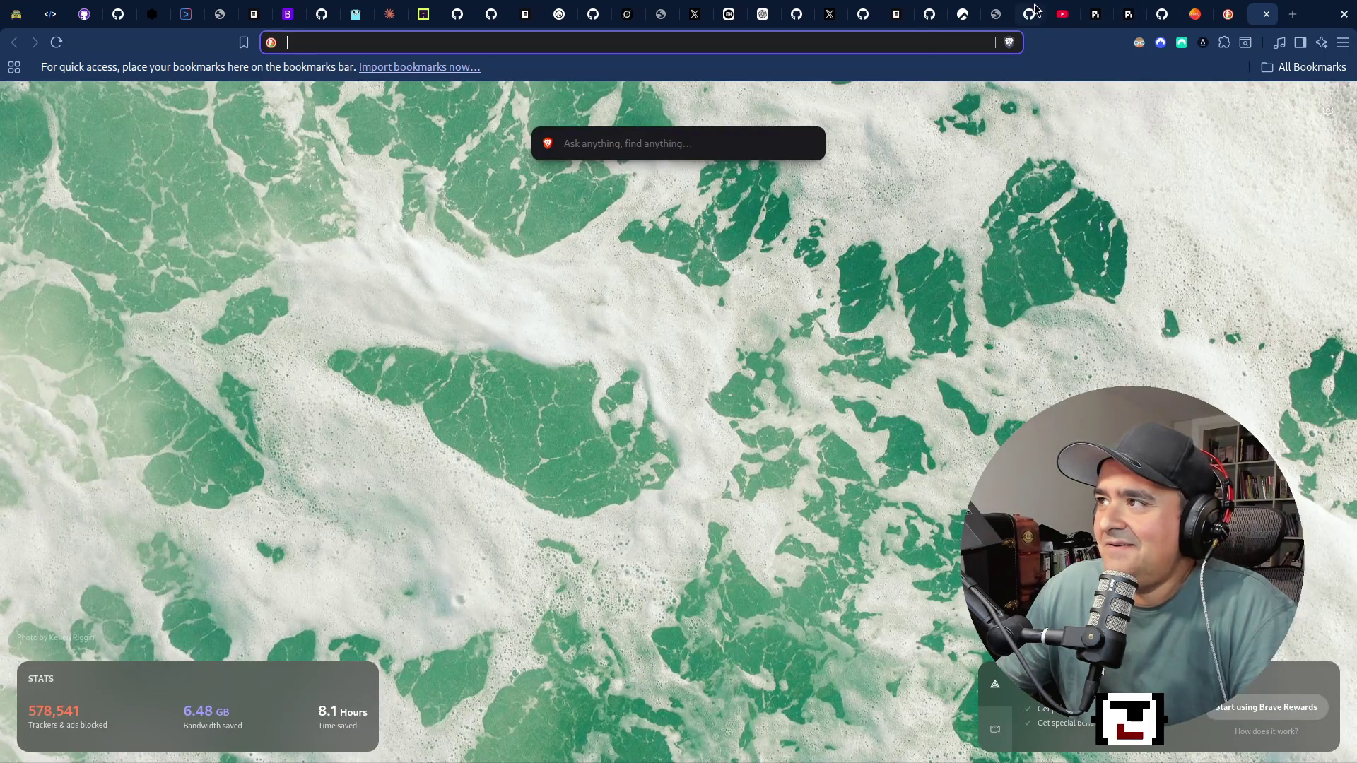
{"action": "left_click", "coordinate": [1062, 14]}
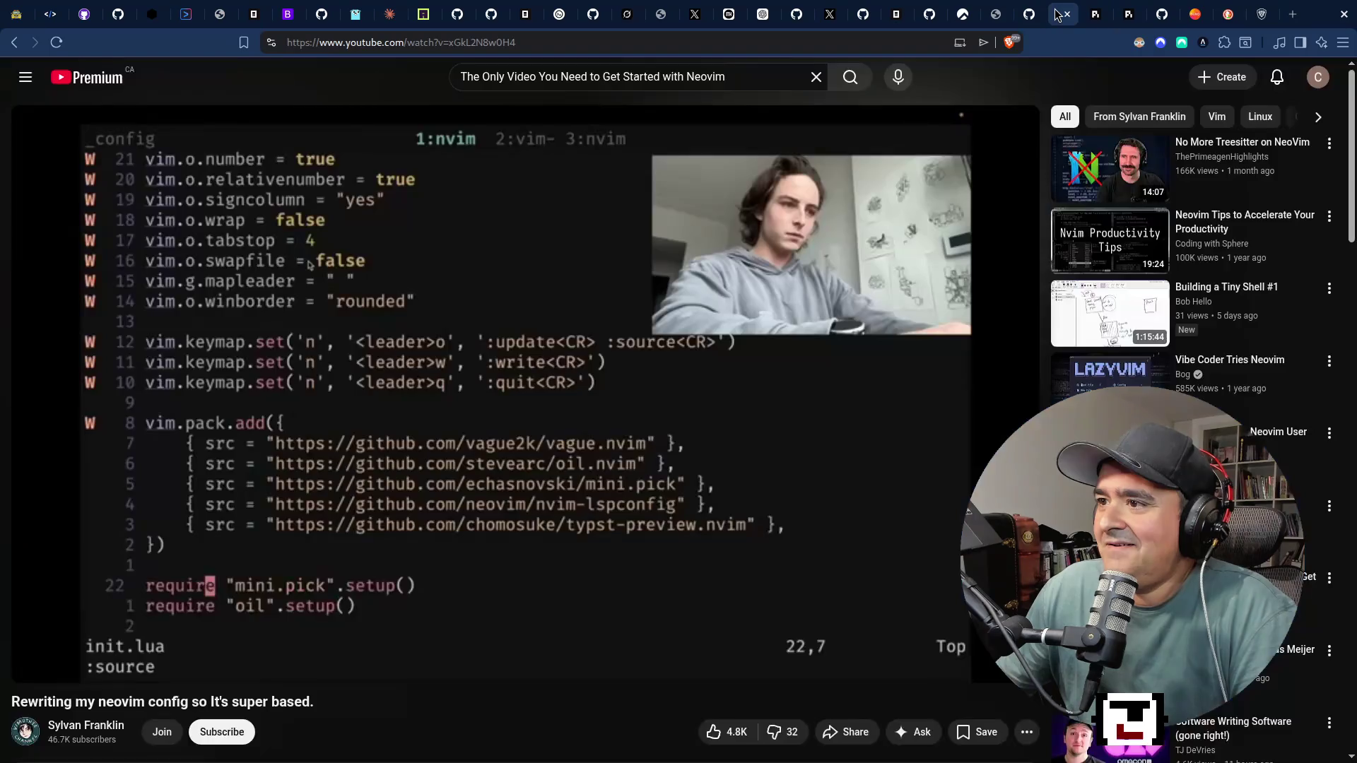
{"action": "right_click", "coordinate": [78, 75]}
{"action": "left_click", "coordinate": [141, 91]}
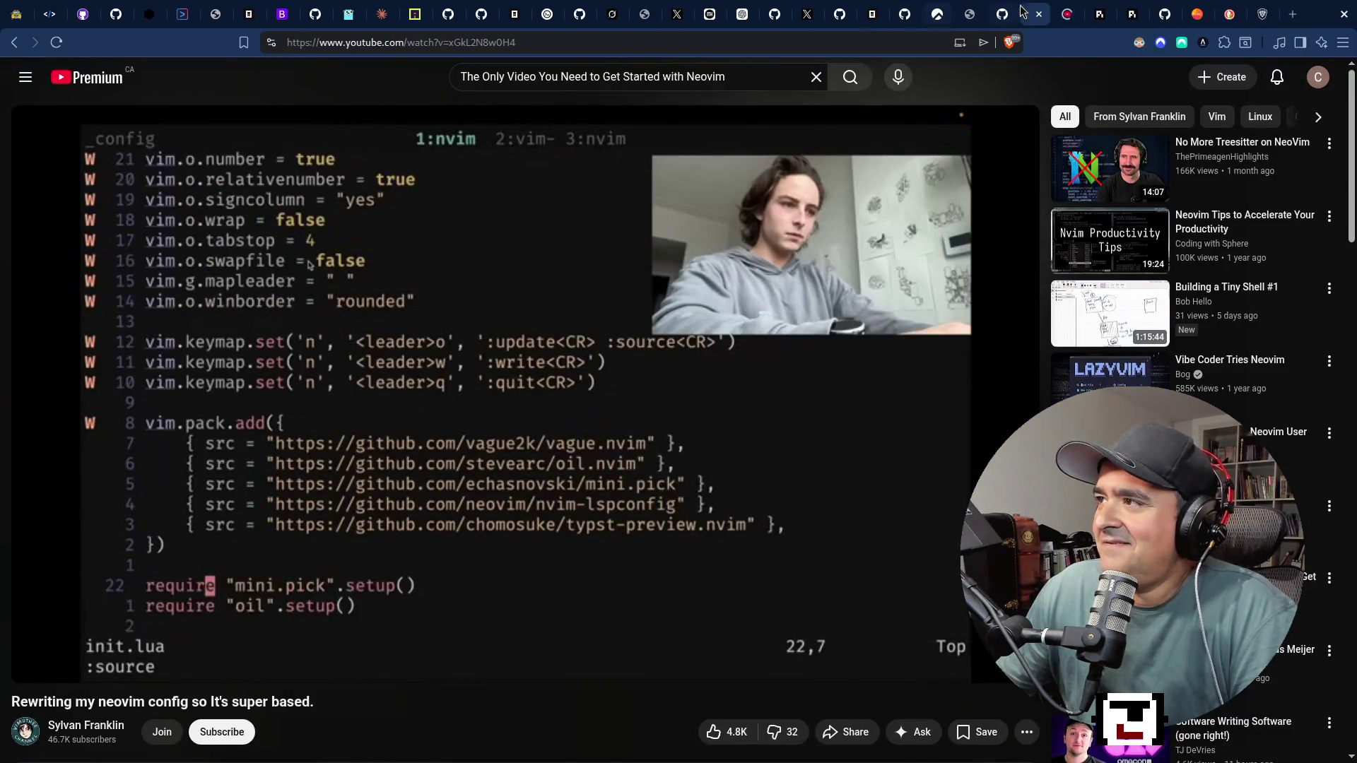
{"action": "left_click", "coordinate": [1078, 16]}
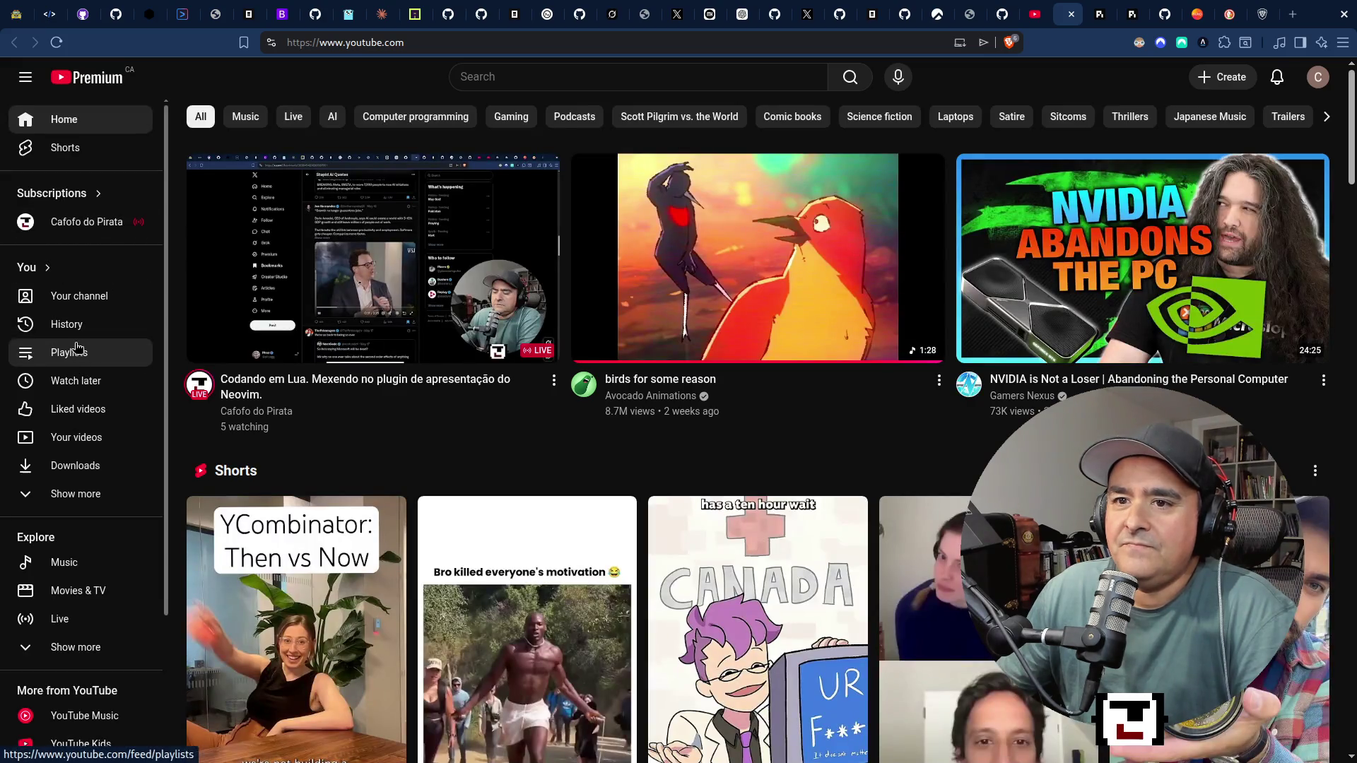
Open watch history, close that tab with Ctrl+W, and merge the podcast window into the tab strip.
{"action": "left_click", "coordinate": [66, 324]}
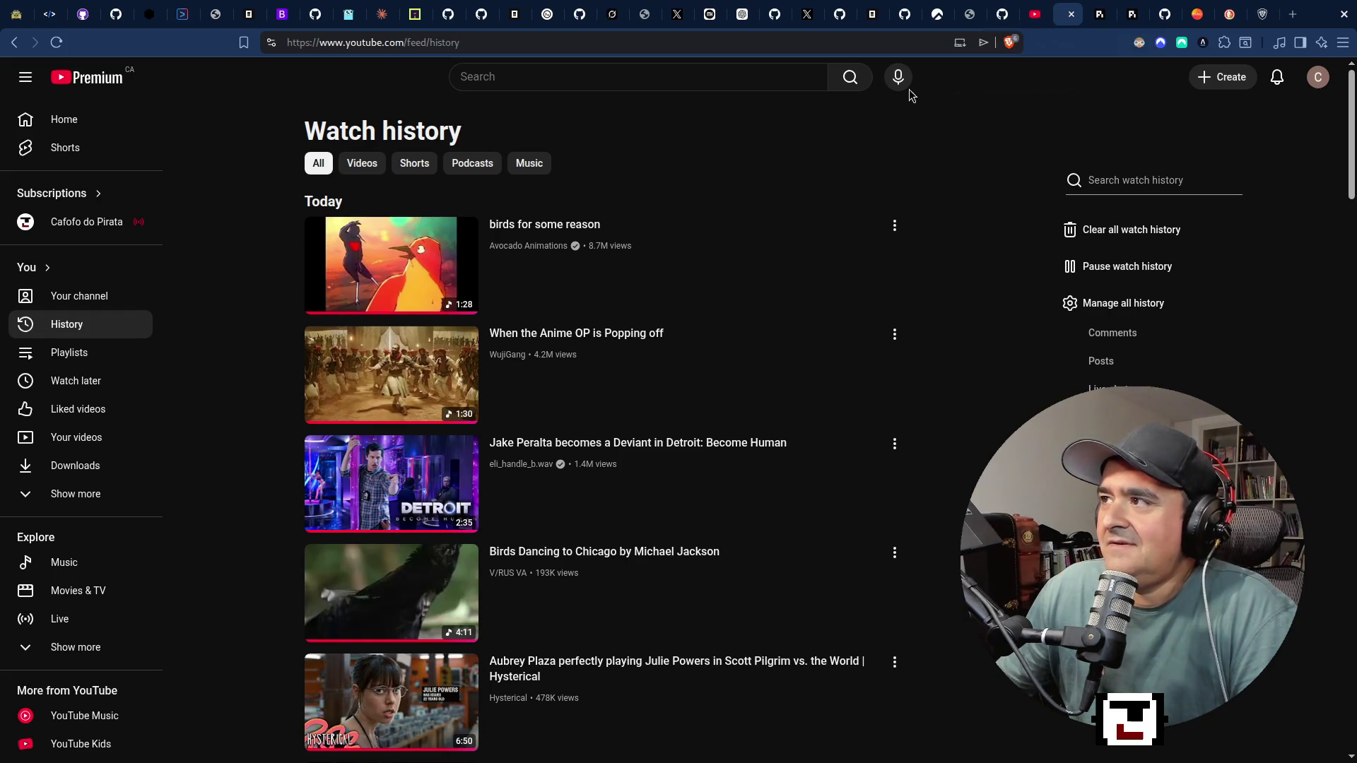
{"action": "key", "text": "ctrl+w"}
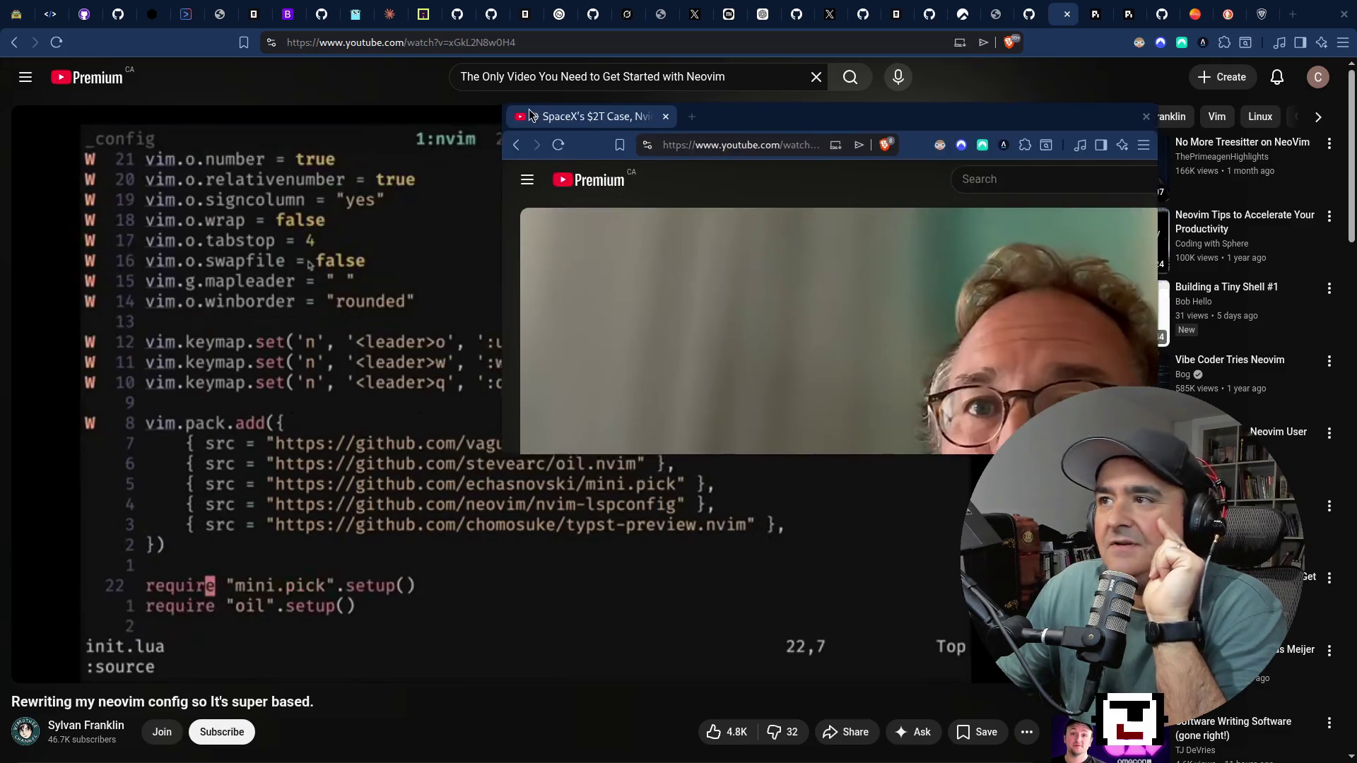
{"action": "mouse_move", "coordinate": [565, 138]}
{"action": "left_mouse_down"}
{"action": "mouse_move", "coordinate": [588, 27]}
{"action": "mouse_move", "coordinate": [1040, 32]}
{"action": "mouse_move", "coordinate": [1024, 20]}
{"action": "left_mouse_up"}
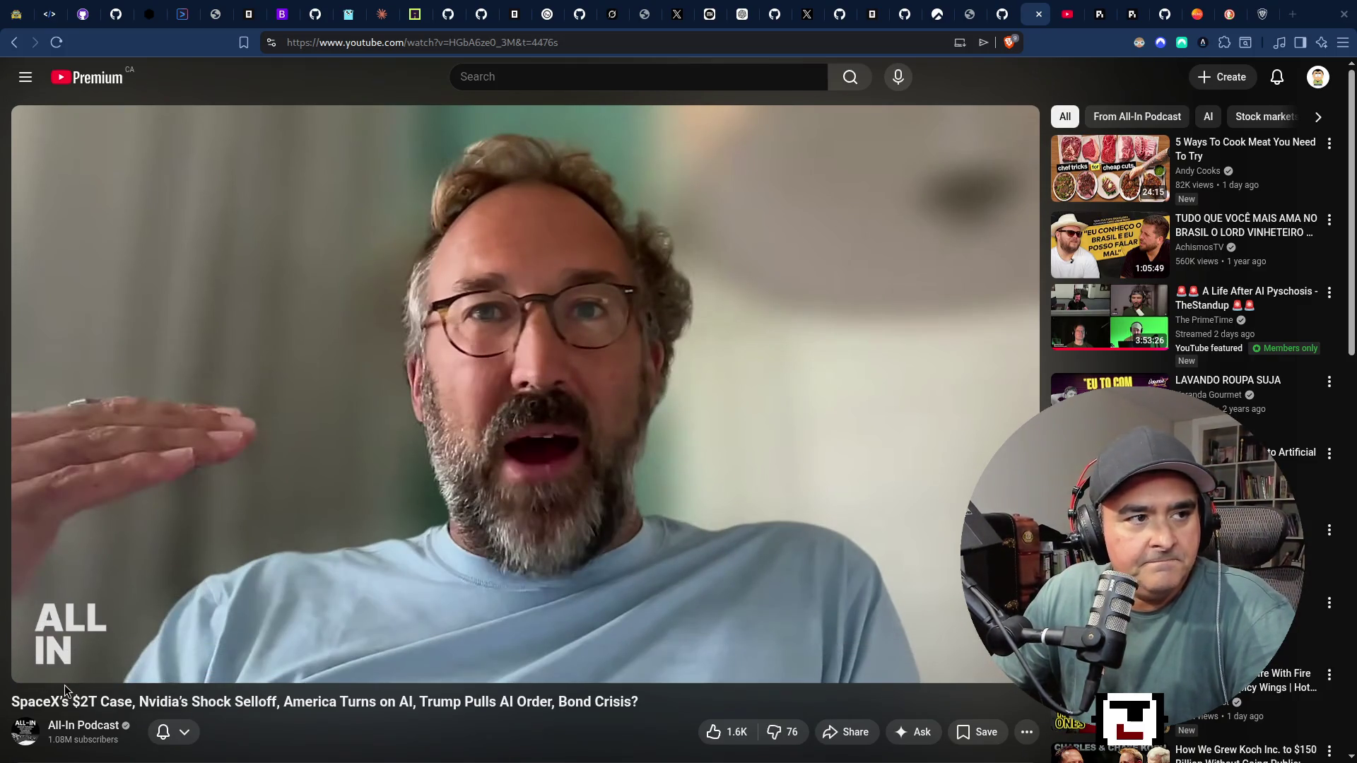
Browse the podcast's Subtitles/CC and caption style settings, leaving captions off.
{"action": "key", "text": "super+2"}
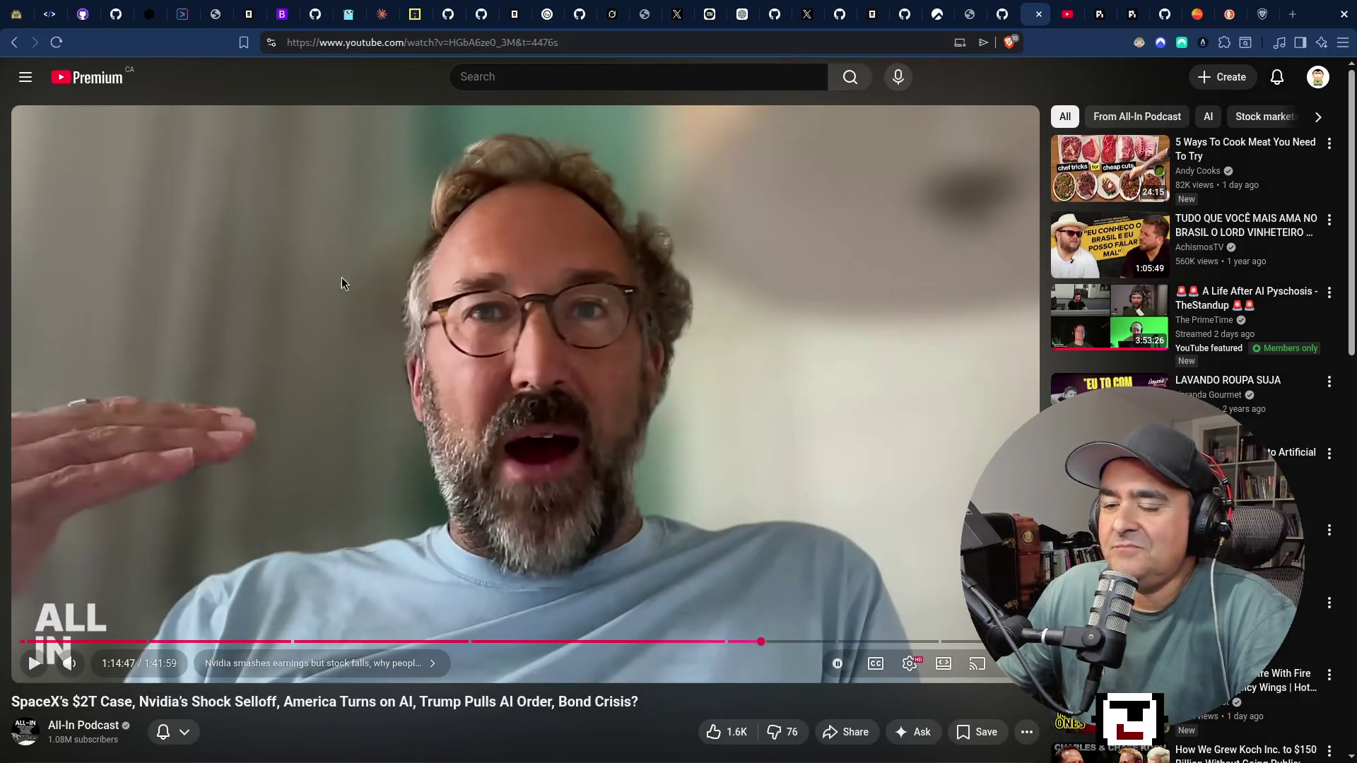
{"action": "left_click", "coordinate": [911, 664]}
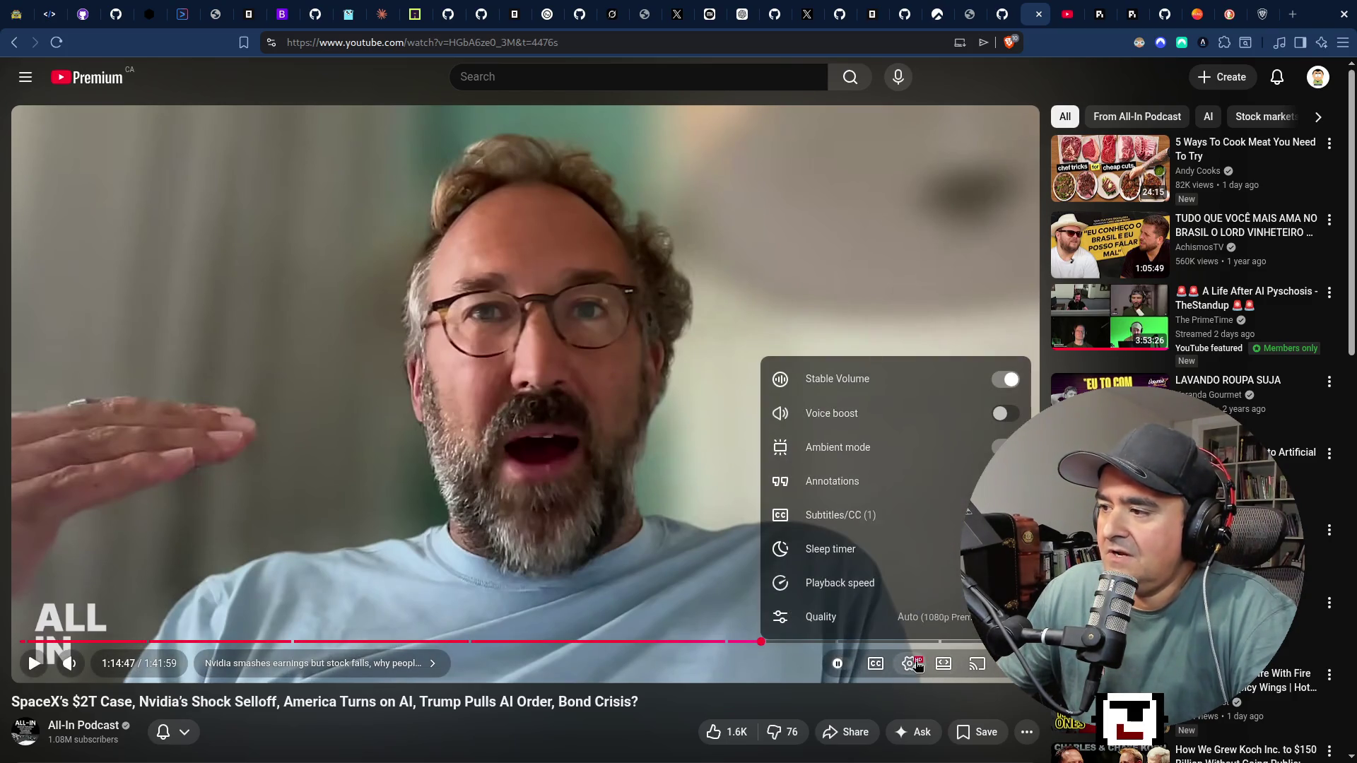
{"action": "left_click", "coordinate": [928, 513]}
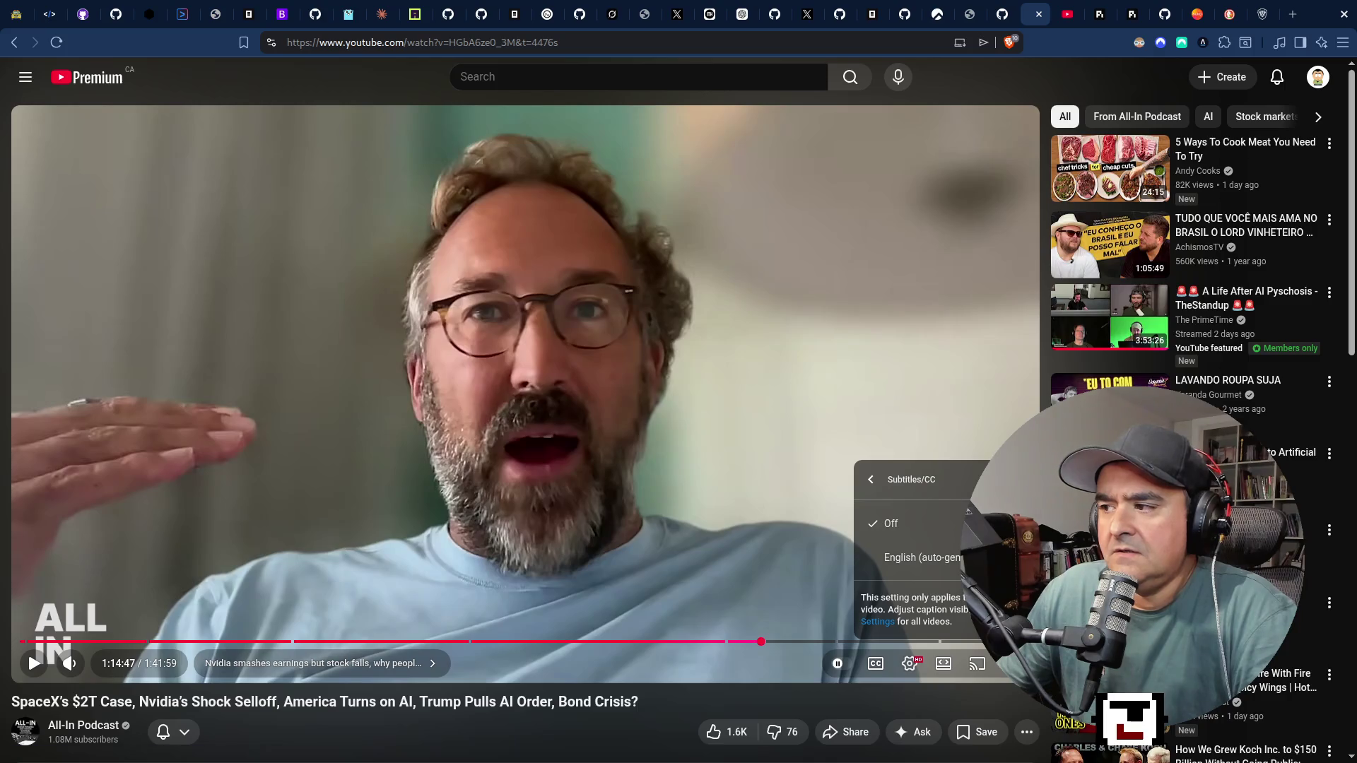
{"action": "left_click", "coordinate": [967, 507]}
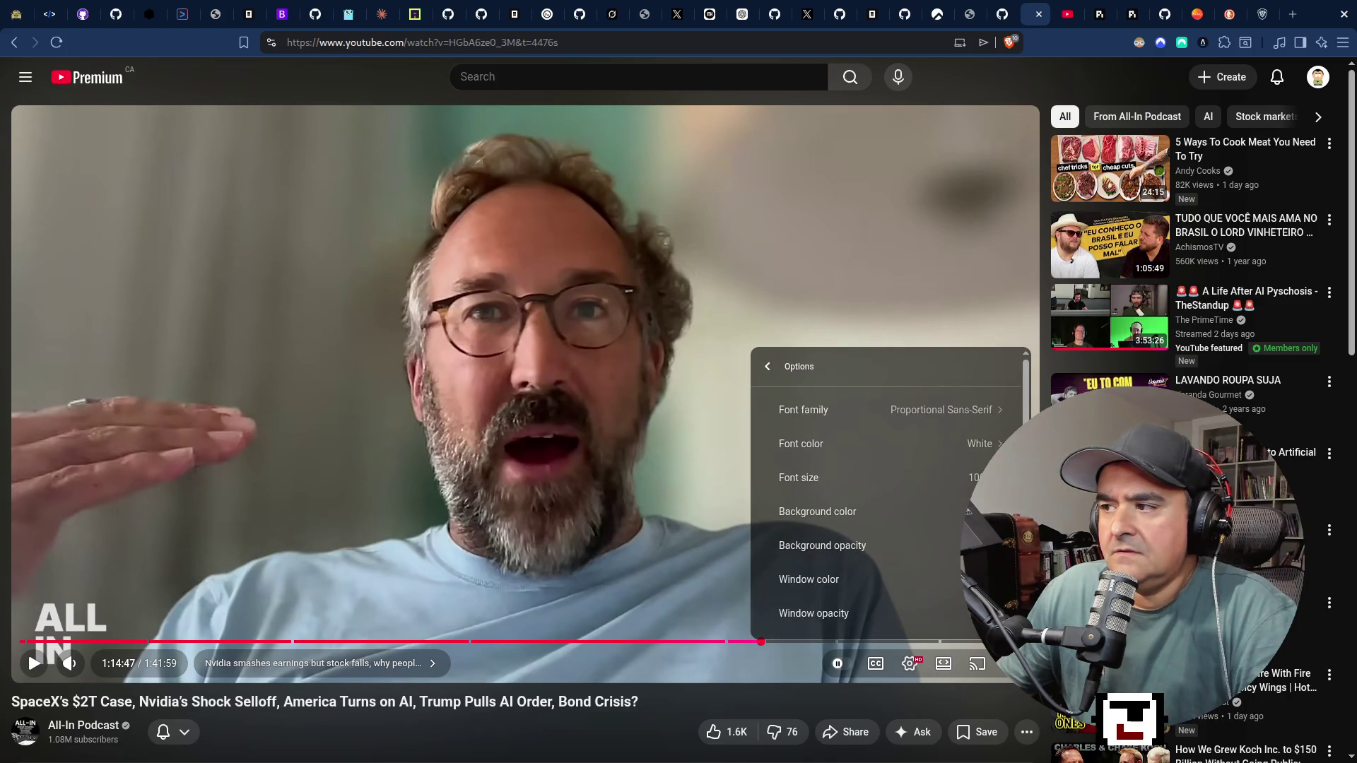
{"action": "left_click", "coordinate": [766, 367]}
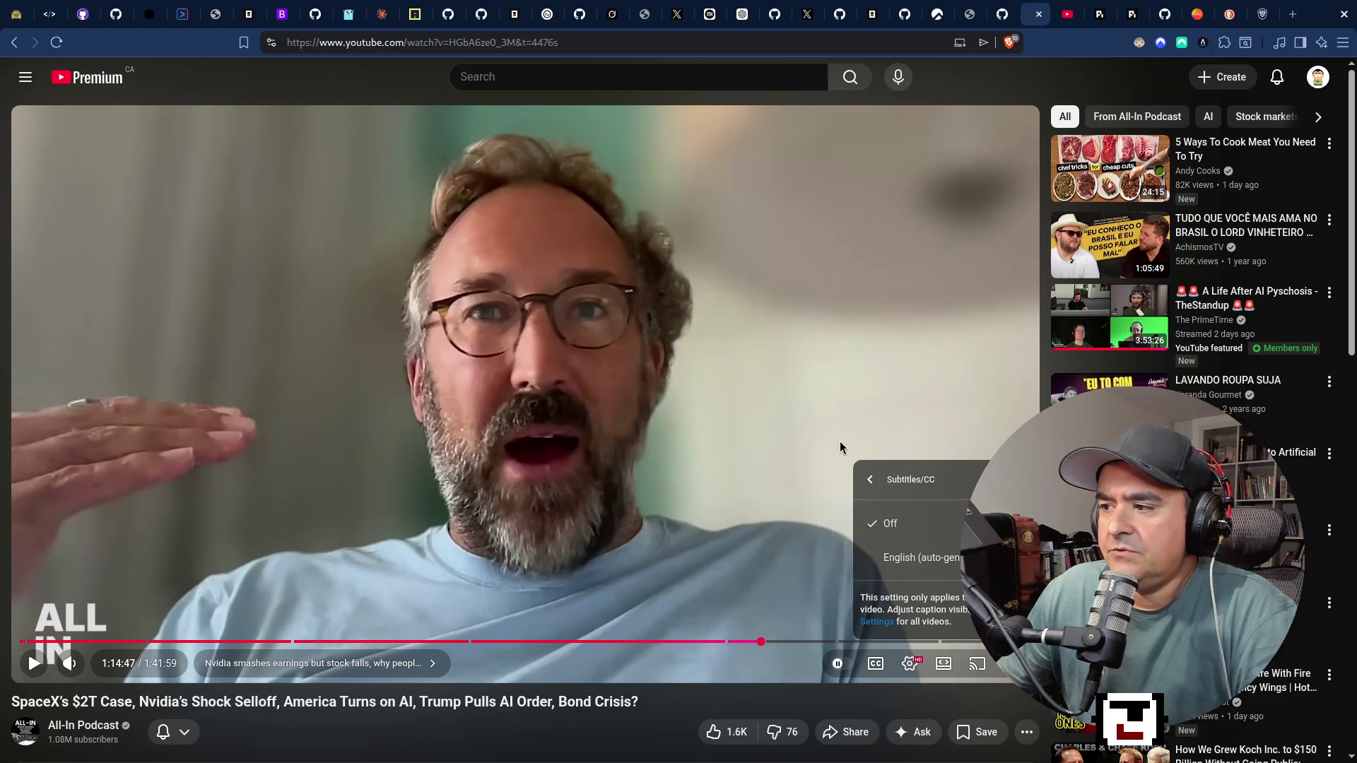
{"action": "left_click", "coordinate": [869, 479]}
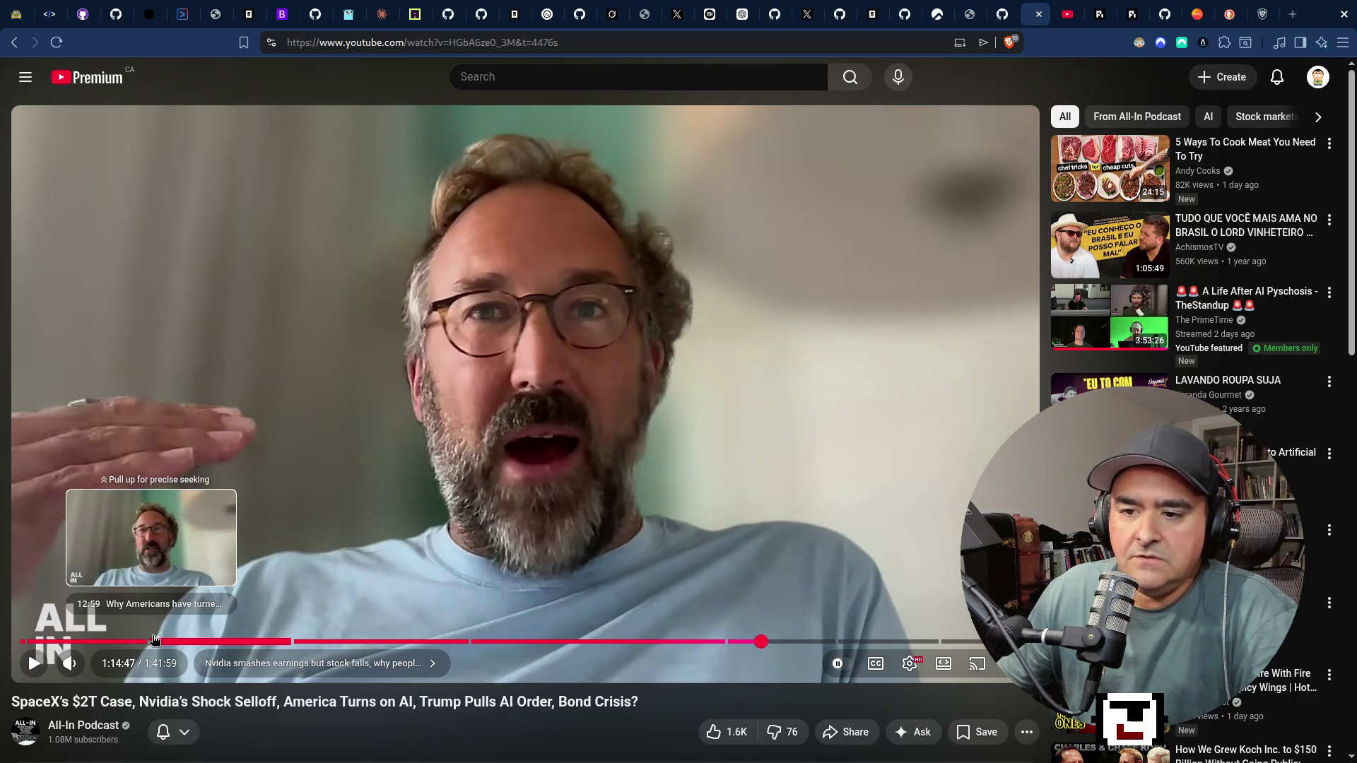
Seek the podcast to 12:59, then back to 3:28, and switch to the chat workspace.
{"action": "left_click", "coordinate": [154, 641]}
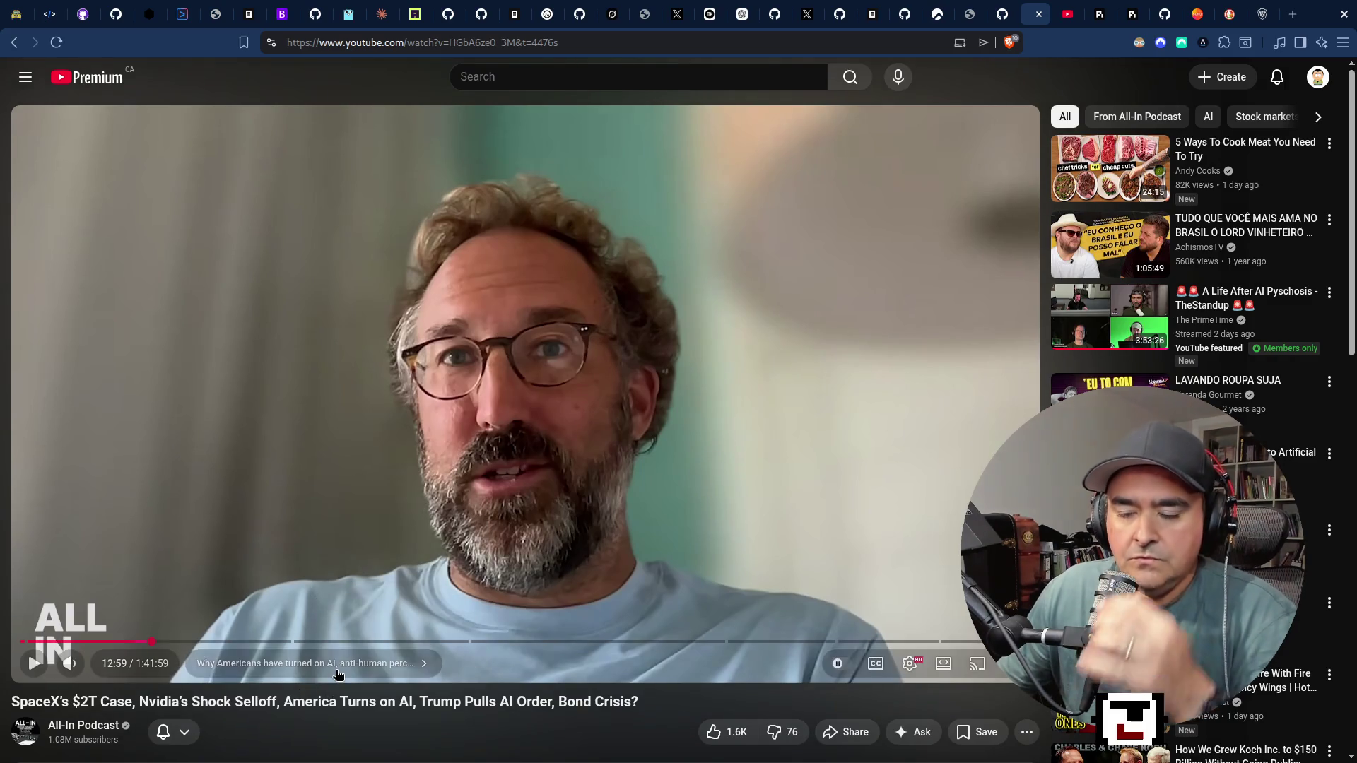
{"action": "left_click", "coordinate": [59, 639]}
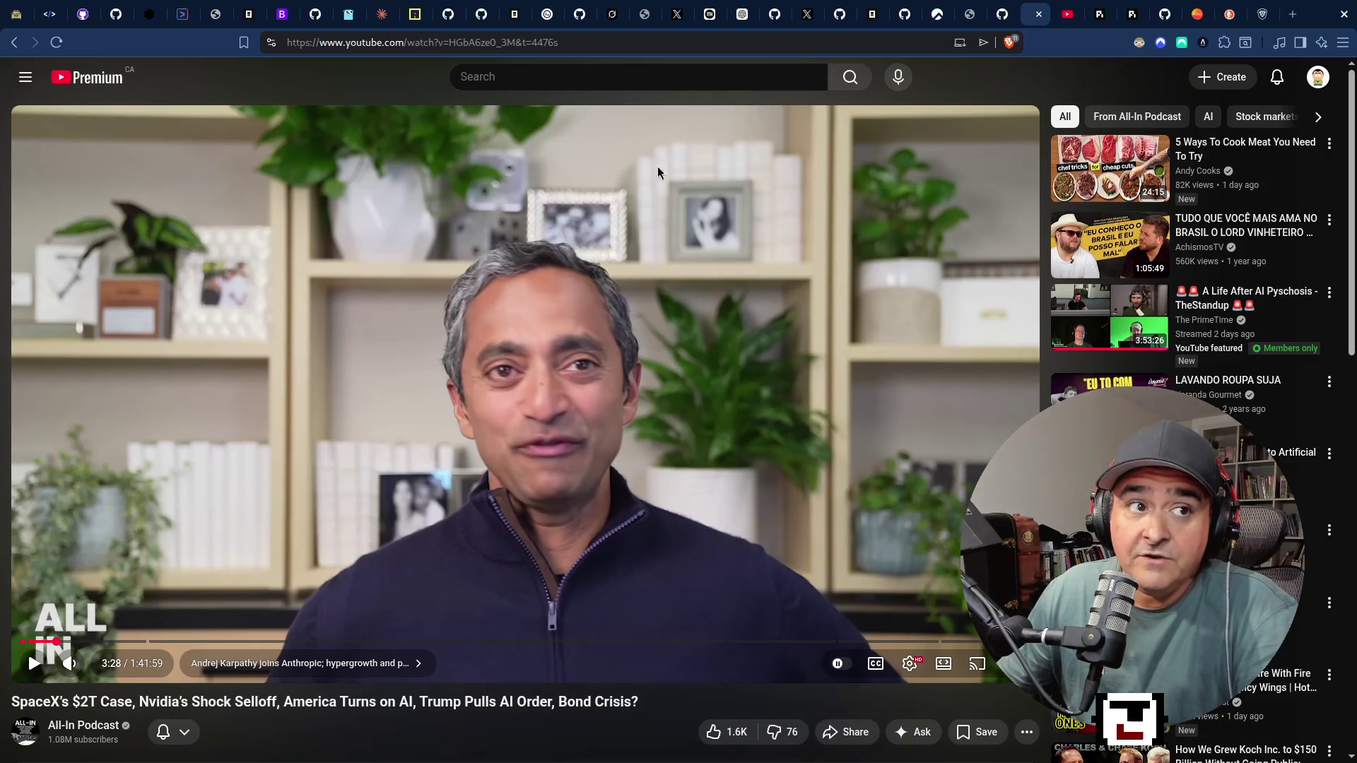
{"action": "key", "text": "super+2"}
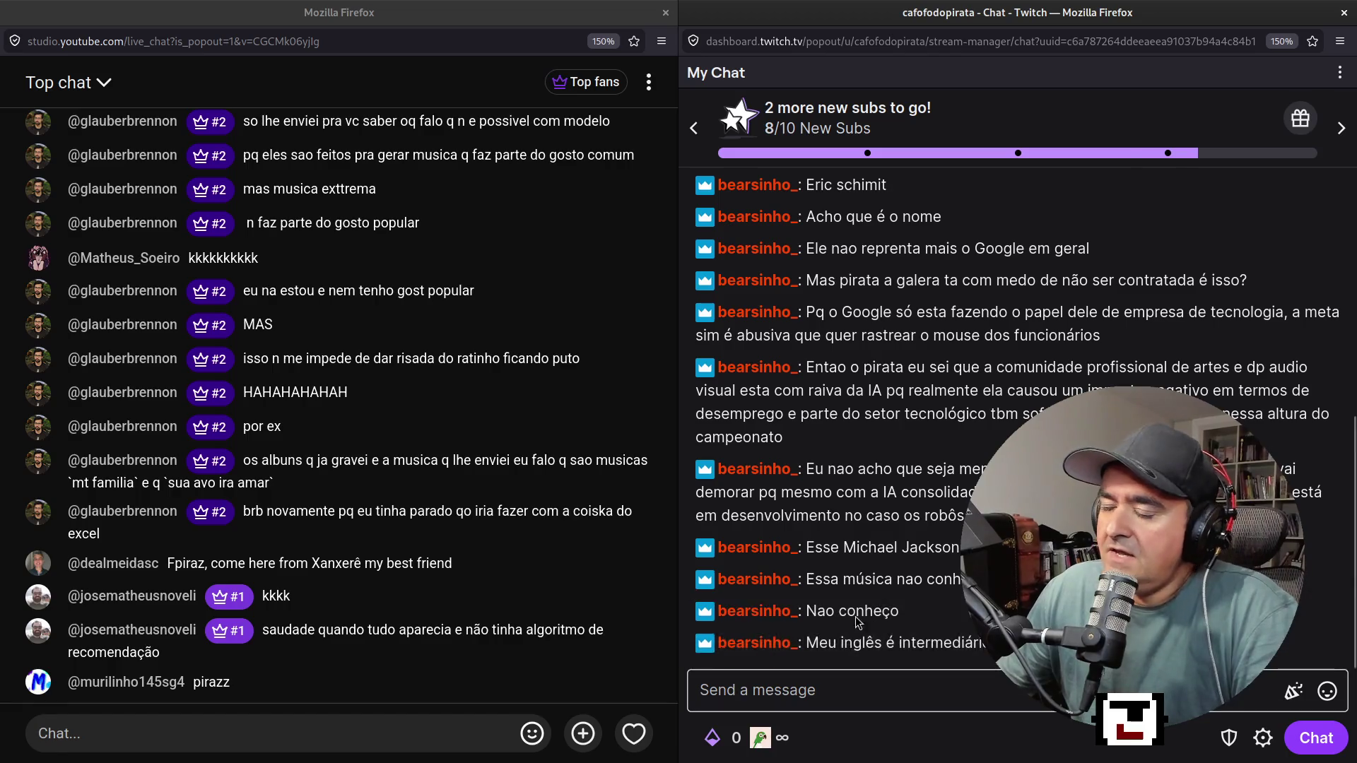
Return to the workspace with the podcast paused at 3:28 using Super+1.
{"action": "key", "text": "super+1"}
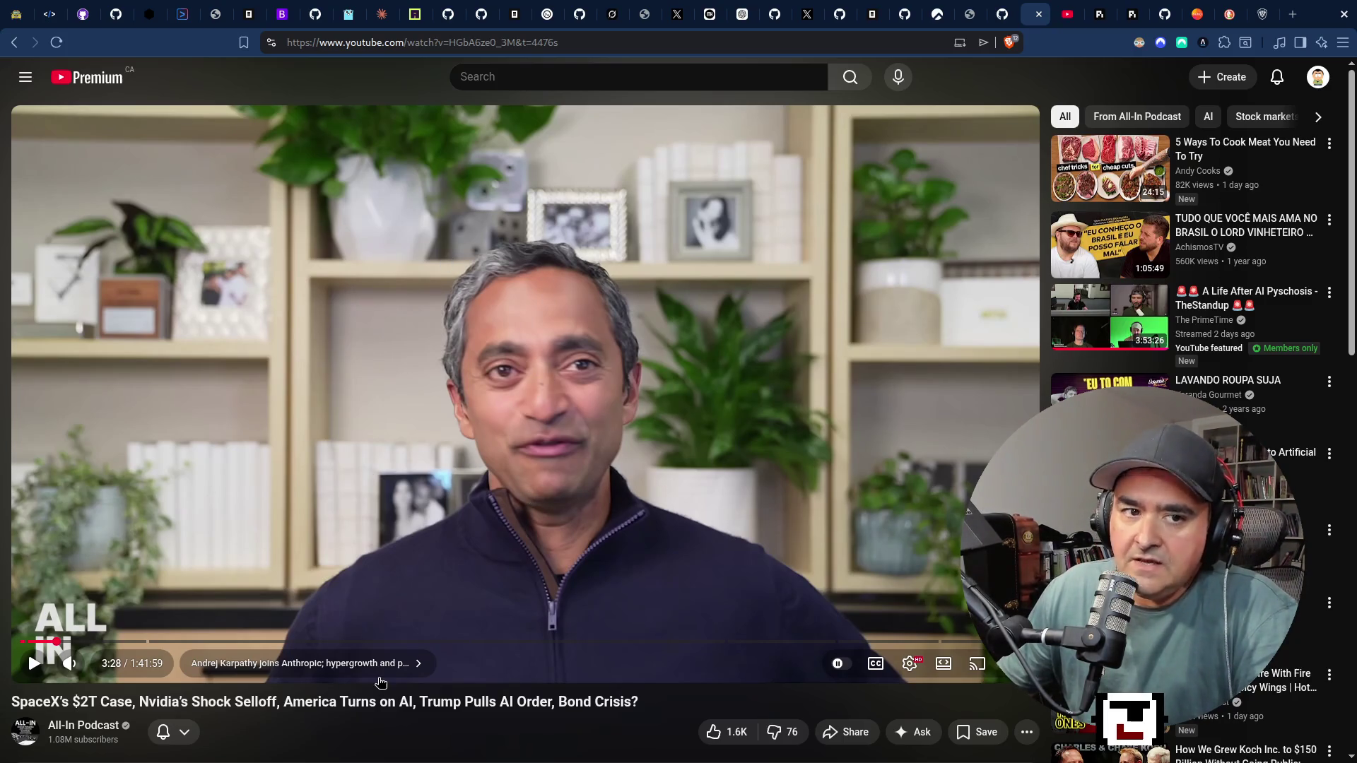
Switch to the YouTube and Twitch chat workspace with Super+2.
{"action": "key", "text": "super+2"}
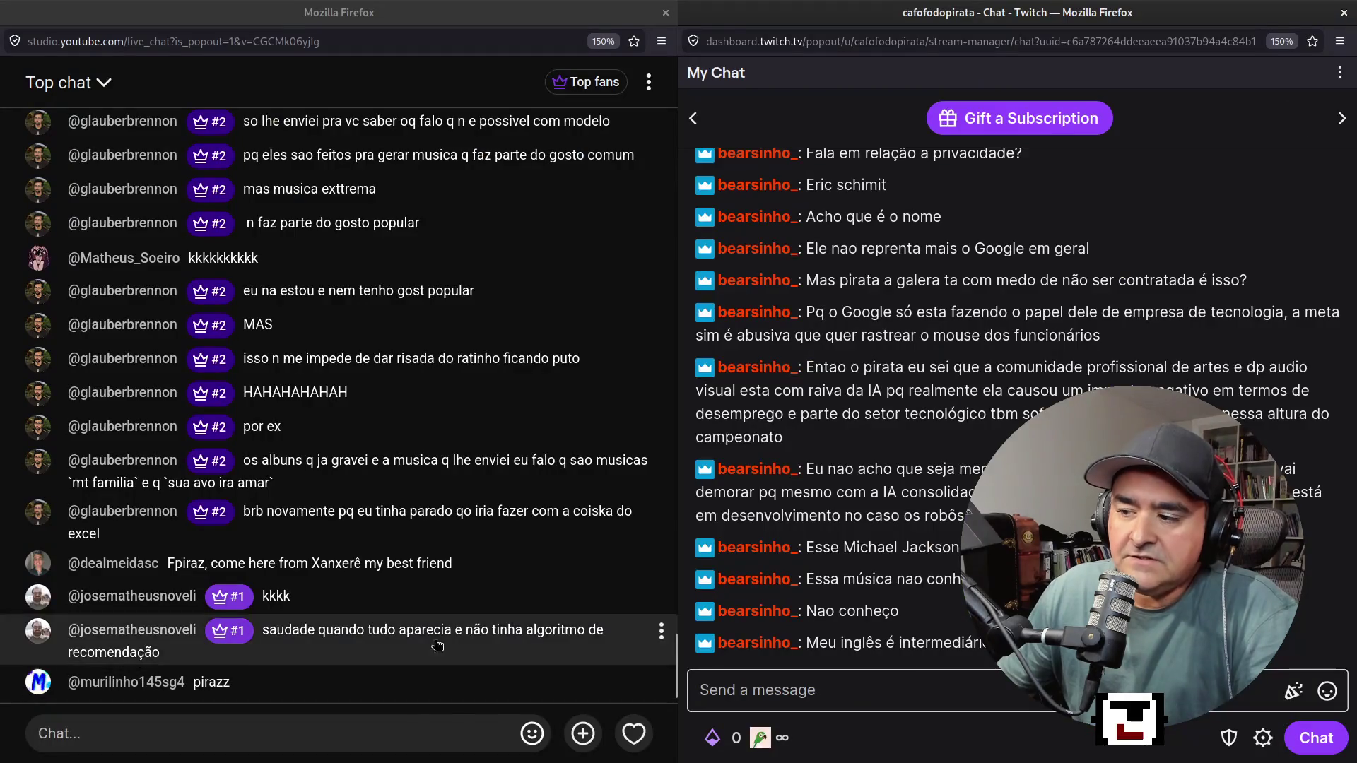
Focus the Twitch chat's "Send a message" field.
{"action": "left_click", "coordinate": [945, 708]}
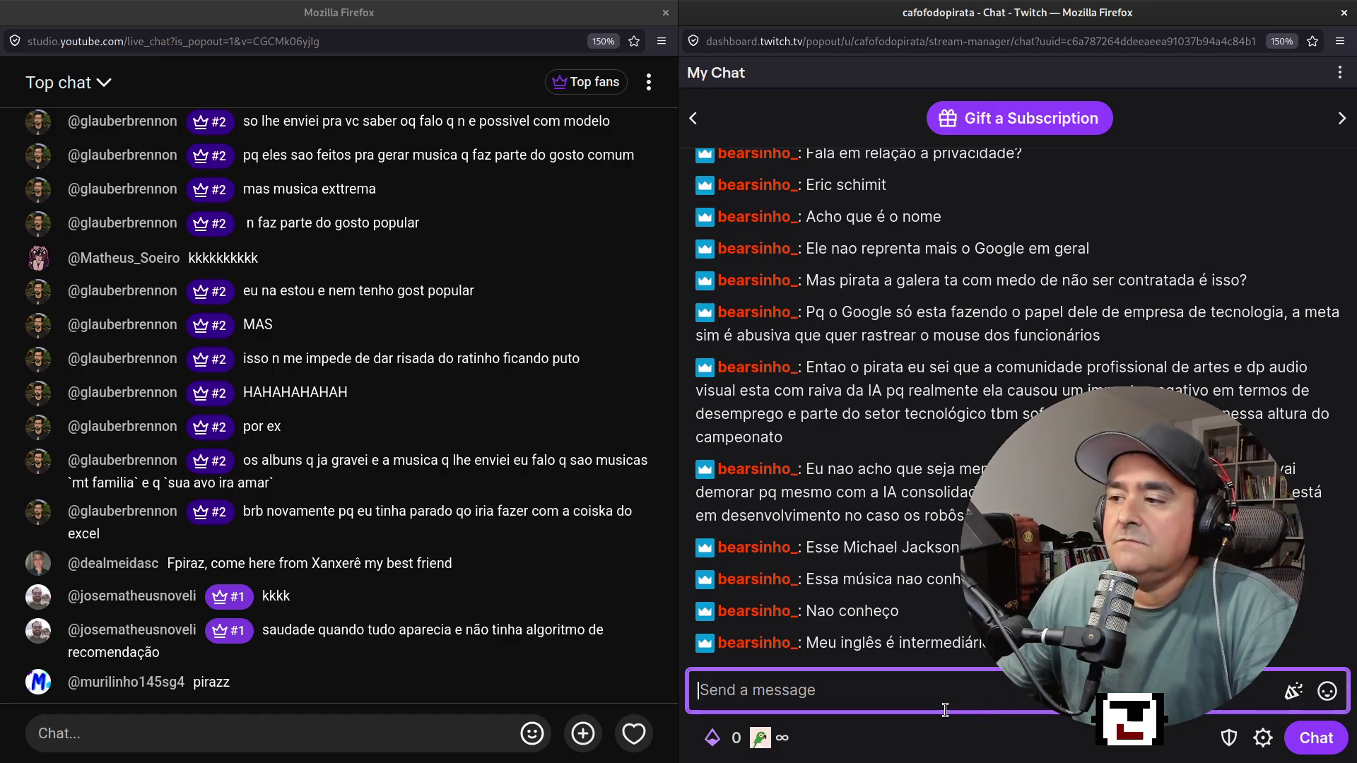
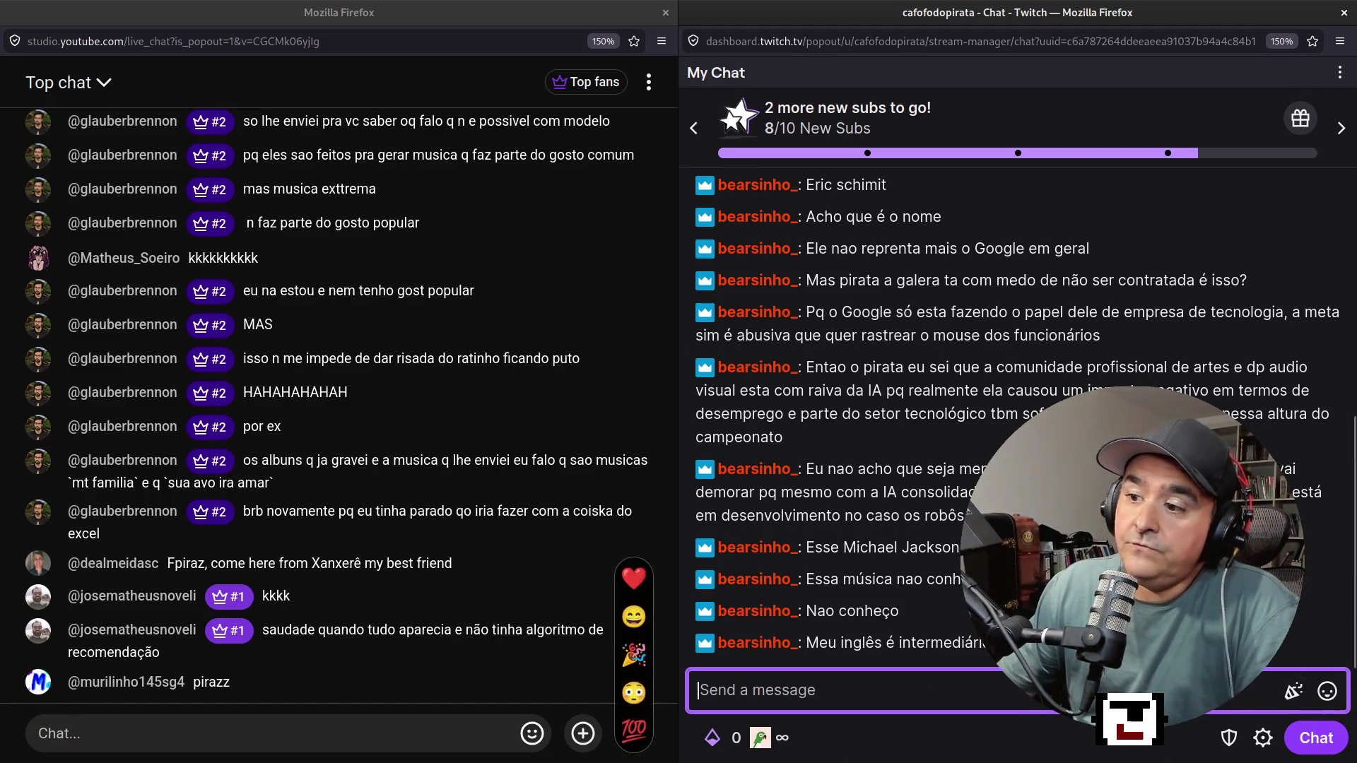
Check the YouTube and Twitch chats, then bring up the DiffsHub X post in Firefox.
{"action": "left_click", "coordinate": [446, 717]}
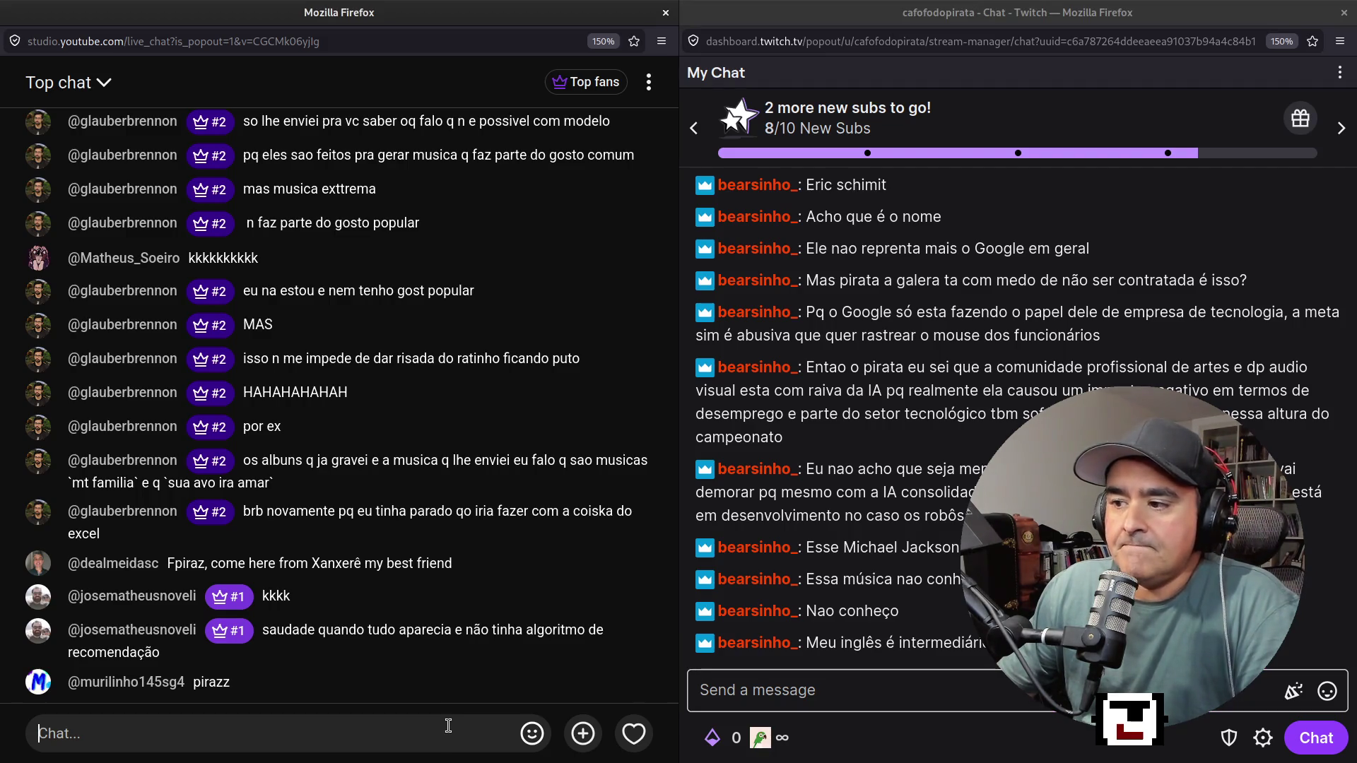
{"action": "key", "text": "alt+Tab"}
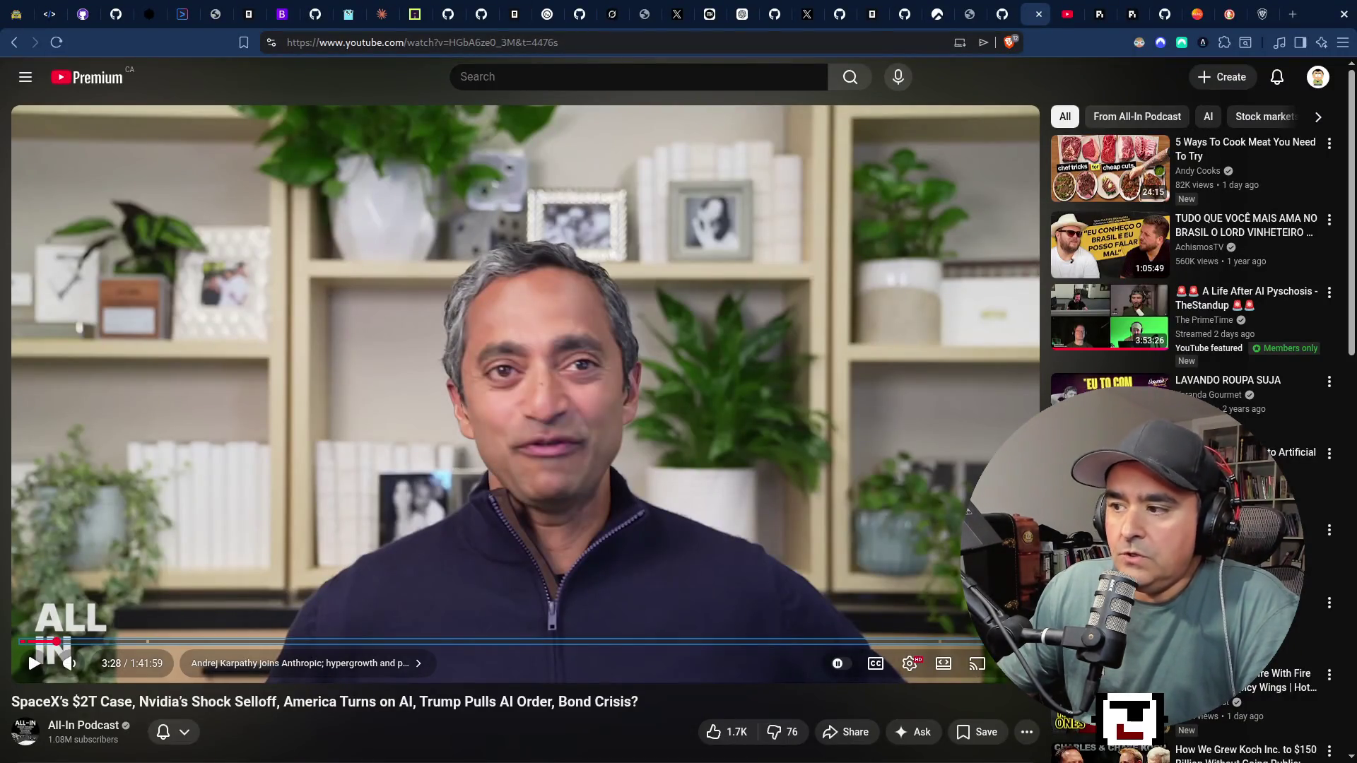
{"action": "key", "text": "alt+Tab"}
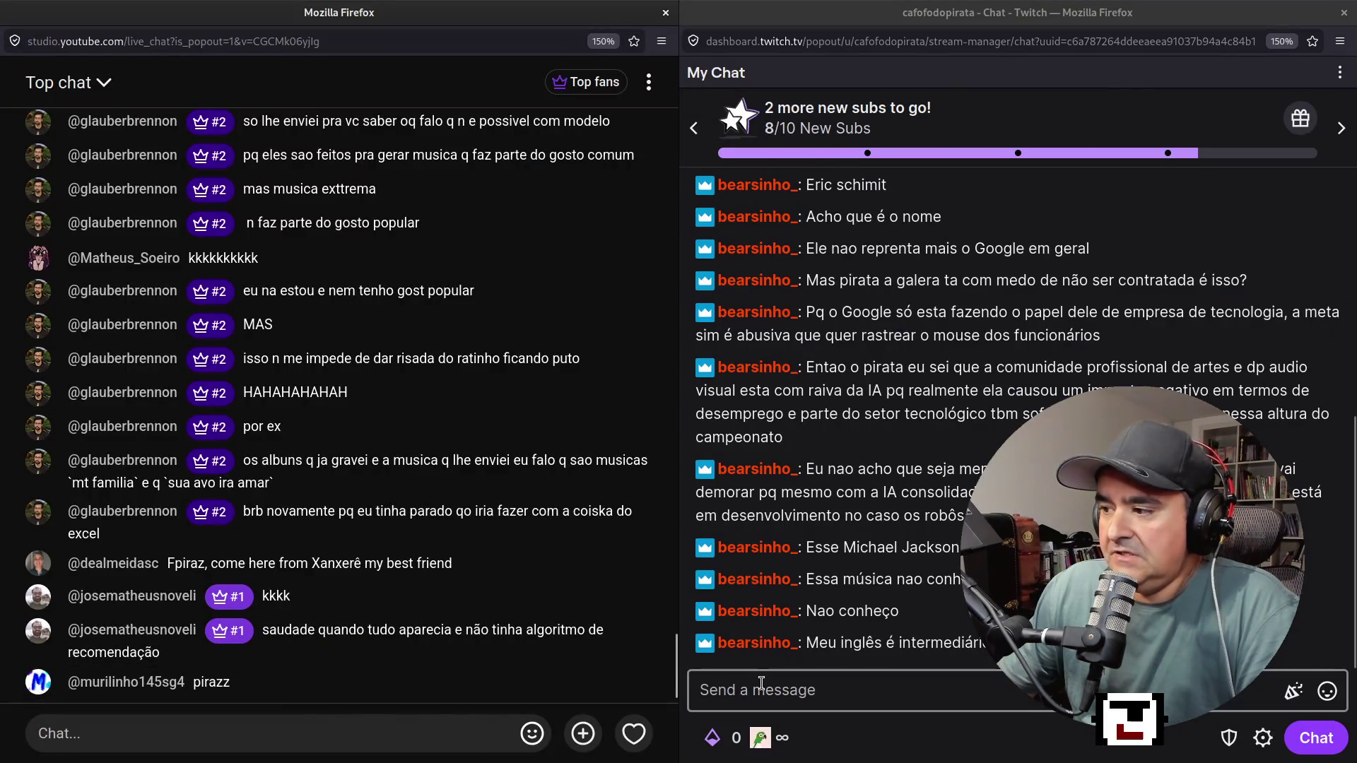
{"action": "left_click", "coordinate": [765, 689]}
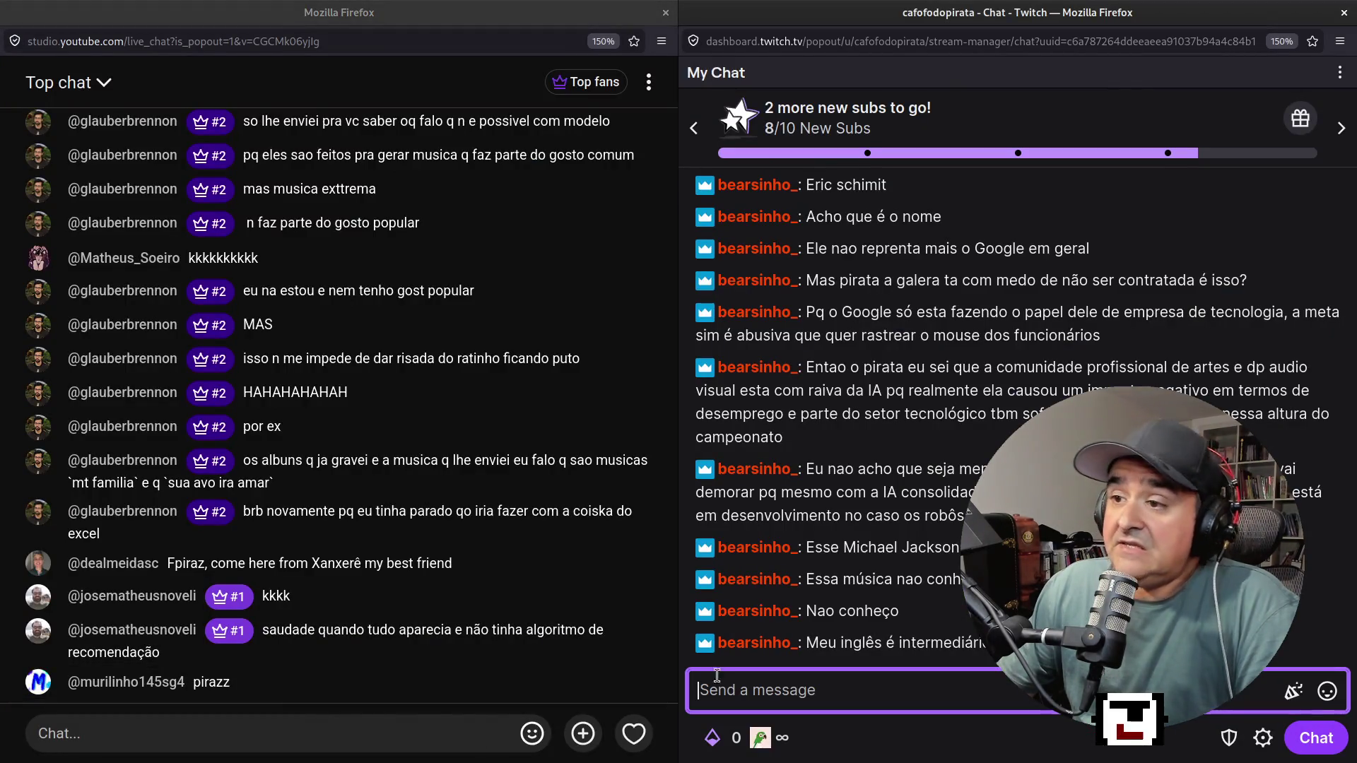
{"action": "left_click", "coordinate": [227, 741]}
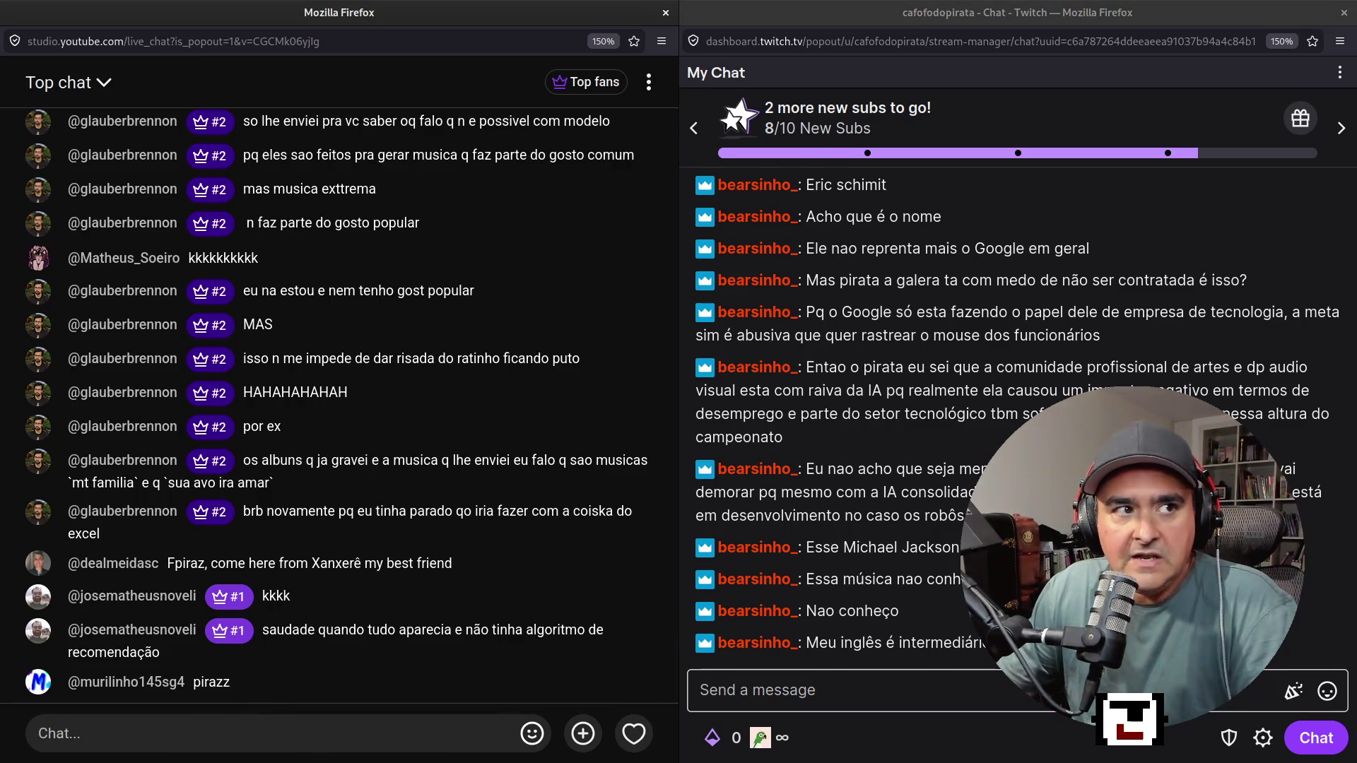
{"action": "key", "text": "super+2"}
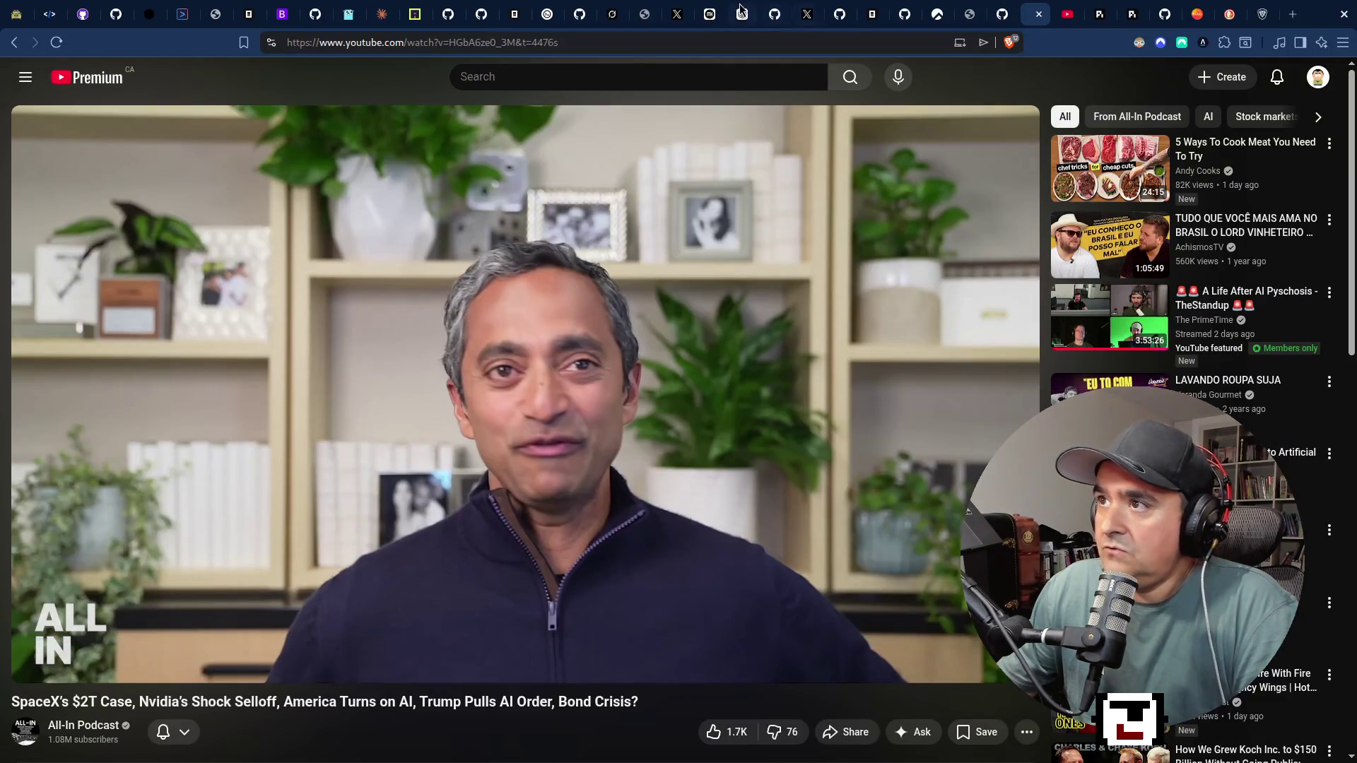
{"action": "left_click", "coordinate": [680, 15]}
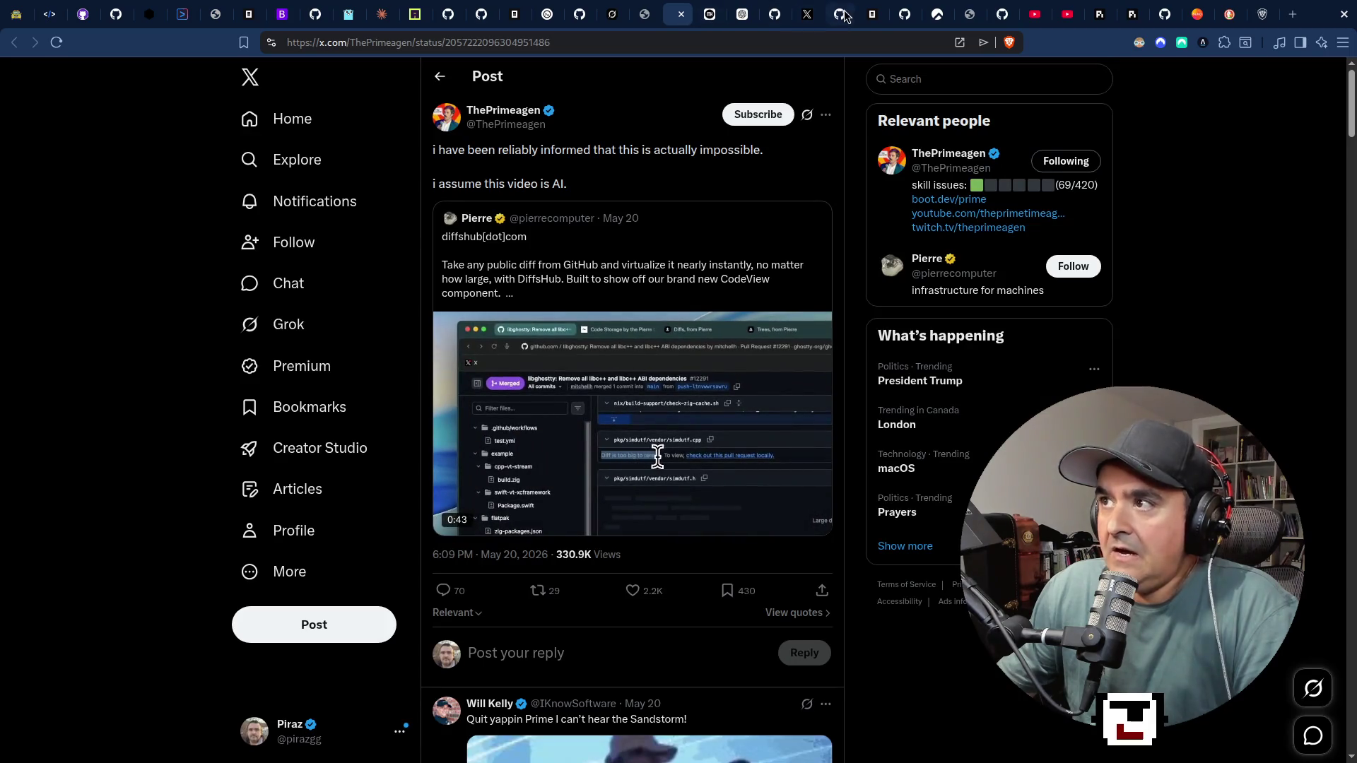
Open the Stupid AI Quotes bookmark folder and scroll through the booed commencement-speaker posts.
{"action": "left_click", "coordinate": [813, 20]}
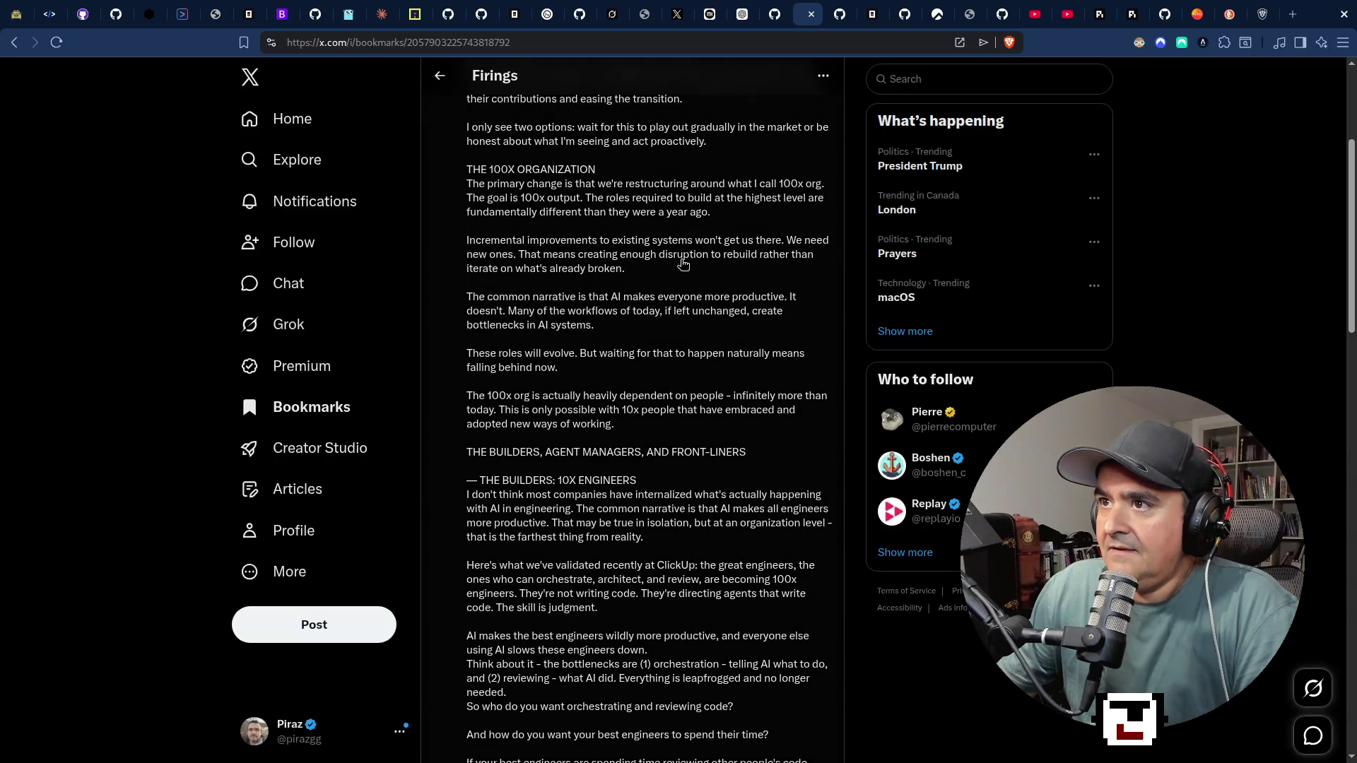
{"action": "left_click", "coordinate": [352, 407]}
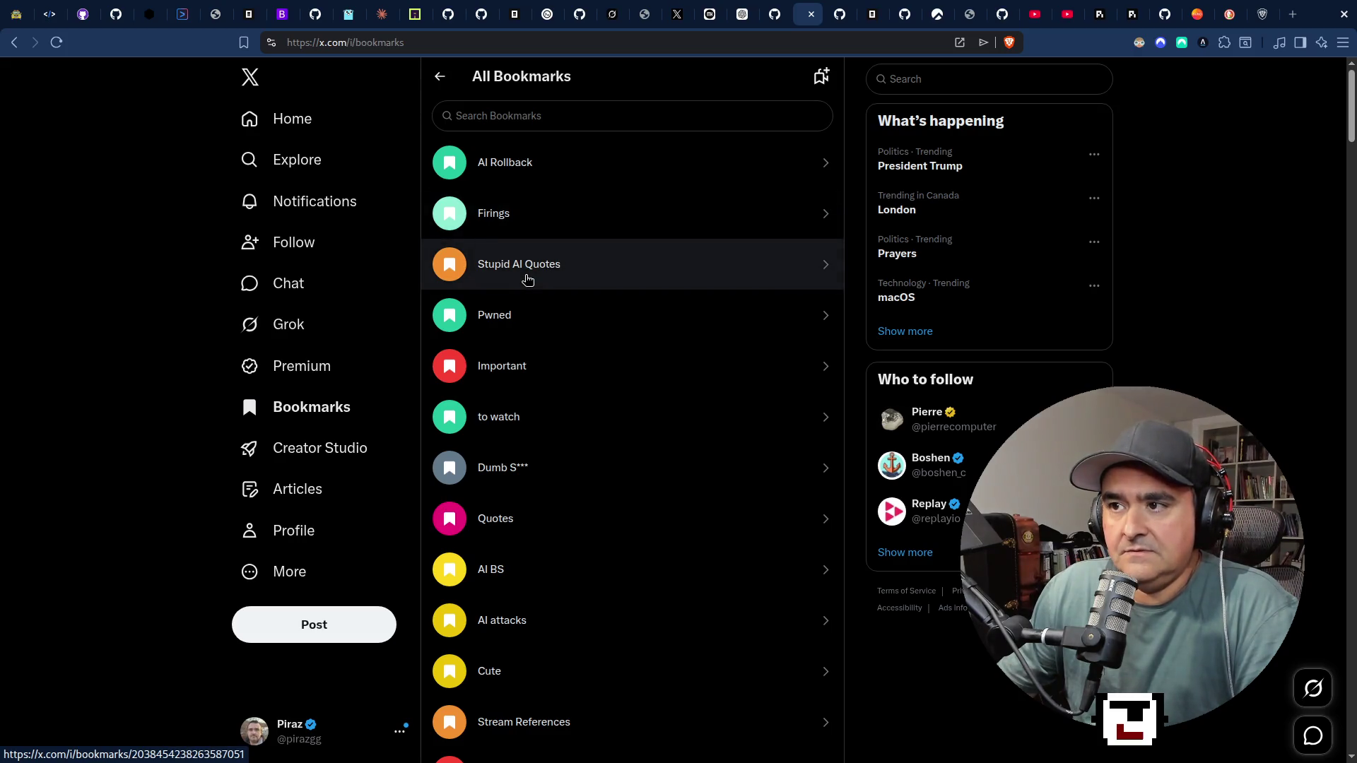
{"action": "left_click", "coordinate": [527, 279]}
{"action": "scroll", "coordinate": [554, 525], "scroll_direction": "down", "scroll_amount": 5}
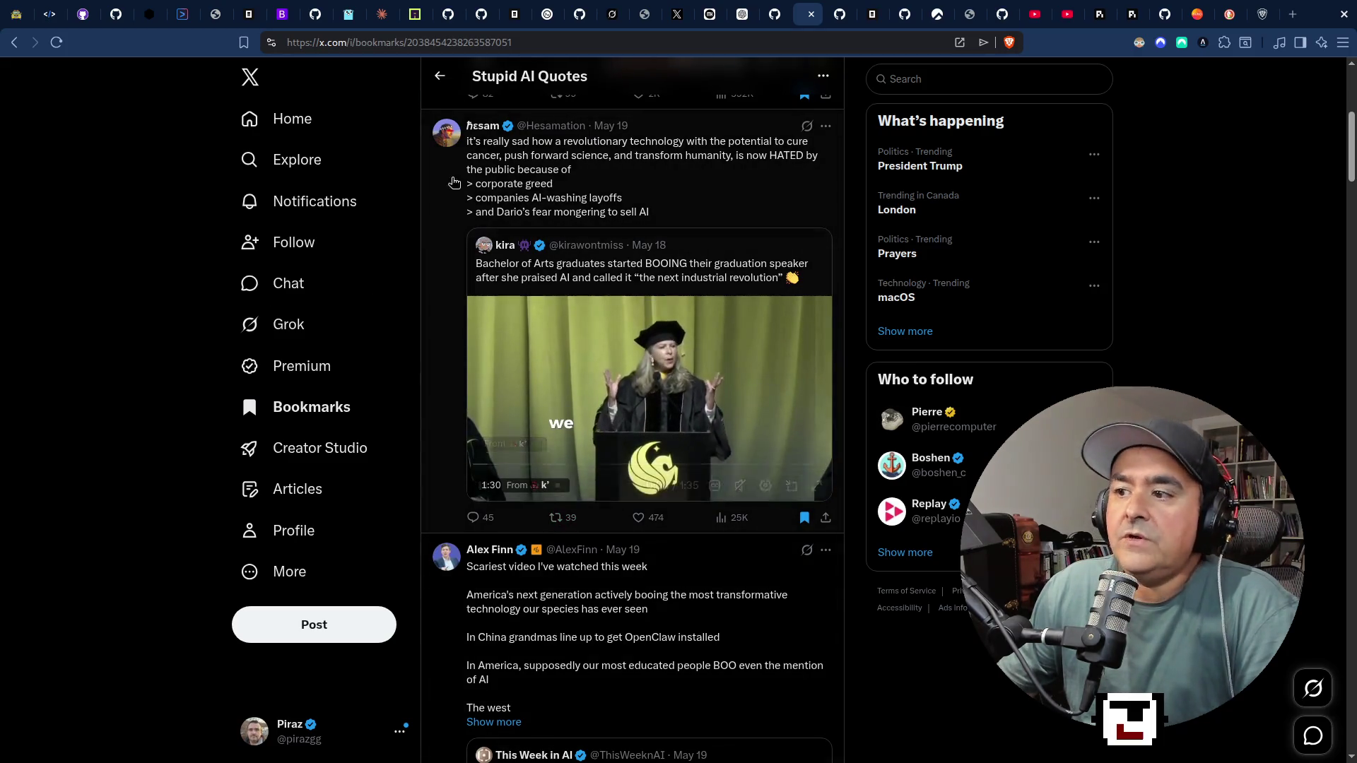
{"action": "scroll", "coordinate": [664, 444], "scroll_direction": "down", "scroll_amount": 6}
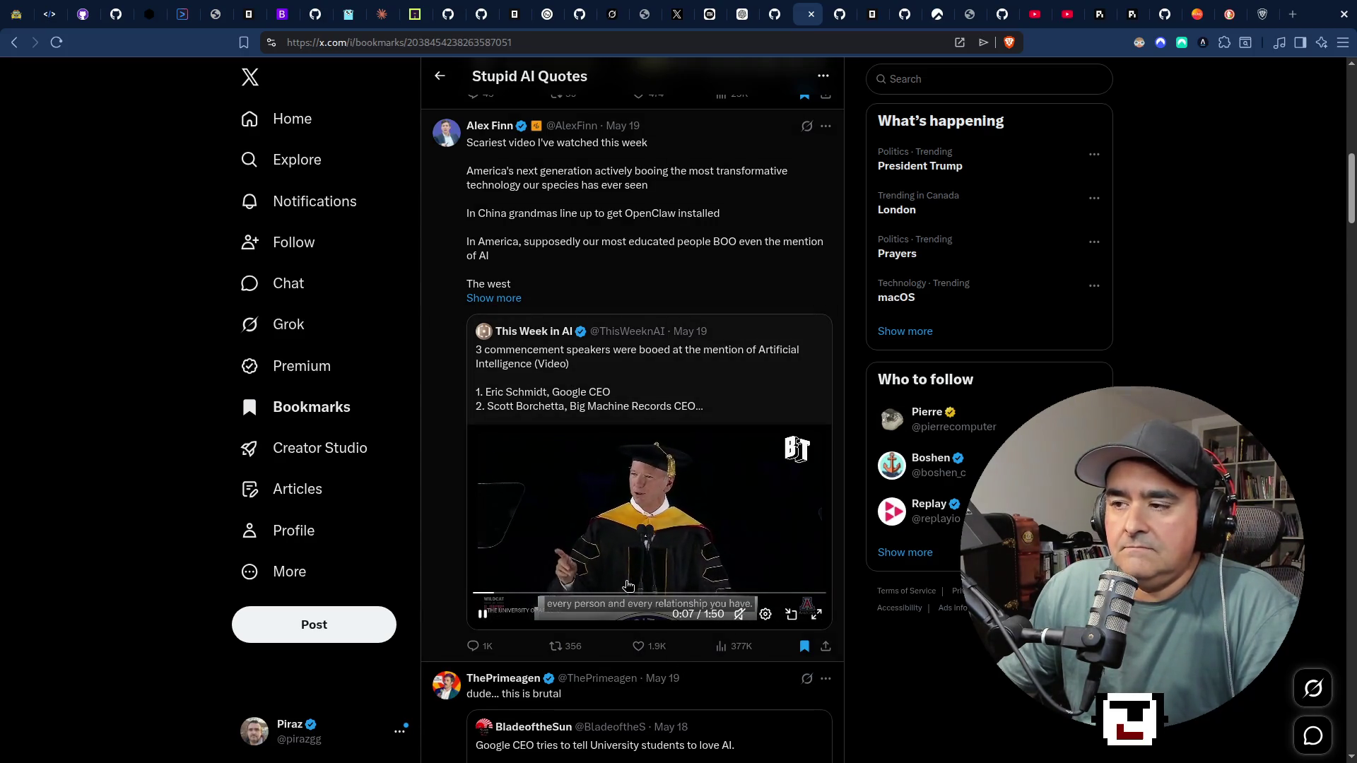
{"action": "scroll", "coordinate": [601, 544], "scroll_direction": "down", "scroll_amount": 1}
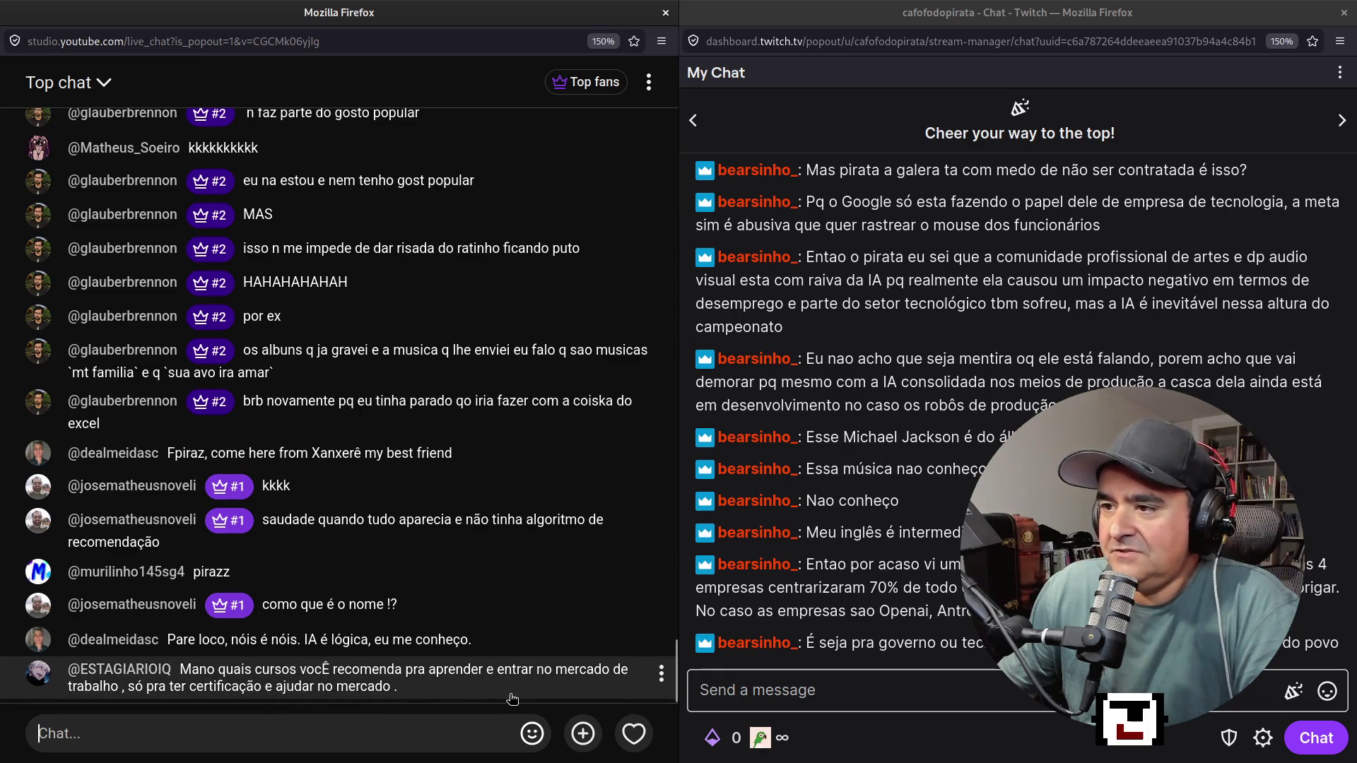
Focus the Twitch message box to read the latest chat.
{"action": "left_click", "coordinate": [923, 695]}
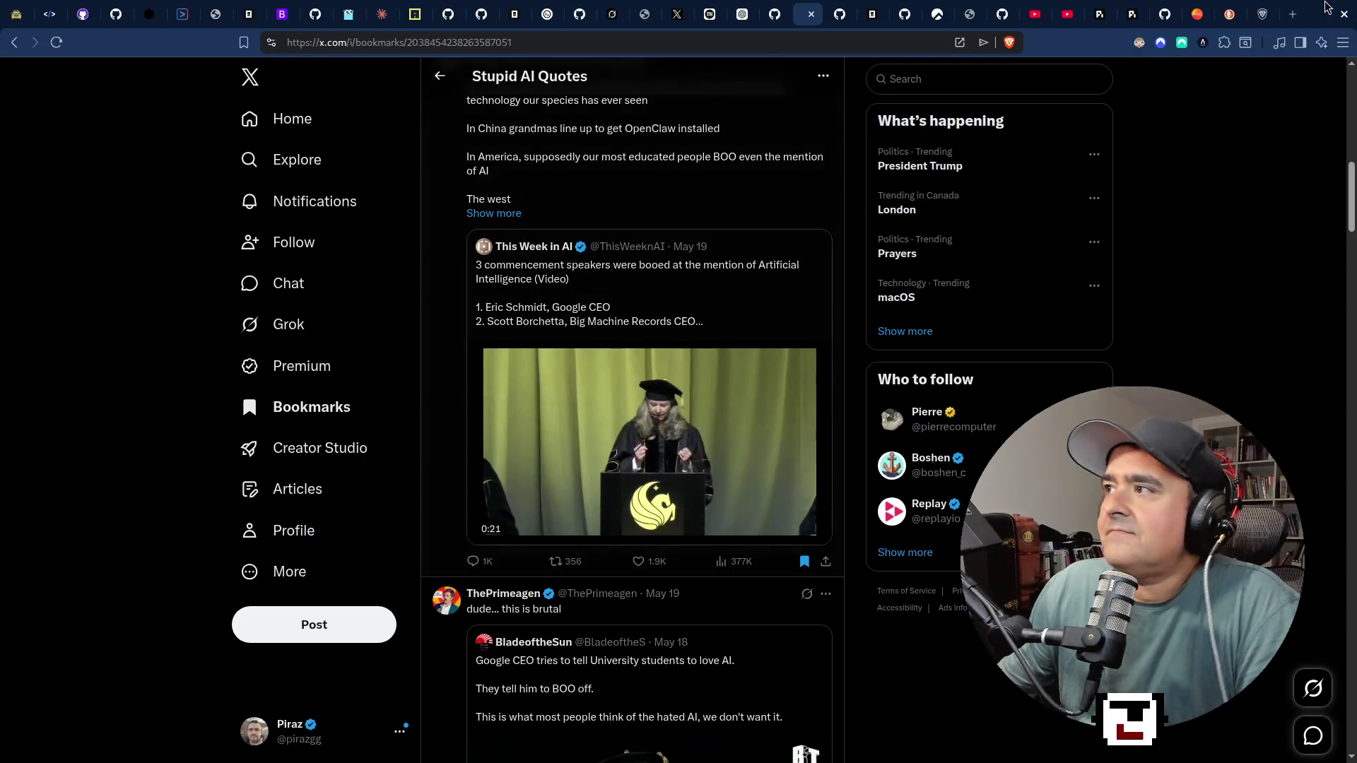
Glance at the GitHub notifications tab, then return to the X bookmarks.
{"action": "left_click", "coordinate": [828, 17]}
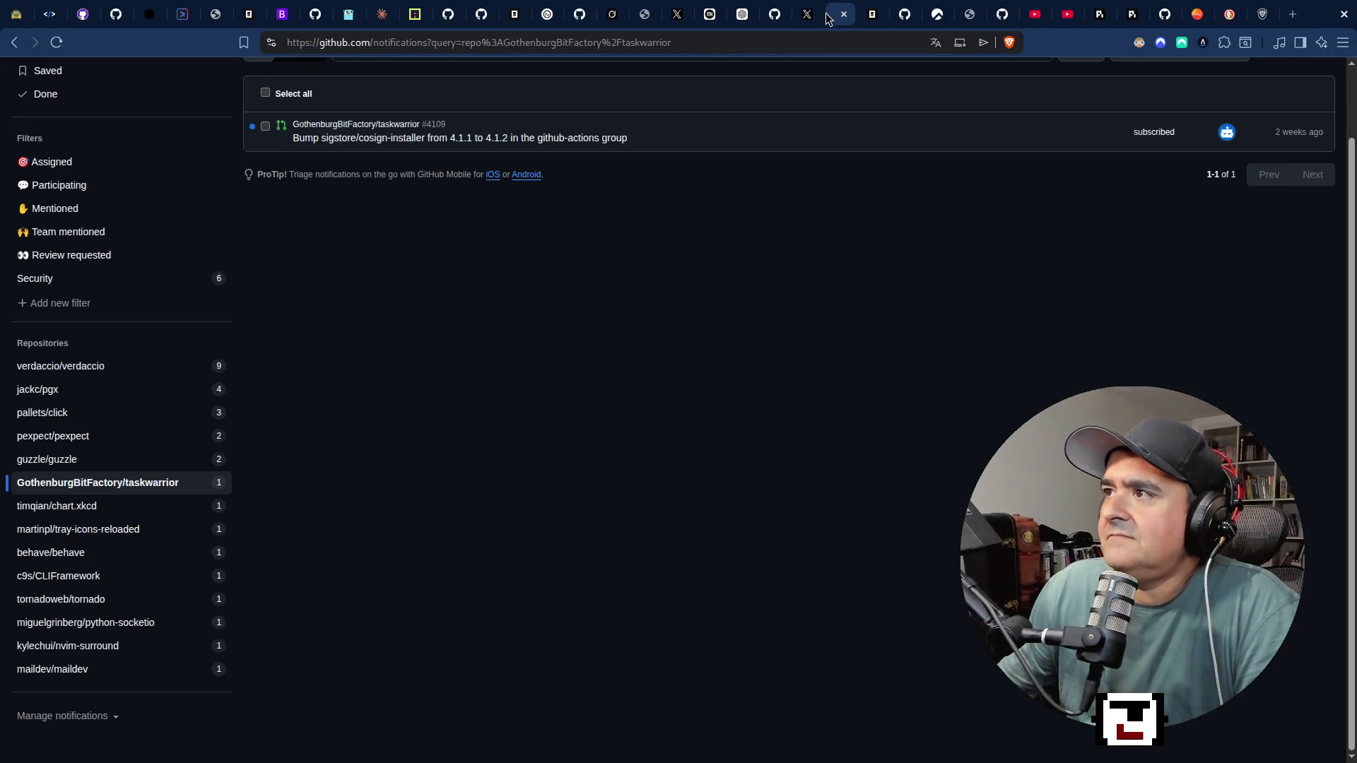
{"action": "left_click", "coordinate": [807, 15]}
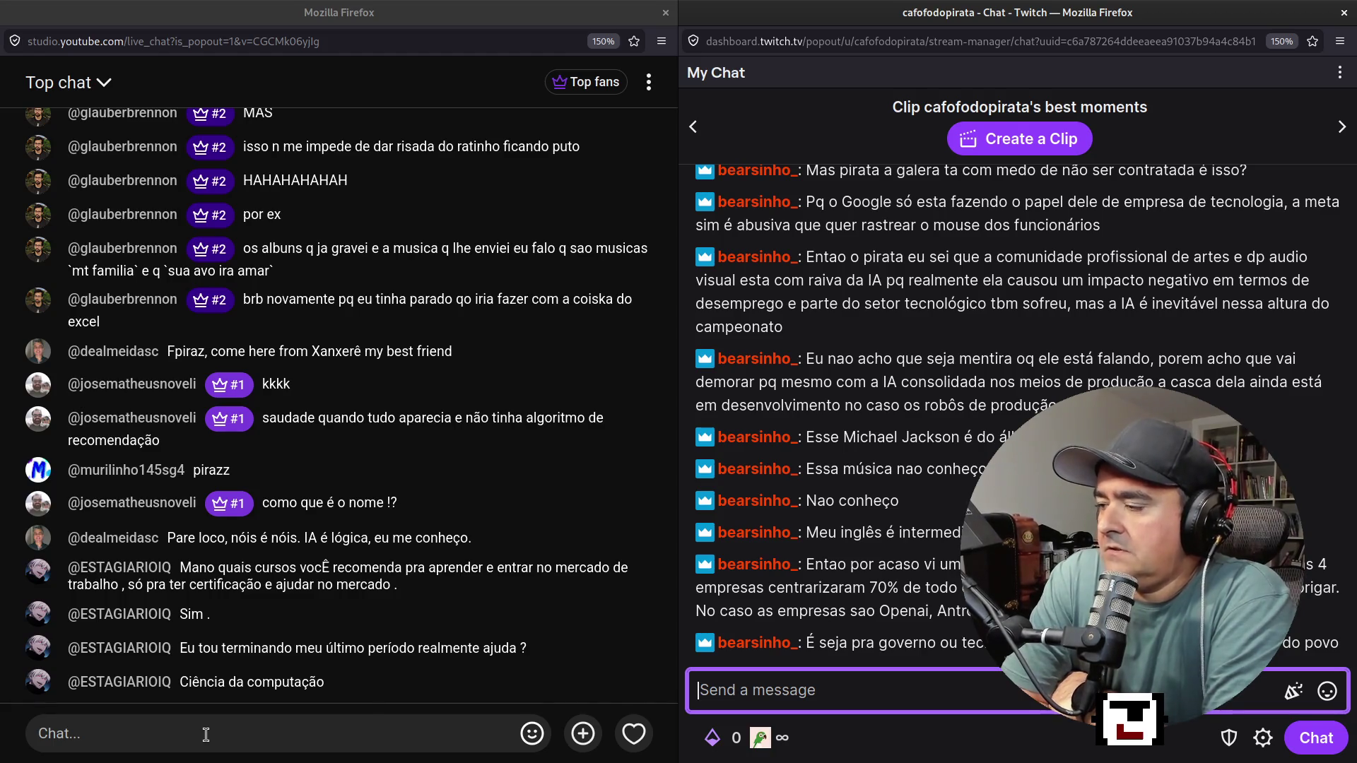
Scroll the Stupid AI Quotes bookmarks to the post on people managers losing value to AI.
{"action": "key", "text": "super+2"}
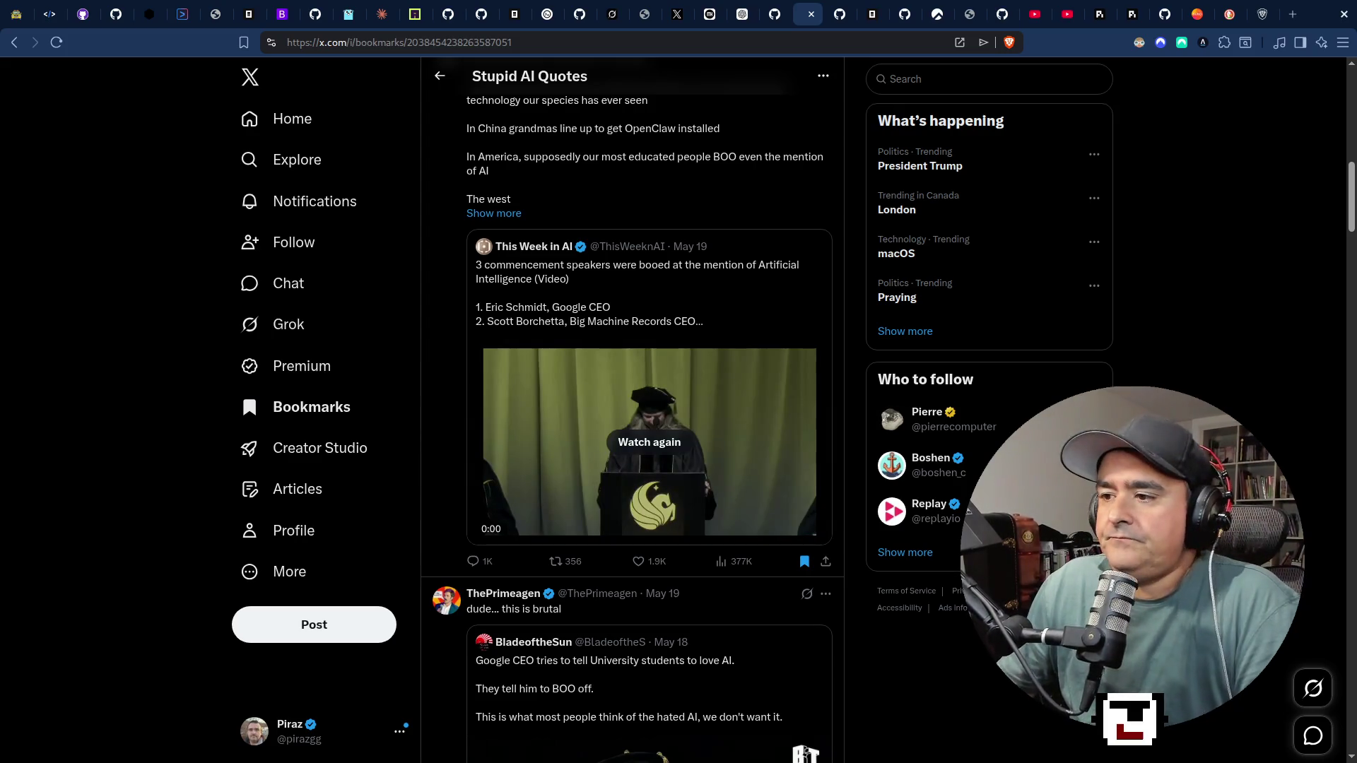
{"action": "scroll", "coordinate": [735, 479], "scroll_direction": "down", "scroll_amount": 5}
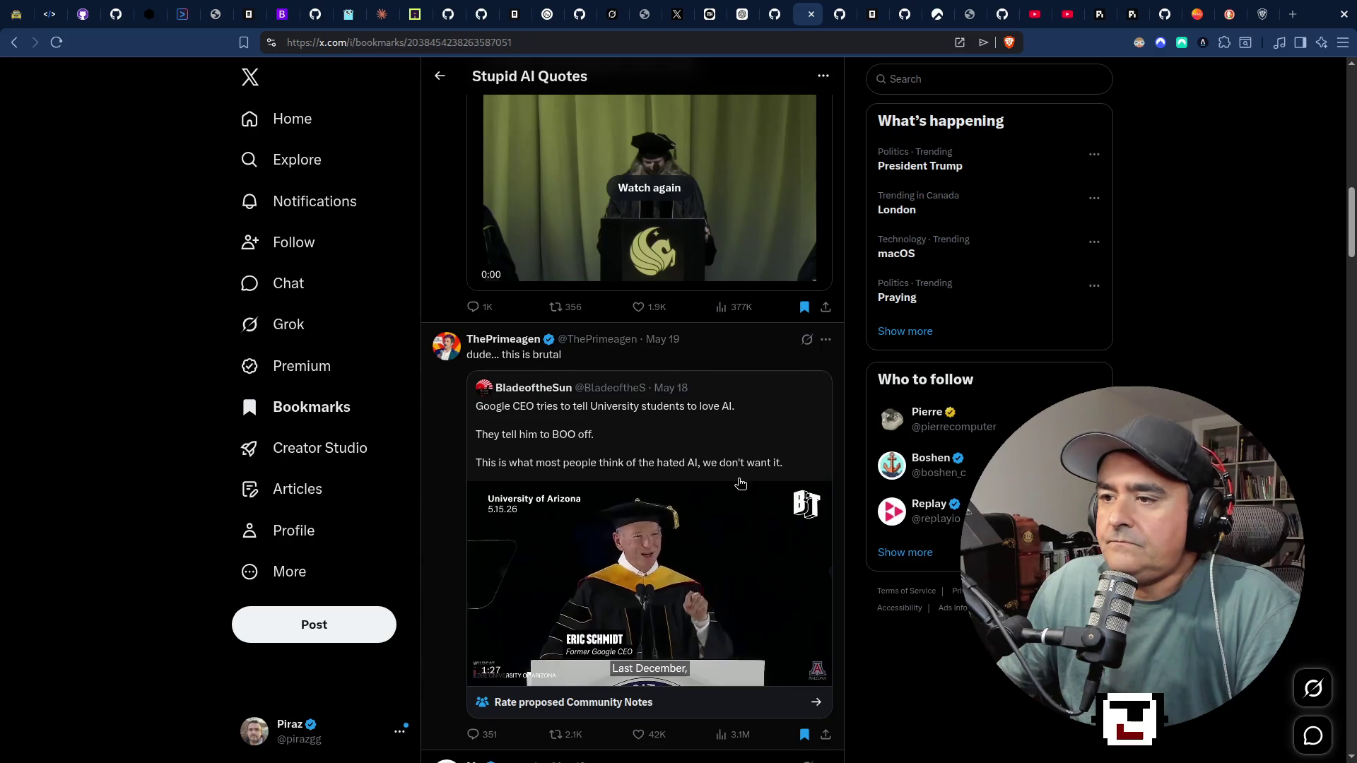
{"action": "scroll", "coordinate": [735, 479], "scroll_direction": "down", "scroll_amount": 5}
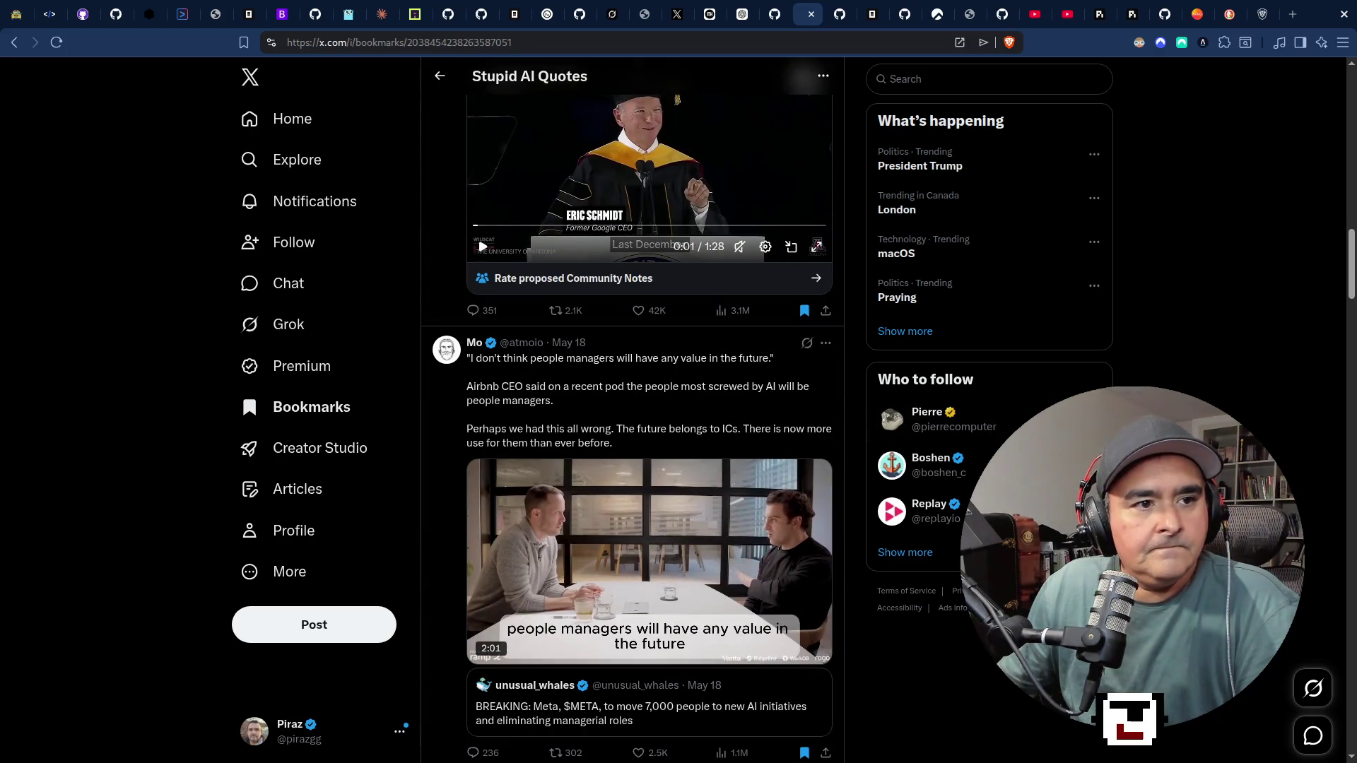
Check the live chats and focus the YouTube chat field, then return to the bookmarks.
{"action": "key", "text": "super+2"}
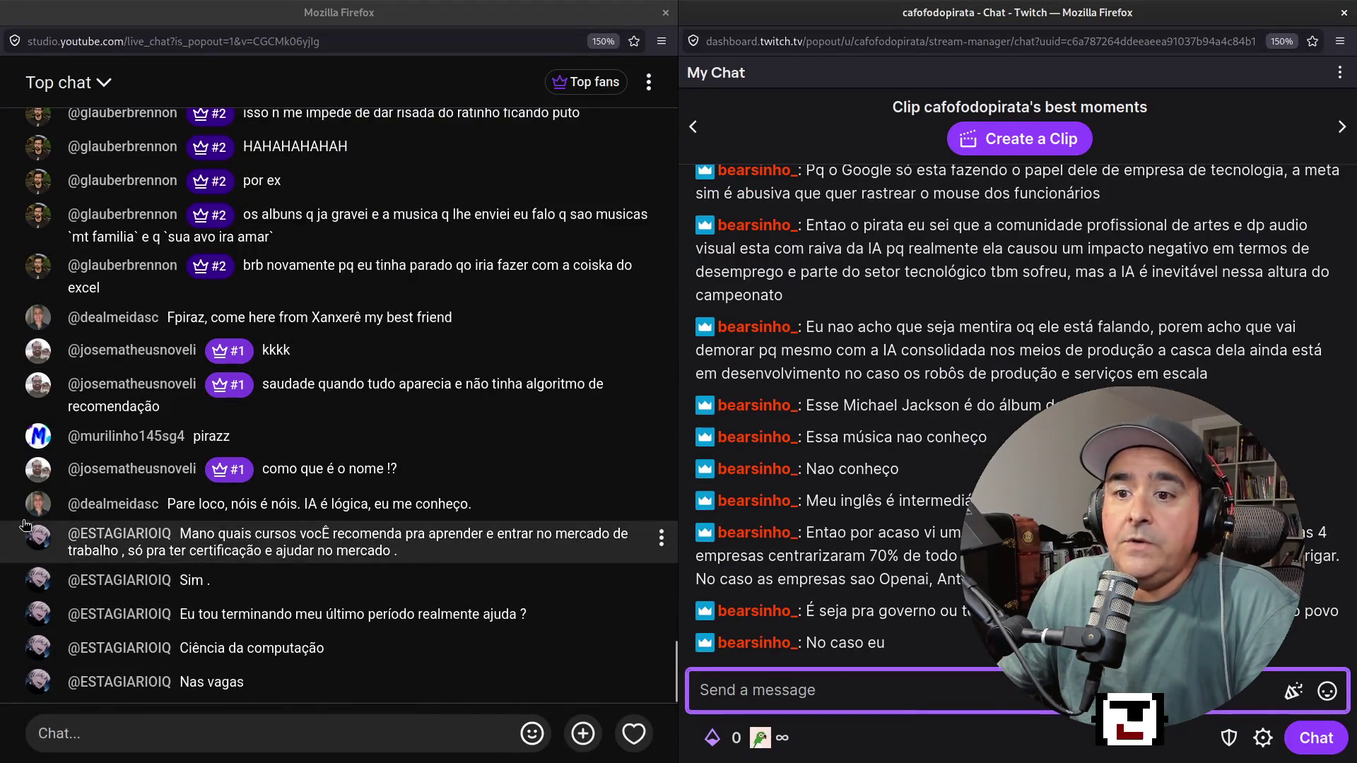
{"action": "key", "text": "super+1"}
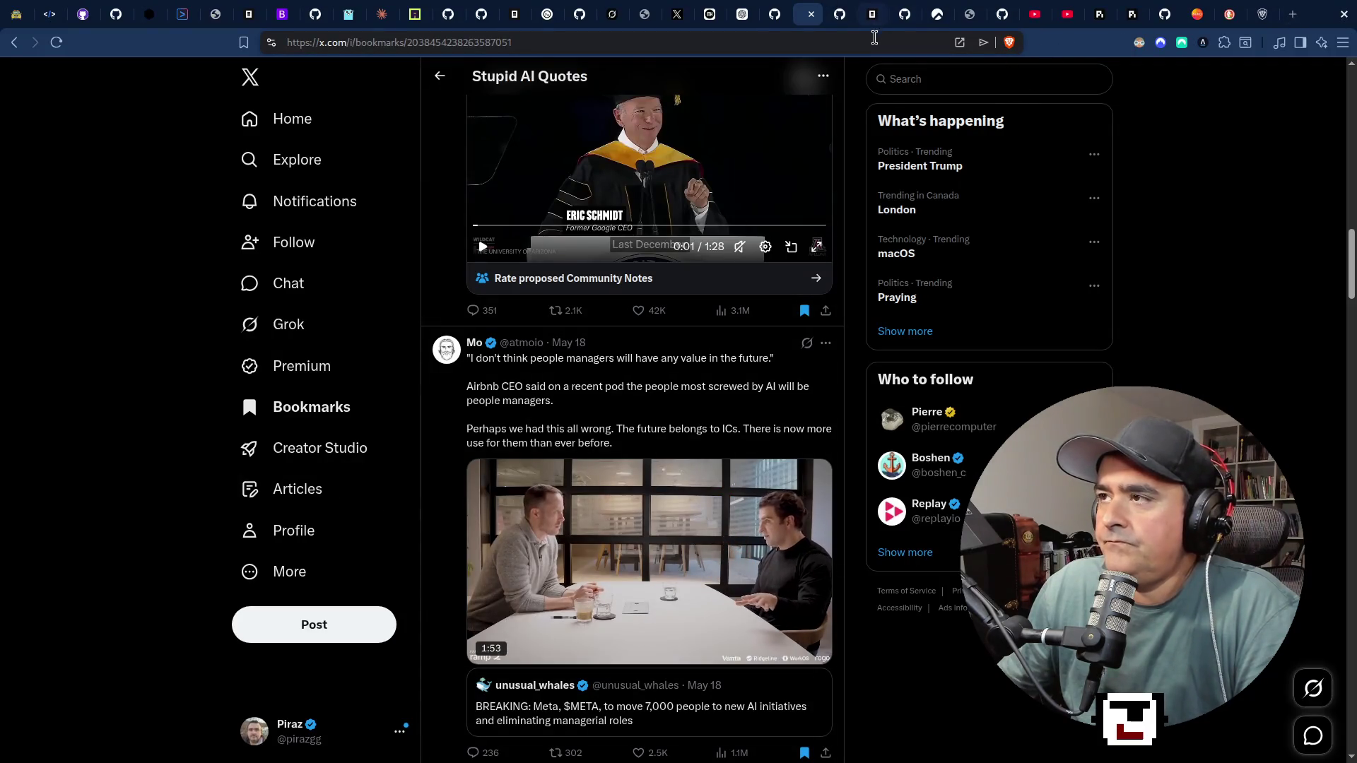
{"action": "key", "text": "super+2"}
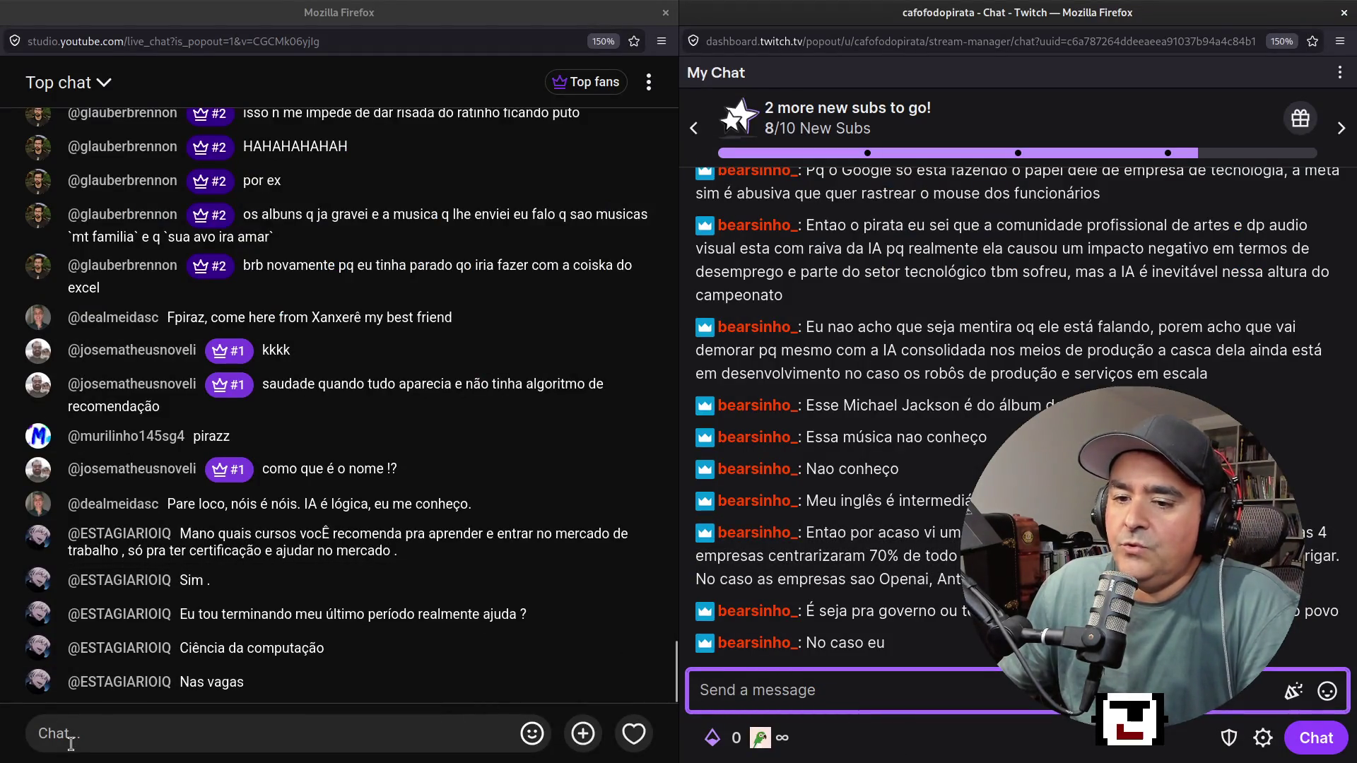
{"action": "left_click", "coordinate": [71, 739]}
{"action": "key", "text": "super+1"}
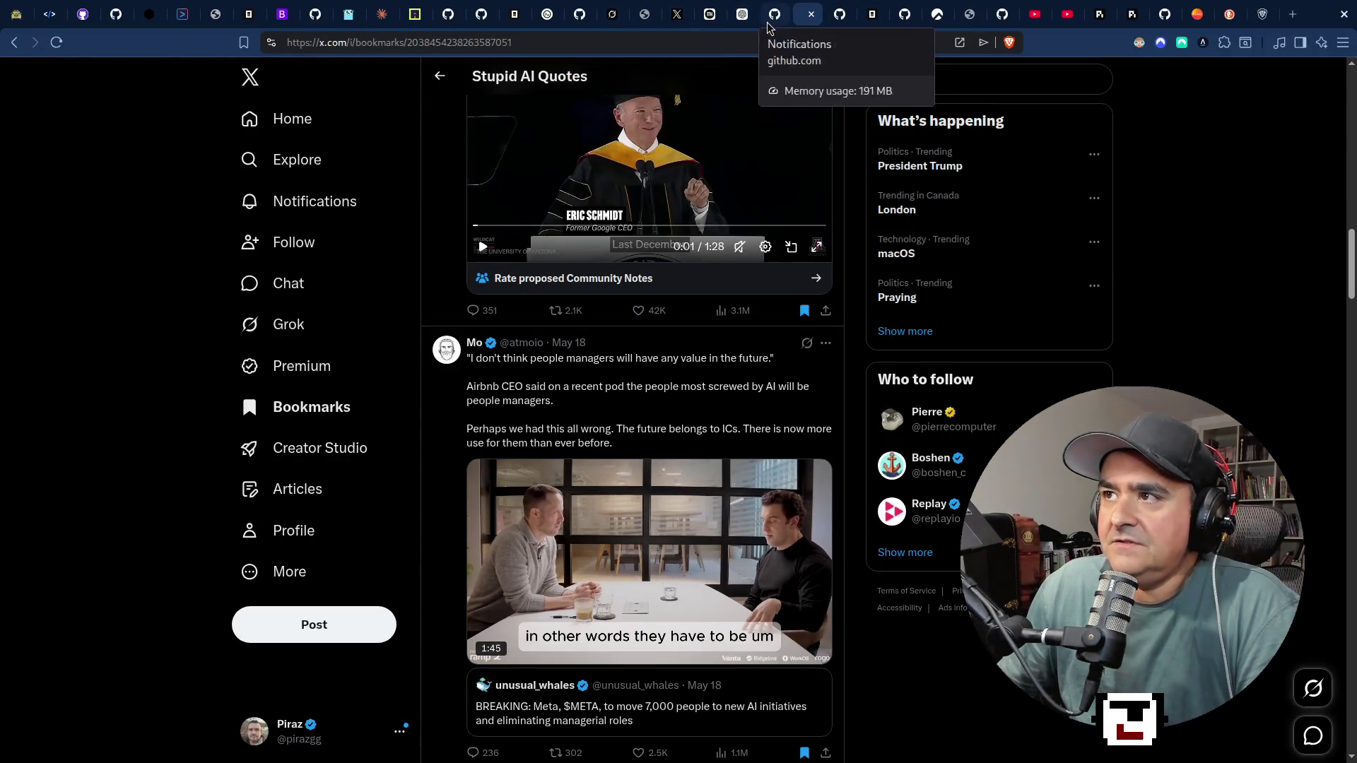
Cycle through the DiffsHub post, bookmarks and GitHub notification tabs, ending on the YouTube video tab.
{"action": "left_click", "coordinate": [677, 12]}
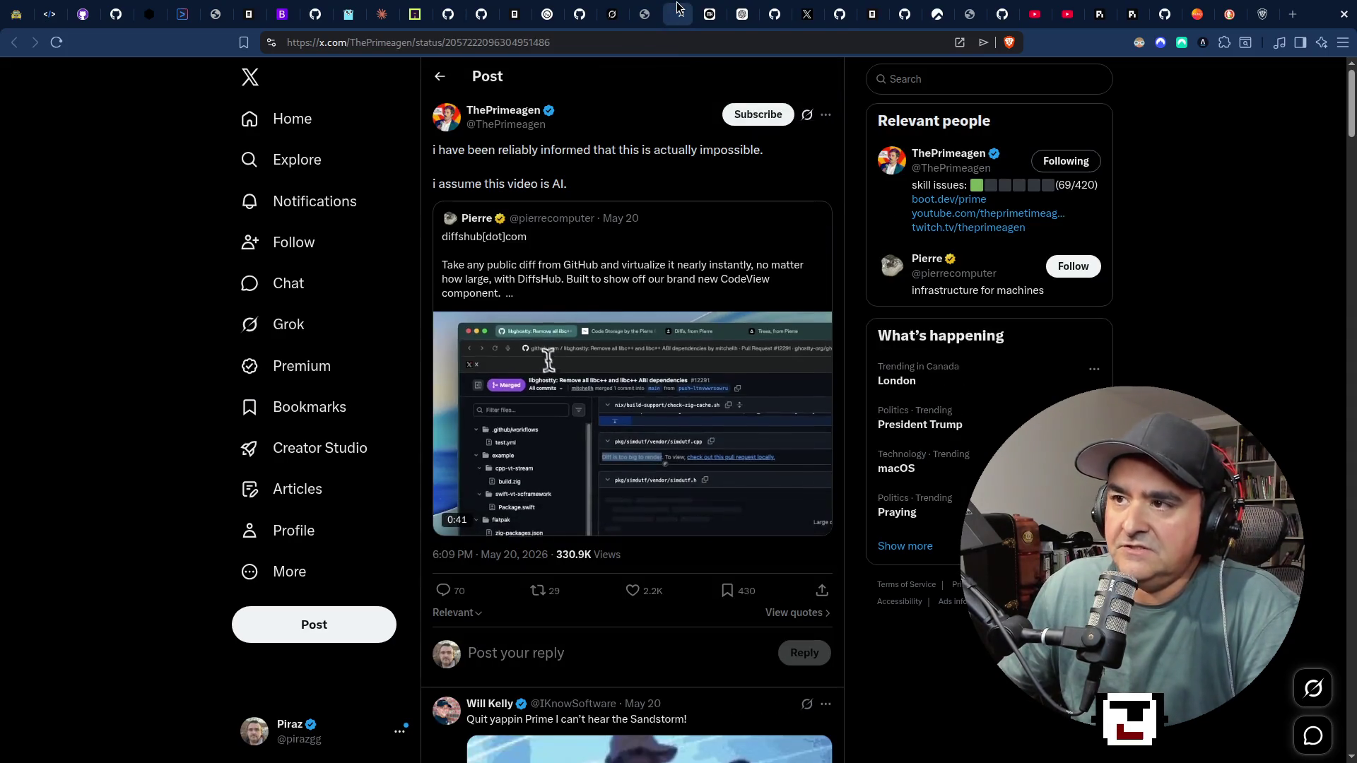
{"action": "left_click", "coordinate": [820, 14]}
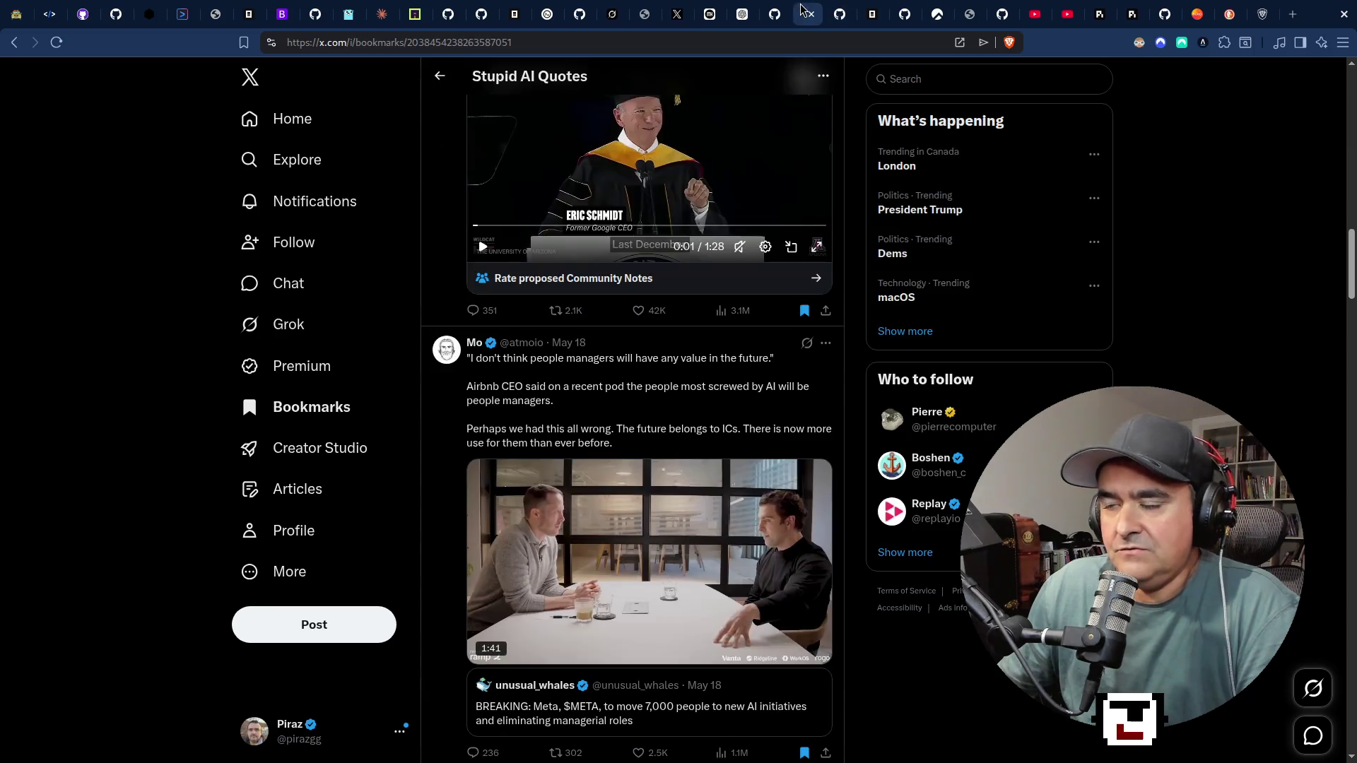
{"action": "left_click", "coordinate": [1004, 20]}
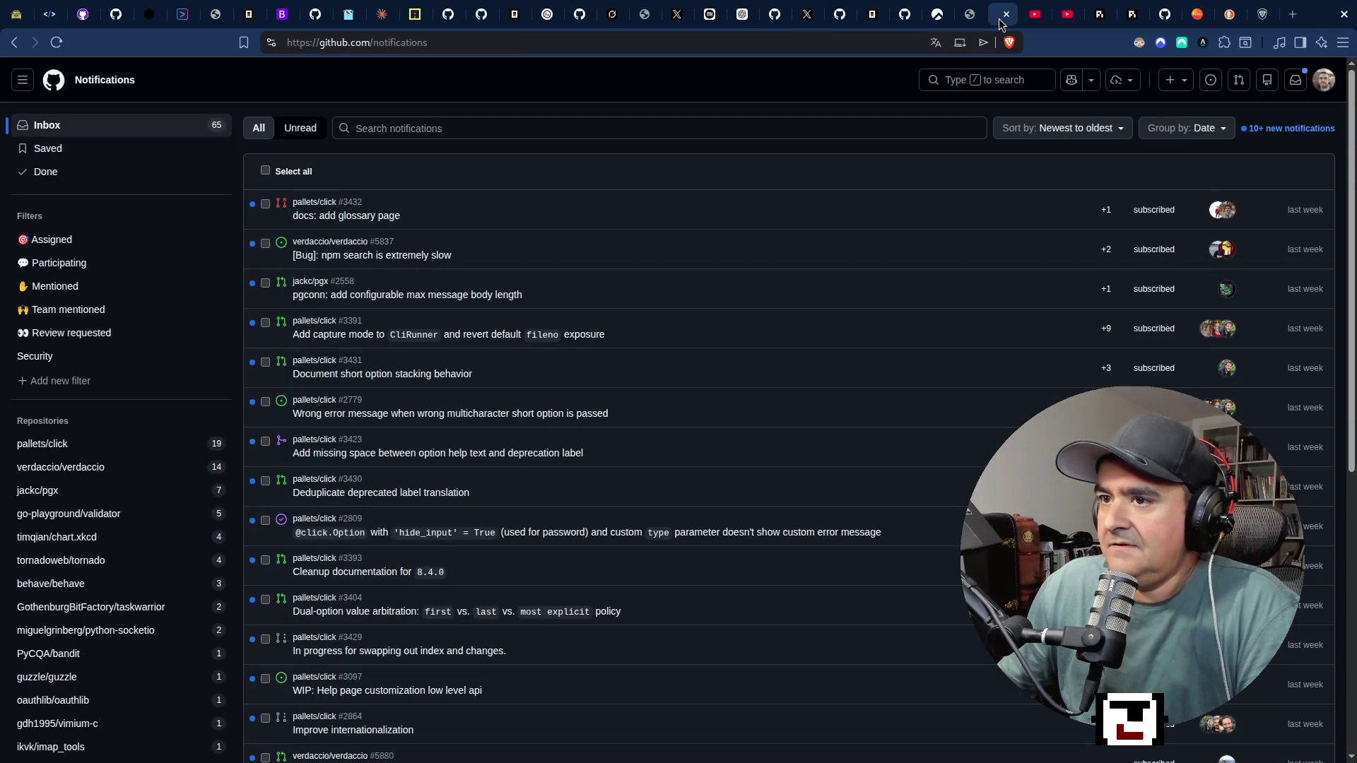
{"action": "left_click", "coordinate": [902, 23]}
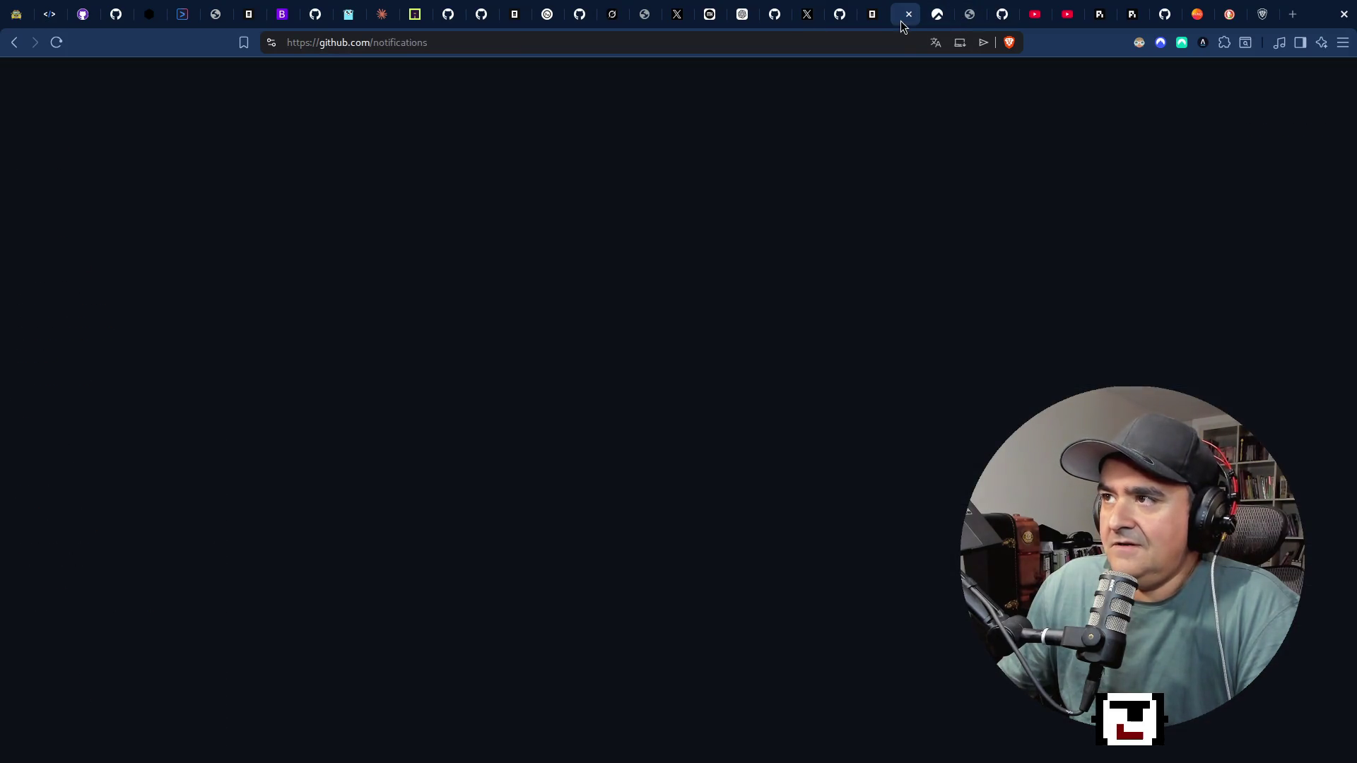
{"action": "left_click", "coordinate": [807, 20]}
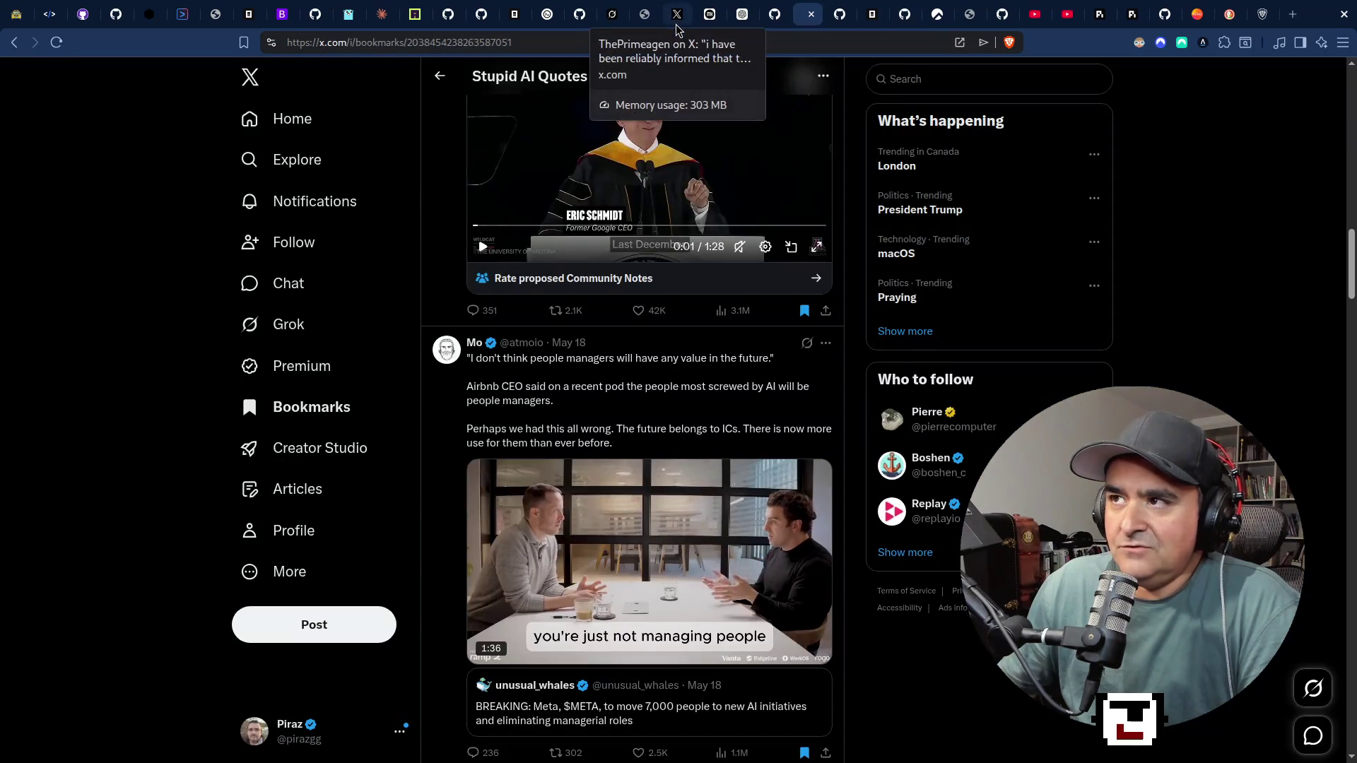
{"action": "left_click", "coordinate": [677, 20]}
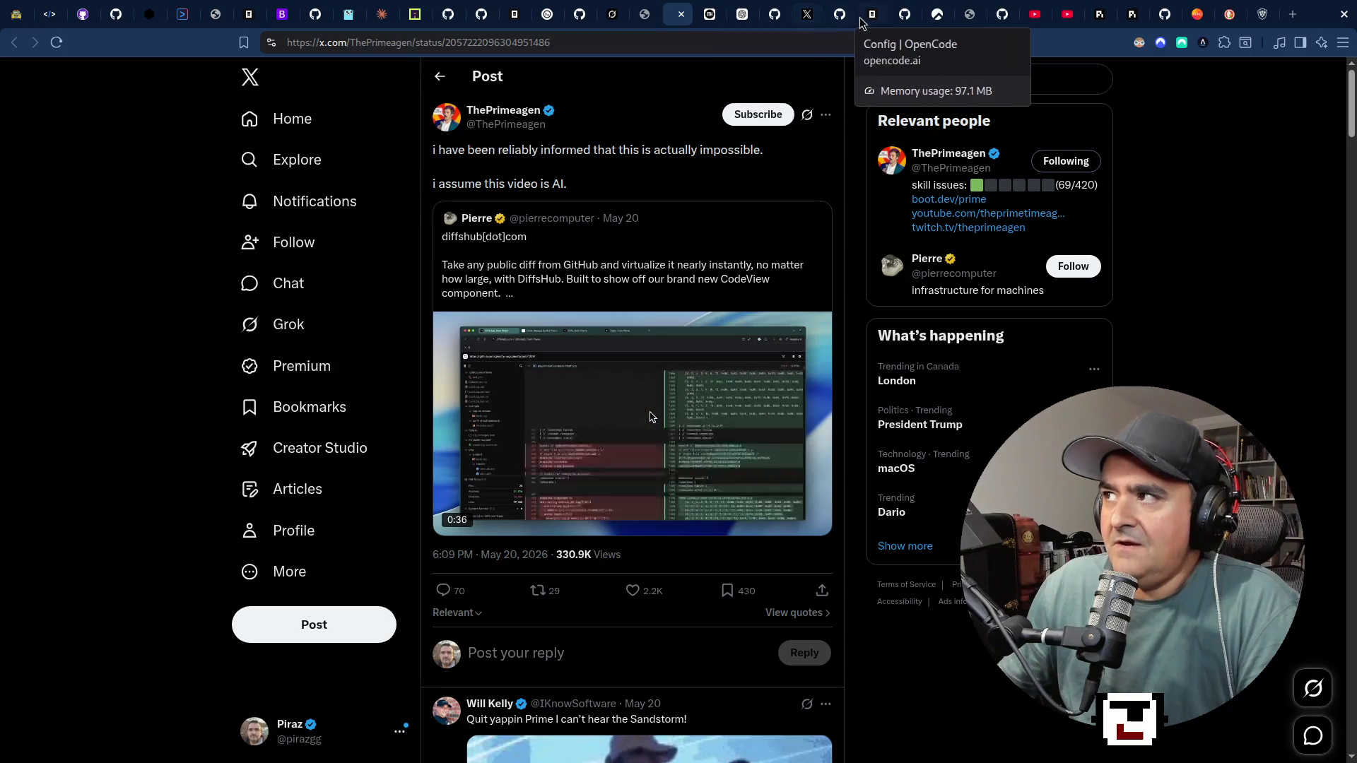
{"action": "left_click", "coordinate": [807, 16]}
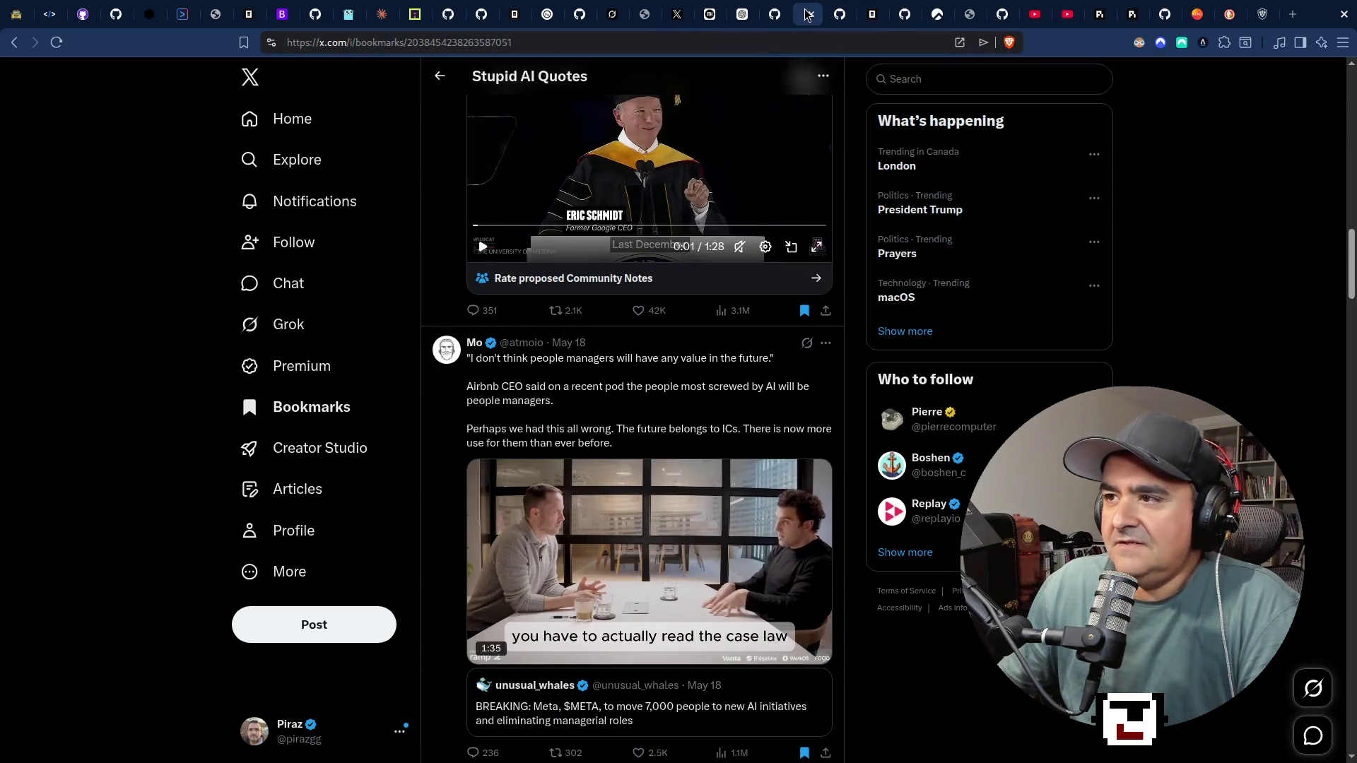
{"action": "left_click", "coordinate": [1049, 16]}
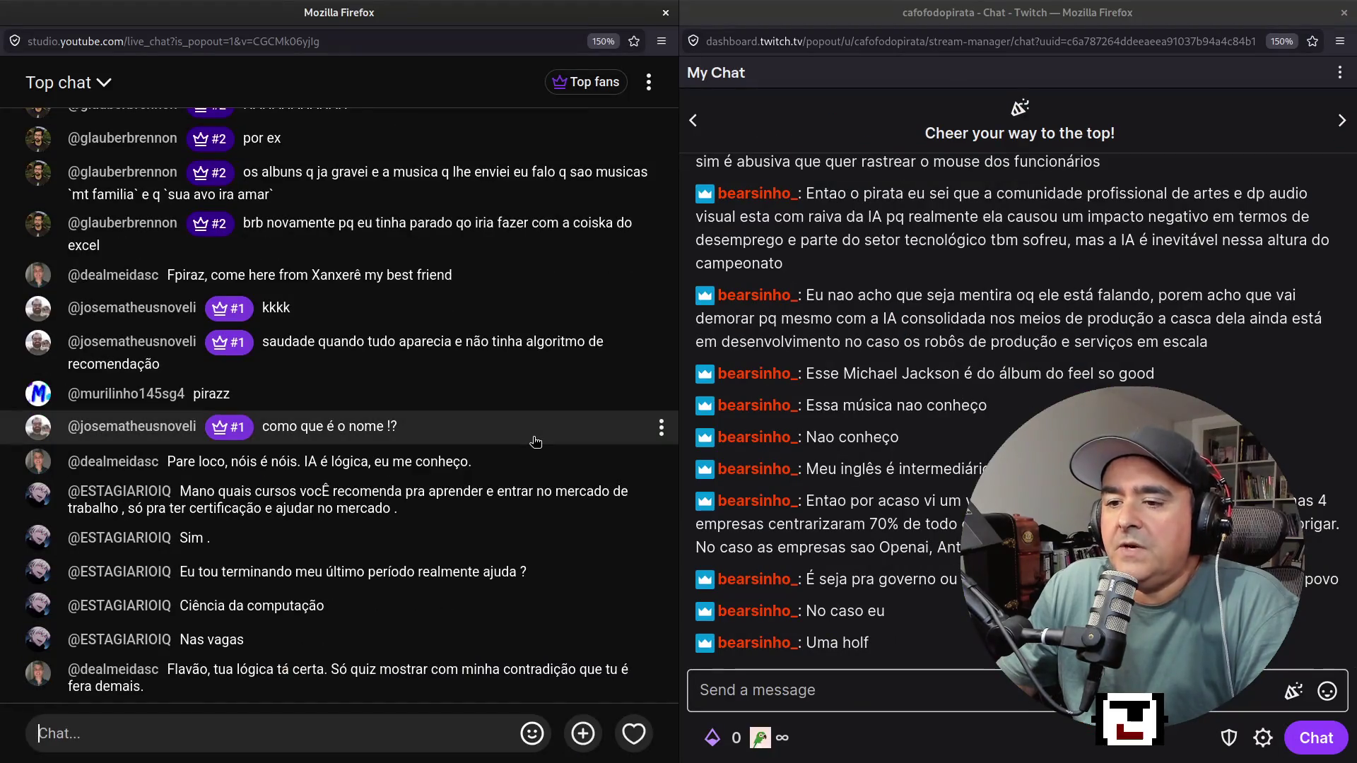
Send a heart reaction in YouTube chat, check Twitch, then return to the All-In Podcast video.
{"action": "left_click", "coordinate": [343, 735]}
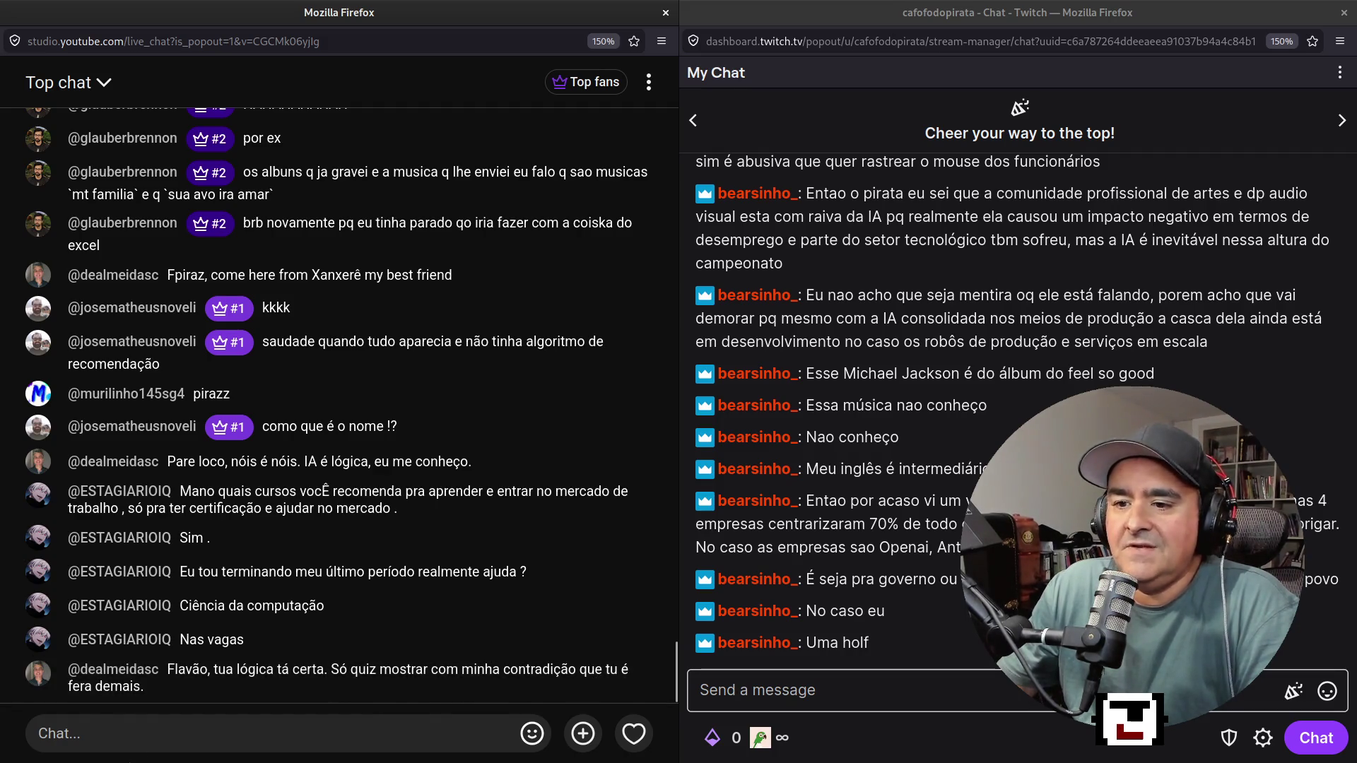
{"action": "left_click", "coordinate": [633, 733]}
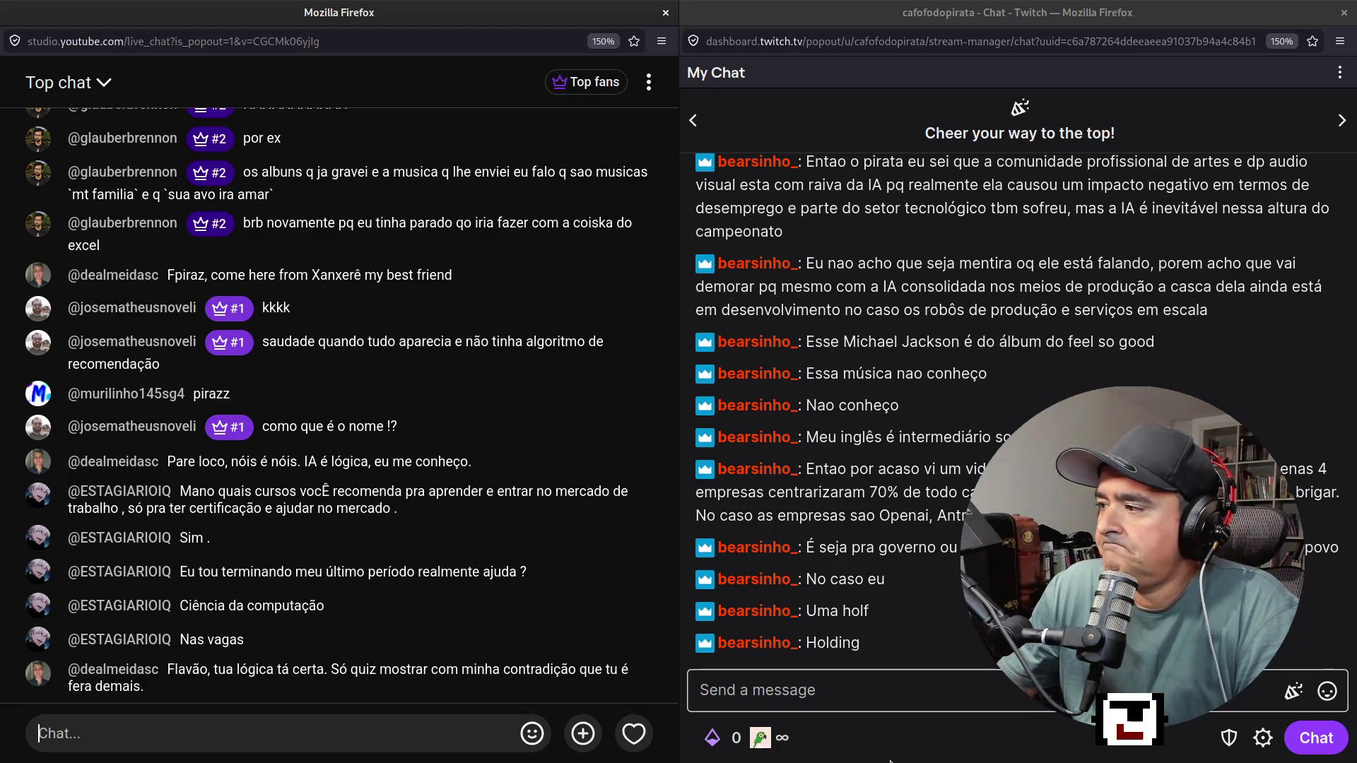
{"action": "left_click", "coordinate": [871, 696]}
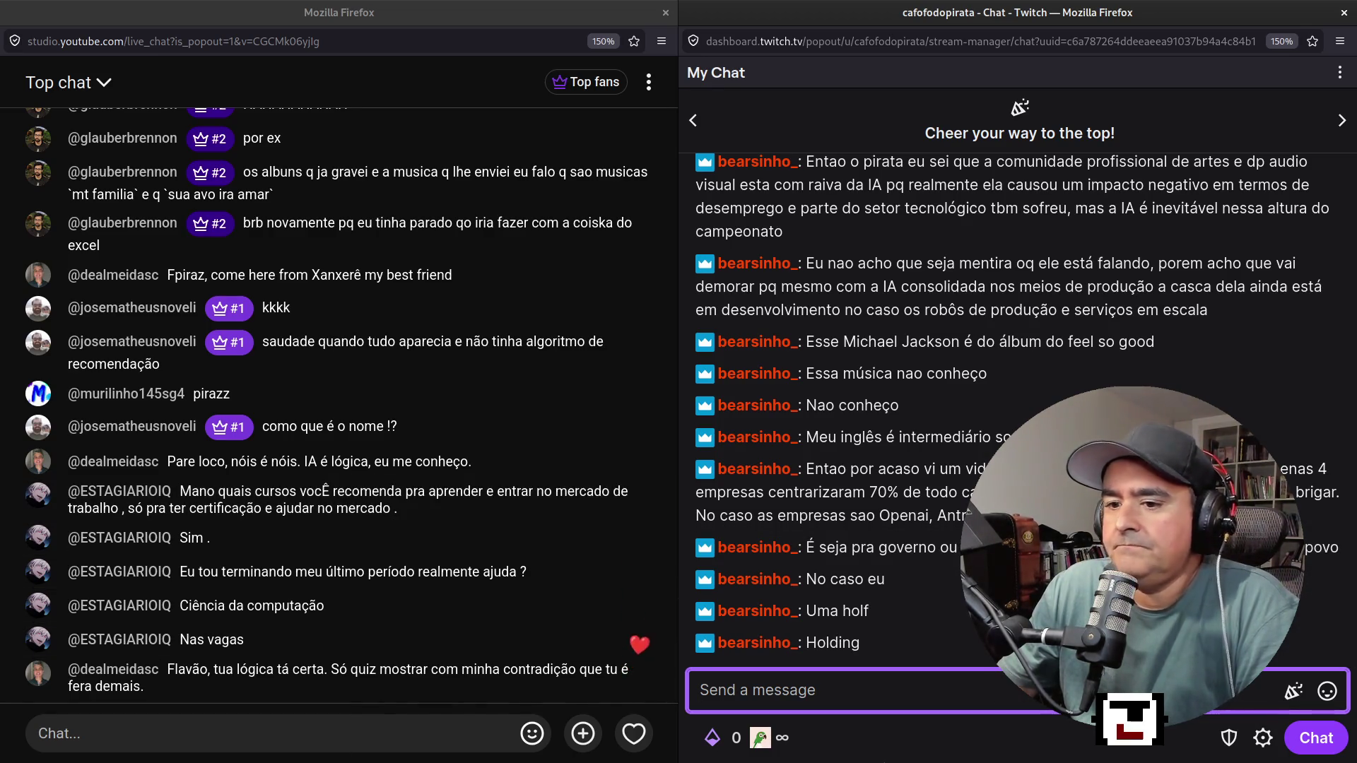
{"action": "key", "text": "alt+Tab"}
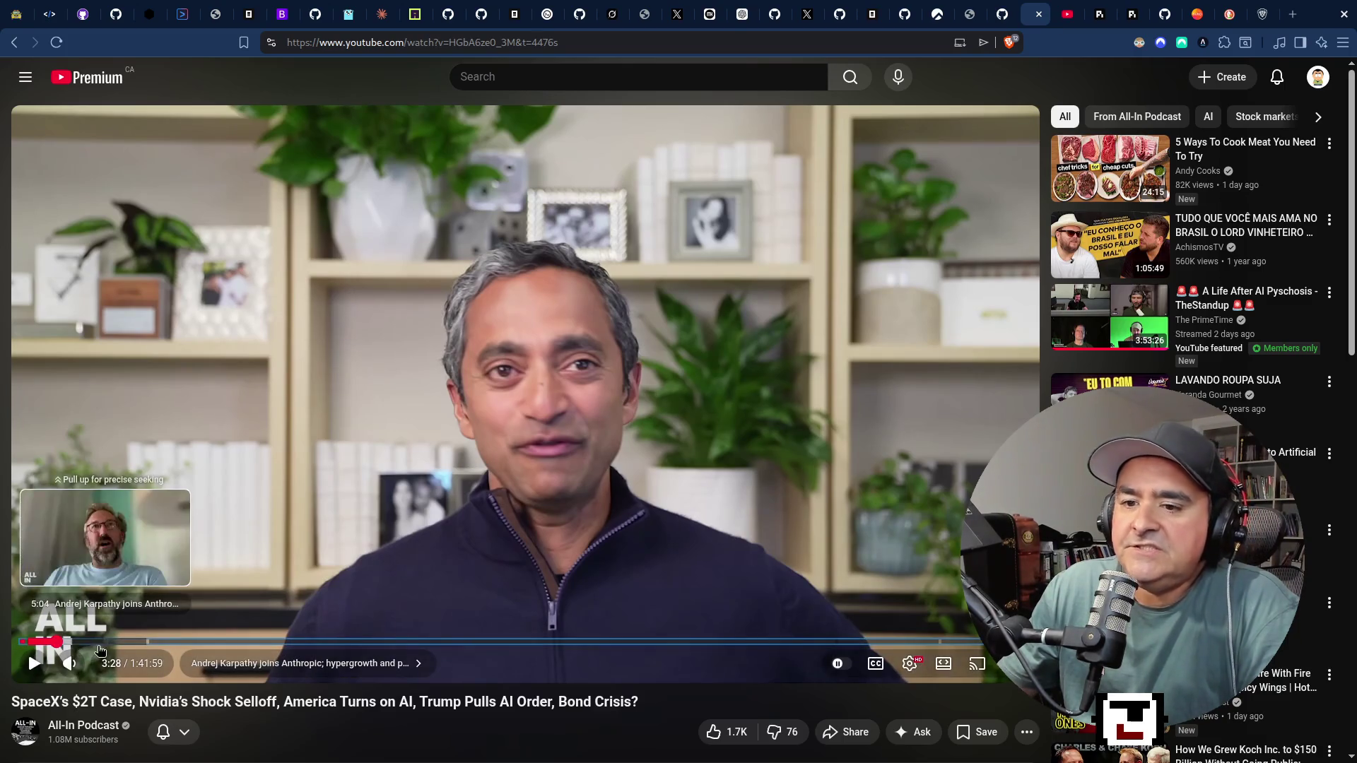
Scrub the podcast between 12:42 and 13:25, settle at 10:13, then return to the chats.
{"action": "left_click", "coordinate": [150, 641]}
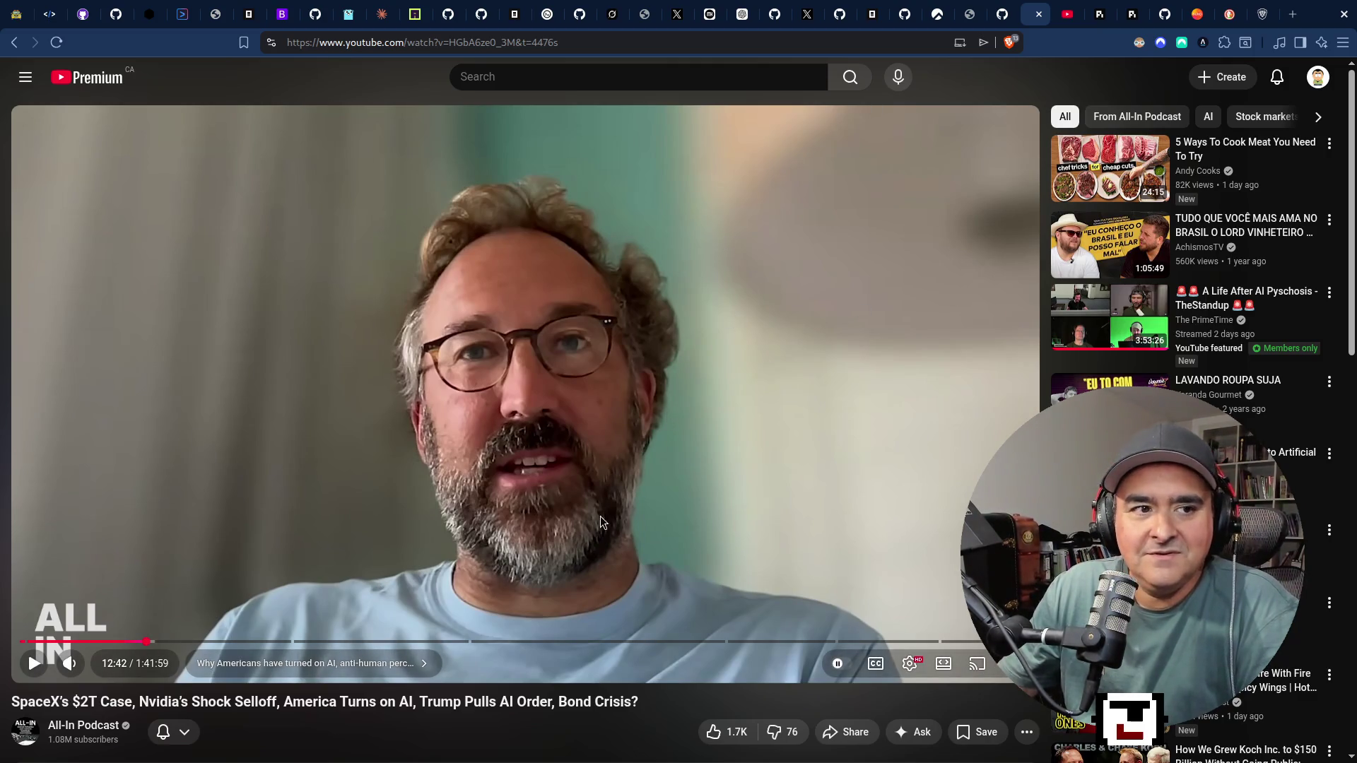
{"action": "left_click", "coordinate": [157, 645]}
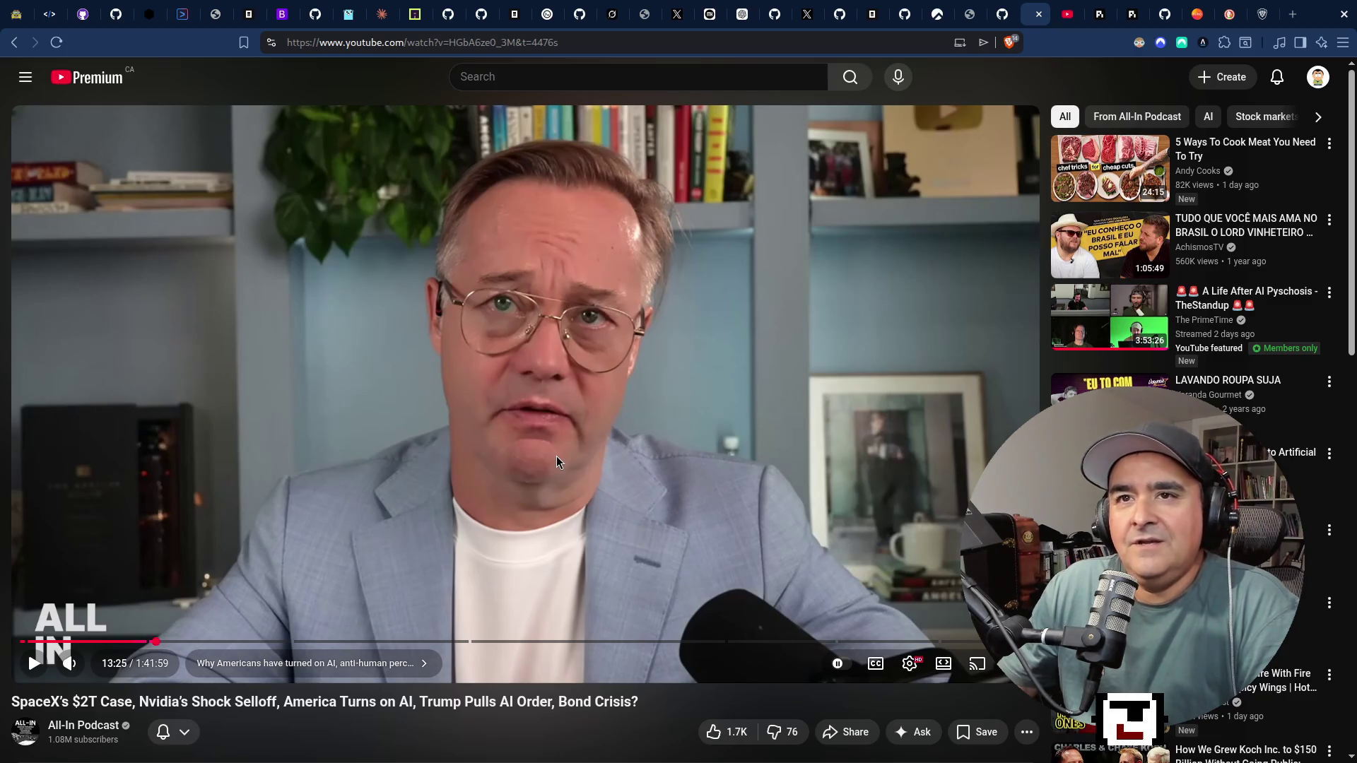
{"action": "left_click", "coordinate": [152, 640]}
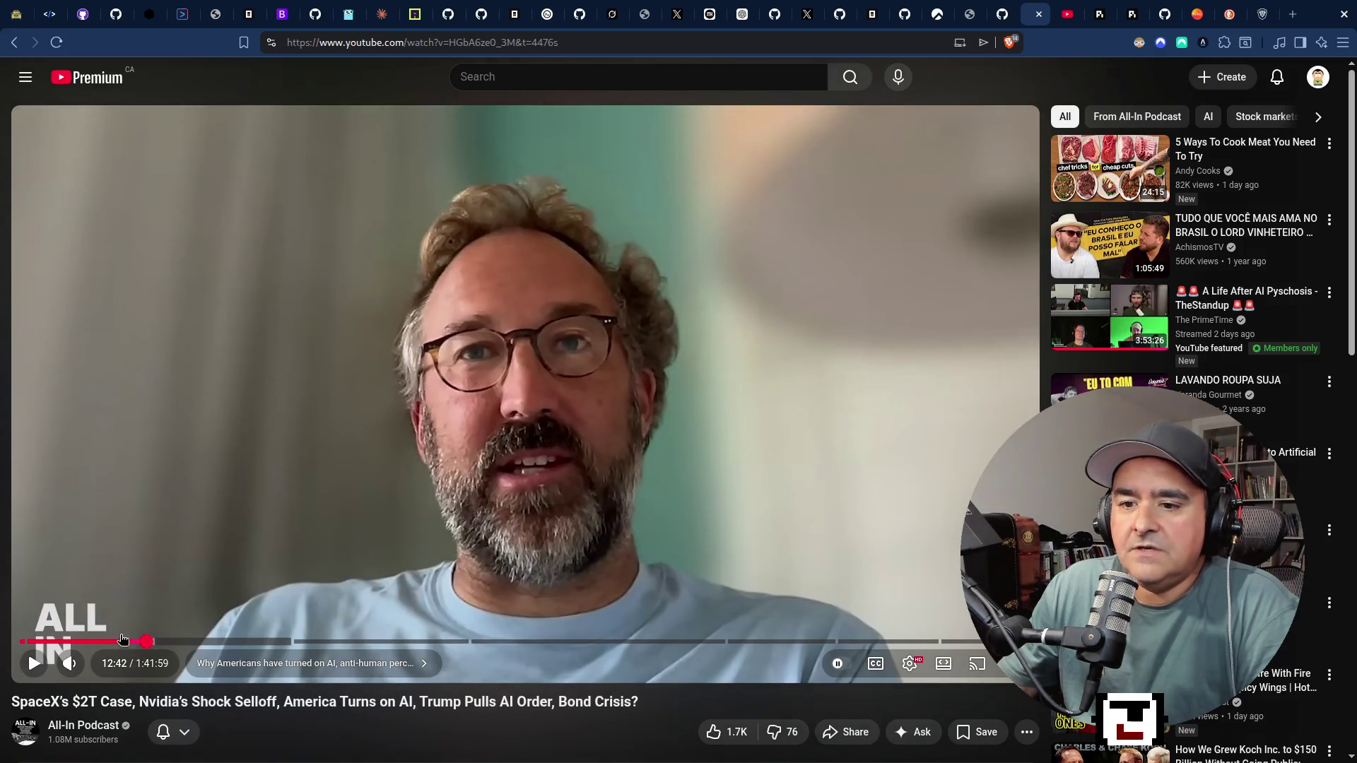
{"action": "left_click", "coordinate": [121, 641]}
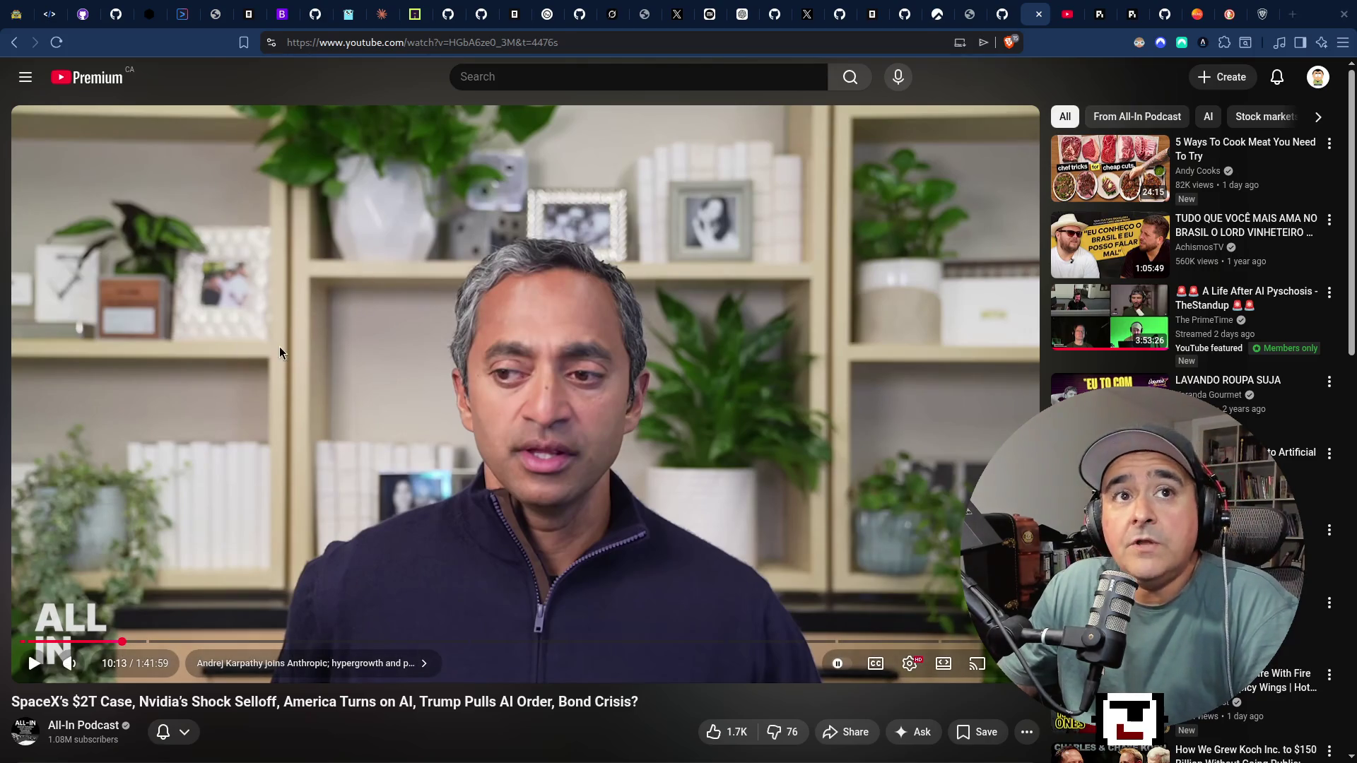
{"action": "key", "text": "super+2"}
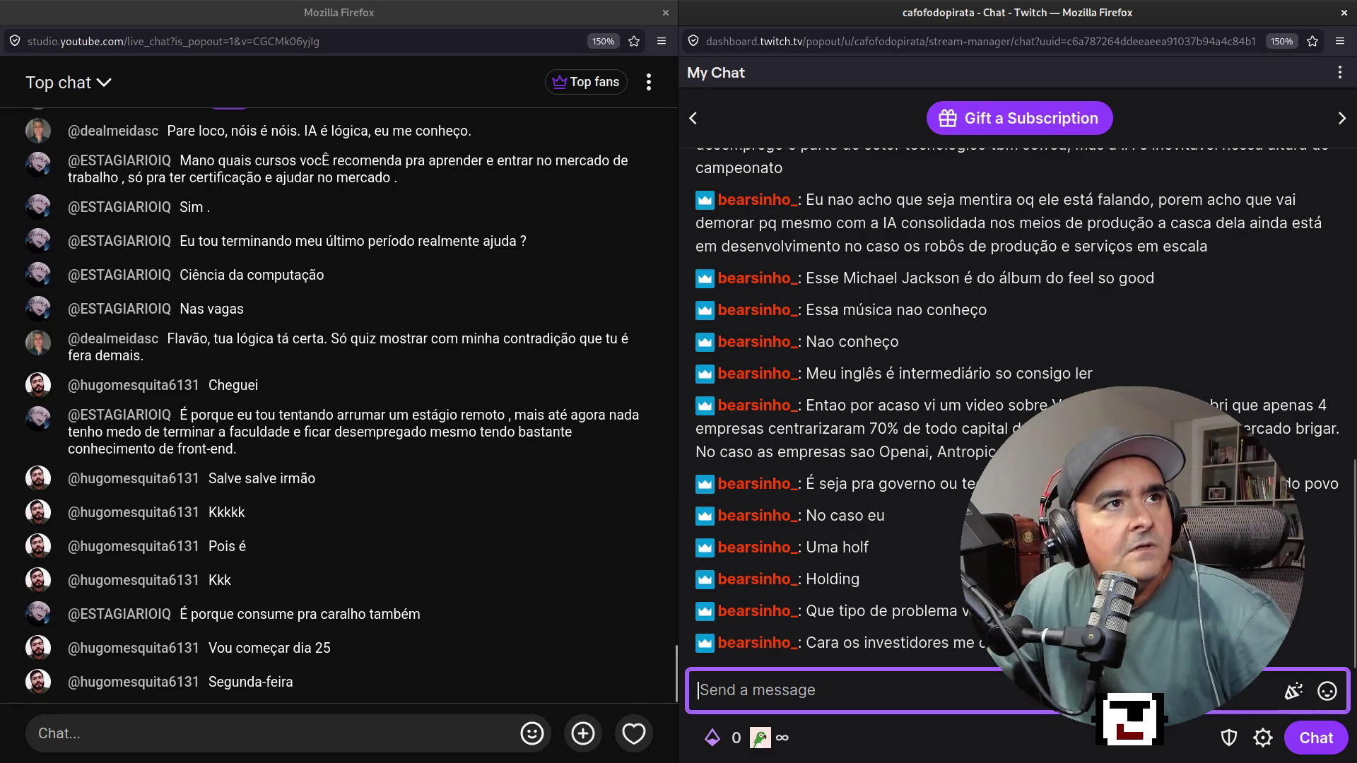
Check the Twitch chat, then switch to the browser and bring up the Grok conversation.
{"action": "key", "text": "Escape"}
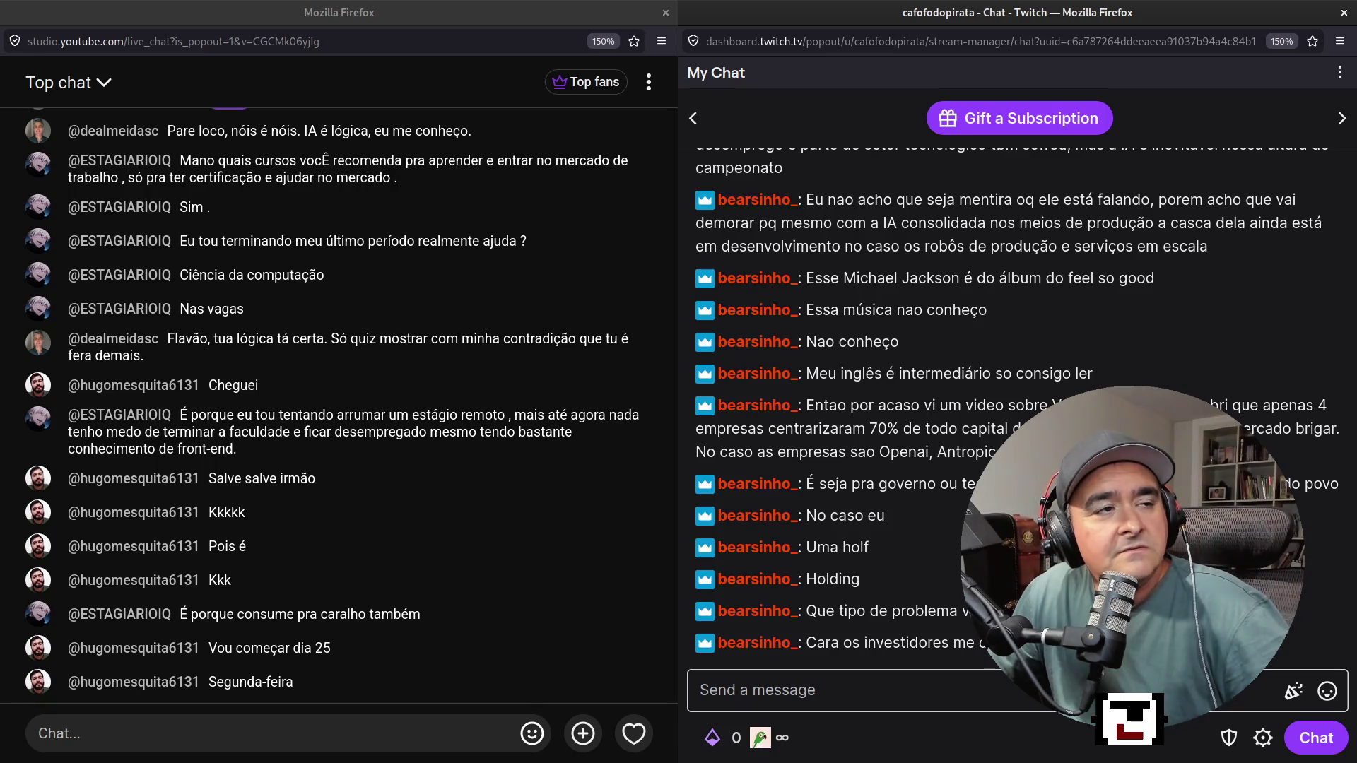
{"action": "left_click", "coordinate": [700, 690]}
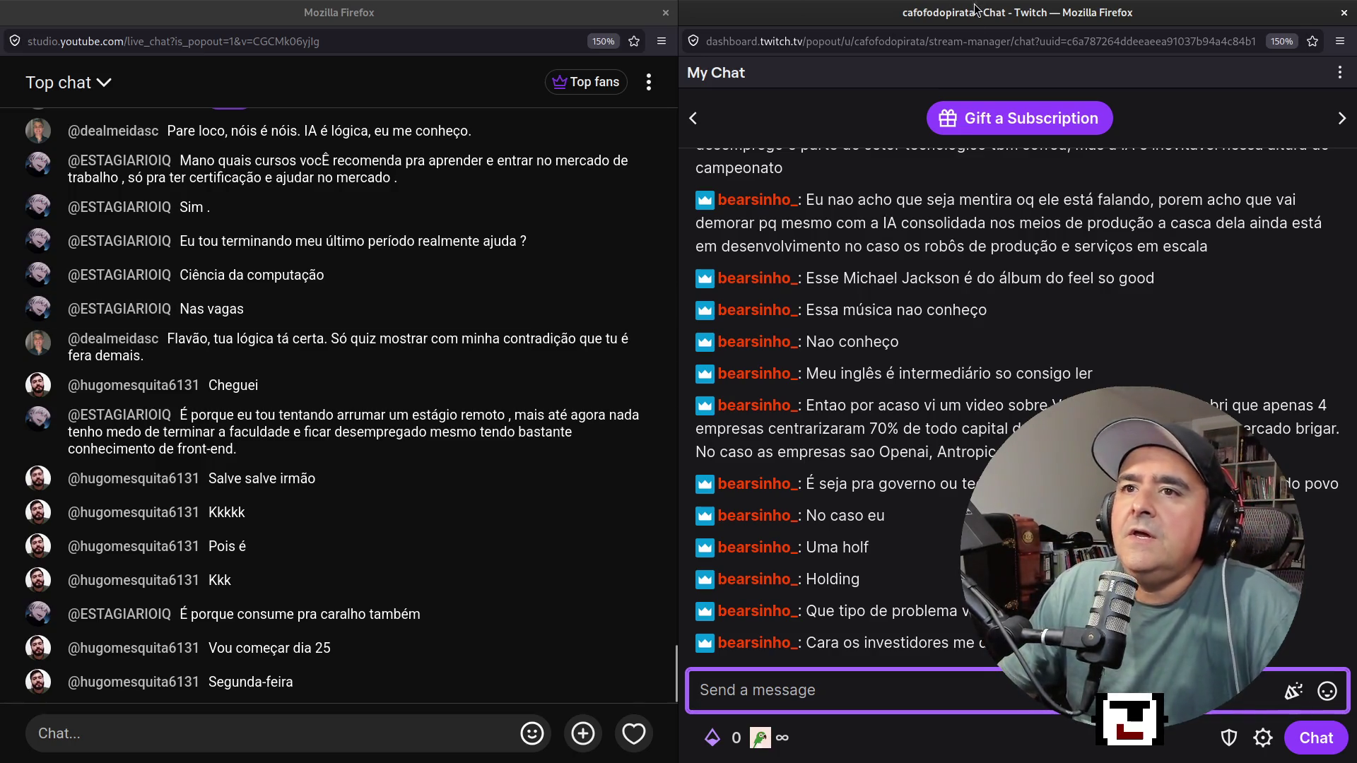
{"action": "left_click", "coordinate": [286, 303]}
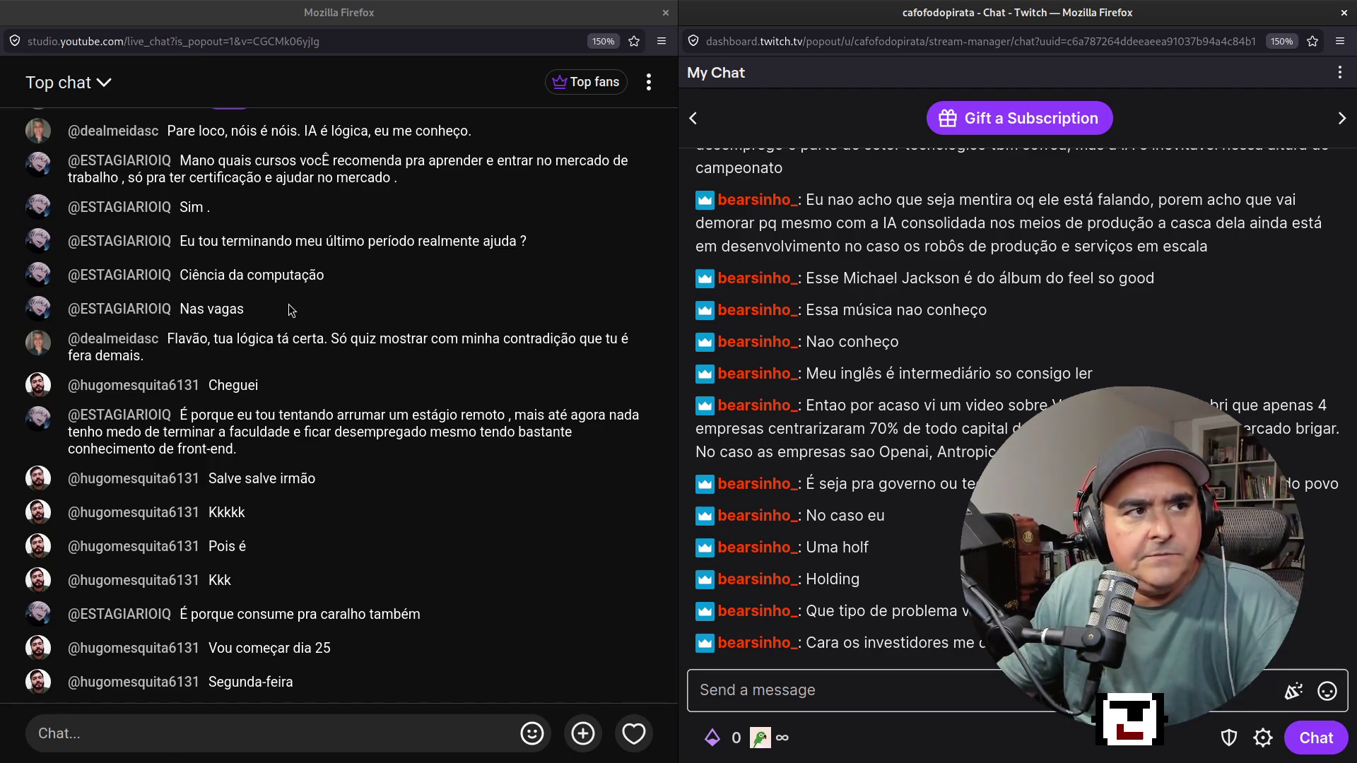
{"action": "key", "text": "alt+Tab"}
{"action": "left_click", "coordinate": [614, 14]}
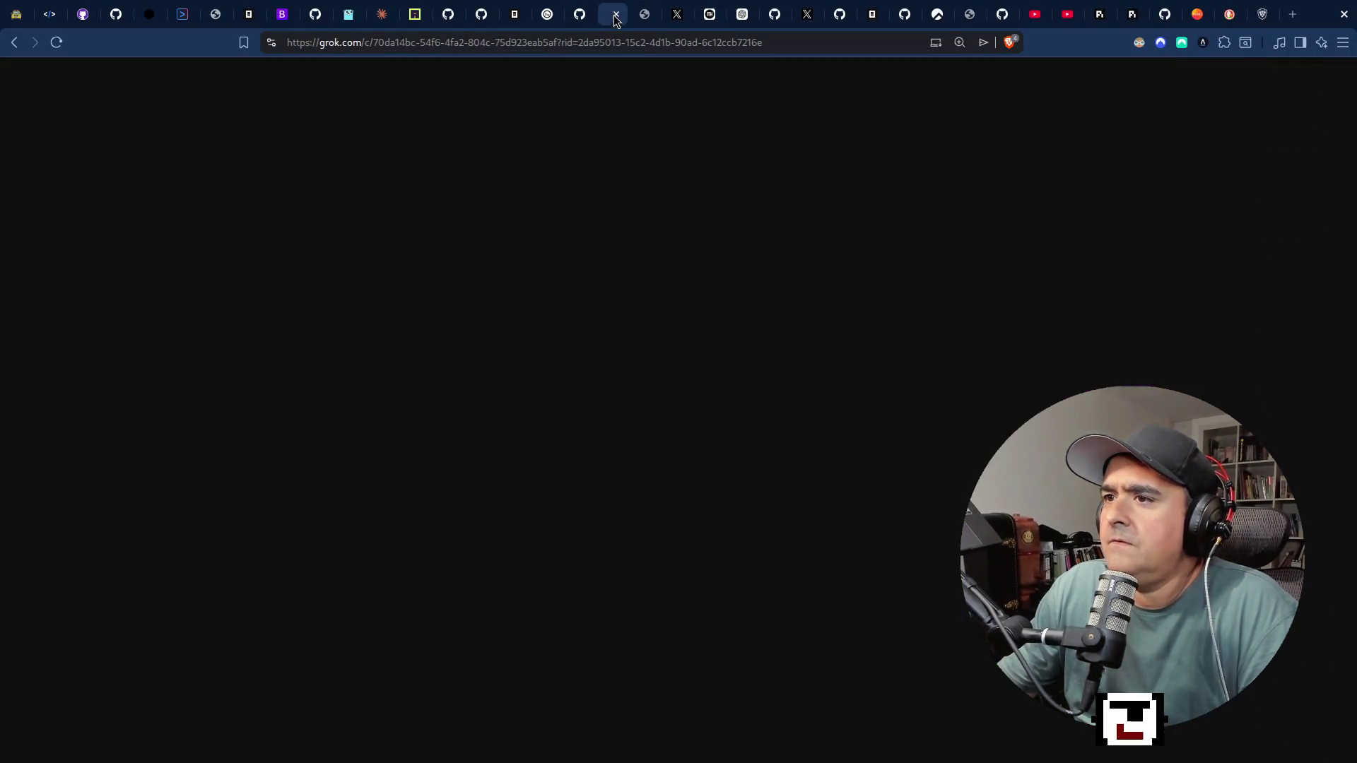
Ask Grok which US data centers were cancelled due to backlash, then return to the chats.
{"action": "scroll", "coordinate": [520, 527], "scroll_direction": "down", "scroll_amount": 10}
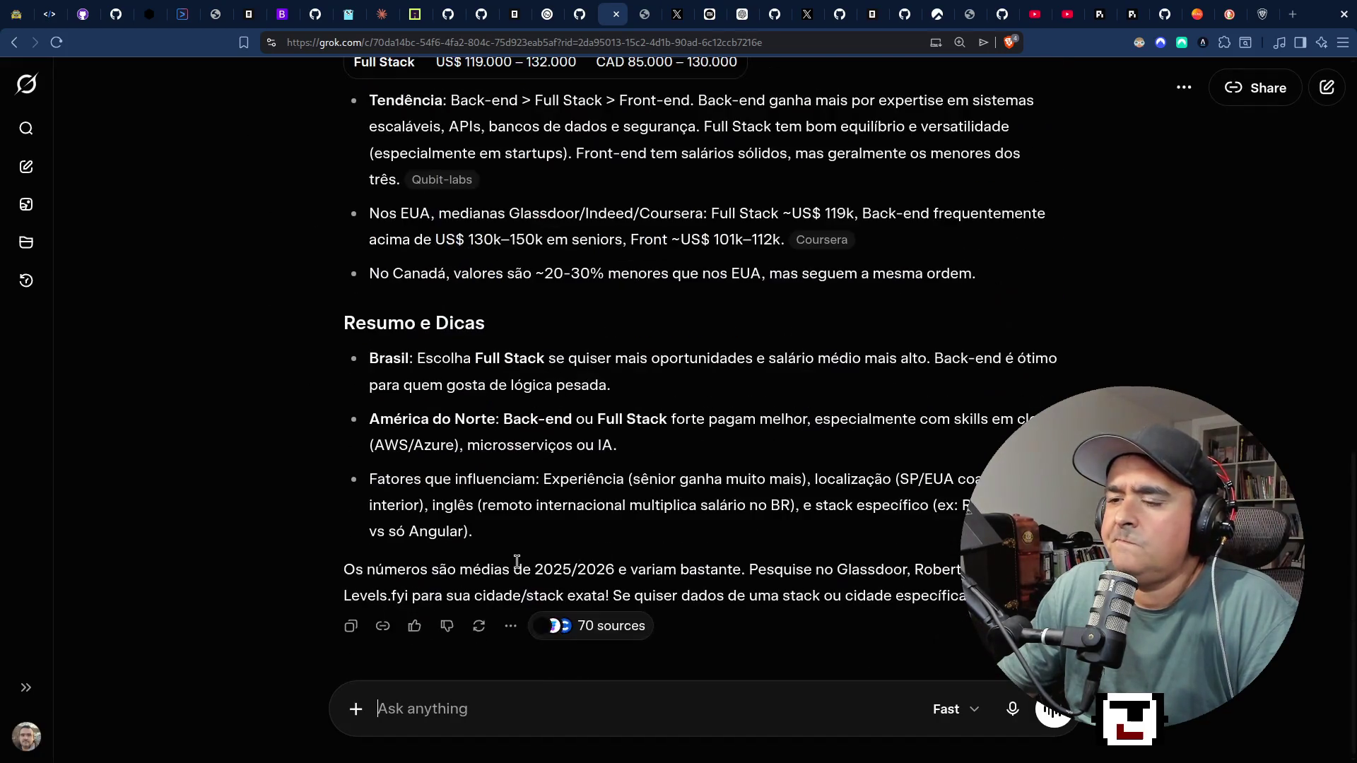
{"action": "type", "text": "q"}
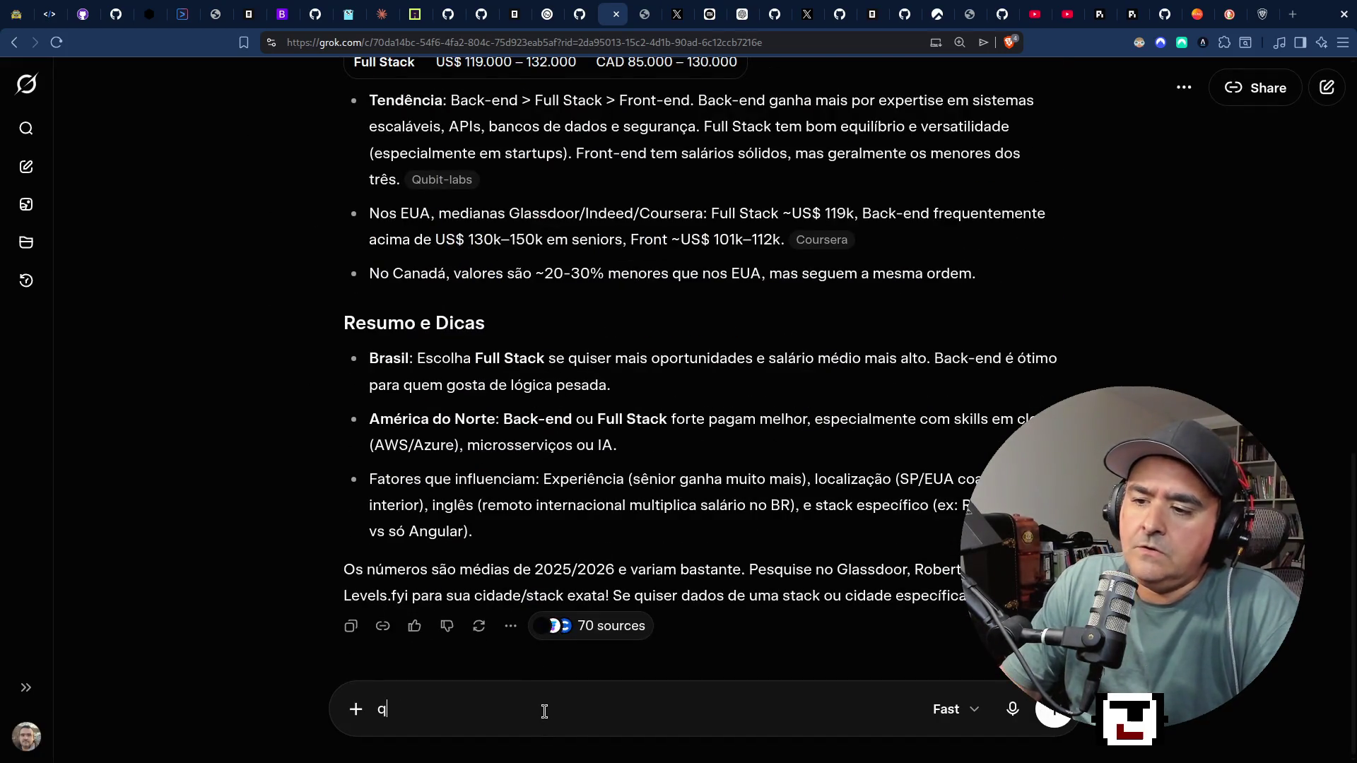
{"action": "type", "text": "uais foi"}
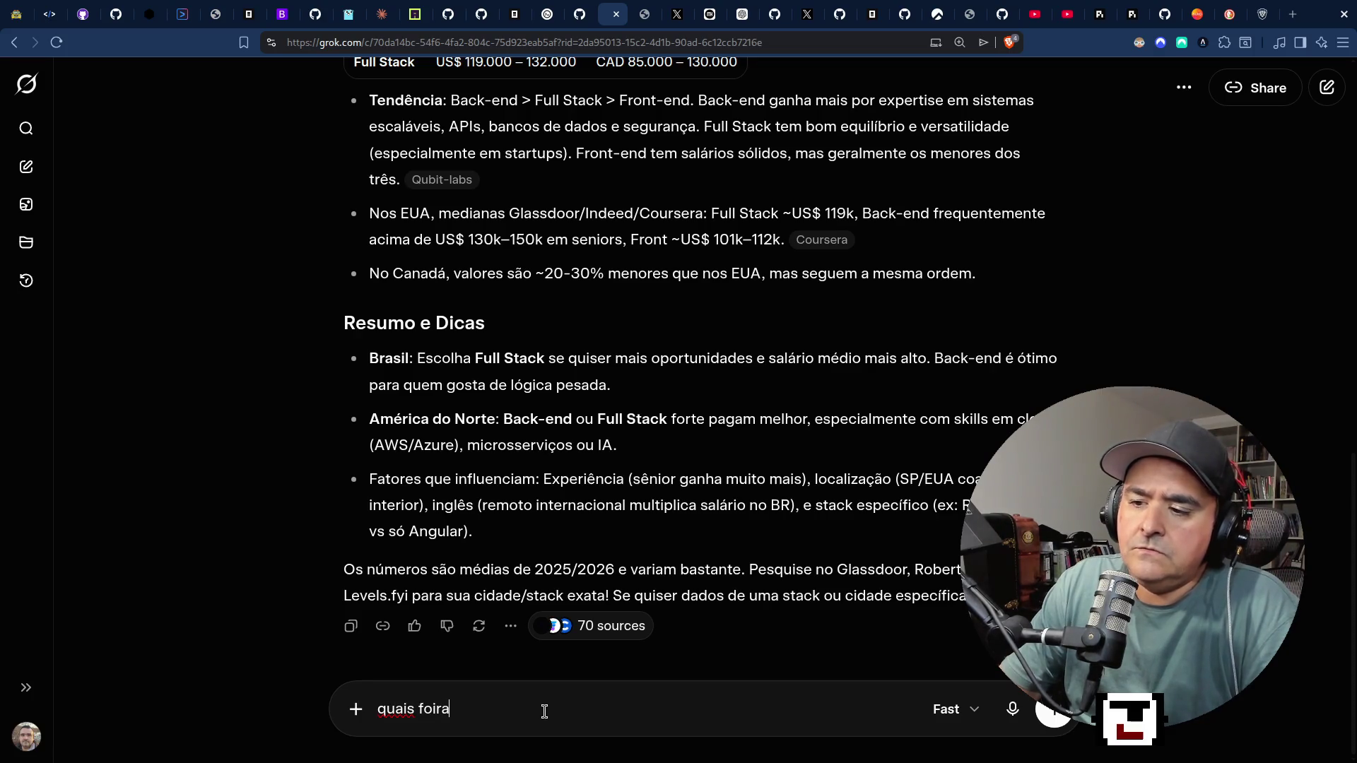
{"action": "key", "text": "BackSpace"}
{"action": "type", "text": "ram os f"}
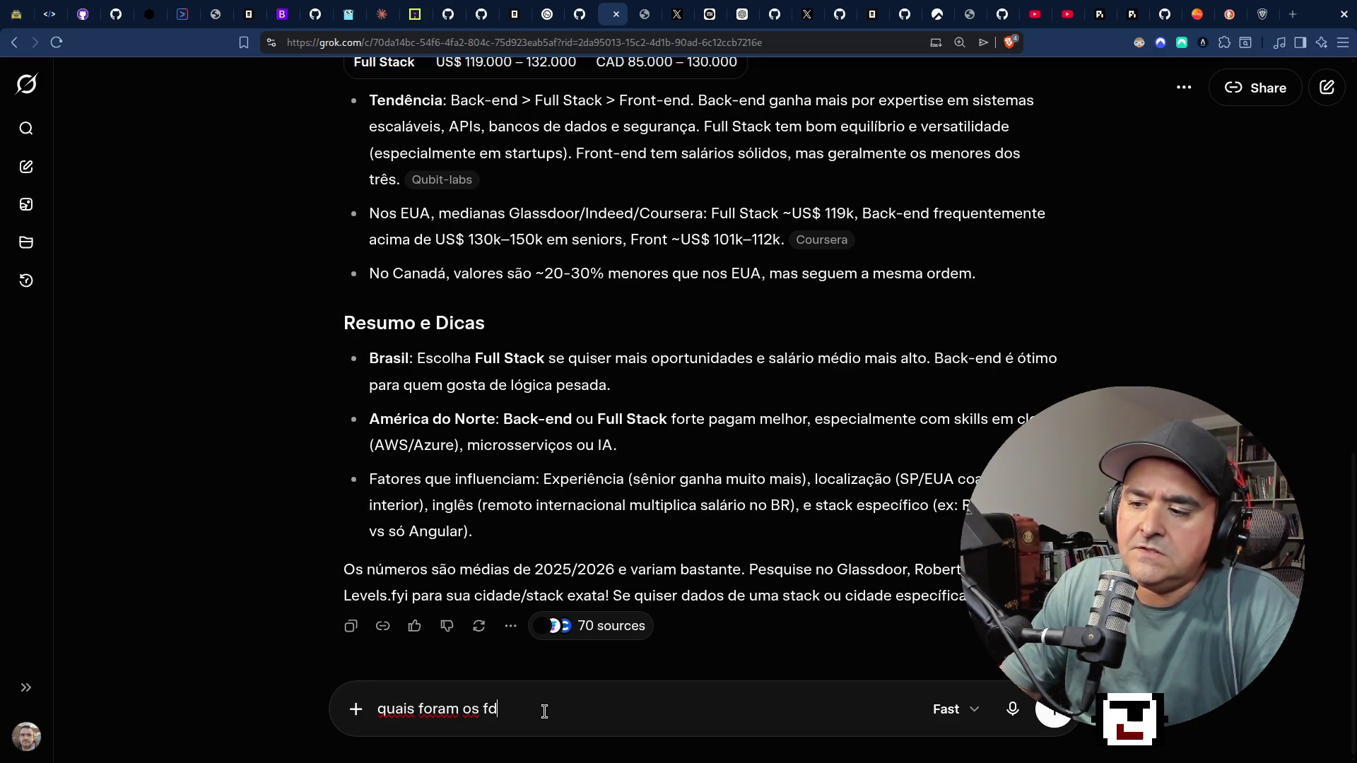
{"action": "key", "text": "BackSpace"}
{"action": "type", "text": "datacenters "}
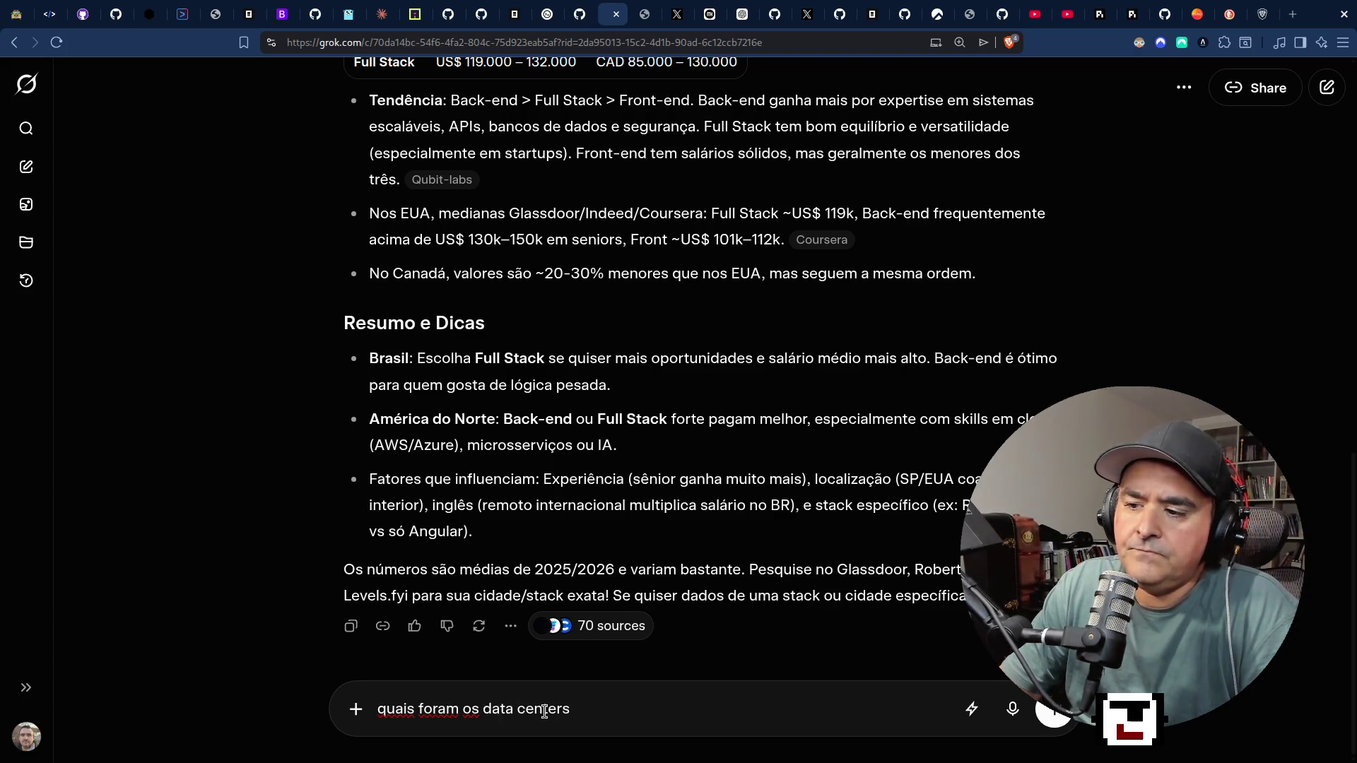
{"action": "type", "text": "canc"}
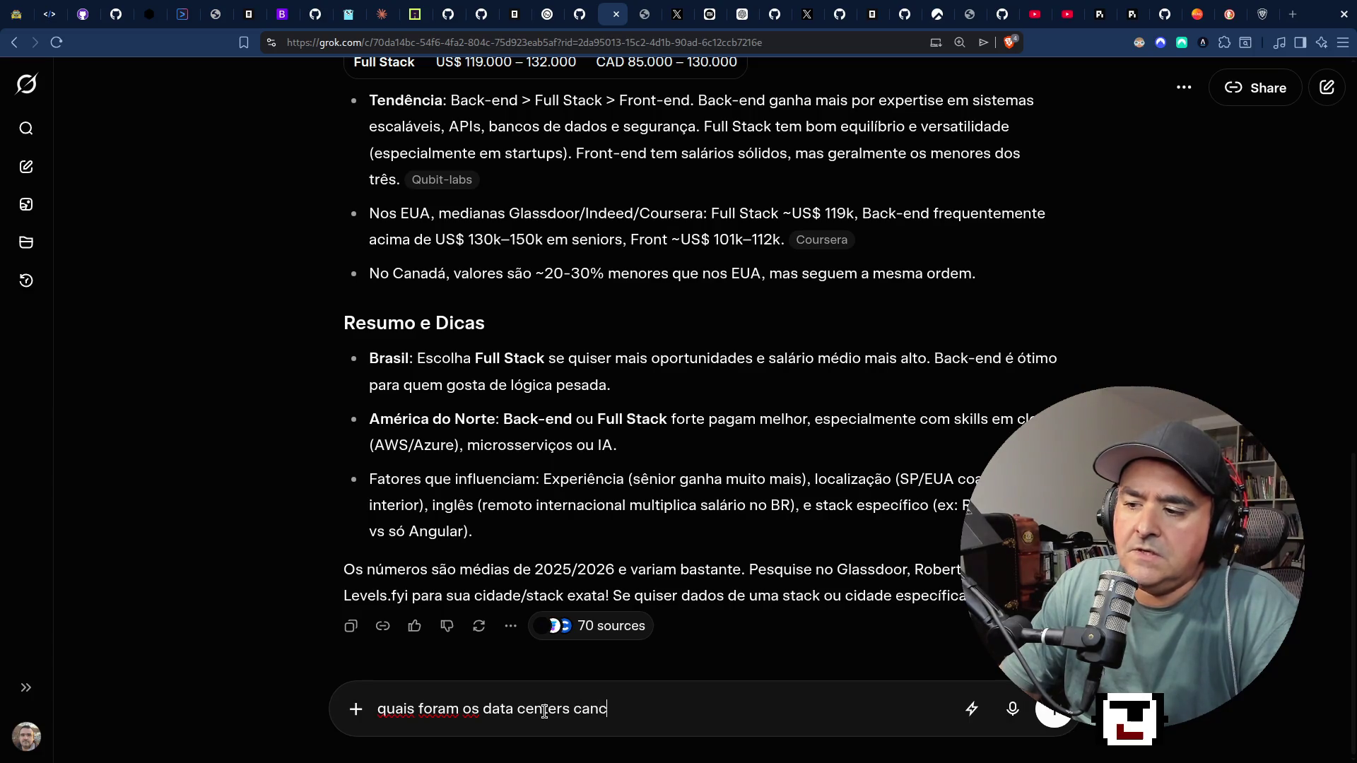
{"action": "type", "text": "elados nos "}
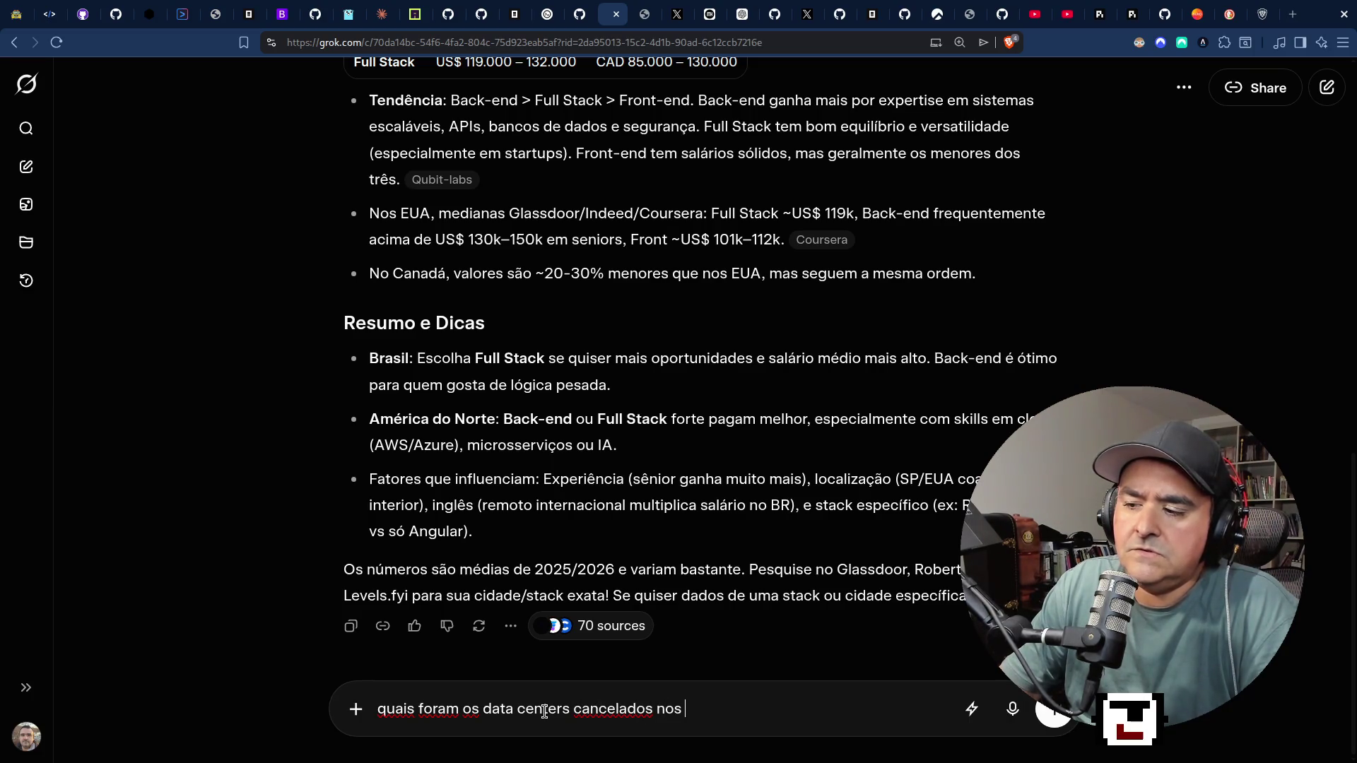
{"action": "type", "text": "usuapor "}
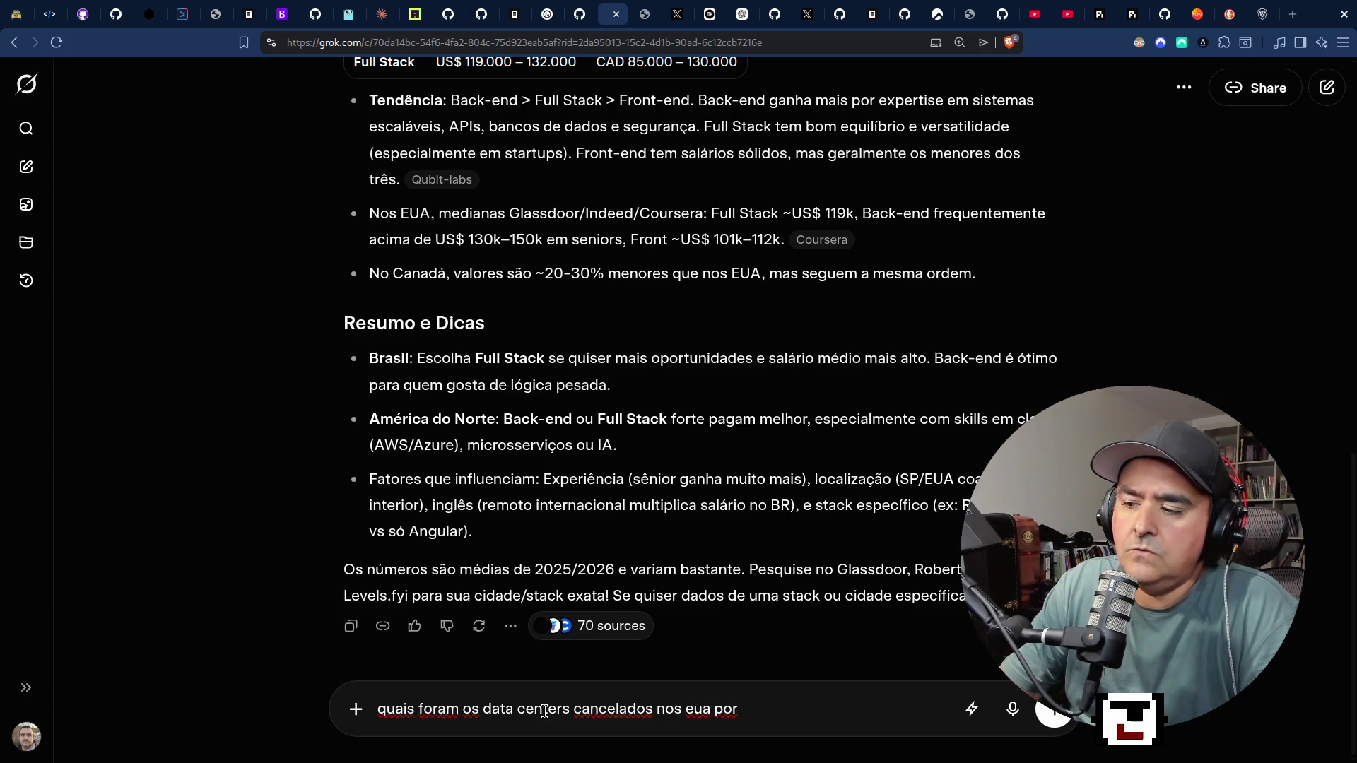
{"action": "type", "text": "ausade "}
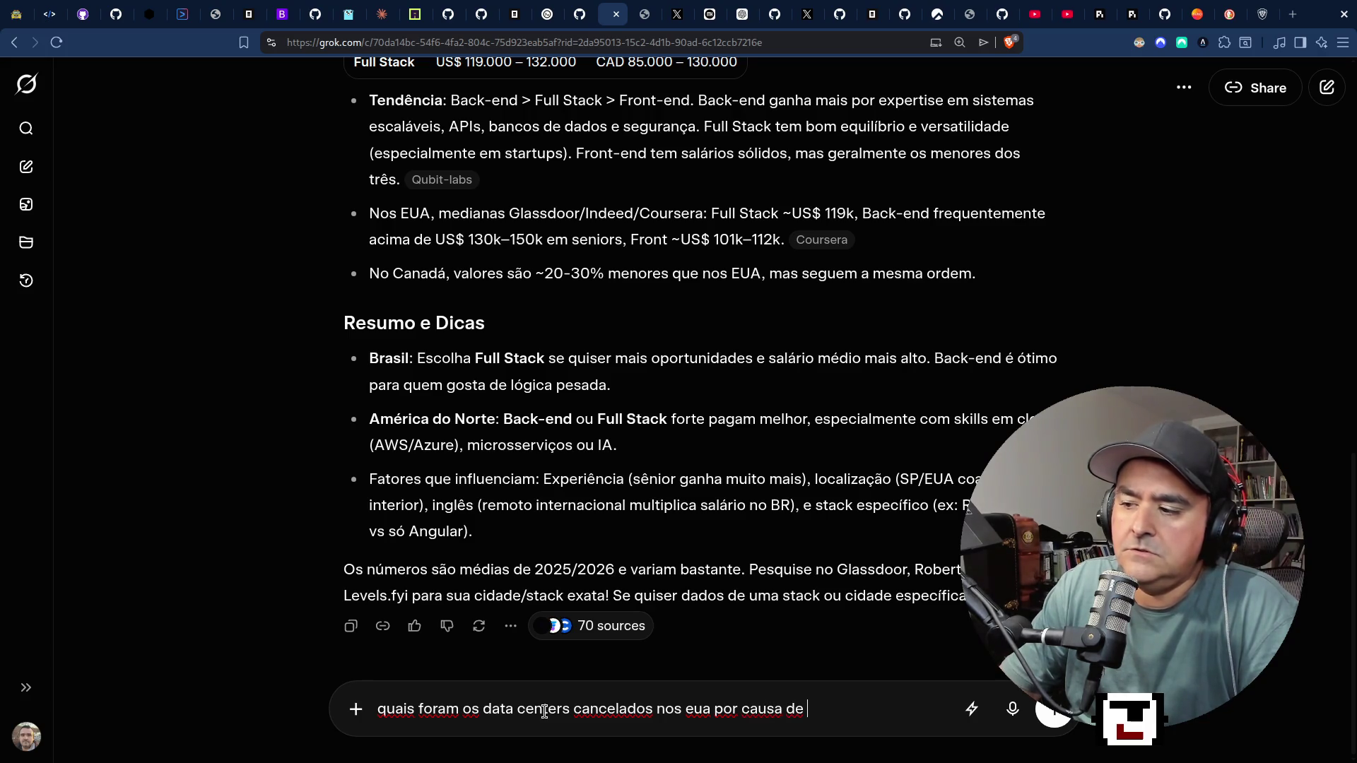
{"action": "type", "text": "backl"}
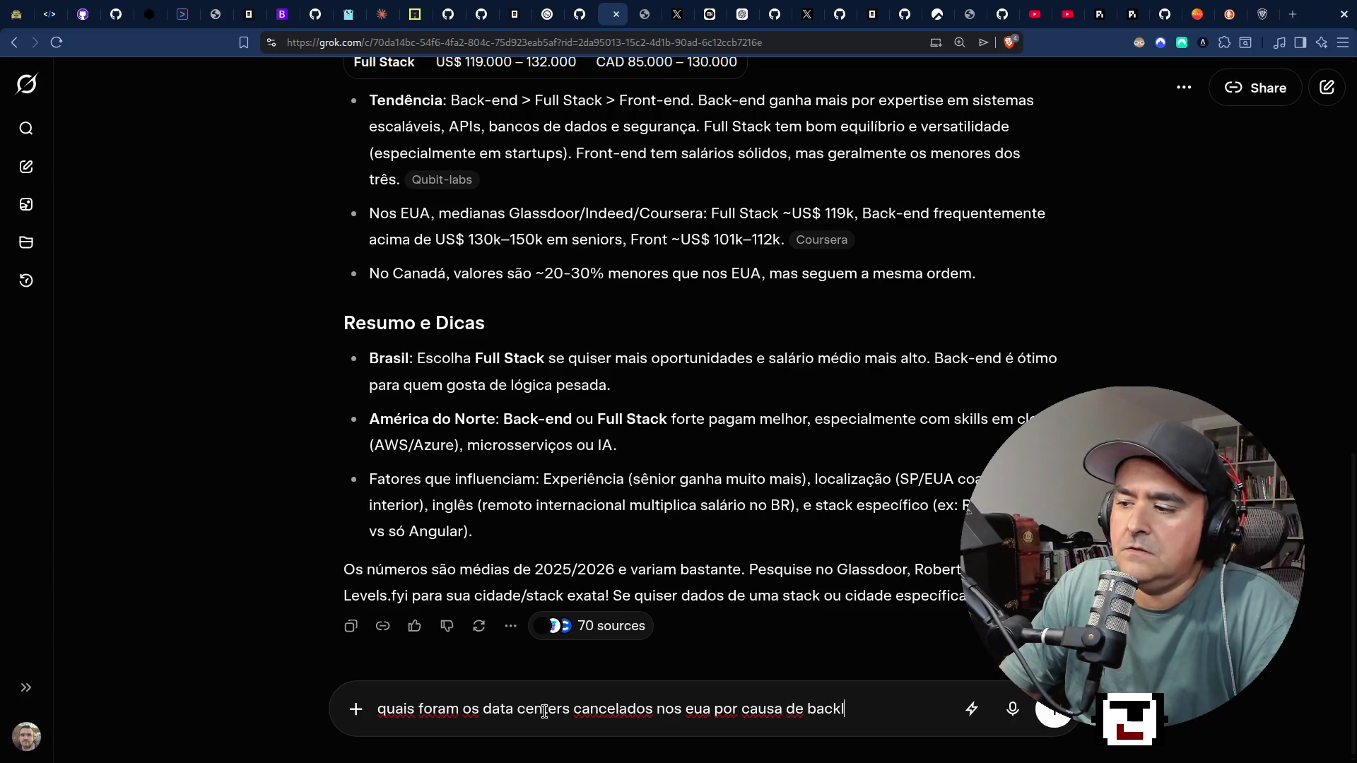
{"action": "type", "text": "ash"}
{"action": "key", "text": "Return"}
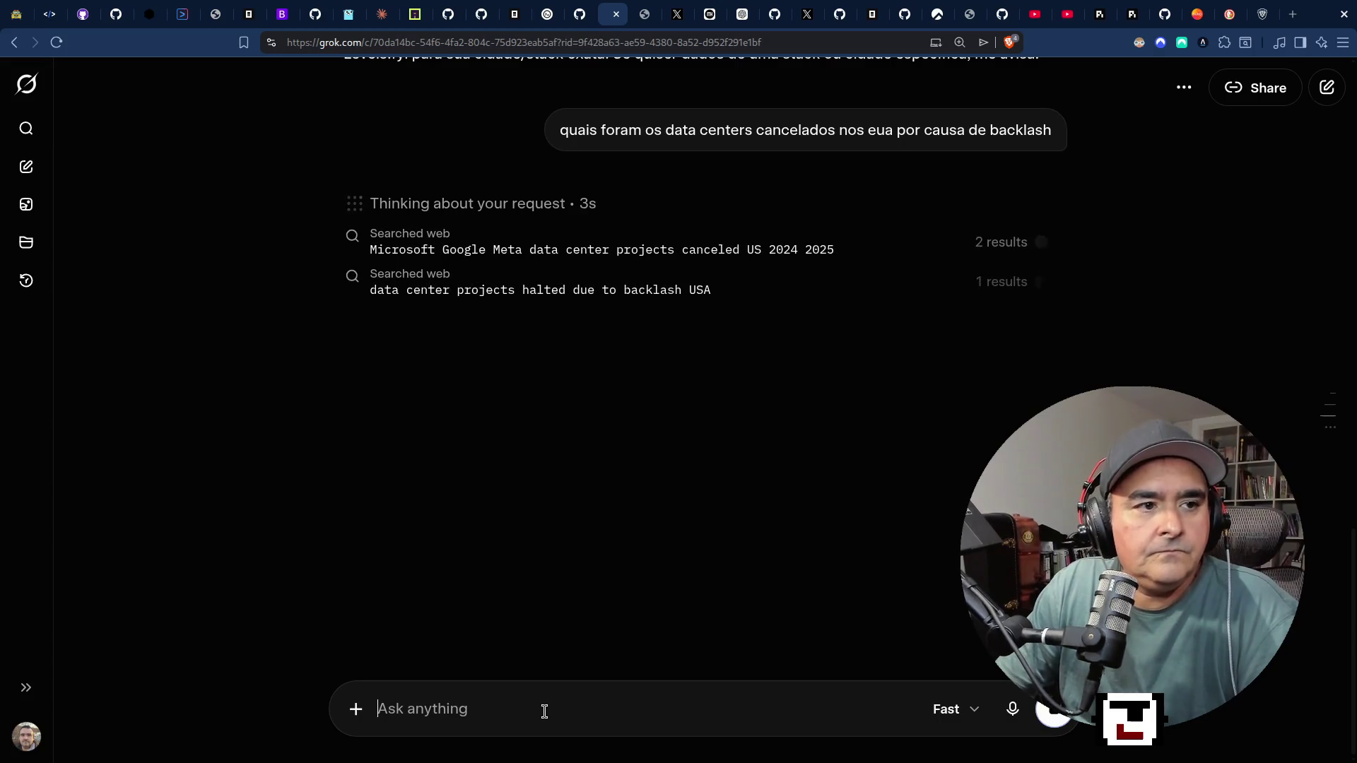
{"action": "key", "text": "super+2"}
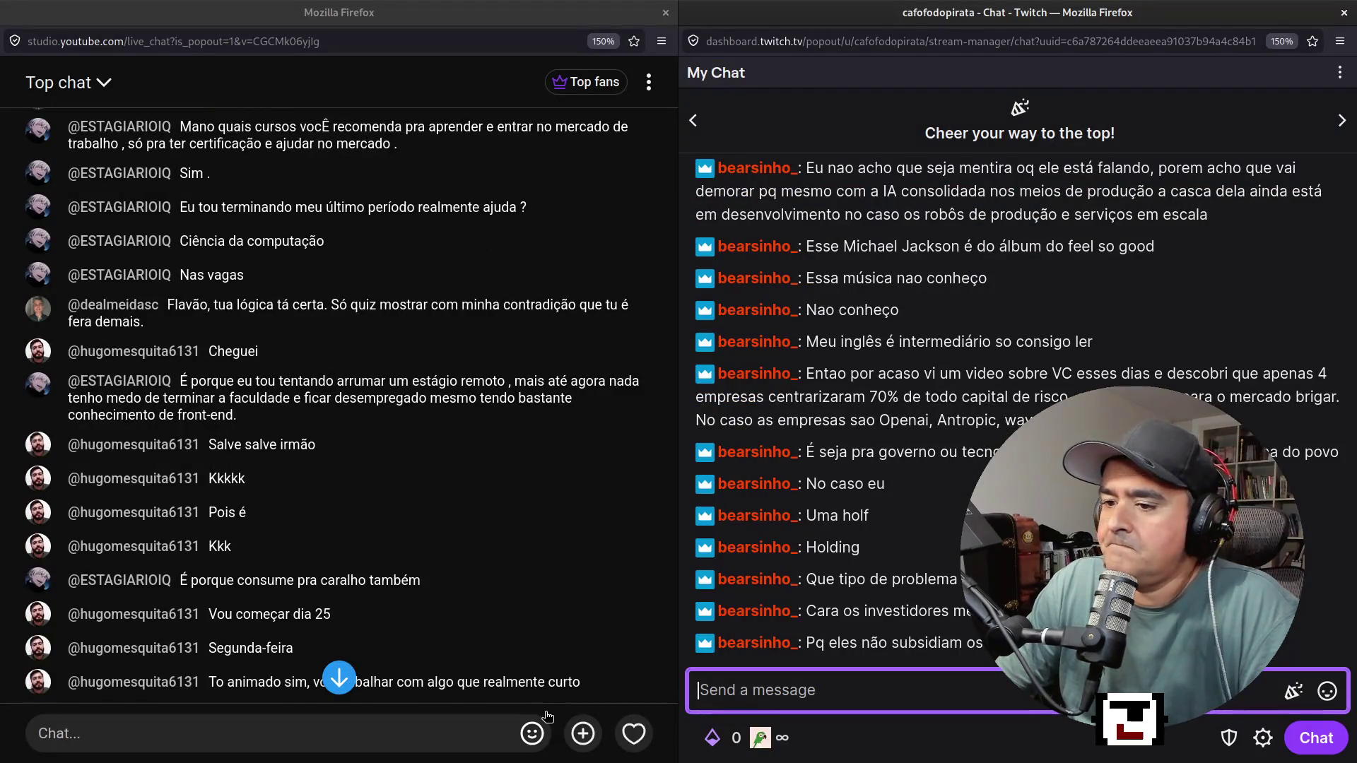
Scroll YouTube chat to the newest messages, then switch back to Grok's data-center answer.
{"action": "scroll", "coordinate": [518, 557], "scroll_direction": "down", "scroll_amount": 2}
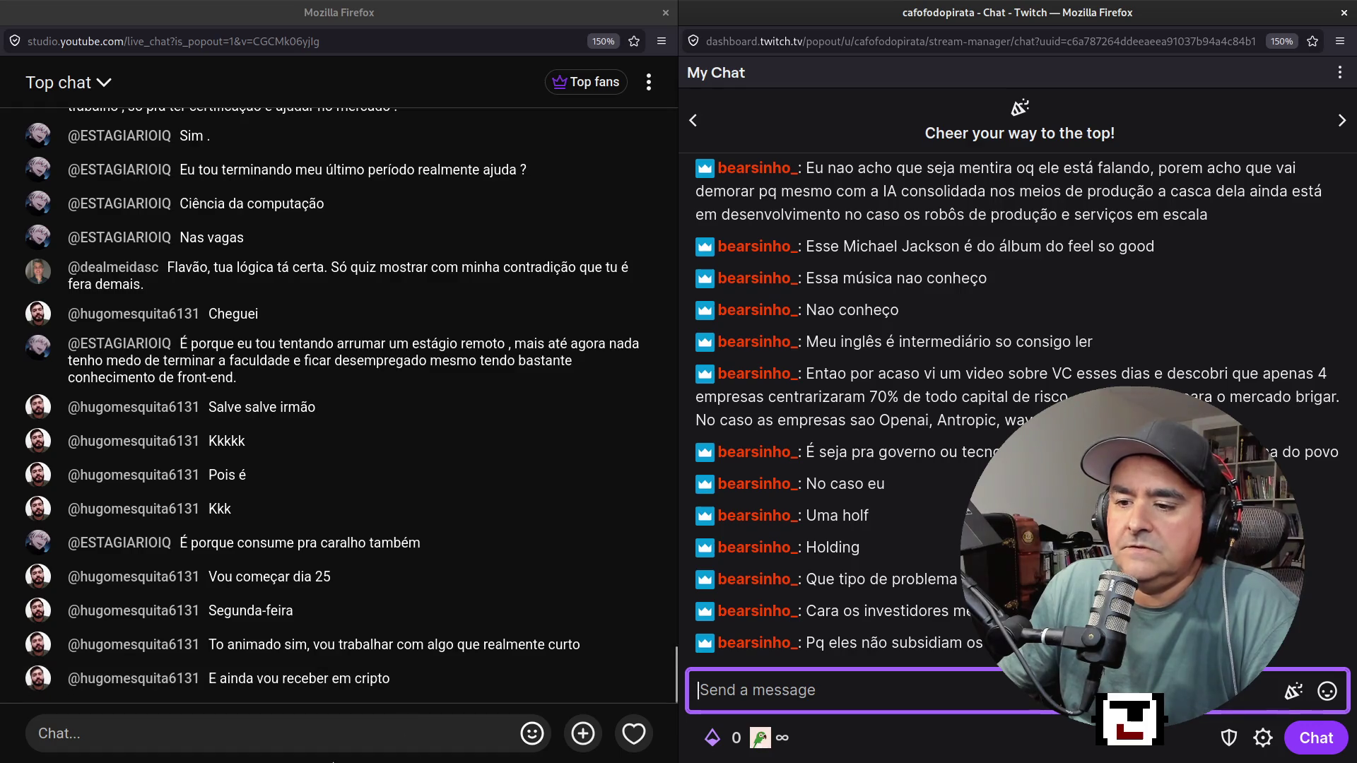
{"action": "left_click", "coordinate": [344, 733]}
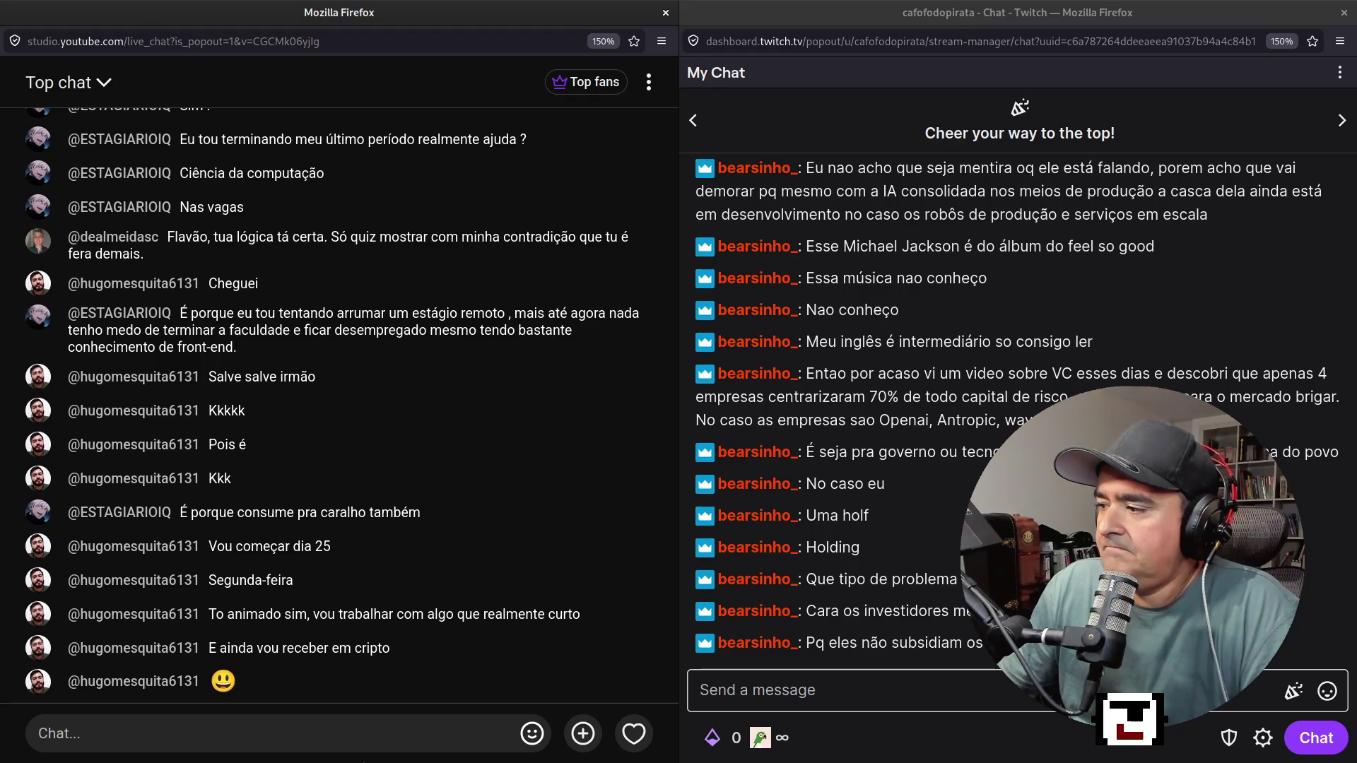
{"action": "key", "text": "super+1"}
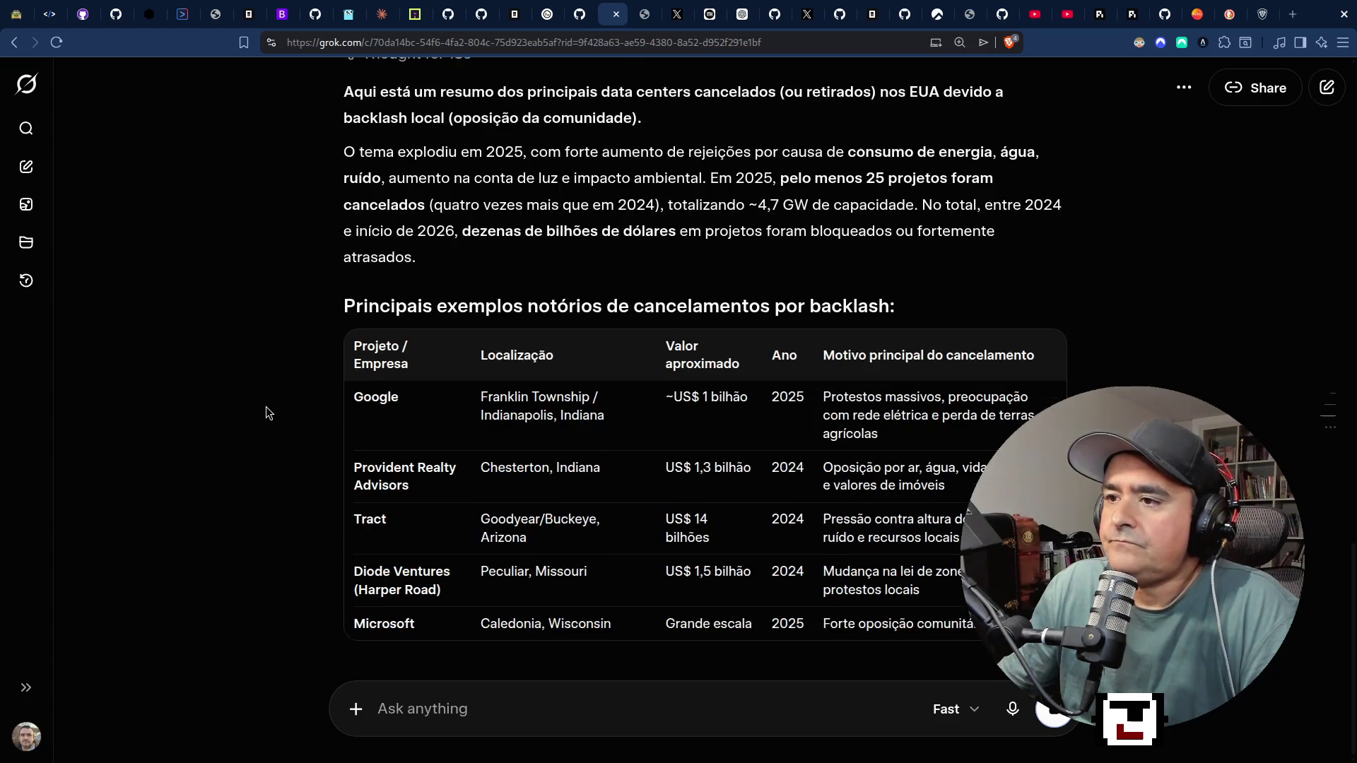
{"action": "scroll", "coordinate": [266, 427], "scroll_direction": "up", "scroll_amount": 5}
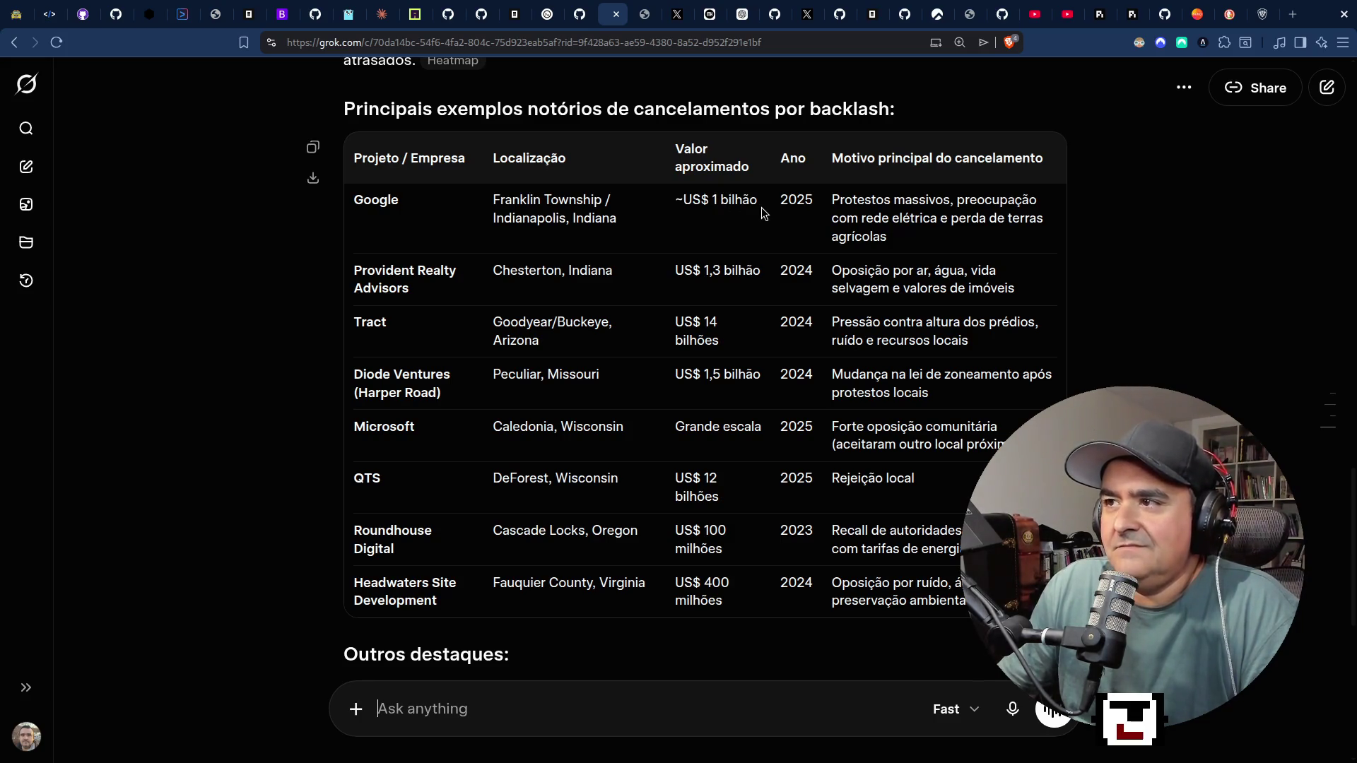
{"action": "double_click", "coordinate": [802, 202]}
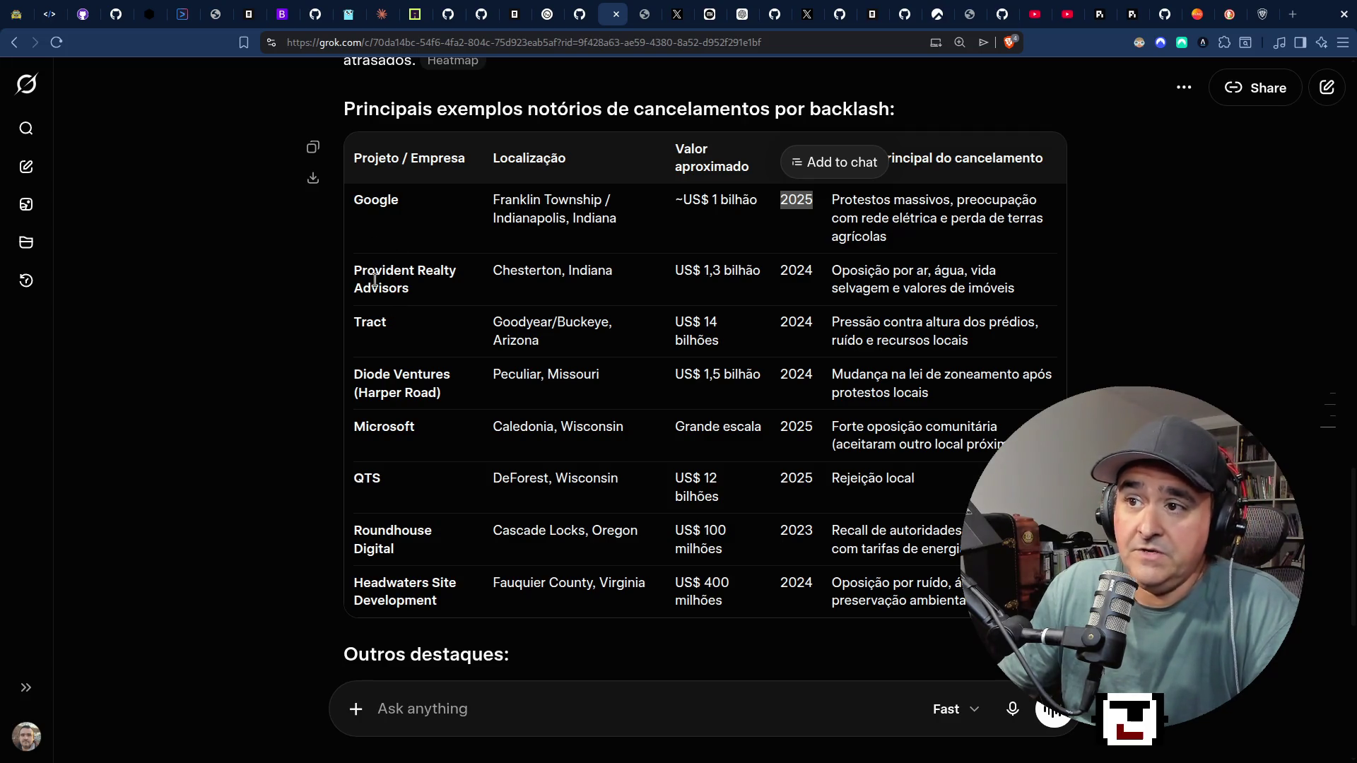
{"action": "left_click_drag", "start_coordinate": [353, 275], "coordinate": [416, 295]}
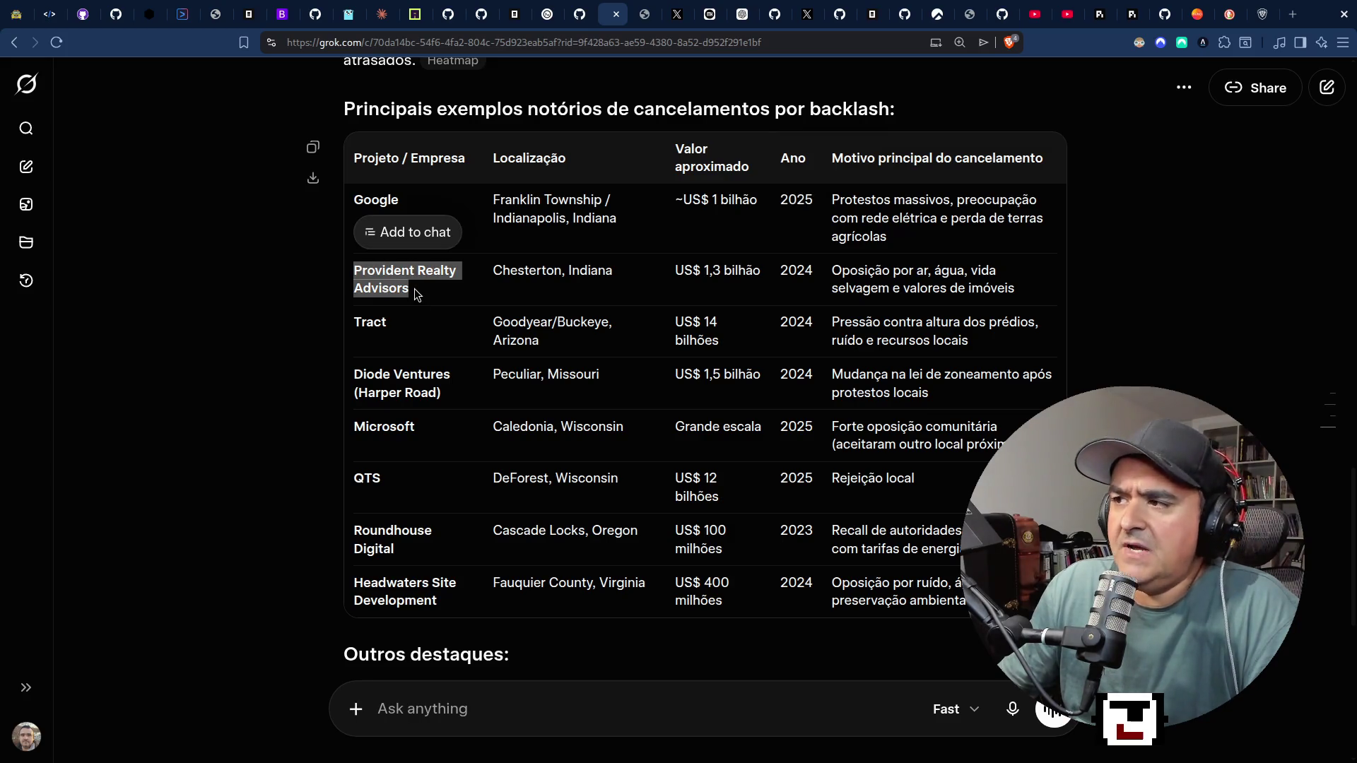
{"action": "left_click", "coordinate": [423, 332]}
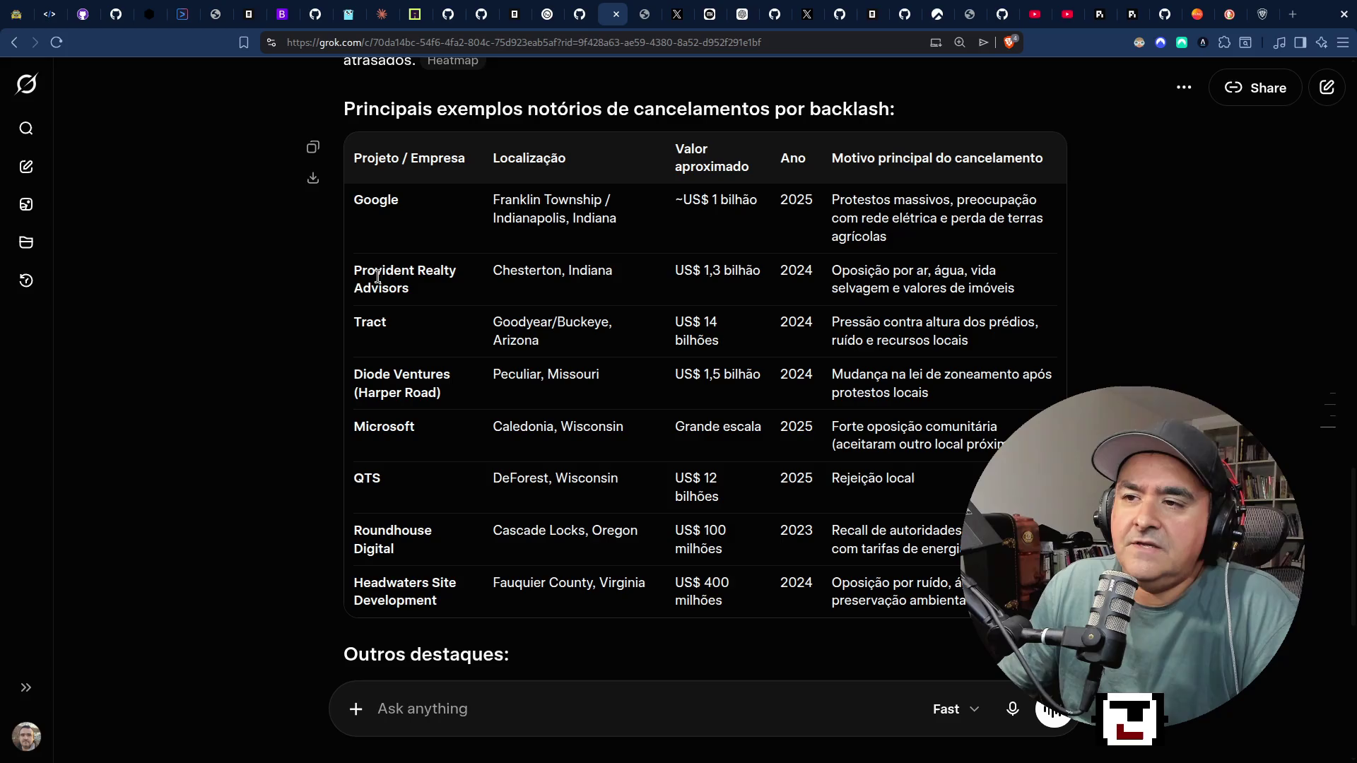
{"action": "left_click_drag", "start_coordinate": [353, 270], "coordinate": [424, 300]}
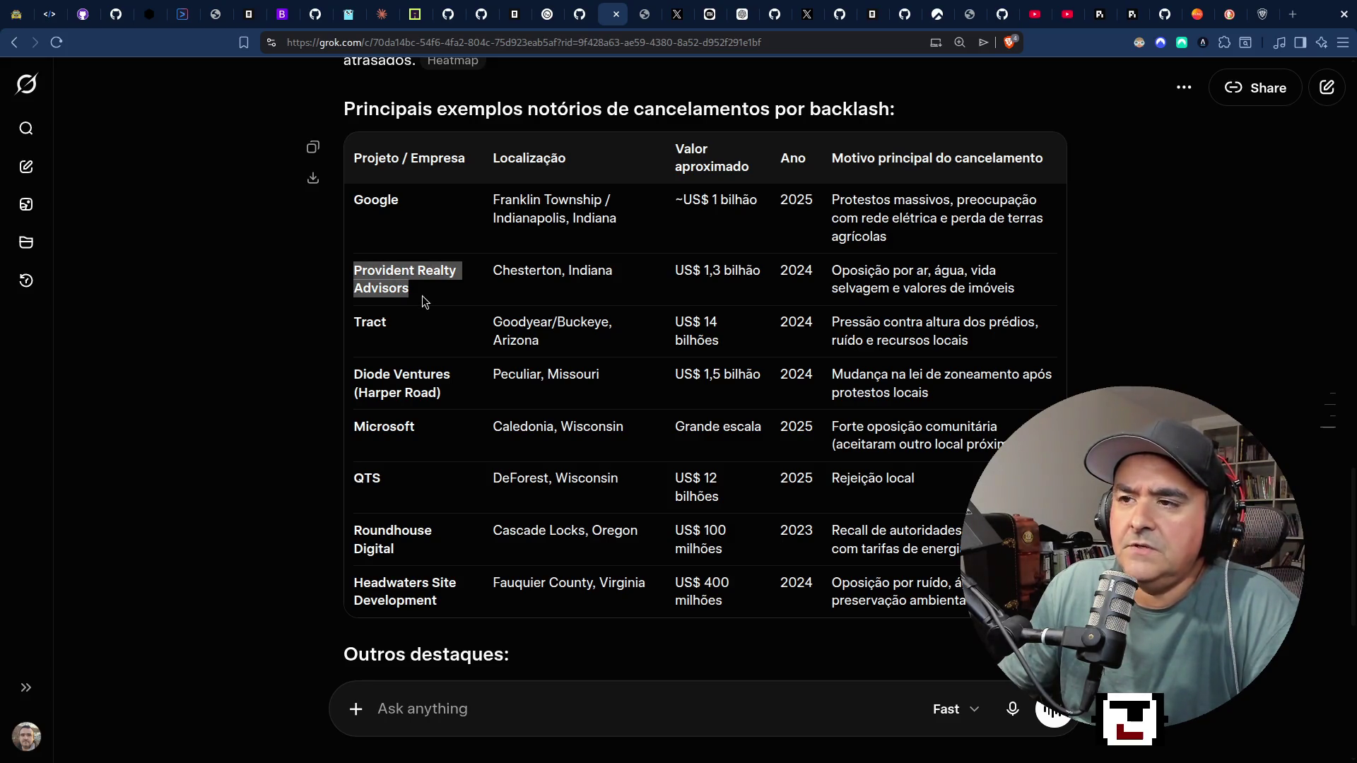
{"action": "left_click", "coordinate": [720, 272]}
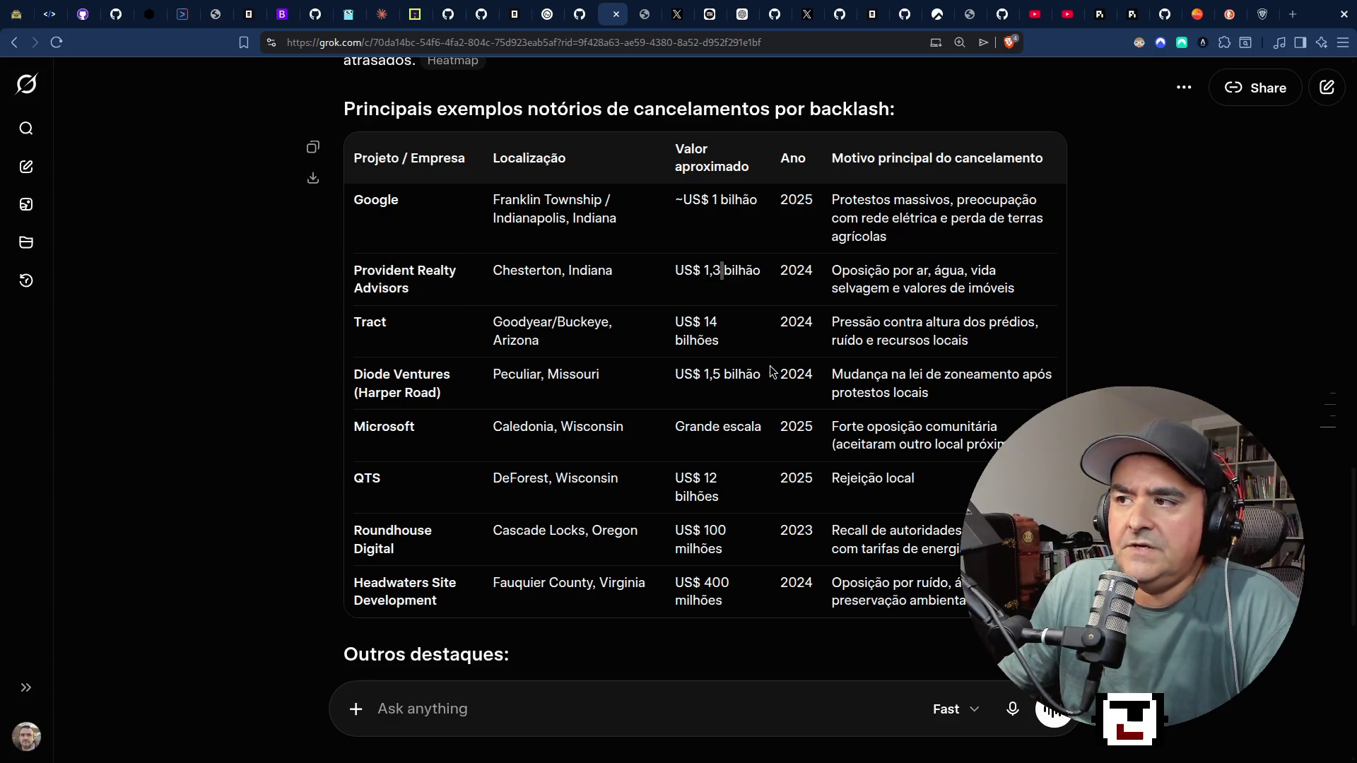
{"action": "mouse_move", "coordinate": [705, 324]}
{"action": "left_mouse_down"}
{"action": "mouse_move", "coordinate": [739, 372]}
{"action": "mouse_move", "coordinate": [728, 347]}
{"action": "left_mouse_up"}
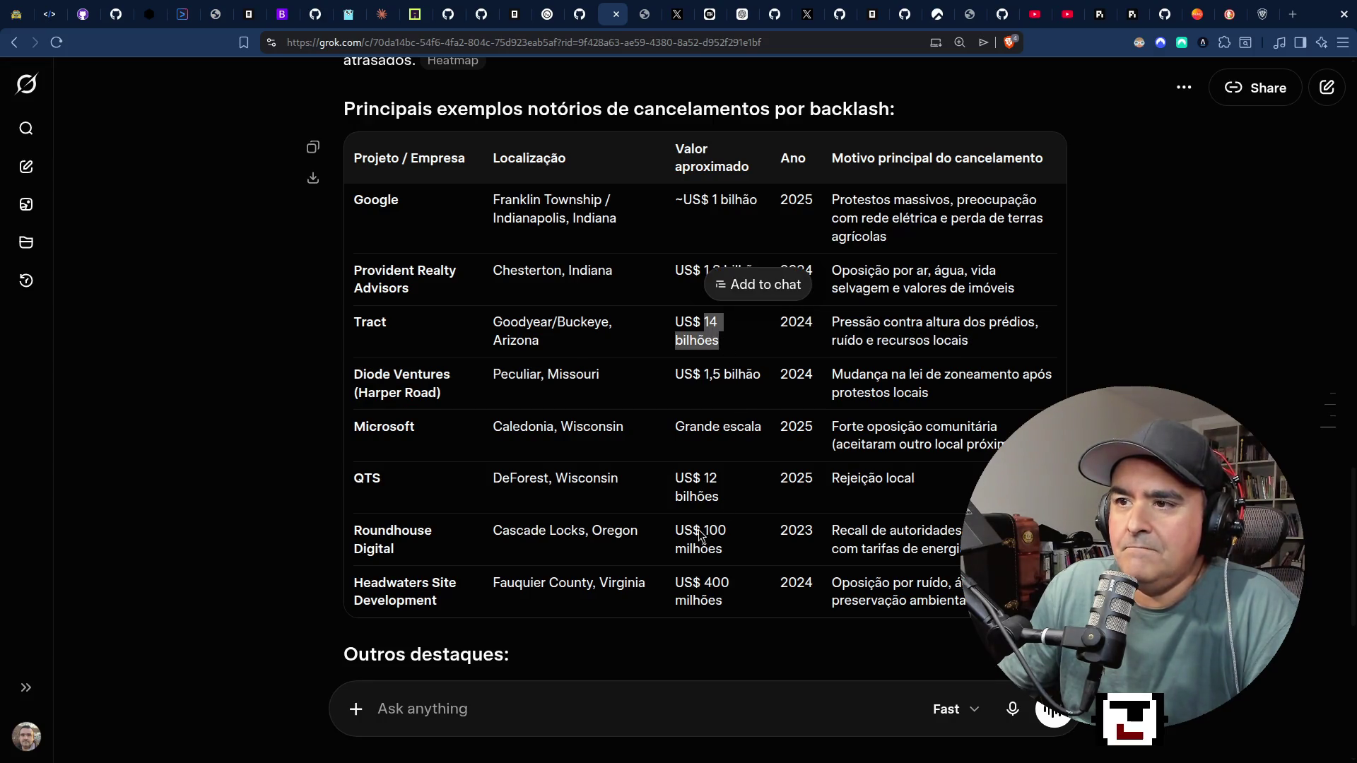
{"action": "left_click", "coordinate": [434, 378]}
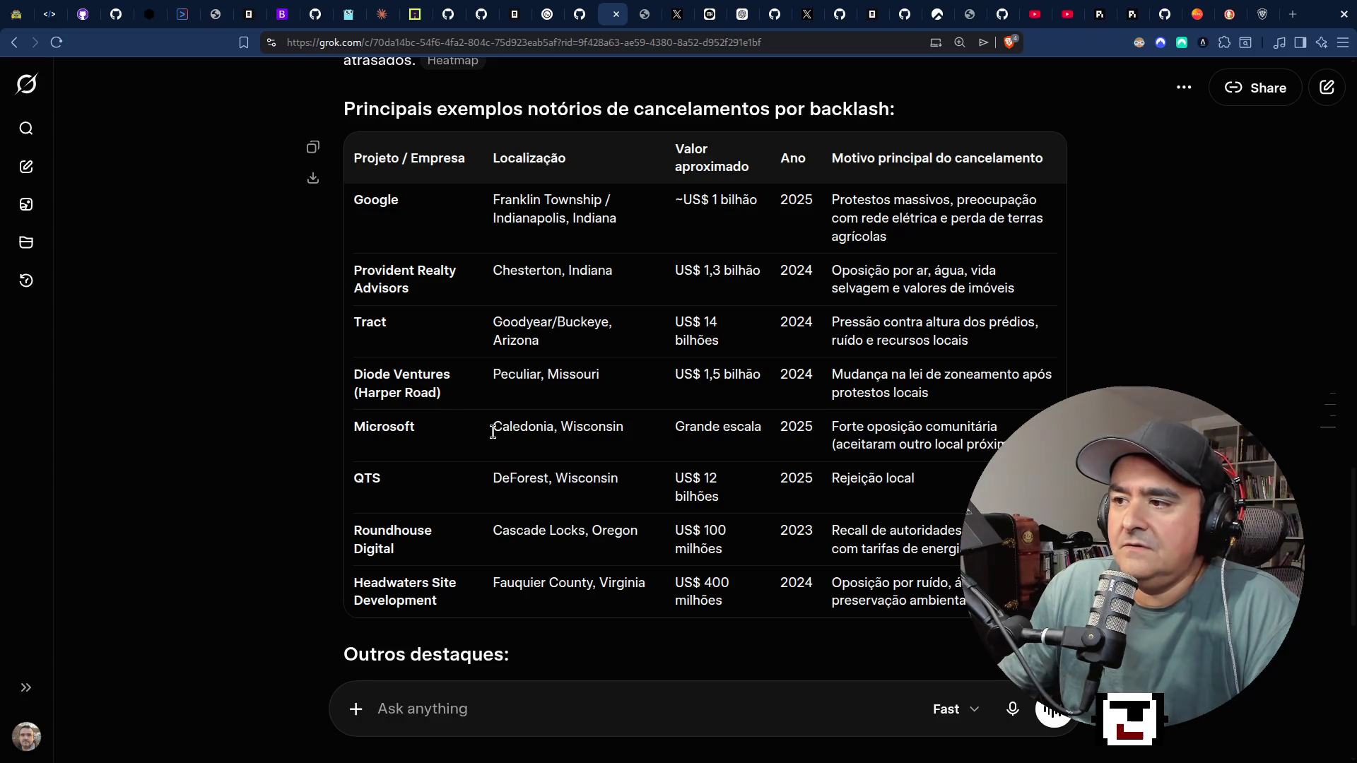
{"action": "left_click_drag", "start_coordinate": [680, 313], "coordinate": [721, 341]}
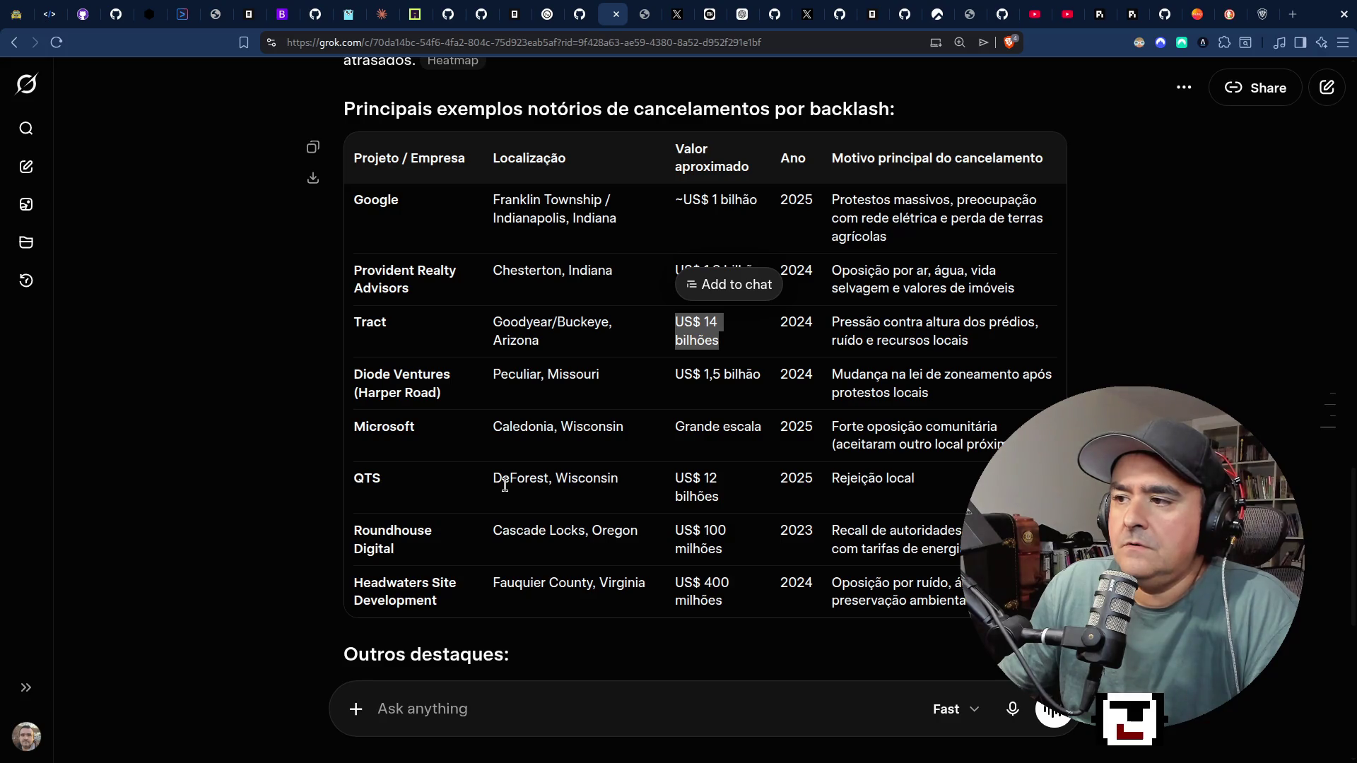
{"action": "left_click_drag", "start_coordinate": [667, 433], "coordinate": [774, 442]}
{"action": "mouse_move", "coordinate": [676, 474]}
{"action": "left_mouse_down"}
{"action": "mouse_move", "coordinate": [731, 497]}
{"action": "mouse_move", "coordinate": [721, 504]}
{"action": "left_mouse_up"}
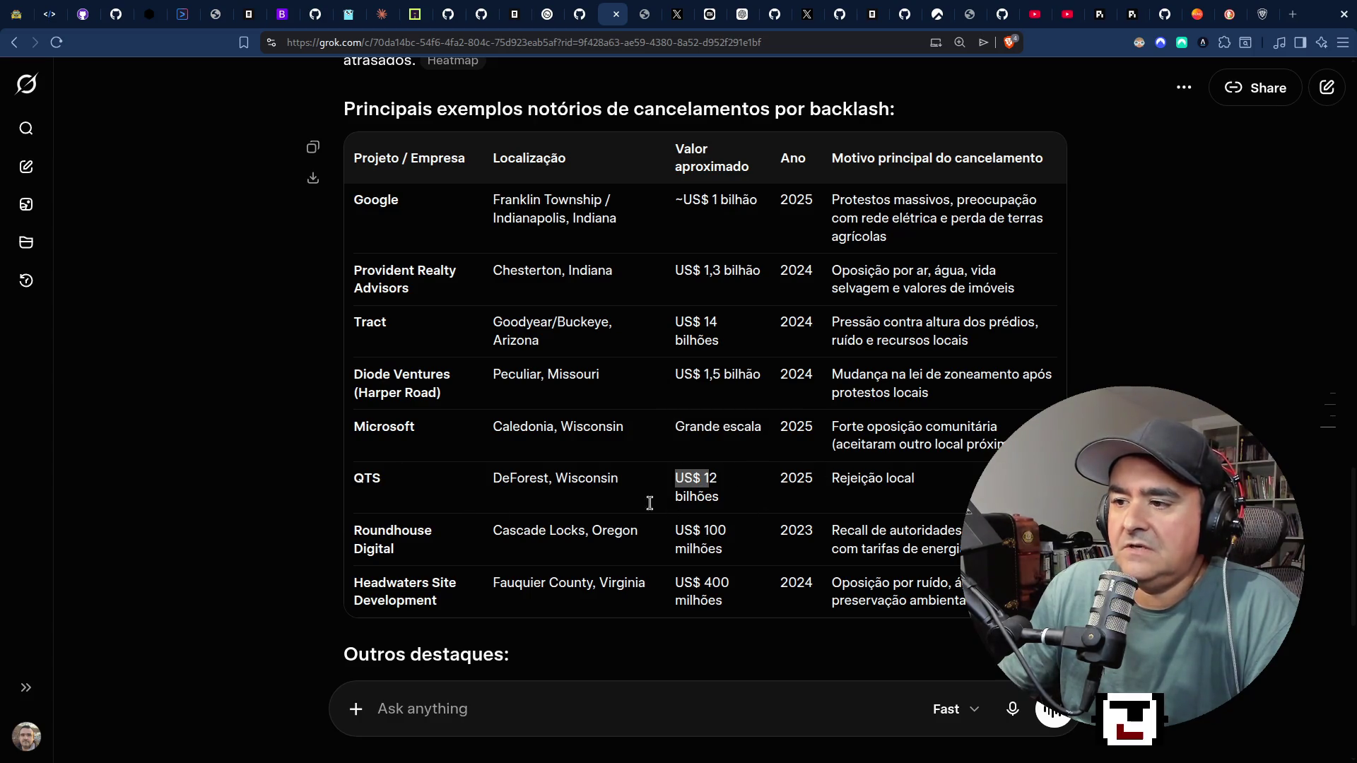
{"action": "scroll", "coordinate": [452, 501], "scroll_direction": "down", "scroll_amount": 3}
{"action": "scroll", "coordinate": [454, 515], "scroll_direction": "down", "scroll_amount": 3}
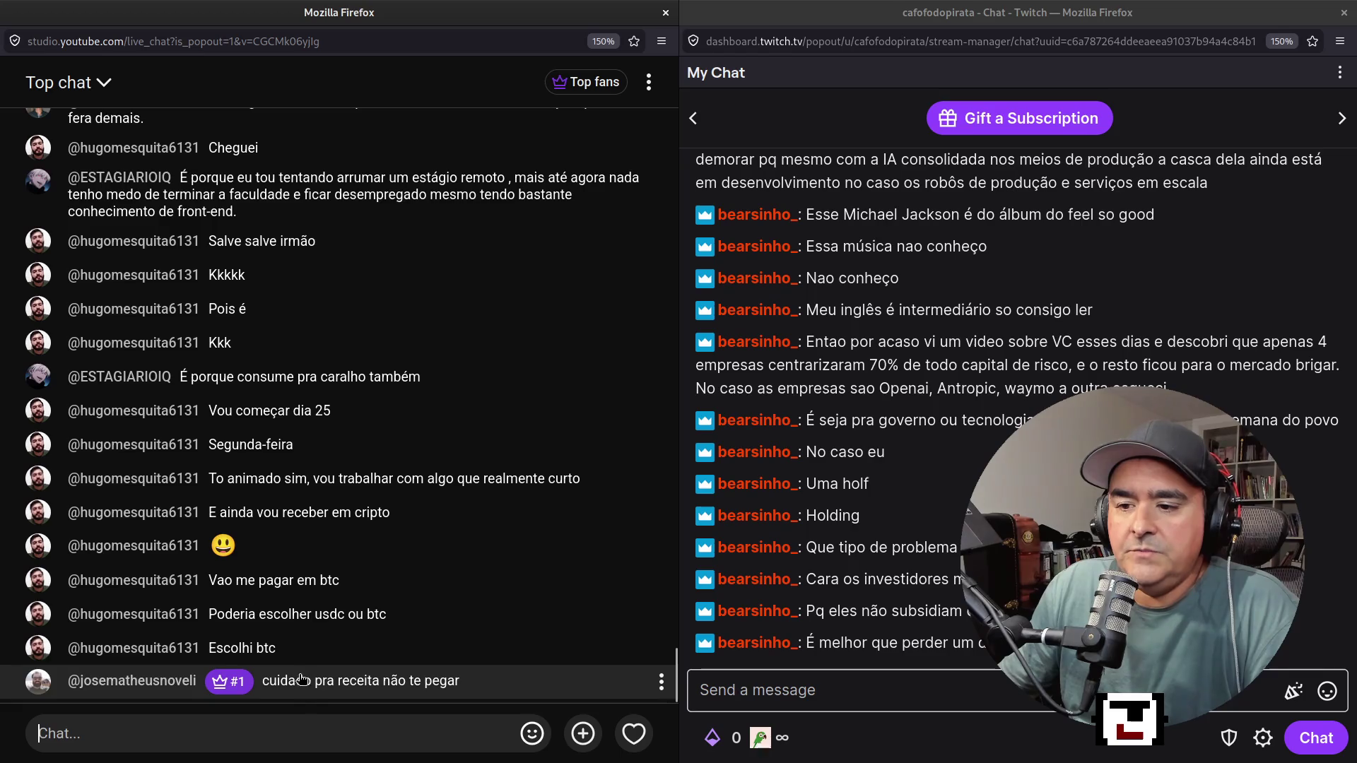
{"action": "left_click", "coordinate": [299, 733]}
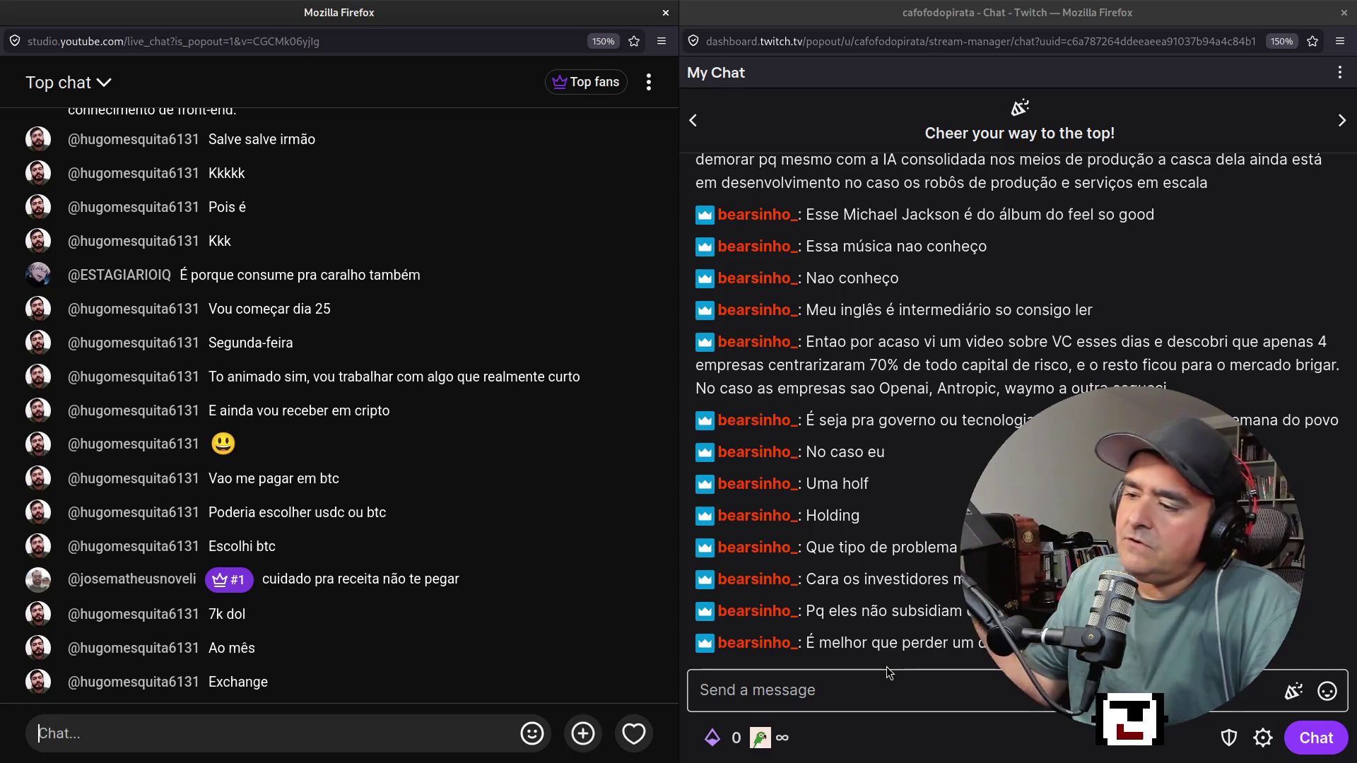
{"action": "mouse_move", "coordinate": [1130, 424]}
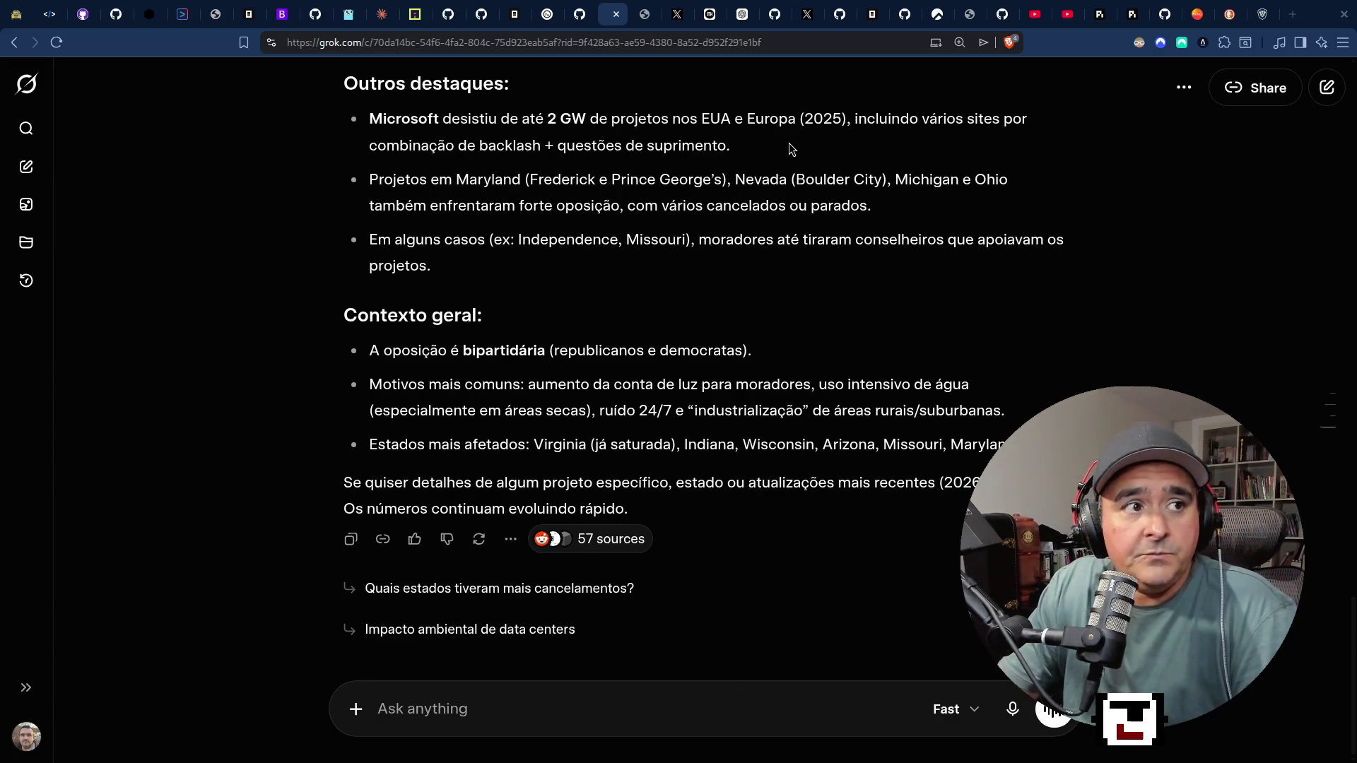
Bring the coding agent's terminal forward to show its single-buffer box-drawing fix for init.lua.
{"action": "key", "text": "alt+Tab"}
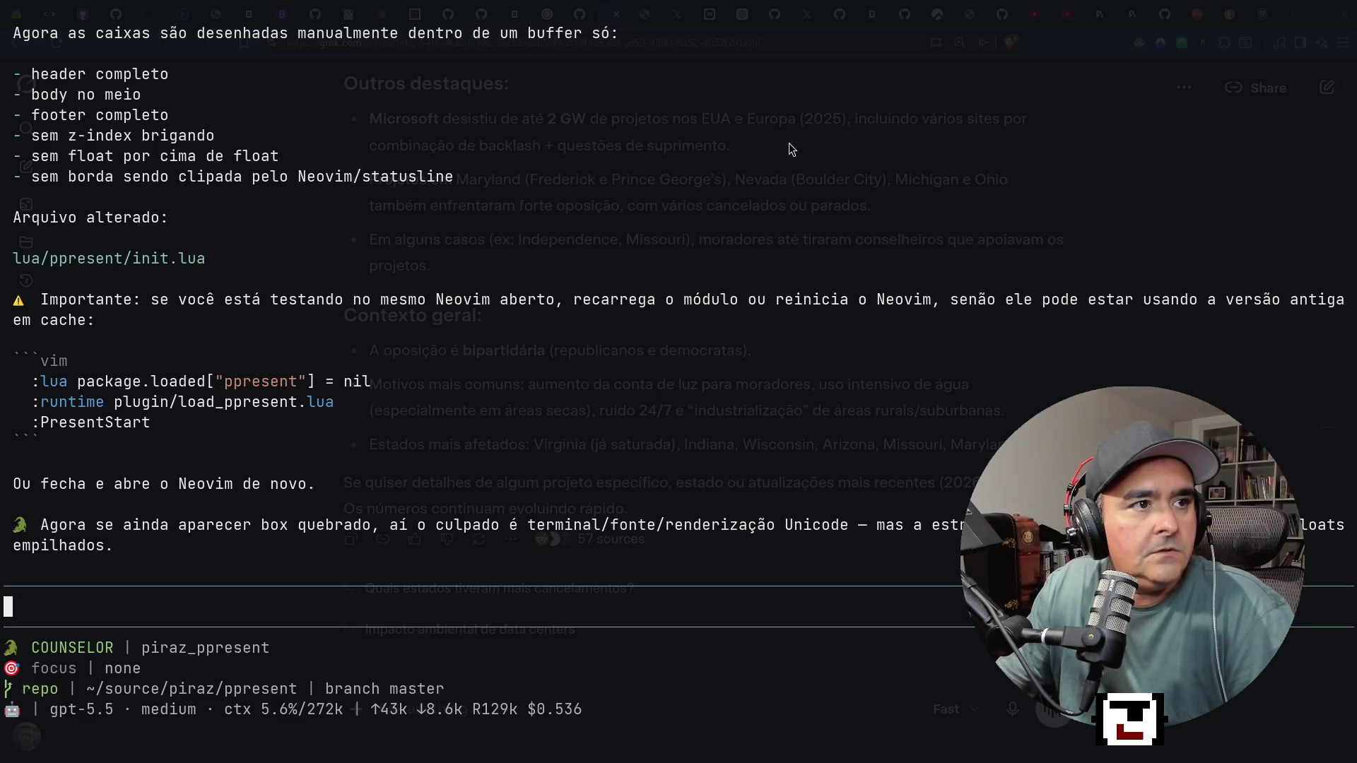
Switch to workspace 2 to view the YouTube and Twitch live chats.
{"action": "key", "text": "super+2"}
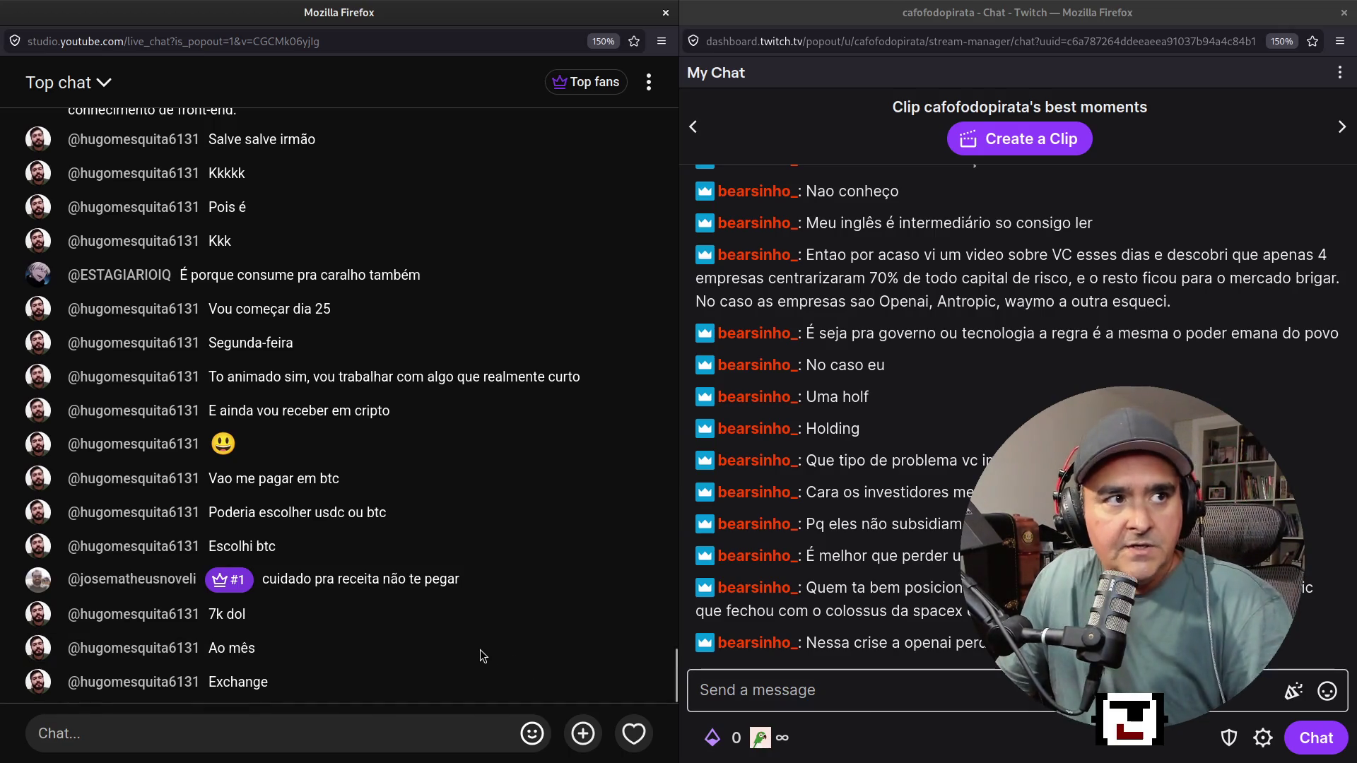
Return to workspace 1 with the agent's lua/ppresent/init.lua box-drawing summary.
{"action": "key", "text": "super+1"}
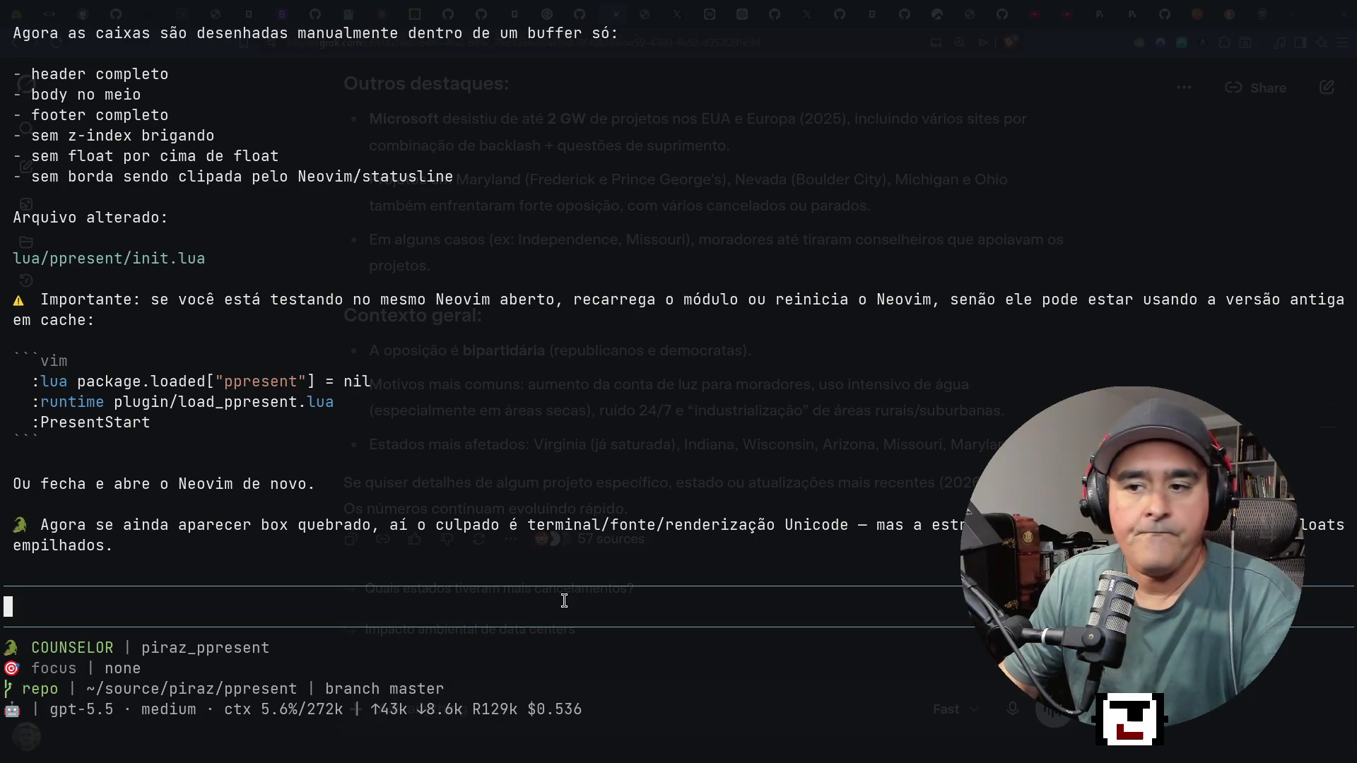
After reading the agent's summary, switch to workspace 2 showing Grok's data center answer.
{"action": "key", "text": "super+2"}
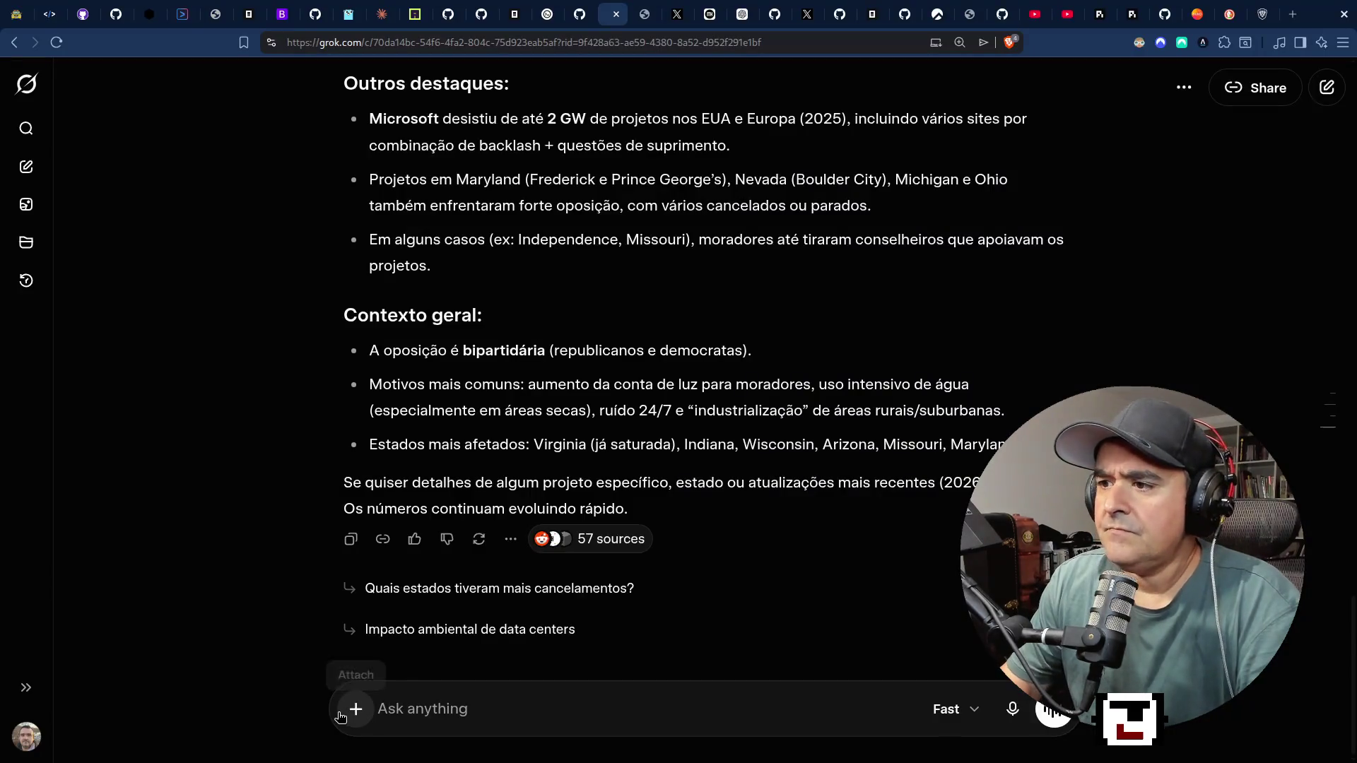
Scroll up to the data center table, highlight QTS's US$ 12 bilhões value, and scroll back down.
{"action": "scroll", "coordinate": [889, 456], "scroll_direction": "up", "scroll_amount": 5}
{"action": "scroll", "coordinate": [889, 456], "scroll_direction": "up", "scroll_amount": 3}
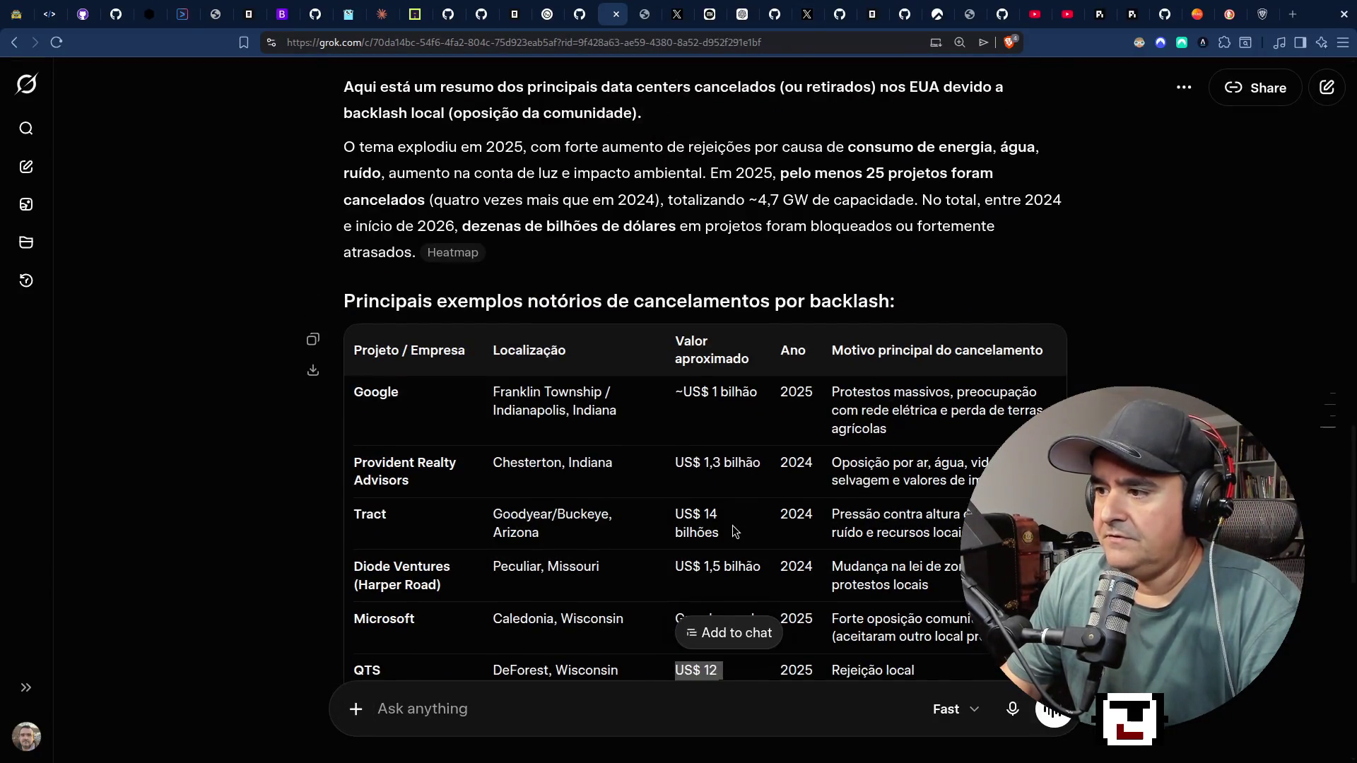
{"action": "left_click_drag", "start_coordinate": [676, 525], "coordinate": [727, 533]}
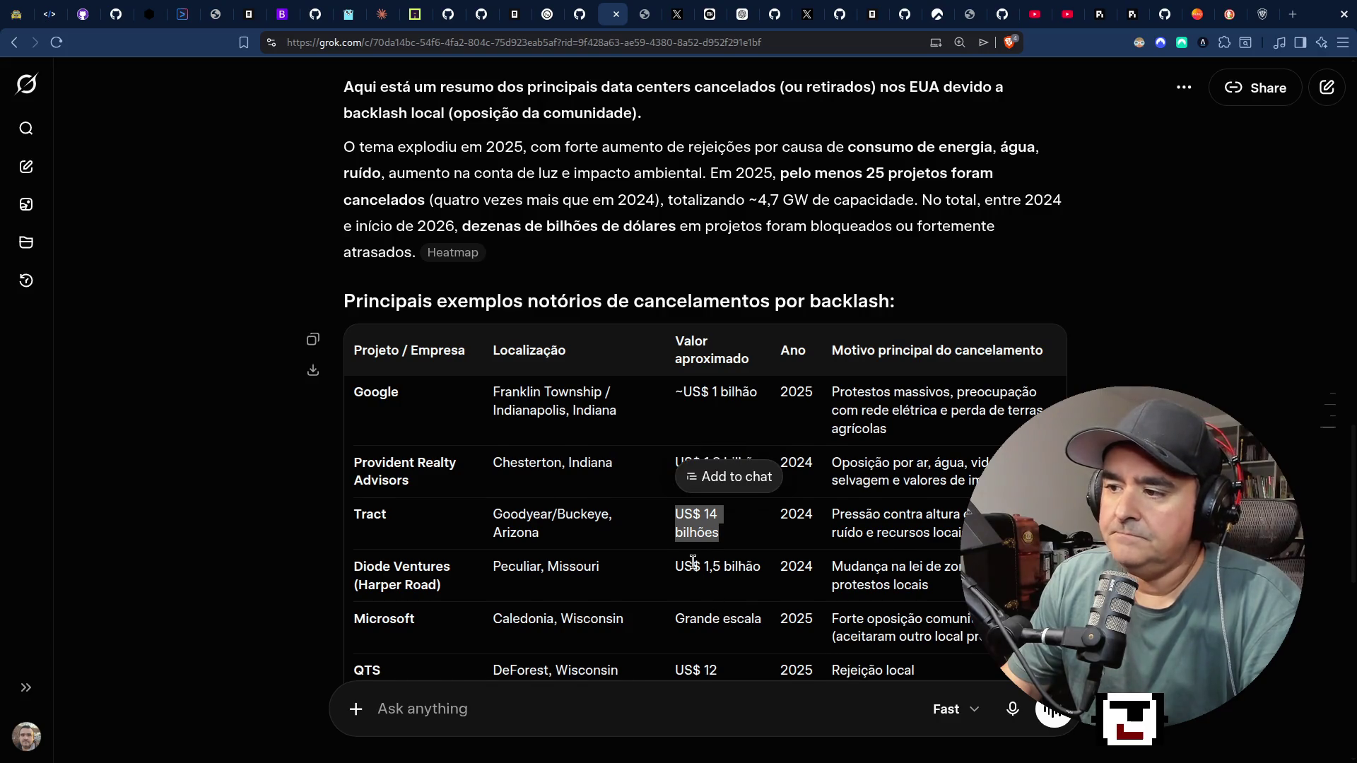
{"action": "scroll", "coordinate": [695, 562], "scroll_direction": "down", "scroll_amount": 3}
{"action": "left_click_drag", "start_coordinate": [676, 416], "coordinate": [716, 437]}
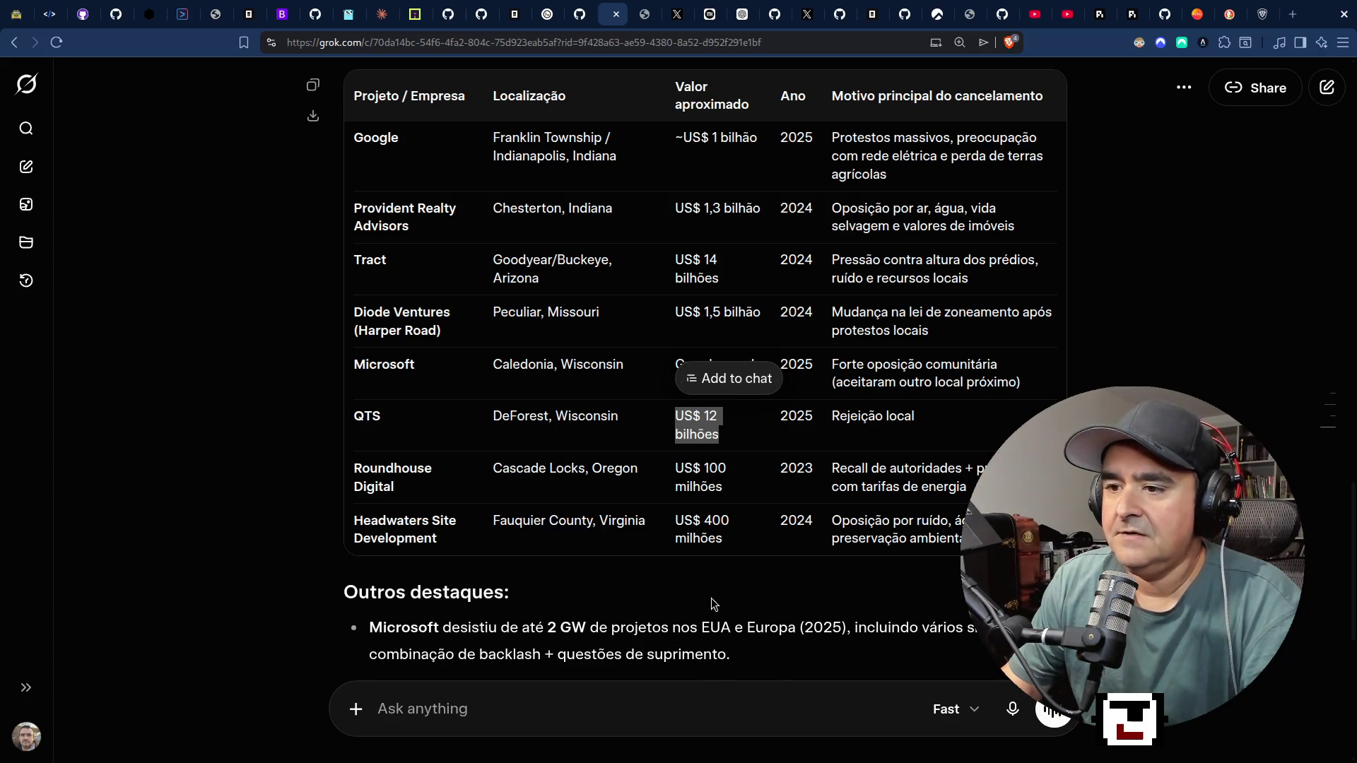
{"action": "scroll", "coordinate": [671, 604], "scroll_direction": "down", "scroll_amount": 5}
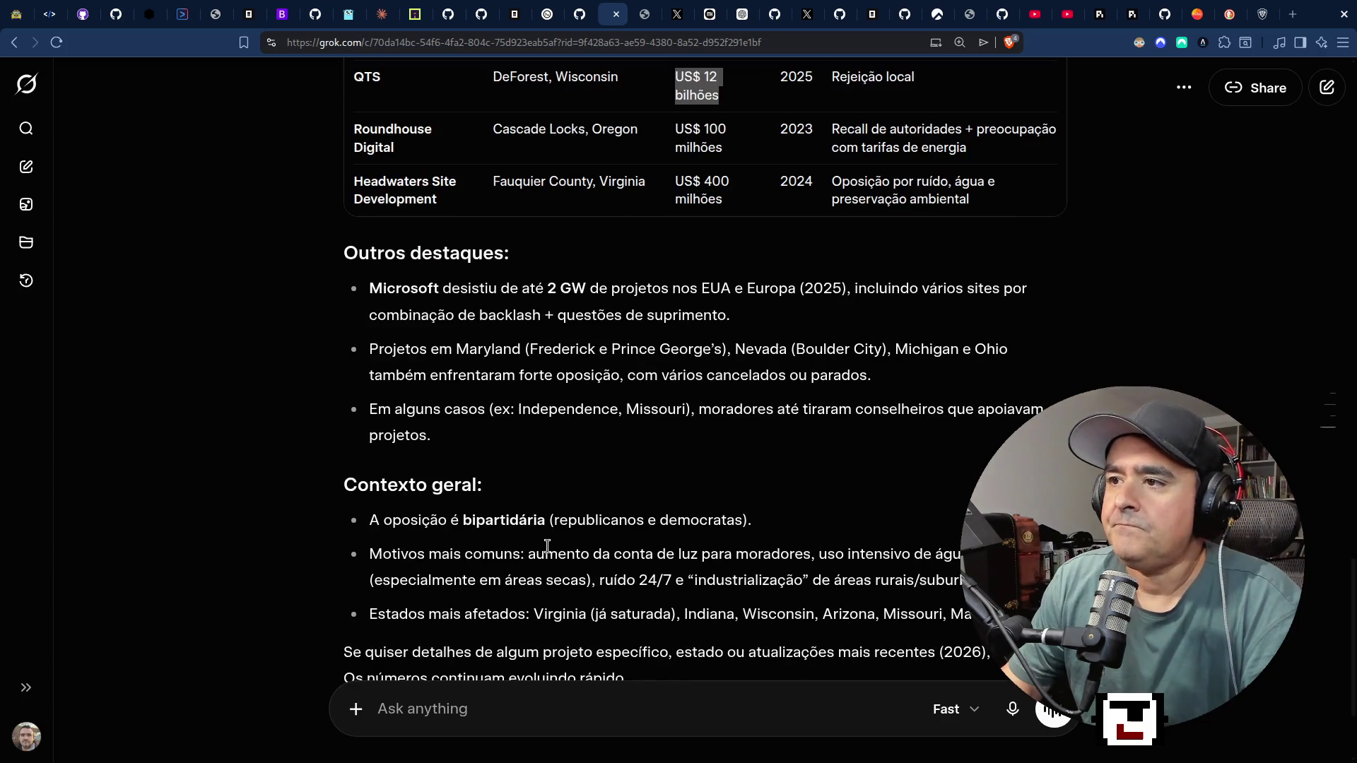
{"action": "scroll", "coordinate": [547, 546], "scroll_direction": "down", "scroll_amount": 2}
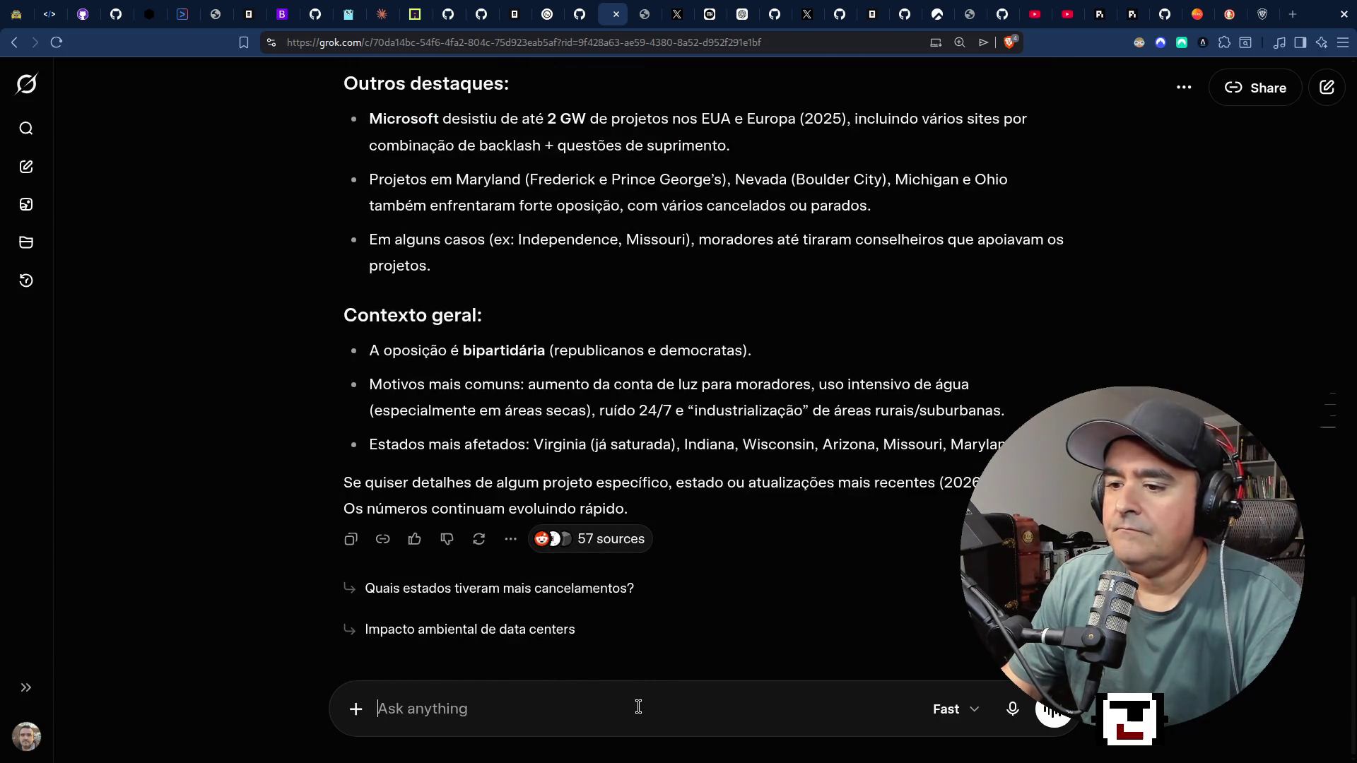
Ask Grok the follow-up 'quantos GW foram cancelados então' about the cancelled capacity.
{"action": "type", "text": "me flalad"}
{"action": "key", "text": "BackSpace"}
{"action": "type", "text": "mais o"}
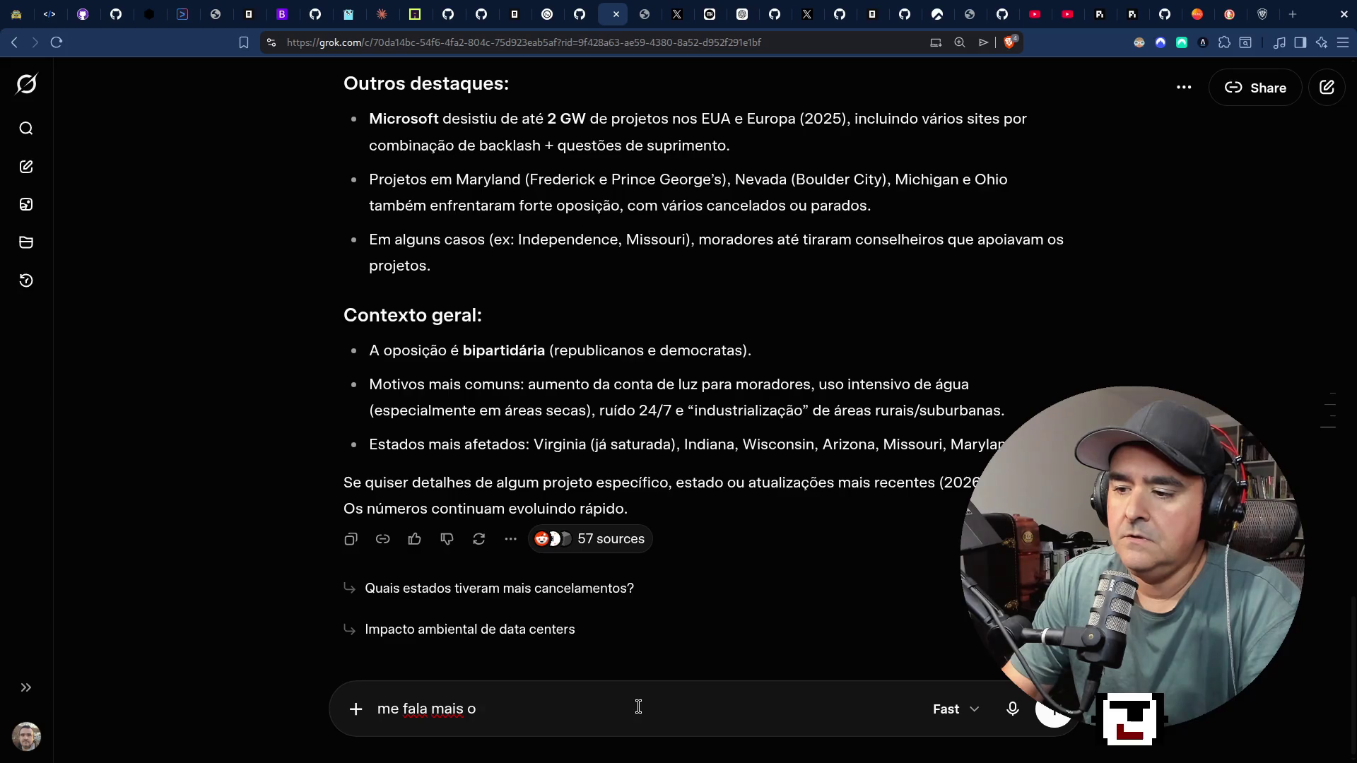
{"action": "type", "text": "u menos qu"}
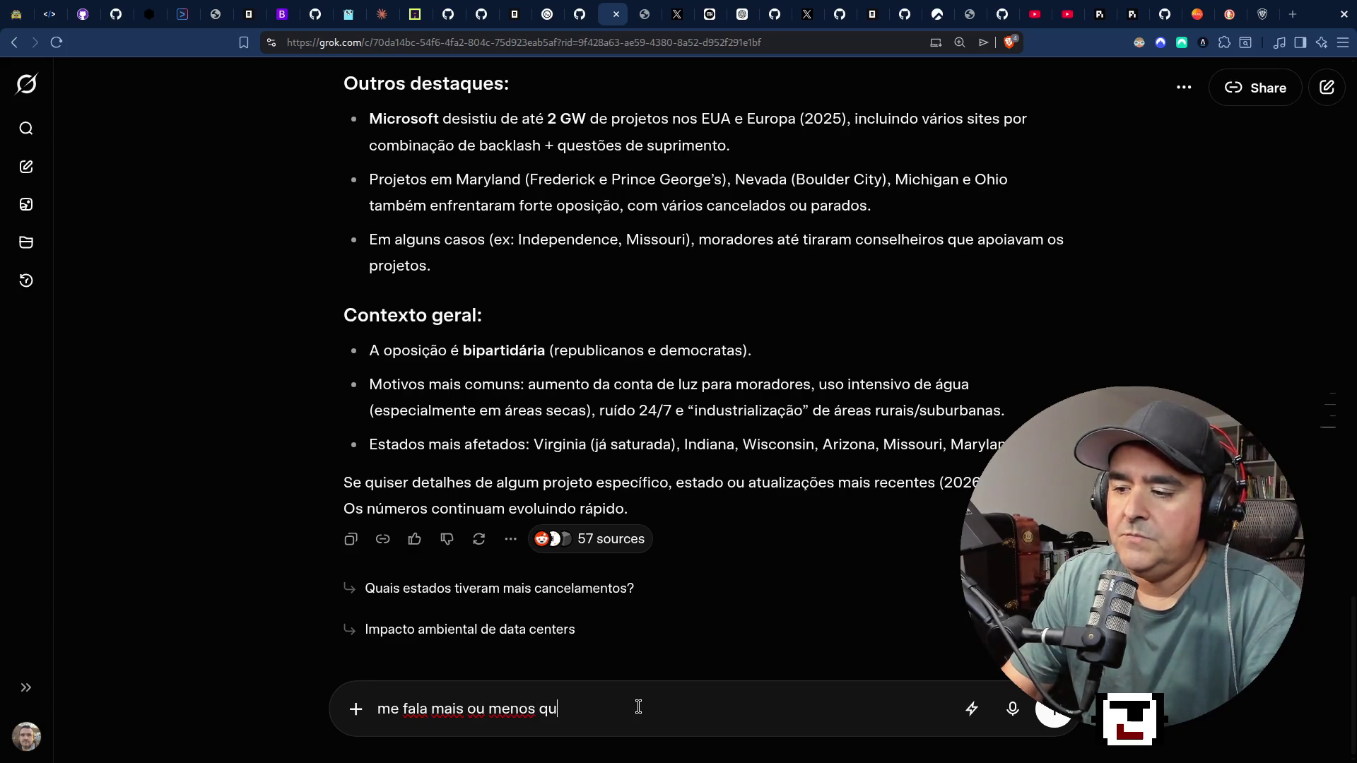
{"action": "type", "text": "antos"}
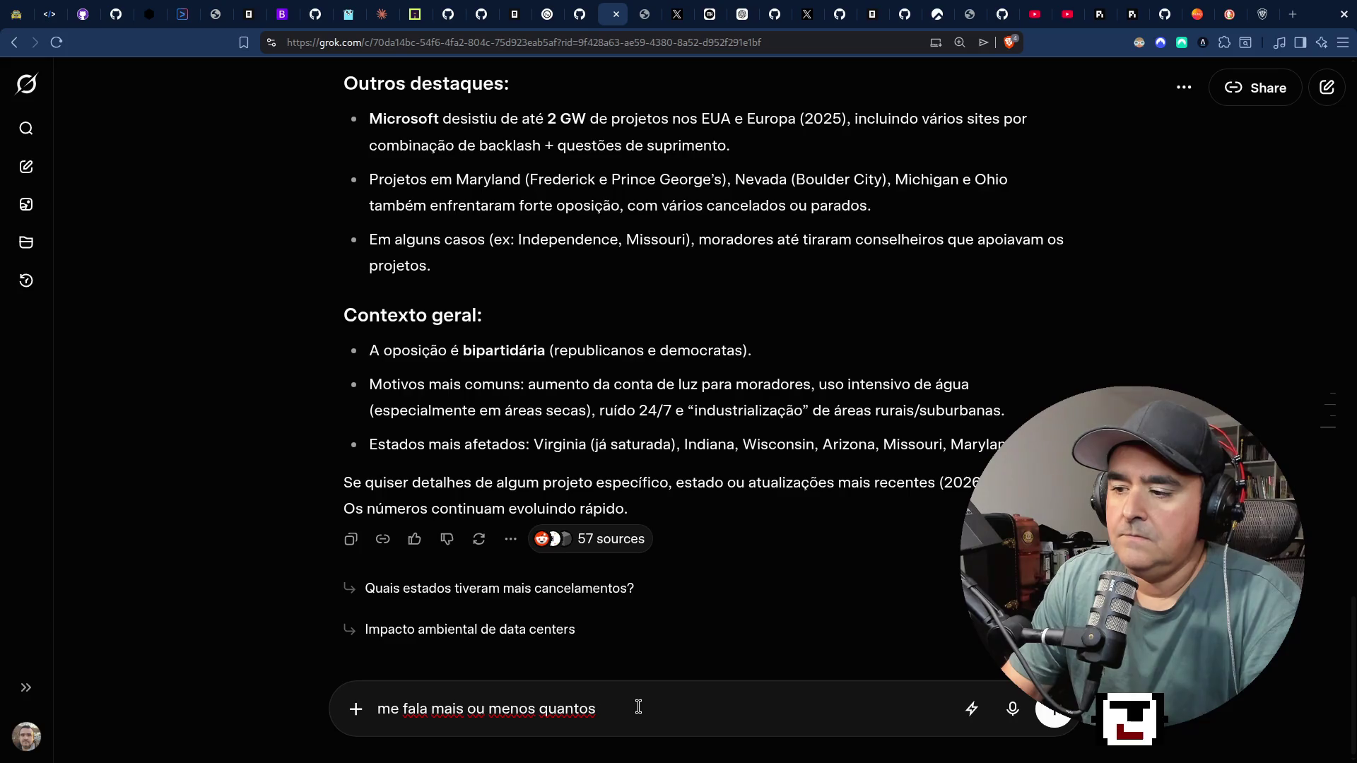
{"action": "type", "text": " mMW"}
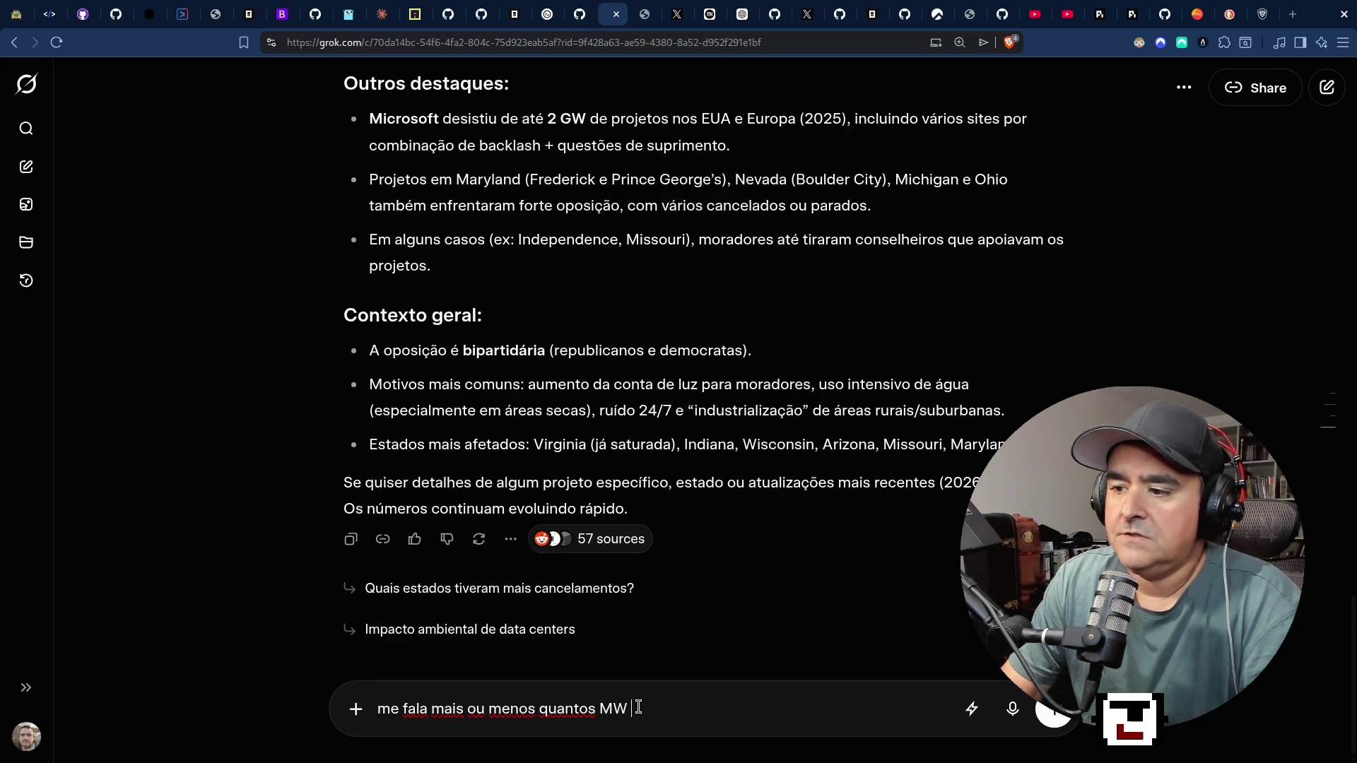
{"action": "key", "text": "BackSpace"}
{"action": "key", "text": "BackSpace"}
{"action": "key", "text": "BackSpace"}
{"action": "type", "text": "GW"}
{"action": "key", "text": "BackSpace"}
{"action": "type", "text": "W foram cancelados então"}
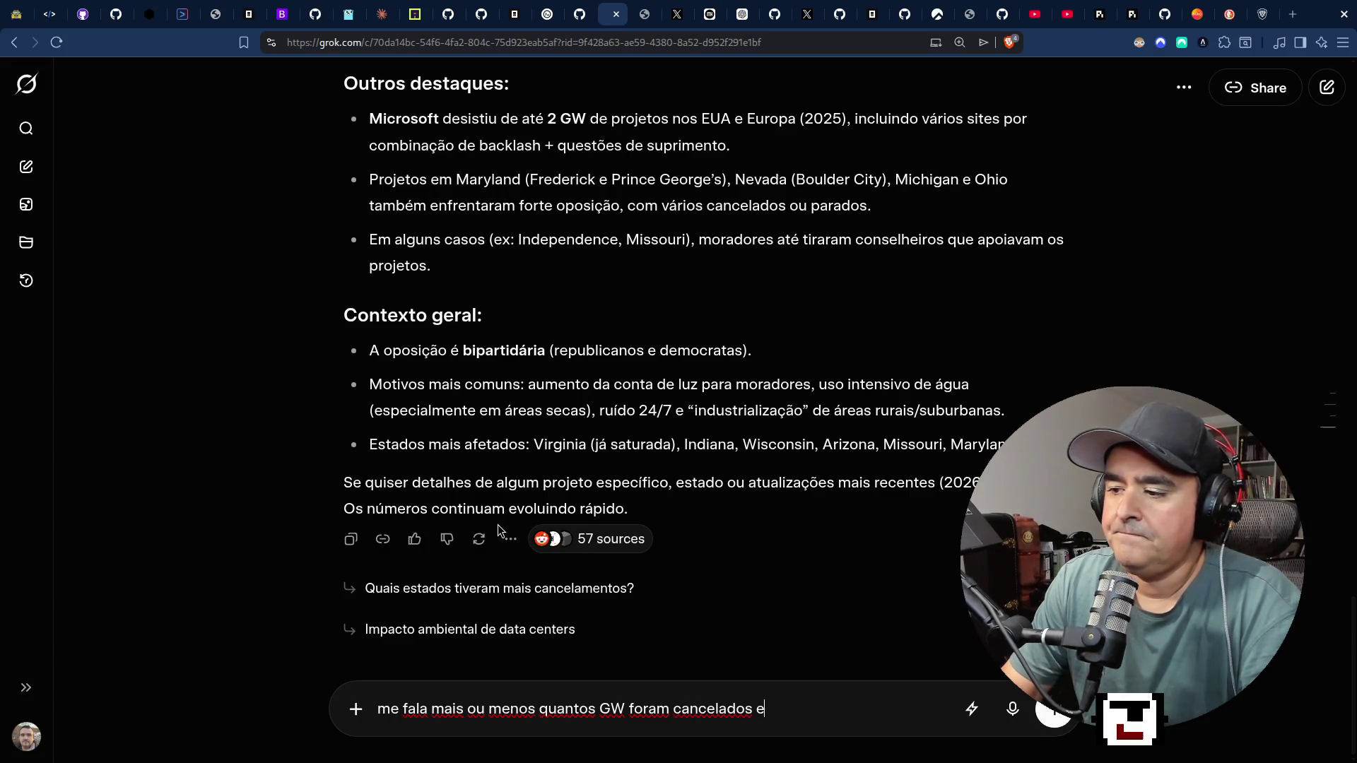
{"action": "key", "text": "Return"}
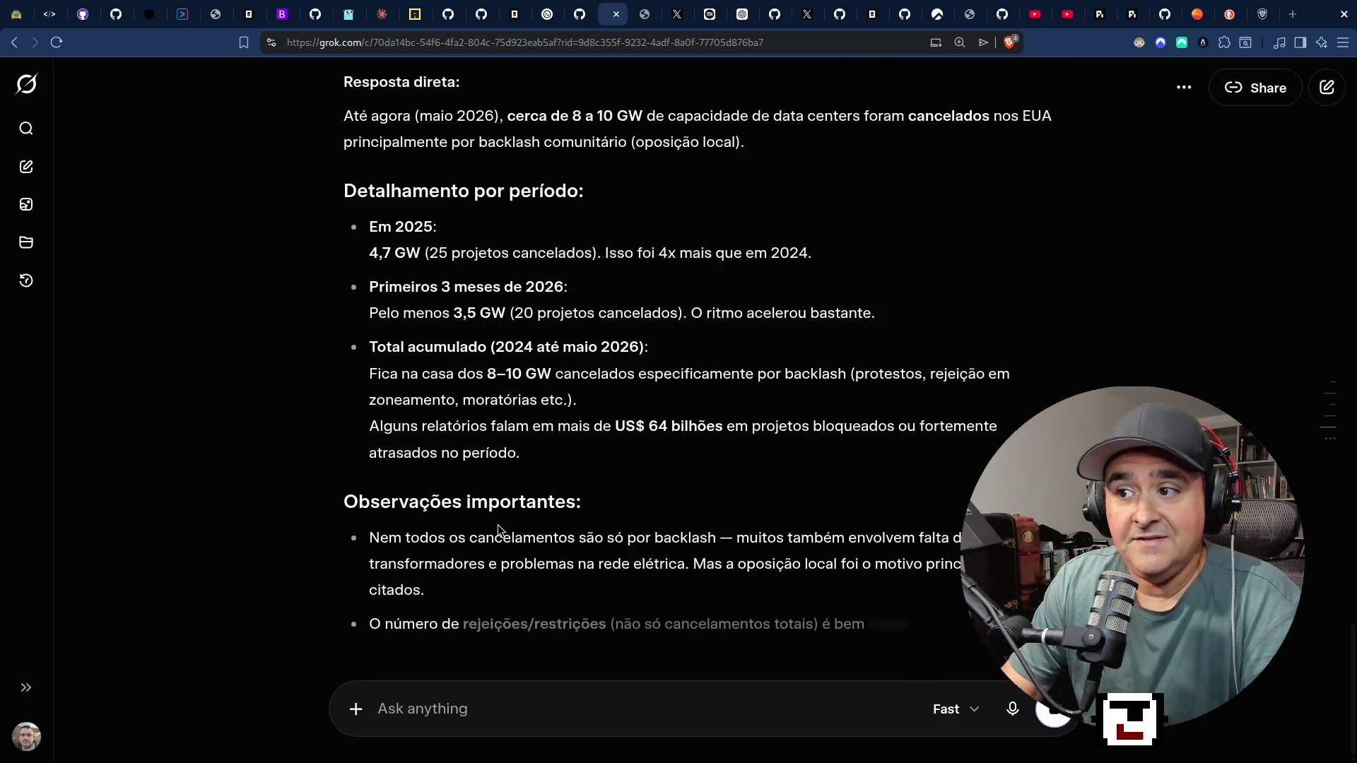
Glance at the live chats, then ask Grok 'quanto que anthropic tem agora?'.
{"action": "key", "text": "super+2"}
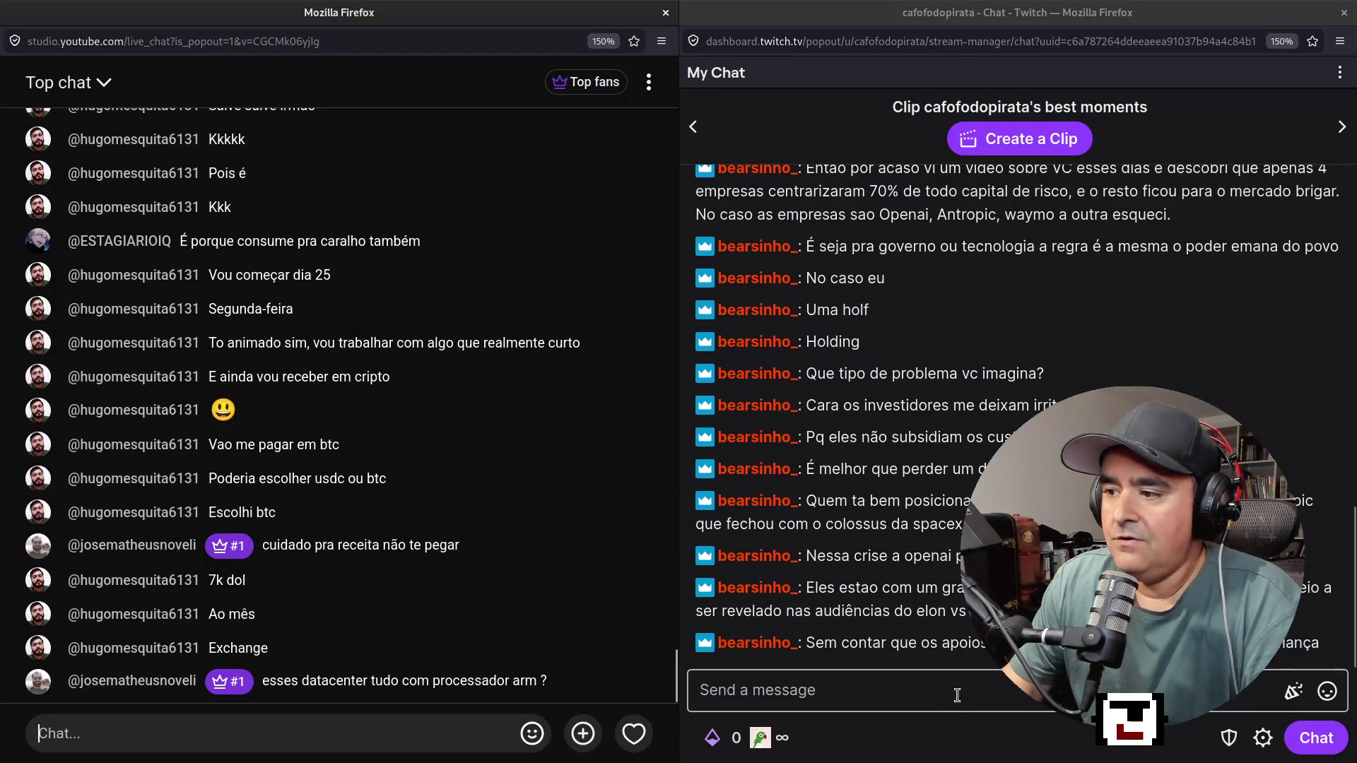
{"action": "key", "text": "super+1"}
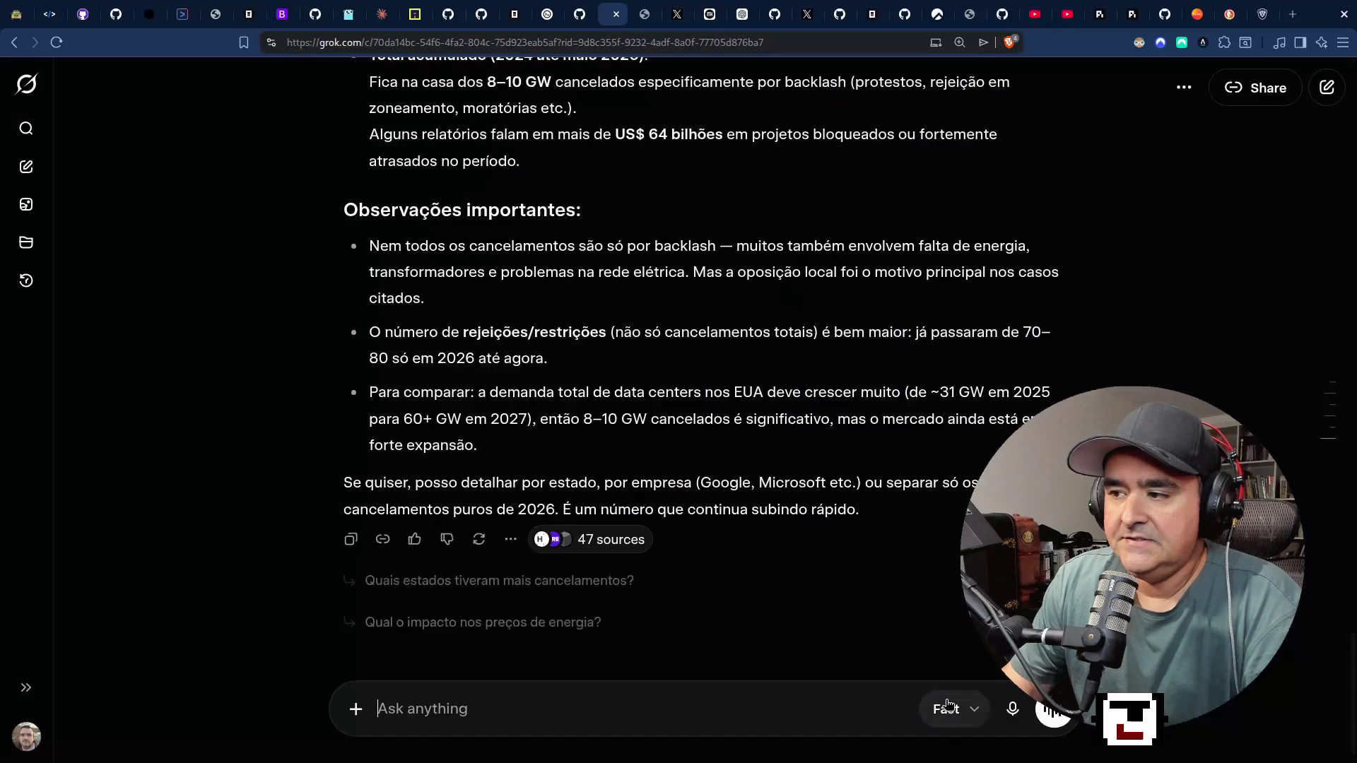
{"action": "type", "text": "q"}
{"action": "type", "text": "uat"}
{"action": "type", "text": "nto que a"}
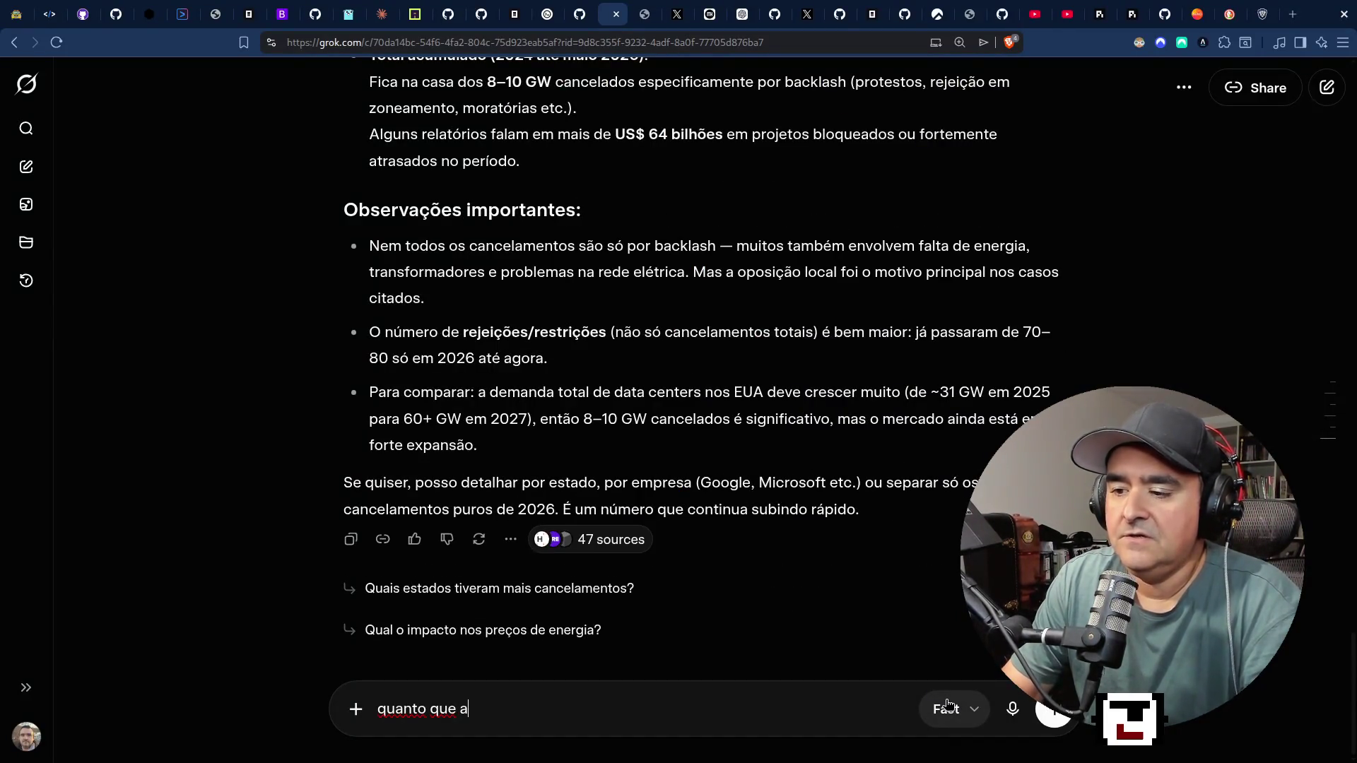
{"action": "type", "text": "nthro"}
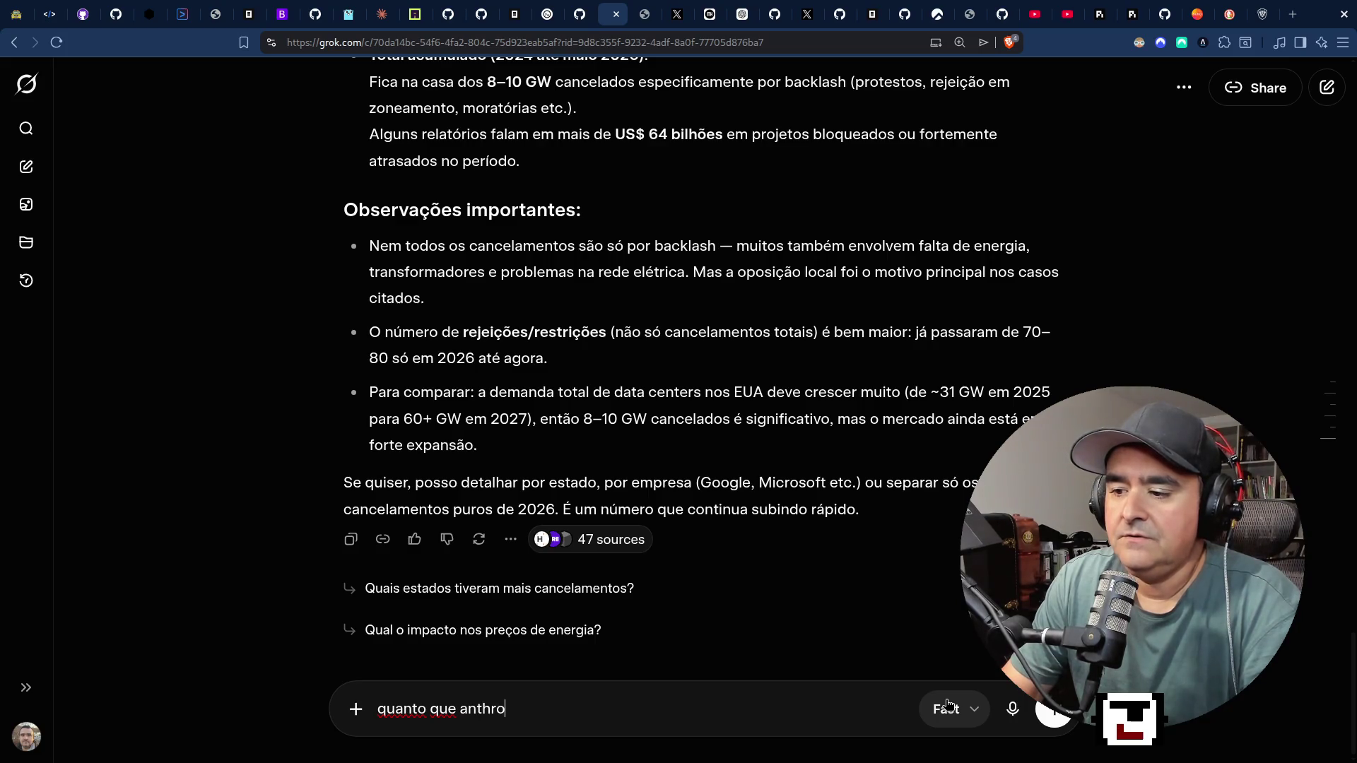
{"action": "type", "text": "hro"}
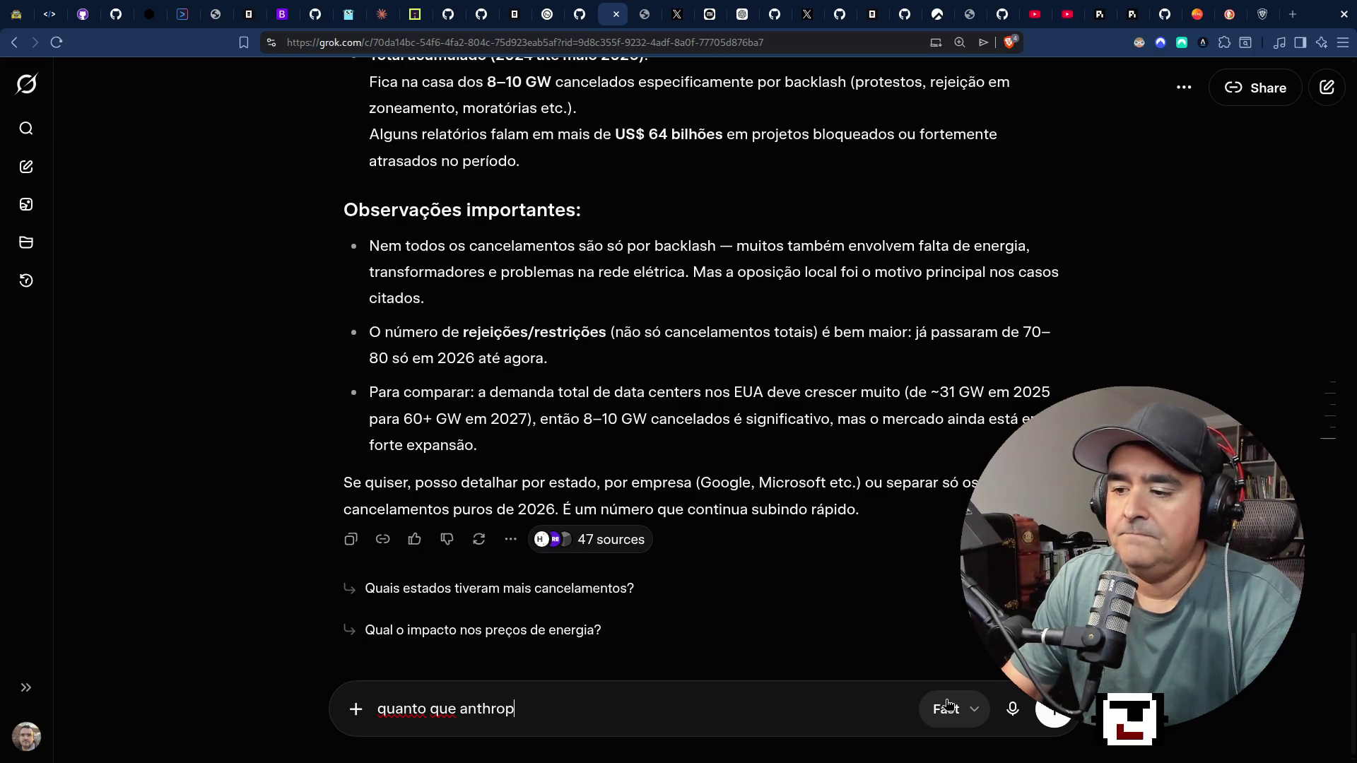
{"action": "type", "text": "c tem a"}
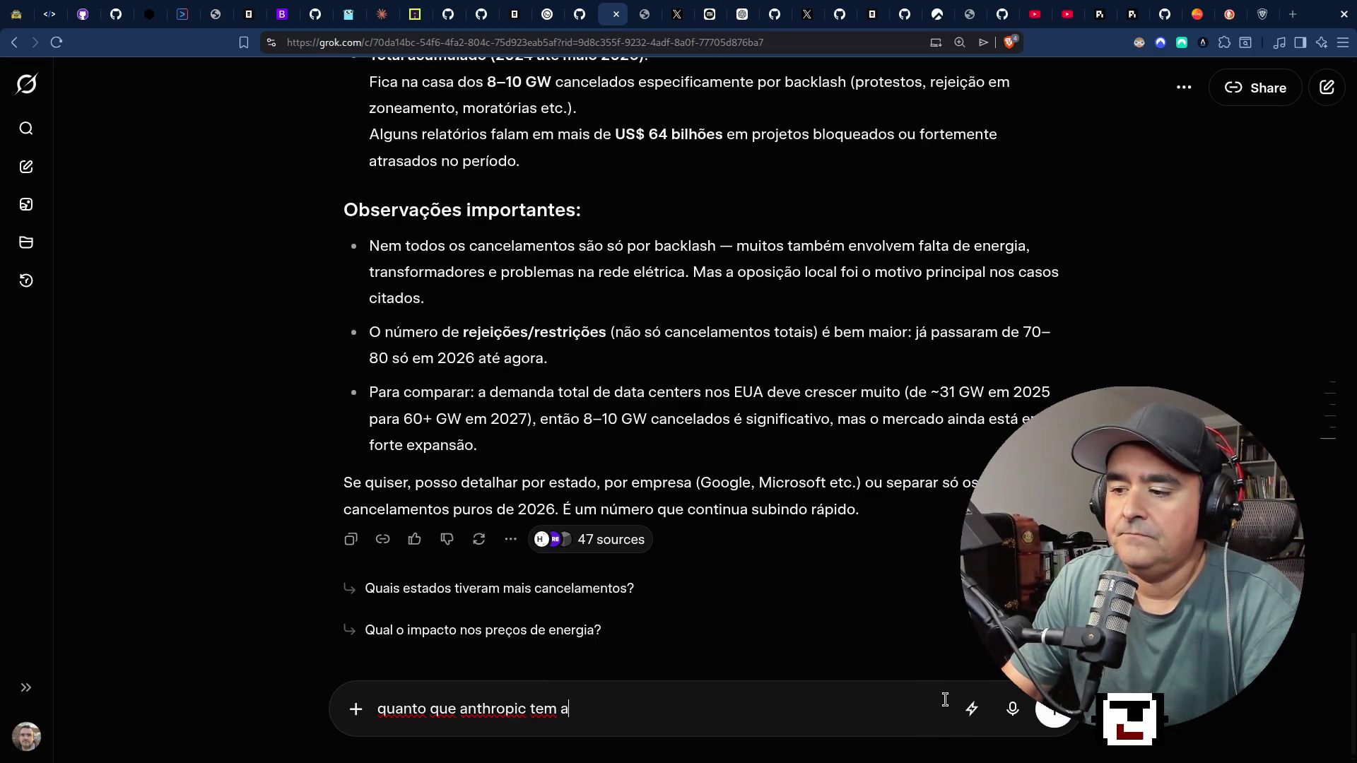
{"action": "type", "text": "gora?"}
{"action": "key", "text": "Return"}
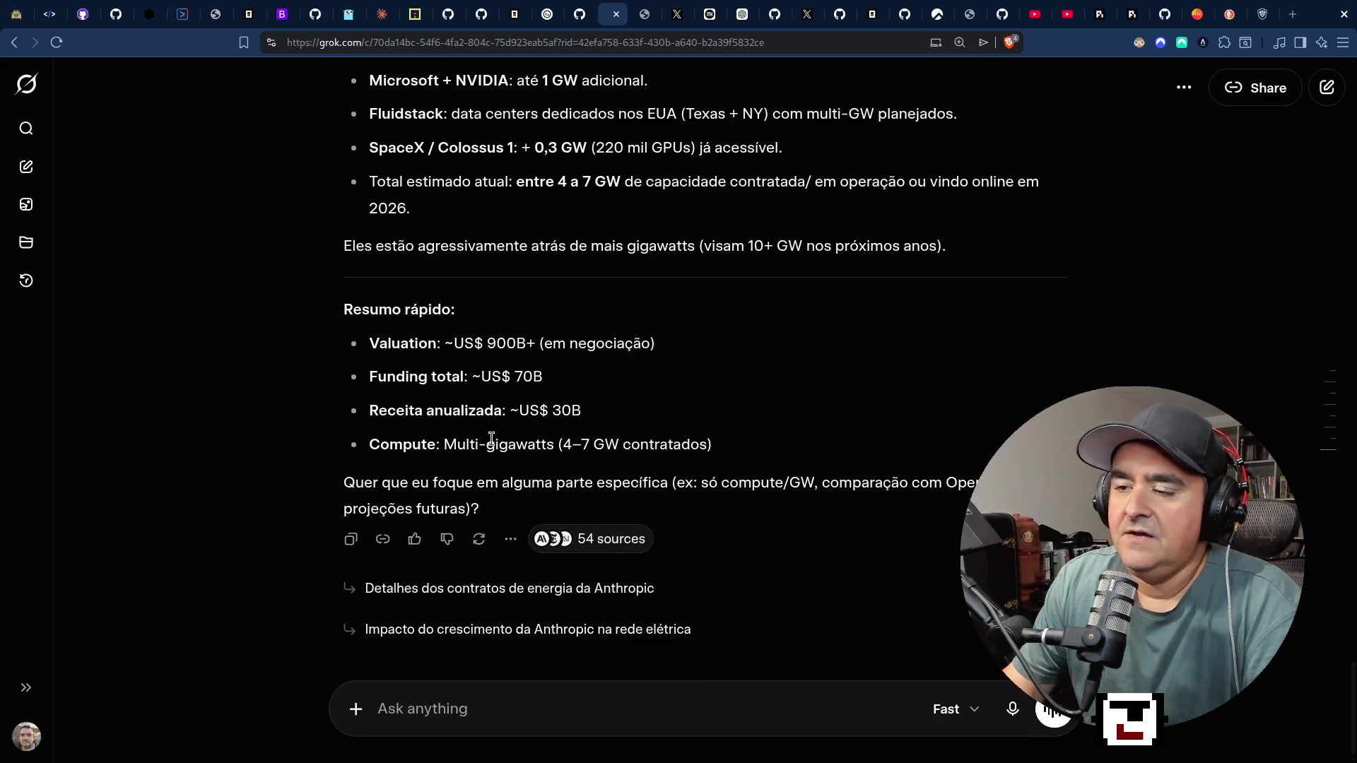
Highlight Anthropic's compute figure and the 8–10 GW figure, then switch to the live chats.
{"action": "left_click_drag", "start_coordinate": [546, 445], "coordinate": [720, 457]}
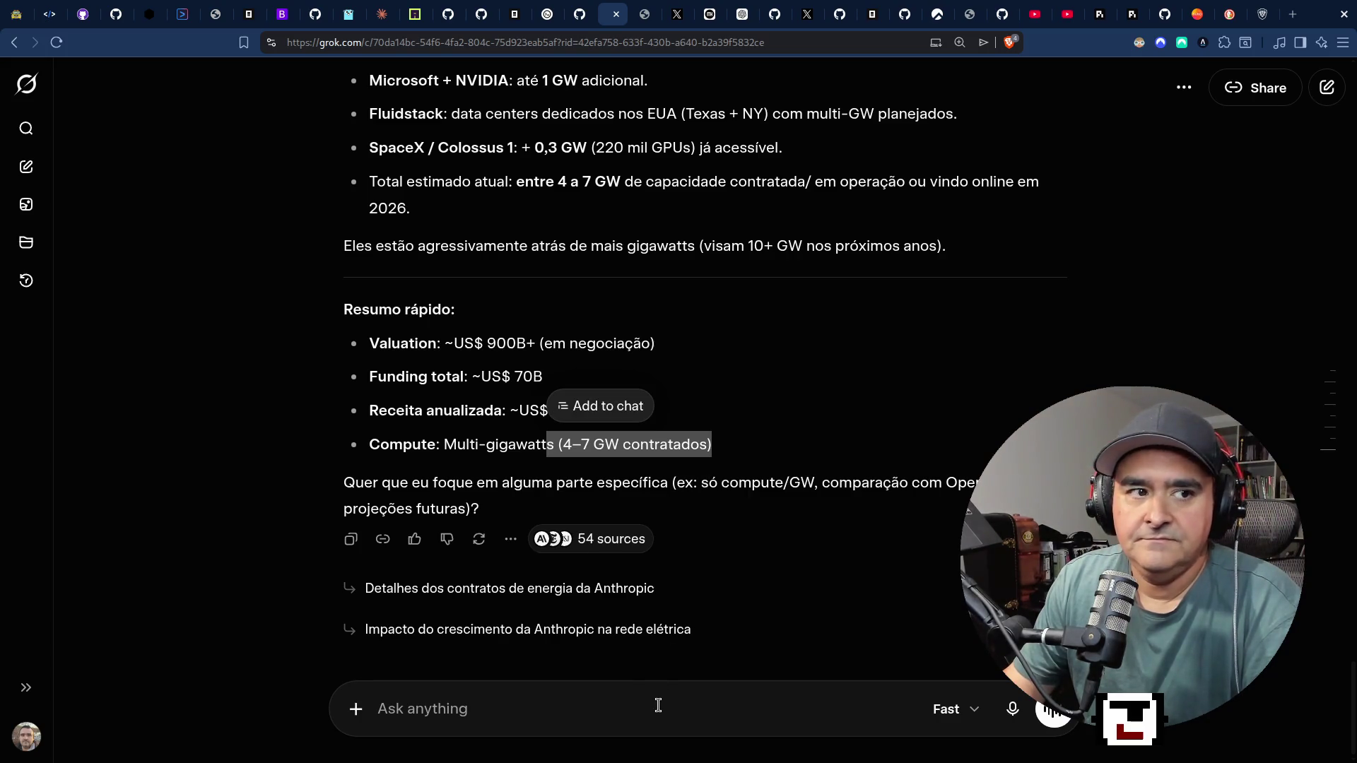
{"action": "scroll", "coordinate": [654, 563], "scroll_direction": "up", "scroll_amount": 15}
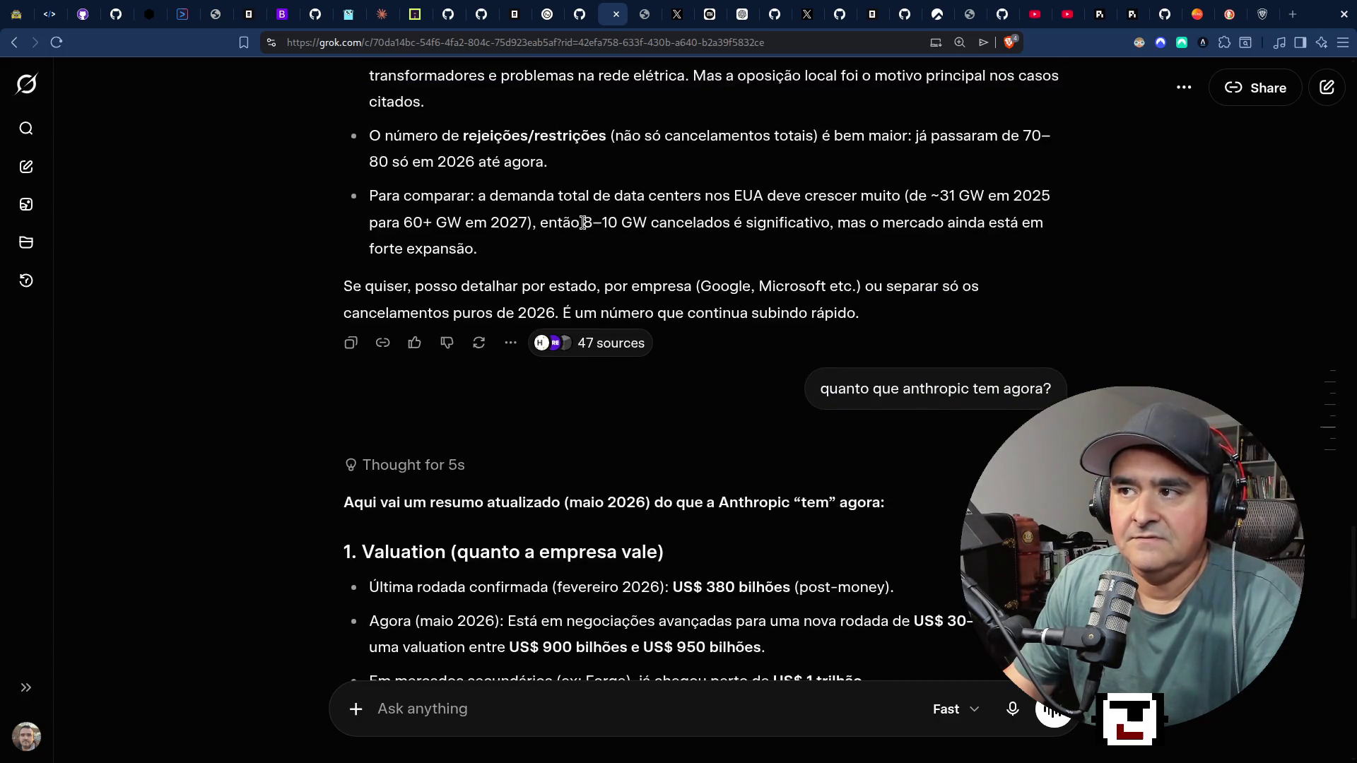
{"action": "left_click_drag", "start_coordinate": [583, 223], "coordinate": [646, 223]}
{"action": "key", "text": "super+2"}
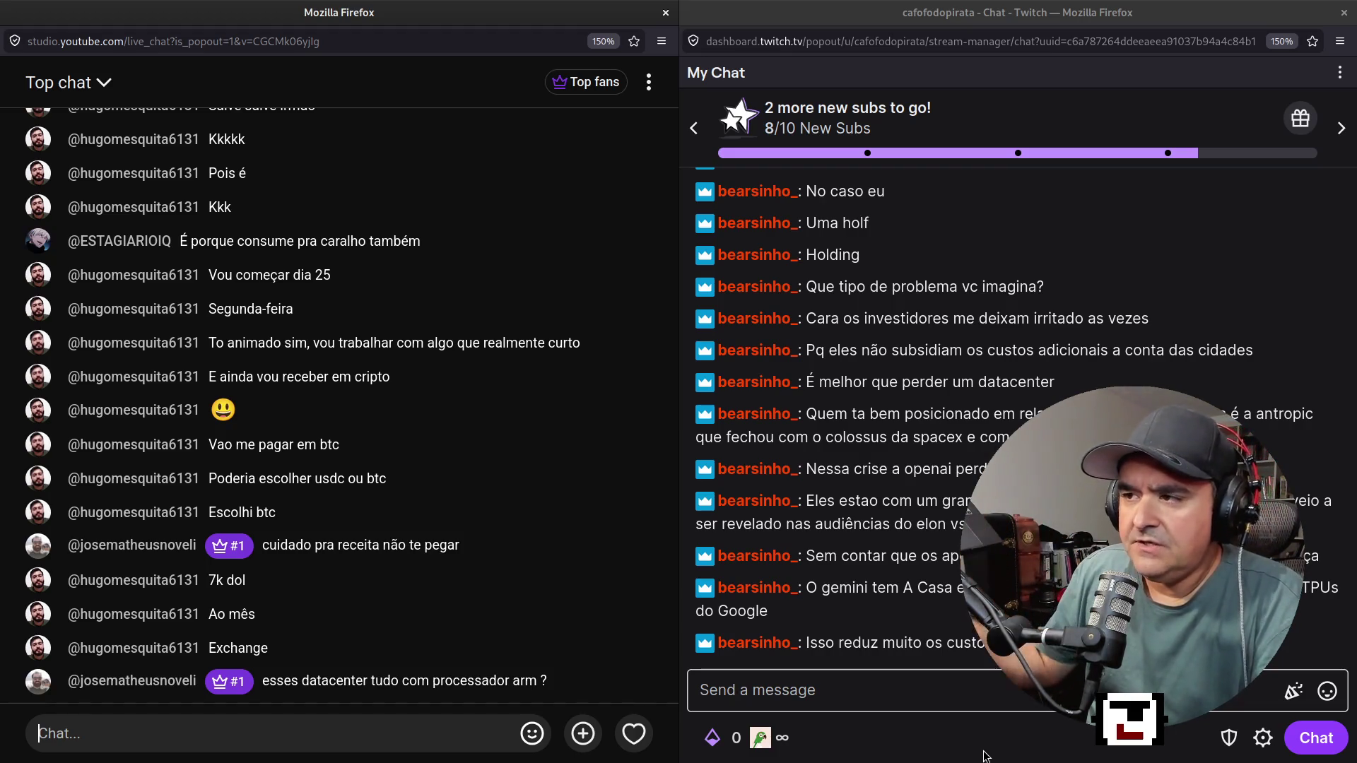
Cycle through Grok back to the coding agent's terminal with its single-buffer summary.
{"action": "key", "text": "alt+Tab"}
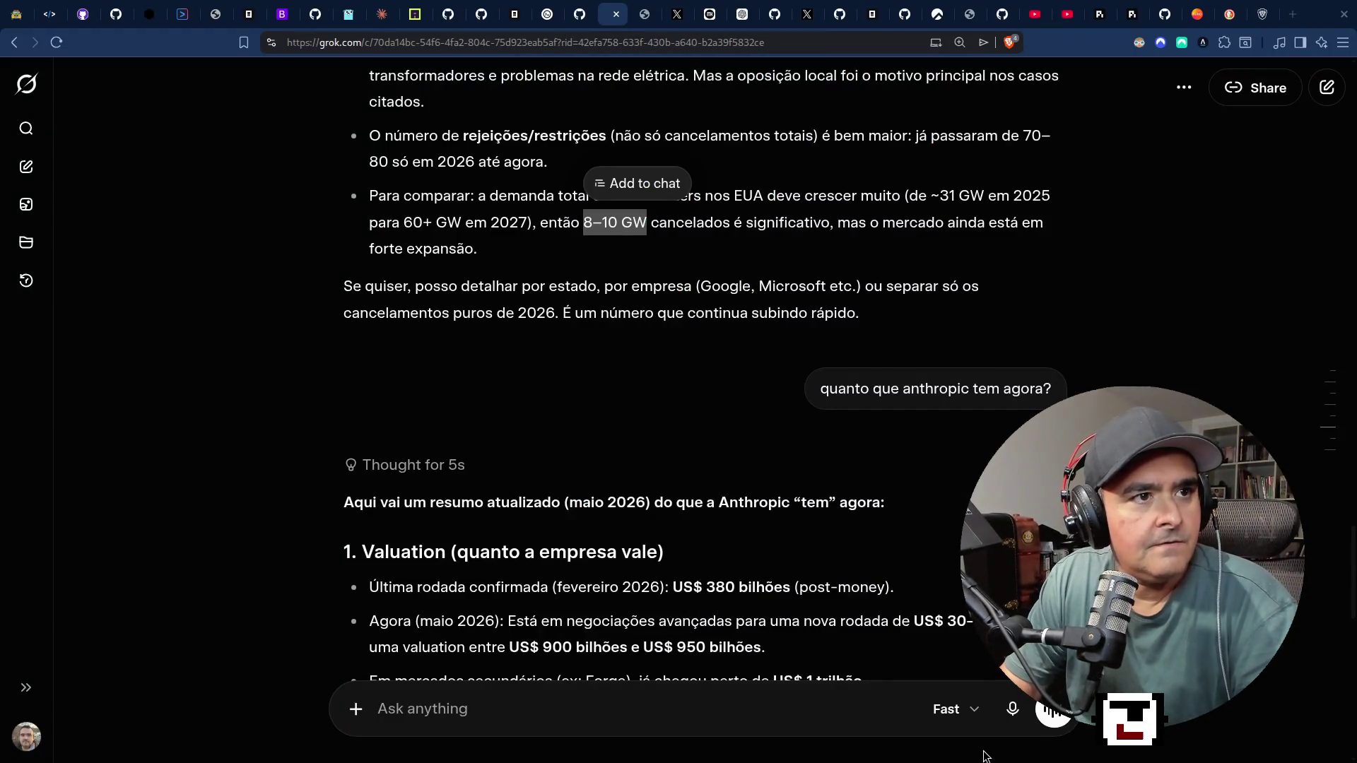
{"action": "key", "text": "alt+Tab"}
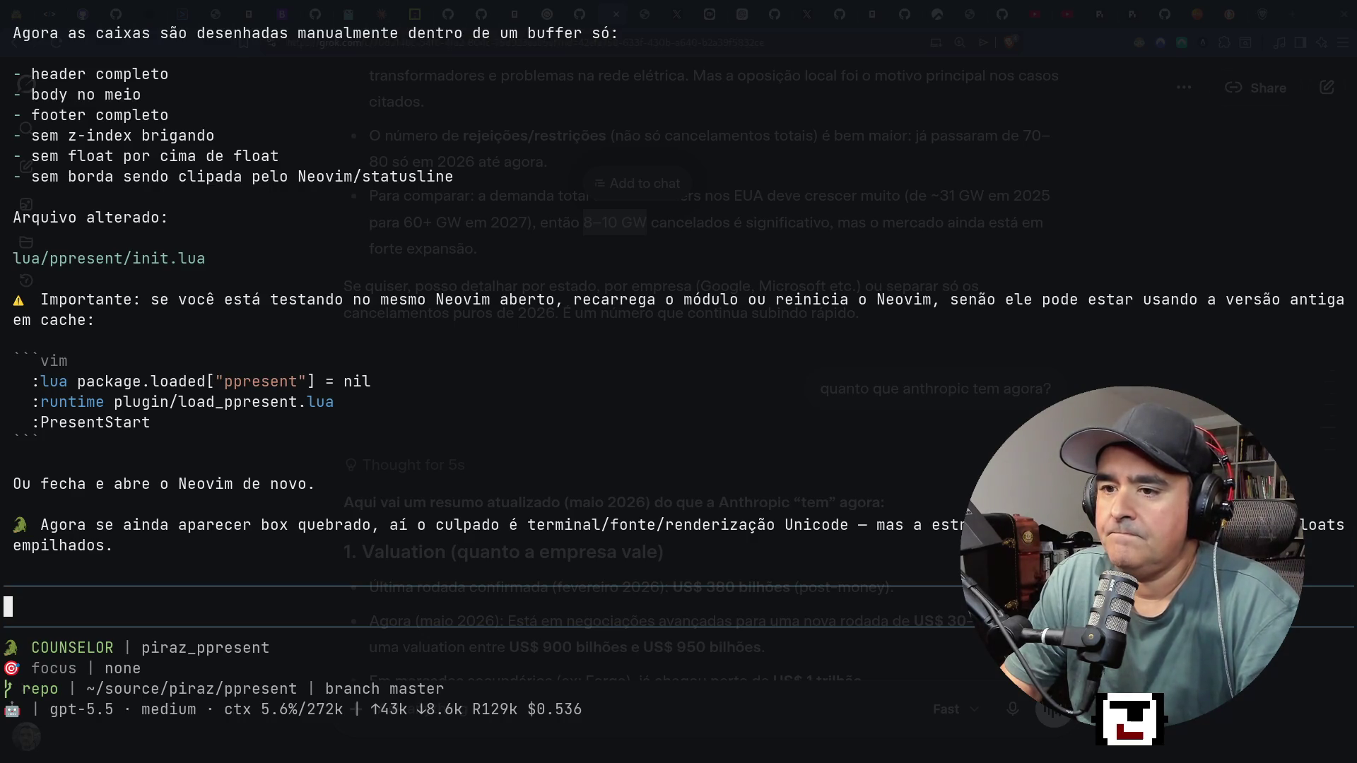
Close the test.md presentation and quit Neovim with :qa.
{"action": "key", "text": "alt+Tab"}
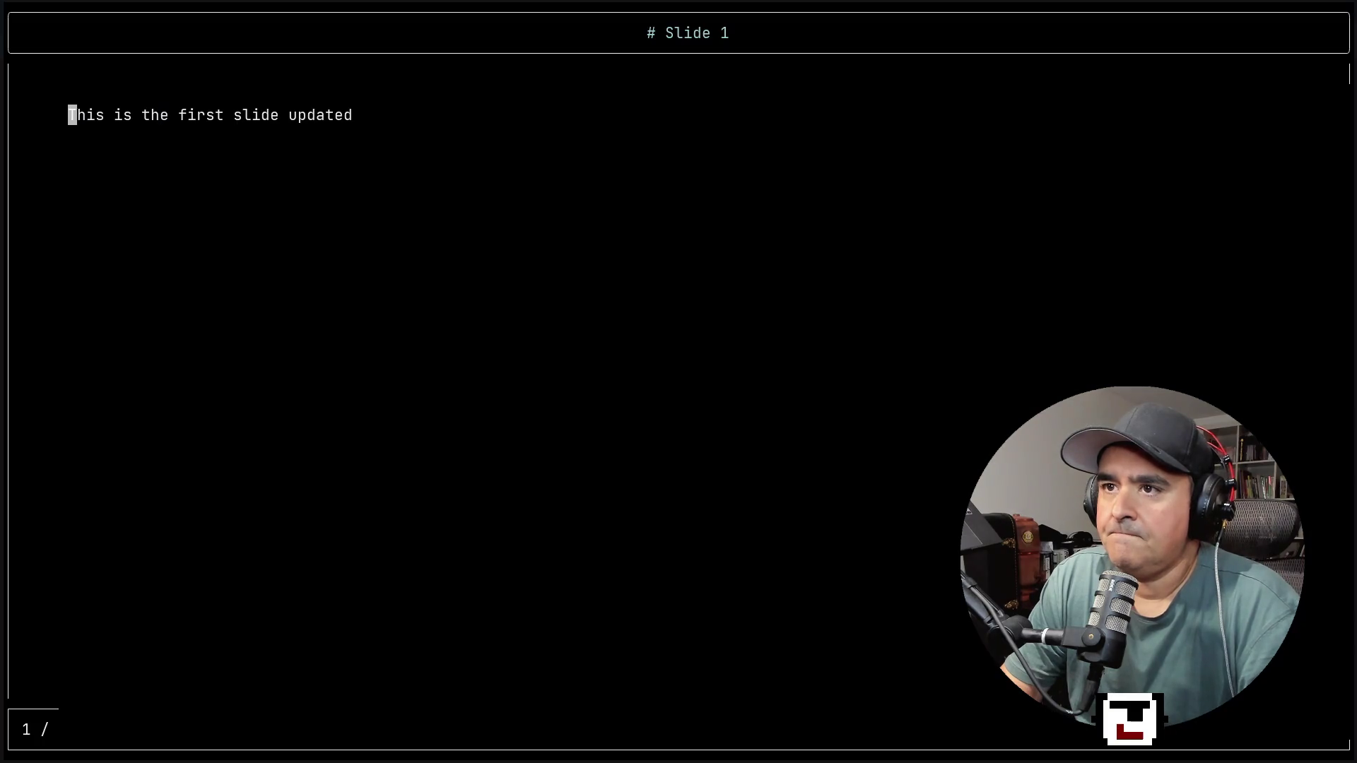
{"action": "type", "text": ":q!"}
{"action": "key", "text": "Return"}
{"action": "type", "text": "/eader"}
{"action": "key", "text": "Return"}
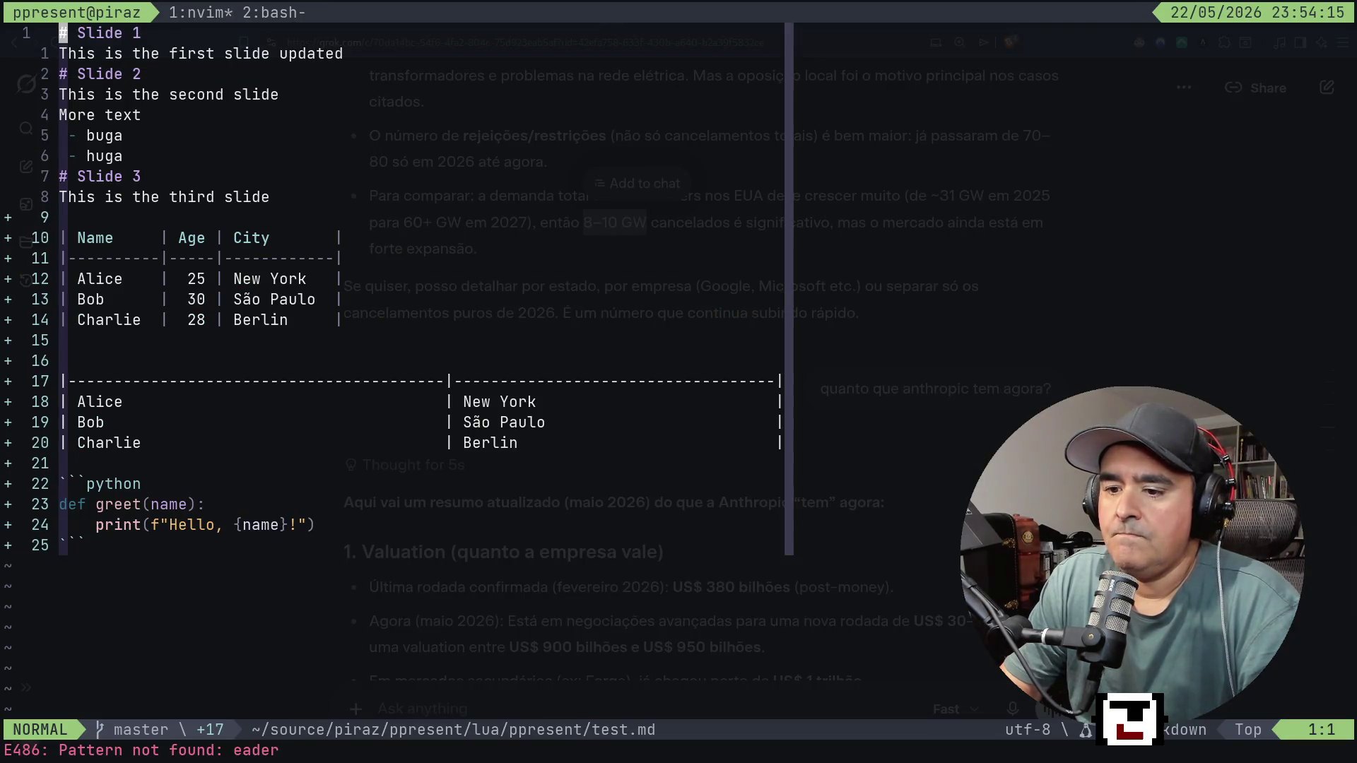
{"action": "type", "text": ":qa"}
{"action": "key", "text": "Return"}
Relaunch Neovim, open lua/ppresent/buga.md and start its presentation with space p.
{"action": "type", "text": "n"}
{"action": "key", "text": "Return"}
{"action": "key", "text": "j"}
{"action": "key", "text": "j"}
{"action": "key", "text": "j"}
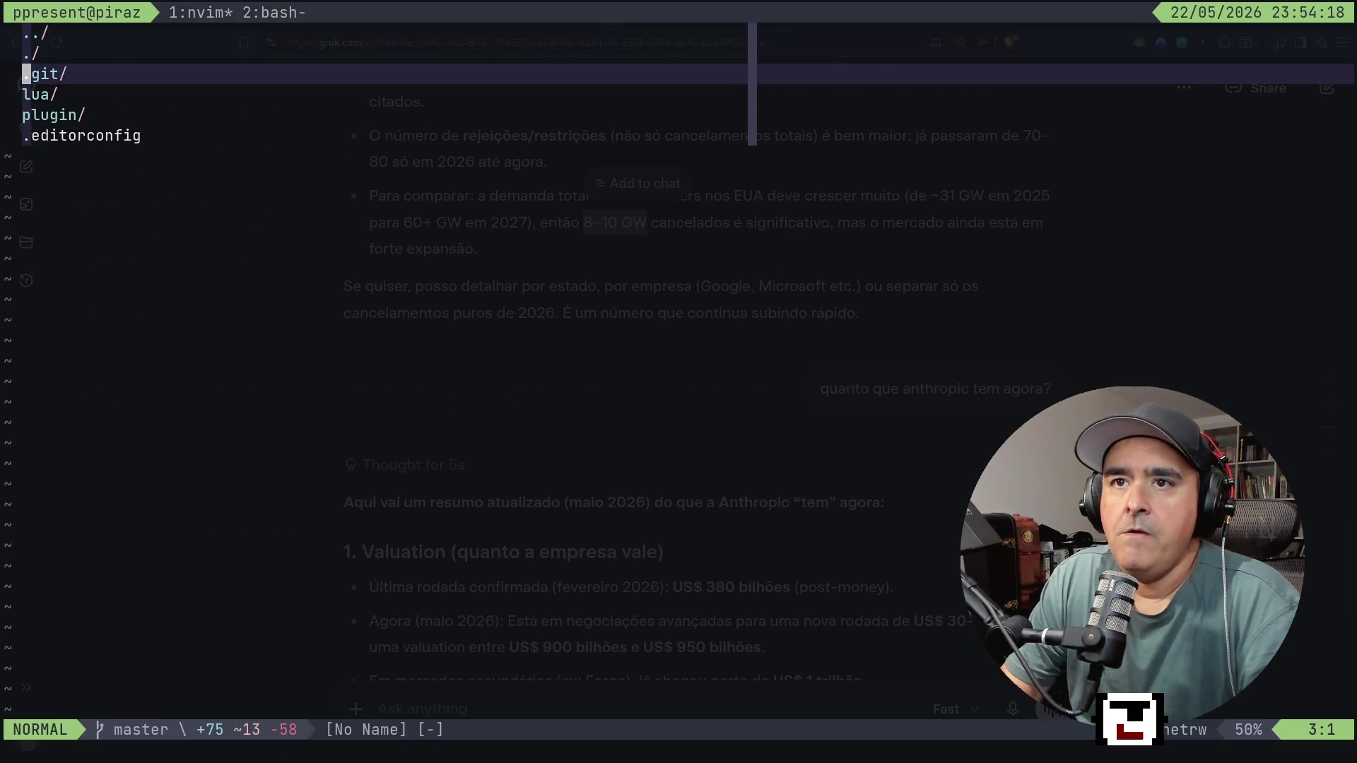
{"action": "key", "text": "Return"}
{"action": "key", "text": "j"}
{"action": "key", "text": "j"}
{"action": "key", "text": "Return"}
{"action": "key", "text": "j"}
{"action": "key", "text": "j"}
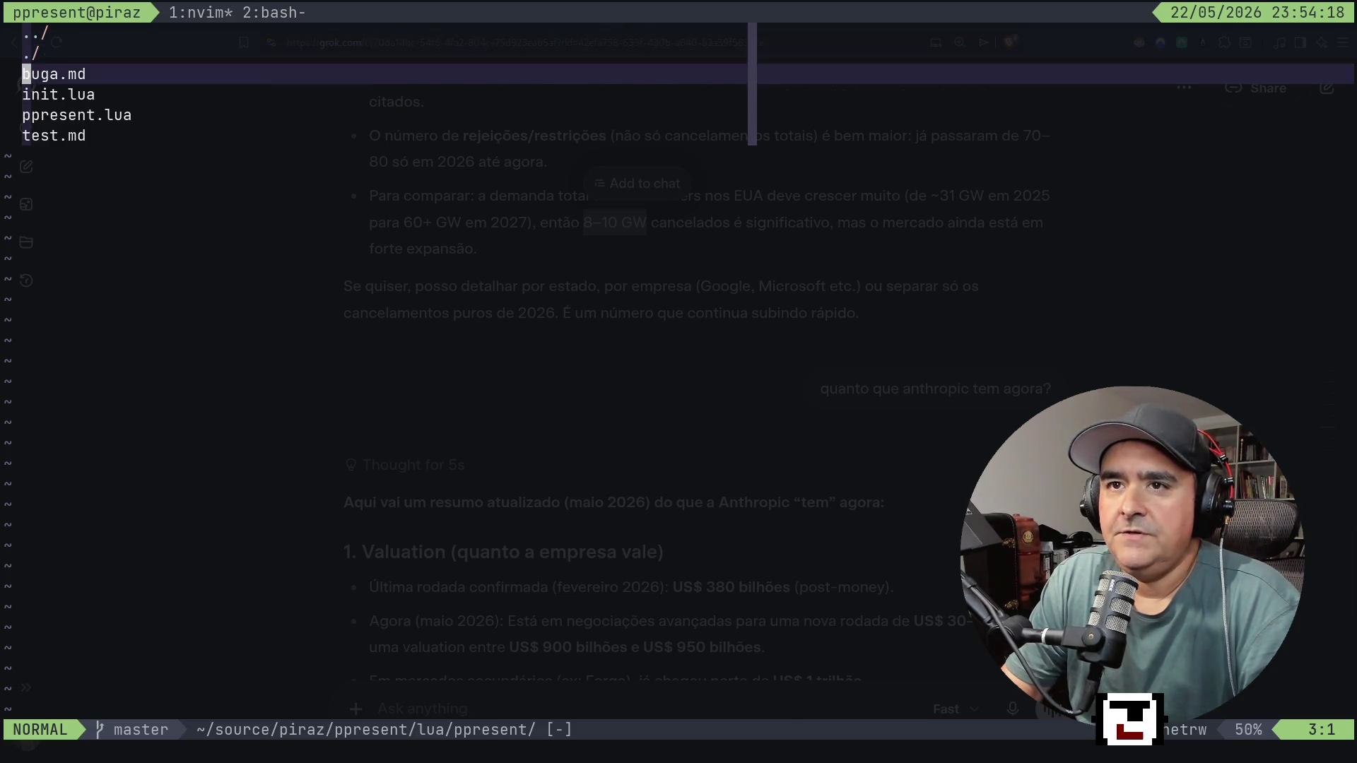
{"action": "key", "text": "Return"}
{"action": "key", "text": "space"}
{"action": "key", "text": "p"}
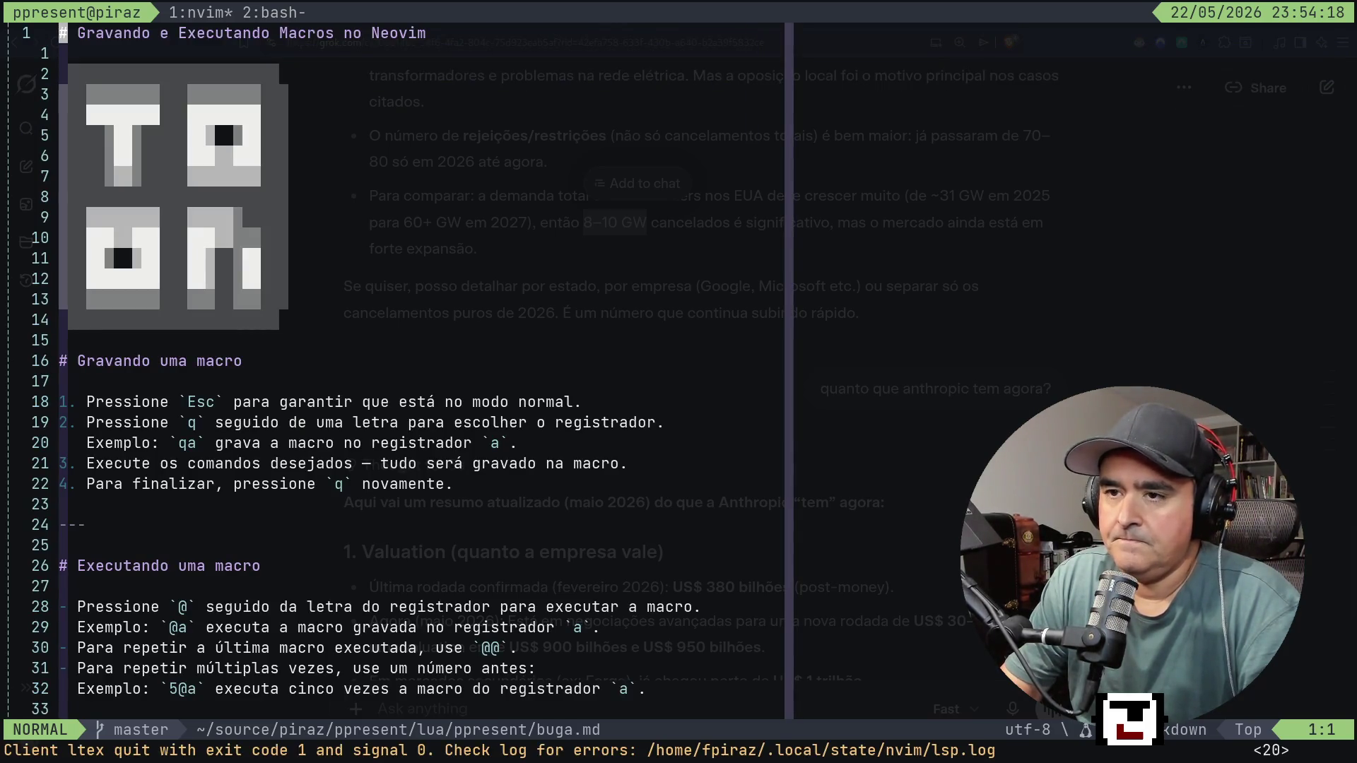
{"action": "key", "text": "j"}
{"action": "key", "text": "j"}
{"action": "key", "text": "j"}
Move around the buga.md slide, page forward to Dicas and back, then quit the presentation.
{"action": "key", "text": "j"}
{"action": "key", "text": "j"}
{"action": "key", "text": "j"}
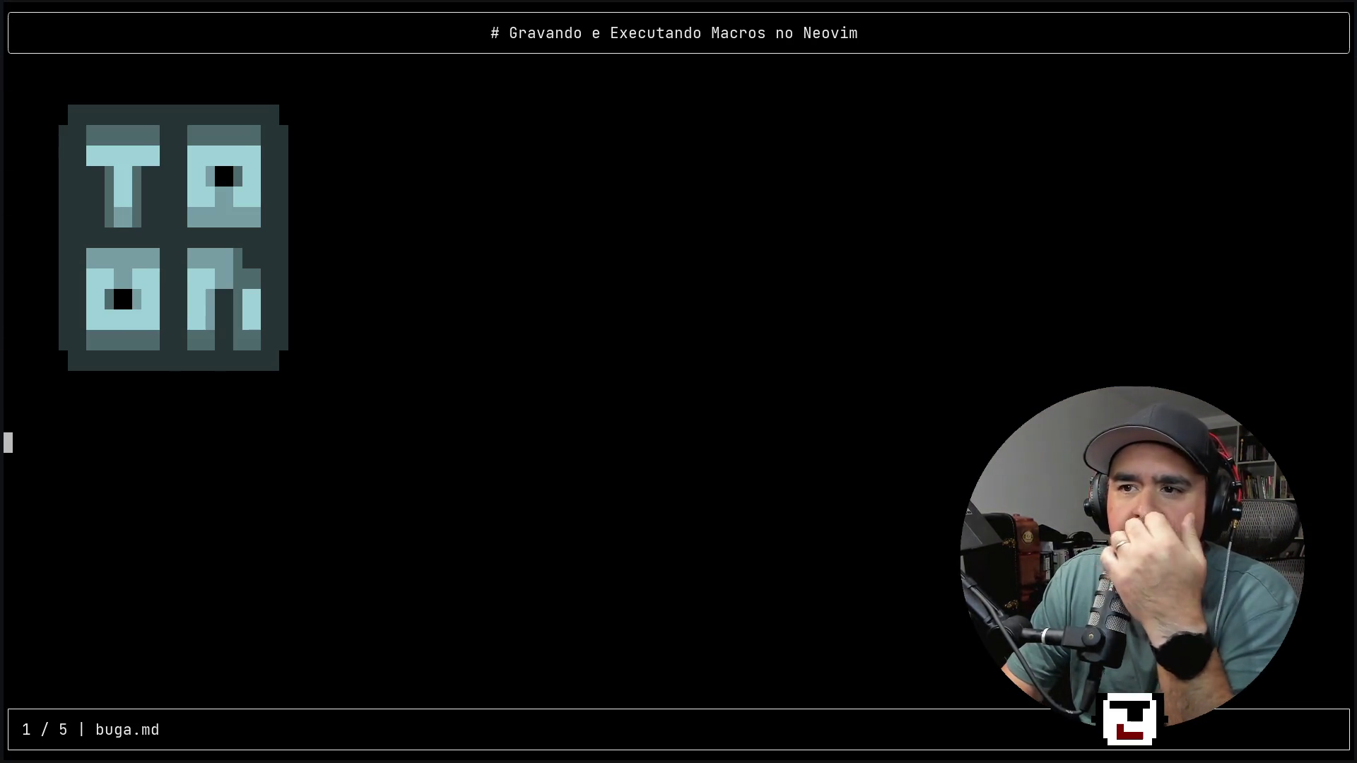
{"action": "key", "text": "k"}
{"action": "key", "text": "k"}
{"action": "key", "text": "k"}
{"action": "key", "text": "k"}
{"action": "key", "text": "k"}
{"action": "key", "text": "k"}
{"action": "key", "text": "j"}
{"action": "key", "text": "j"}
{"action": "key", "text": "j"}
{"action": "key", "text": "j"}
{"action": "key", "text": "l"}
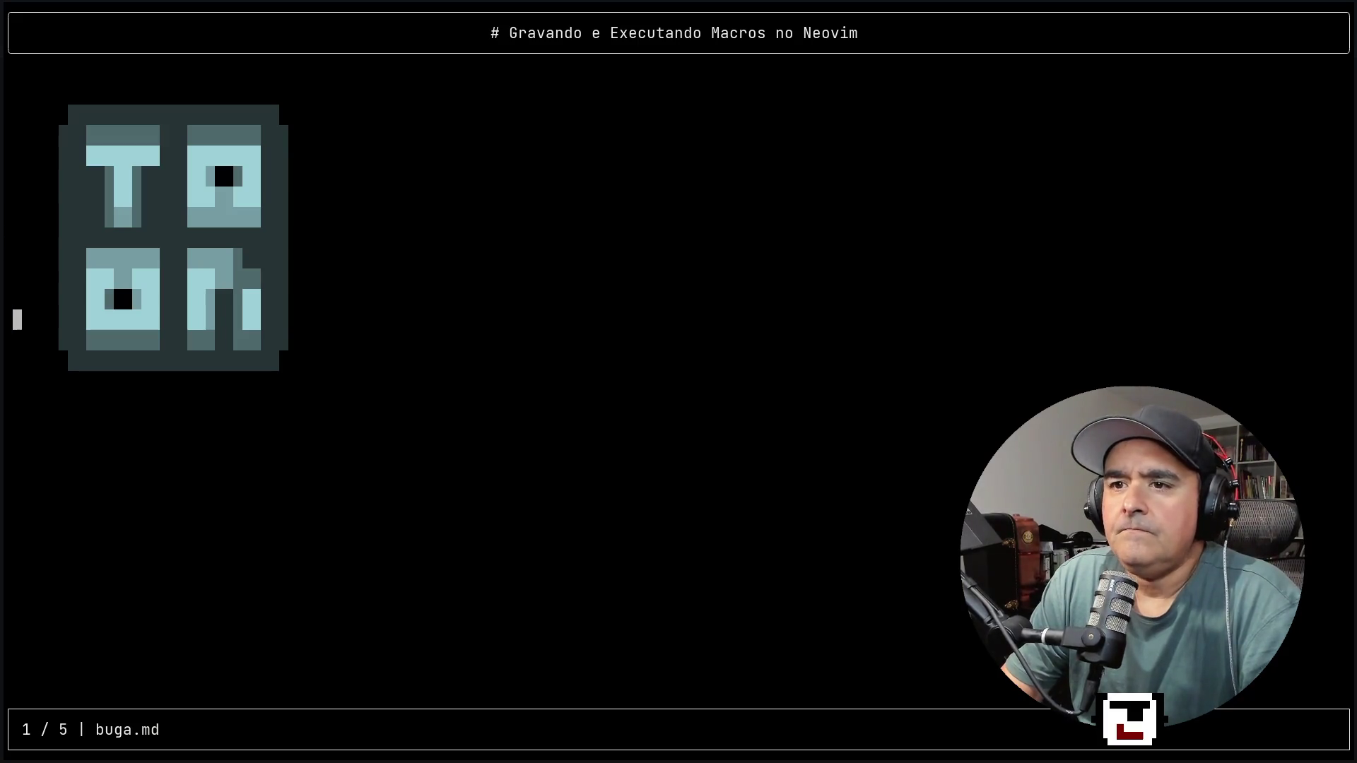
{"action": "key", "text": "w"}
{"action": "key", "text": "w"}
{"action": "key", "text": "w"}
{"action": "key", "text": "j"}
{"action": "key", "text": "j"}
{"action": "key", "text": "j"}
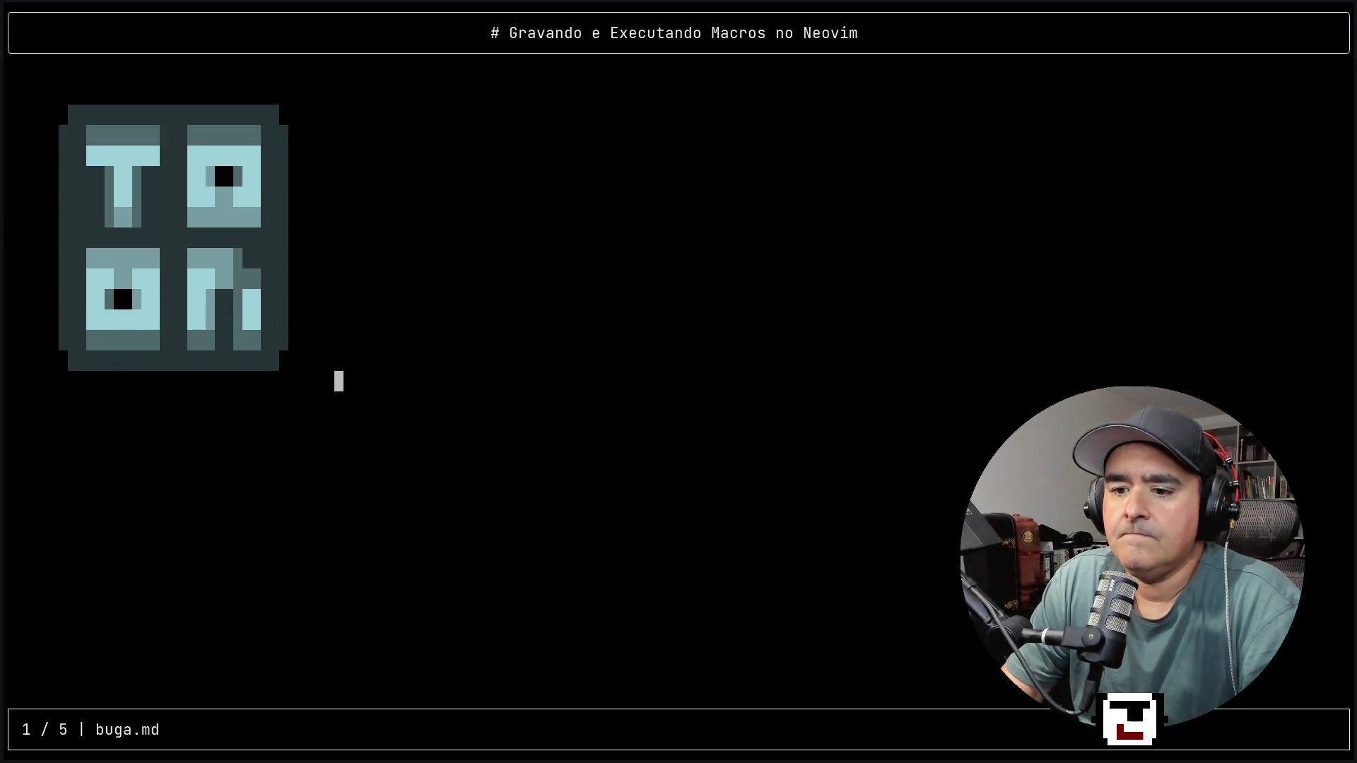
{"action": "key", "text": "n"}
{"action": "key", "text": "n"}
{"action": "key", "text": "n"}
{"action": "key", "text": "n"}
{"action": "key", "text": "g"}
{"action": "key", "text": "g"}
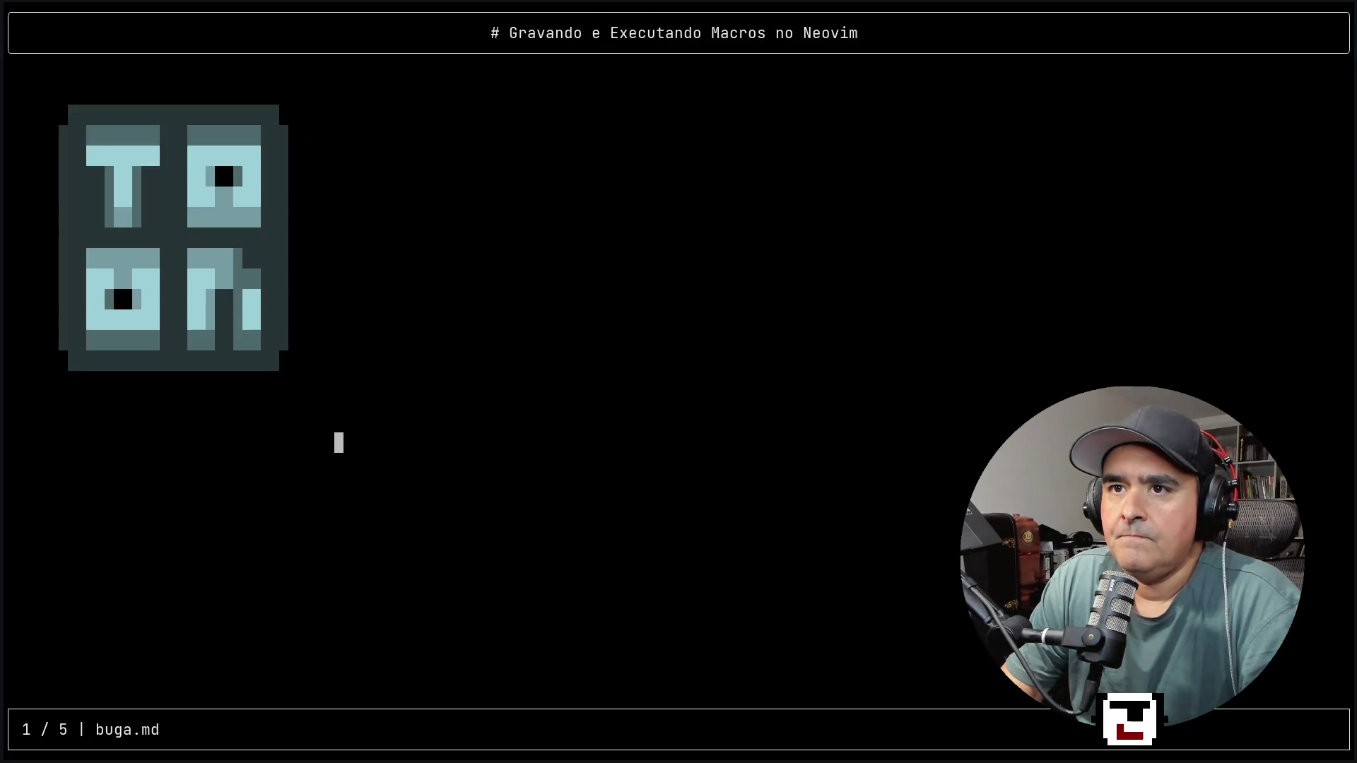
{"action": "key", "text": "n"}
{"action": "key", "text": "n"}
{"action": "key", "text": "n"}
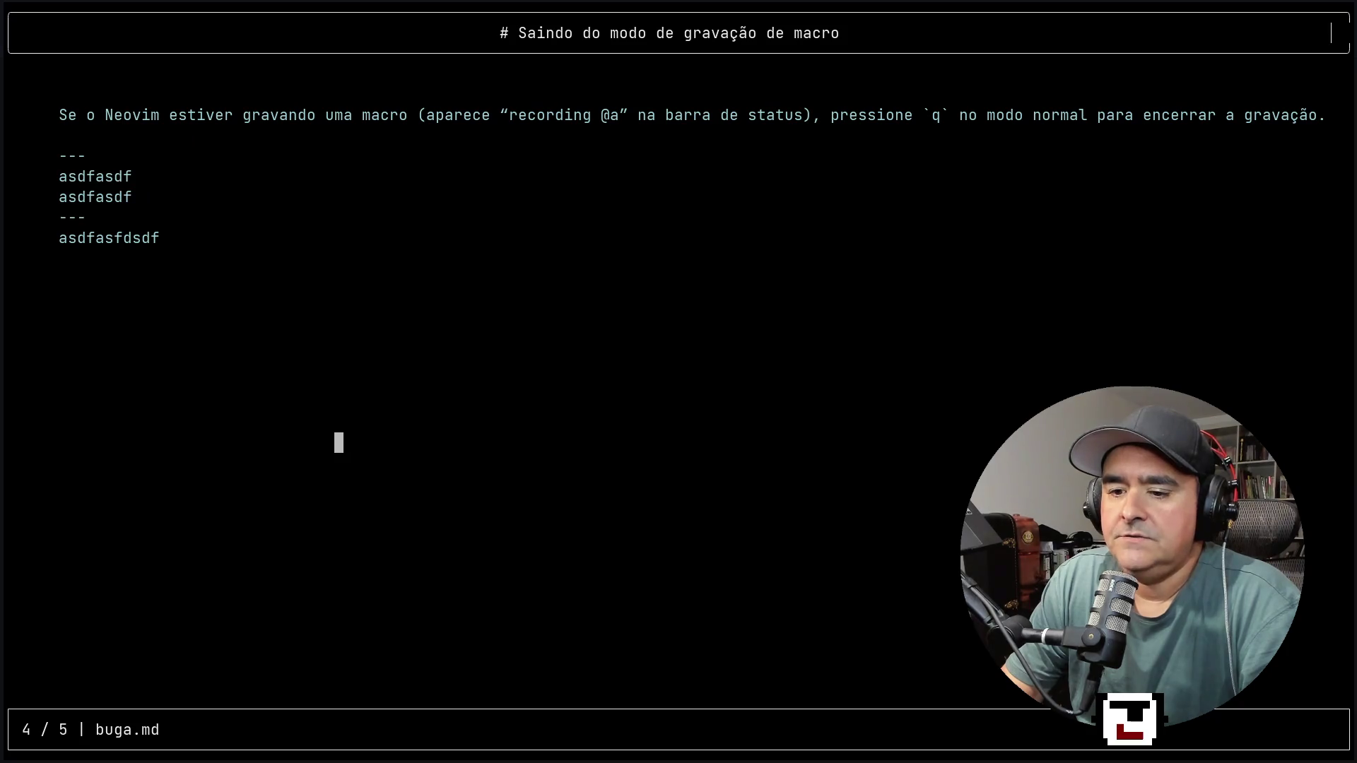
{"action": "key", "text": "n"}
{"action": "key", "text": "p"}
{"action": "key", "text": "p"}
{"action": "key", "text": "p"}
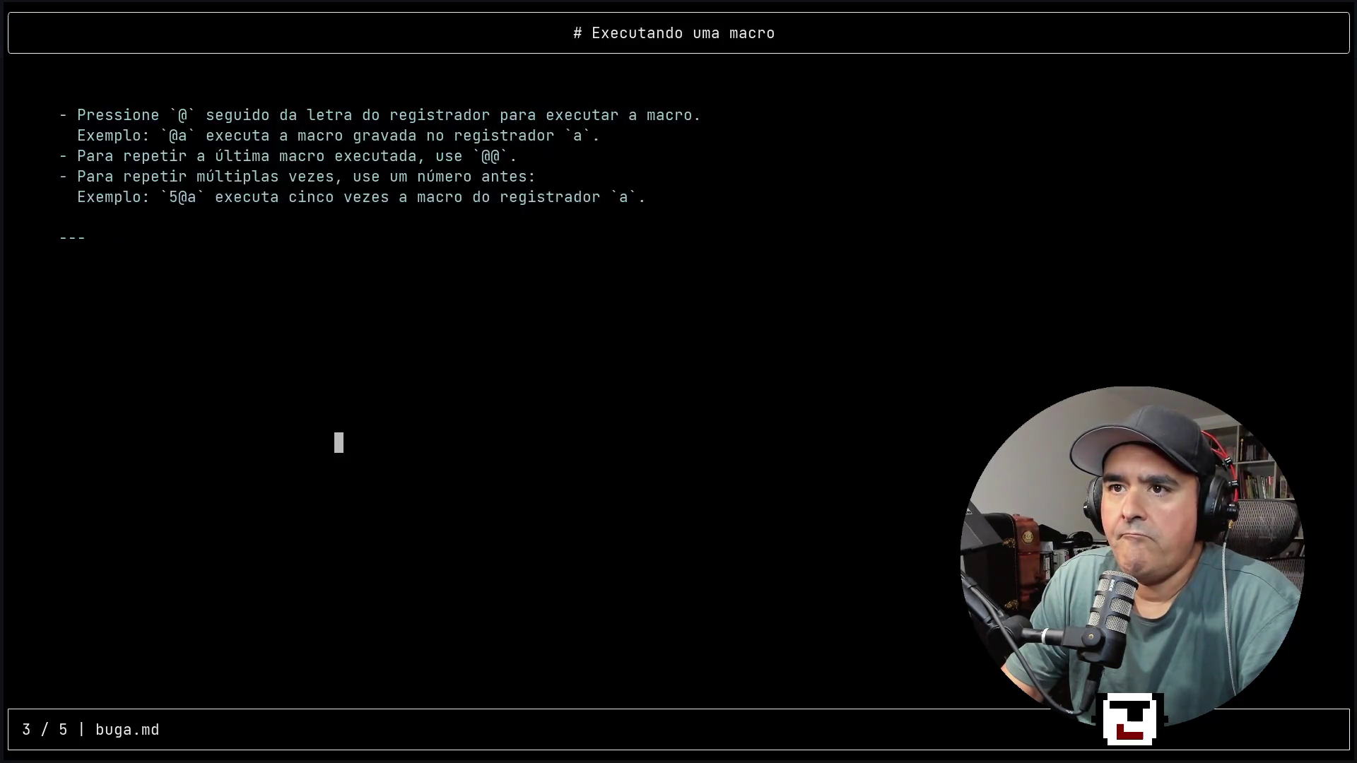
{"action": "key", "text": "p"}
{"action": "key", "text": "p"}
{"action": "key", "text": "p"}
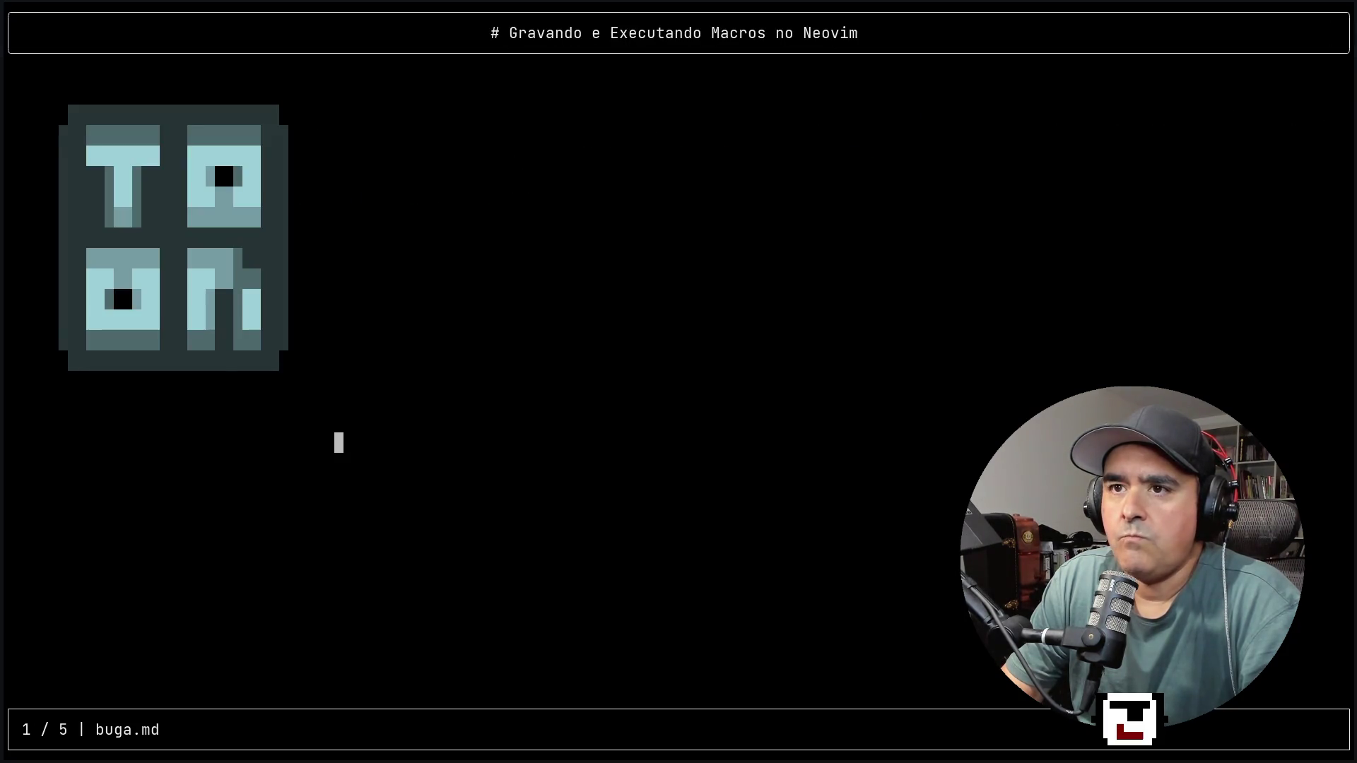
{"action": "key", "text": "q"}
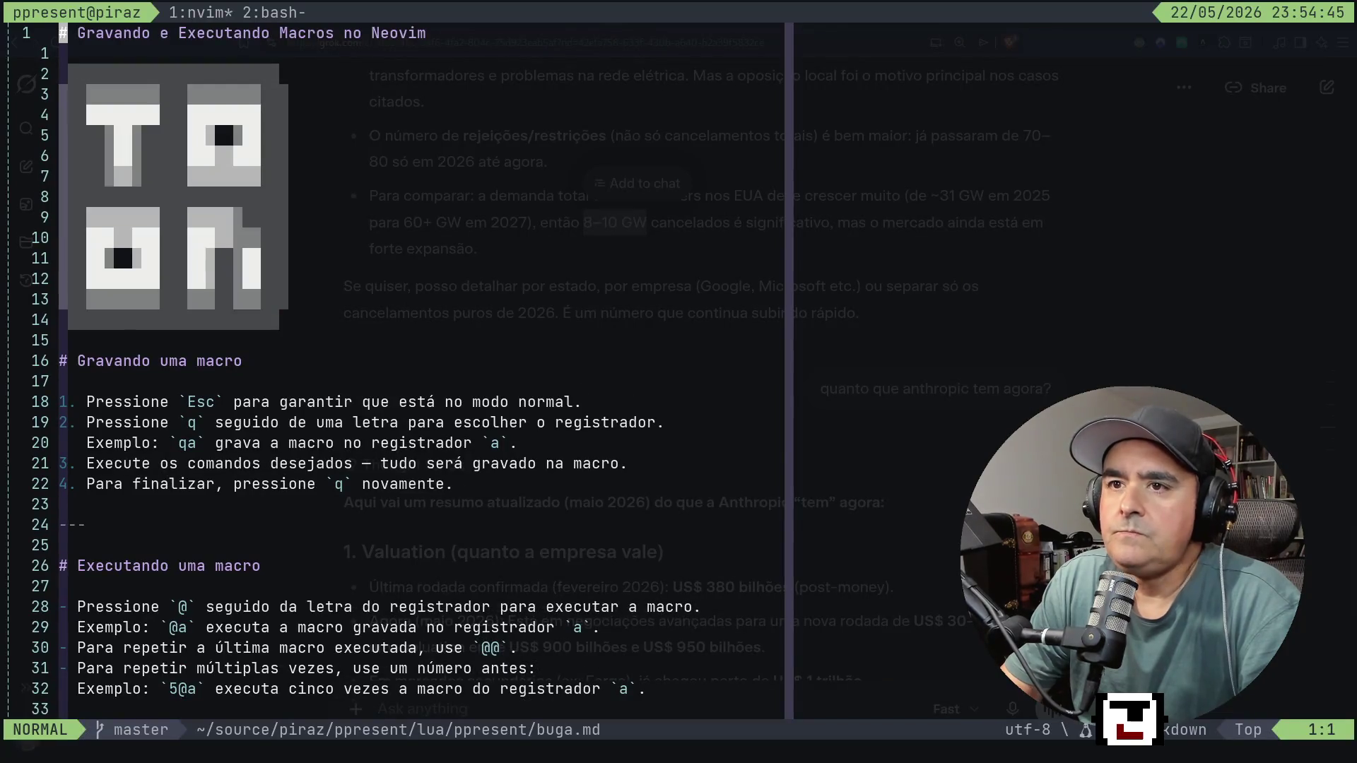
In tmux window 2, start asking the agent 'pq mudou de cor o painel central?'.
{"action": "key", "text": "ctrl+b"}
{"action": "key", "text": "2"}
{"action": "key", "text": "ctrl+b"}
{"action": "key", "text": "1"}
{"action": "key", "text": "ctrl+b"}
{"action": "type", "text": "2"}
{"action": "type", "text": "pq"}
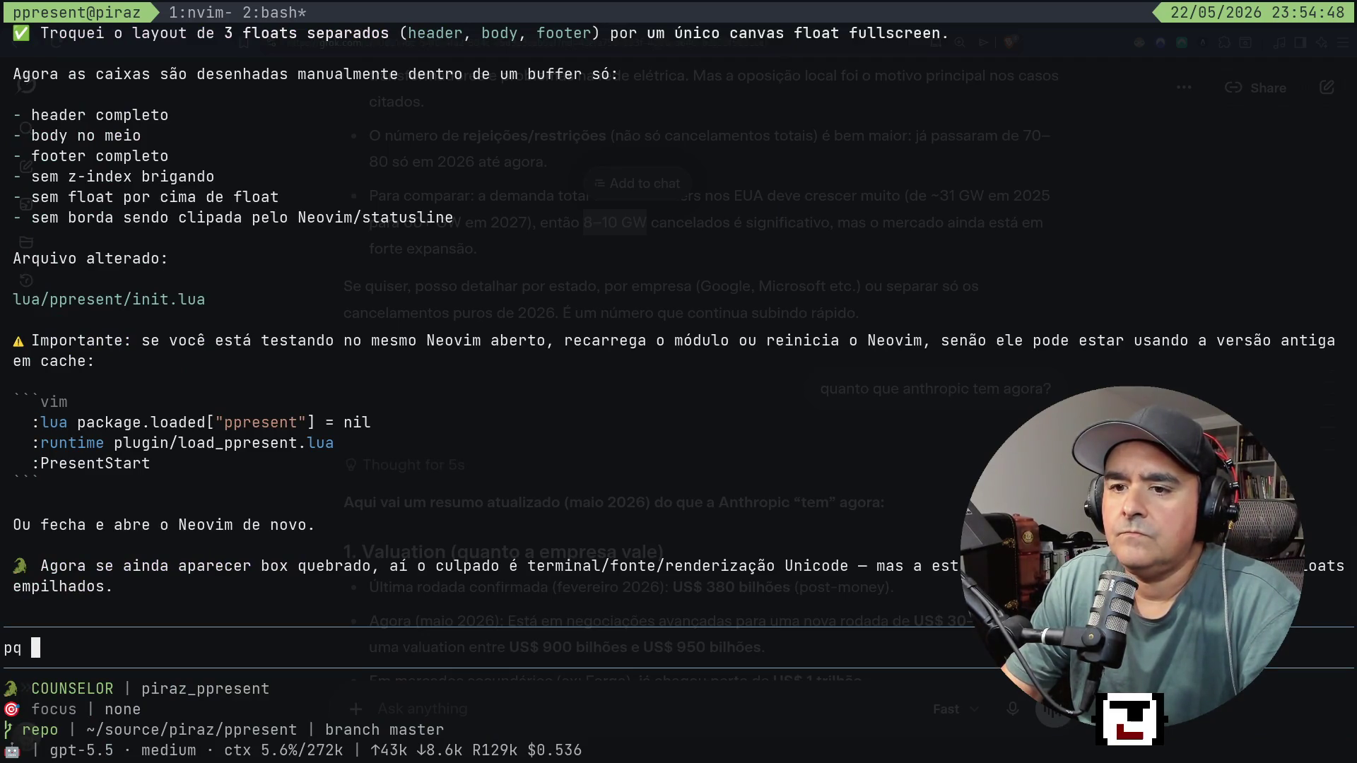
{"action": "key", "text": "ctrl+b"}
{"action": "key", "text": "1"}
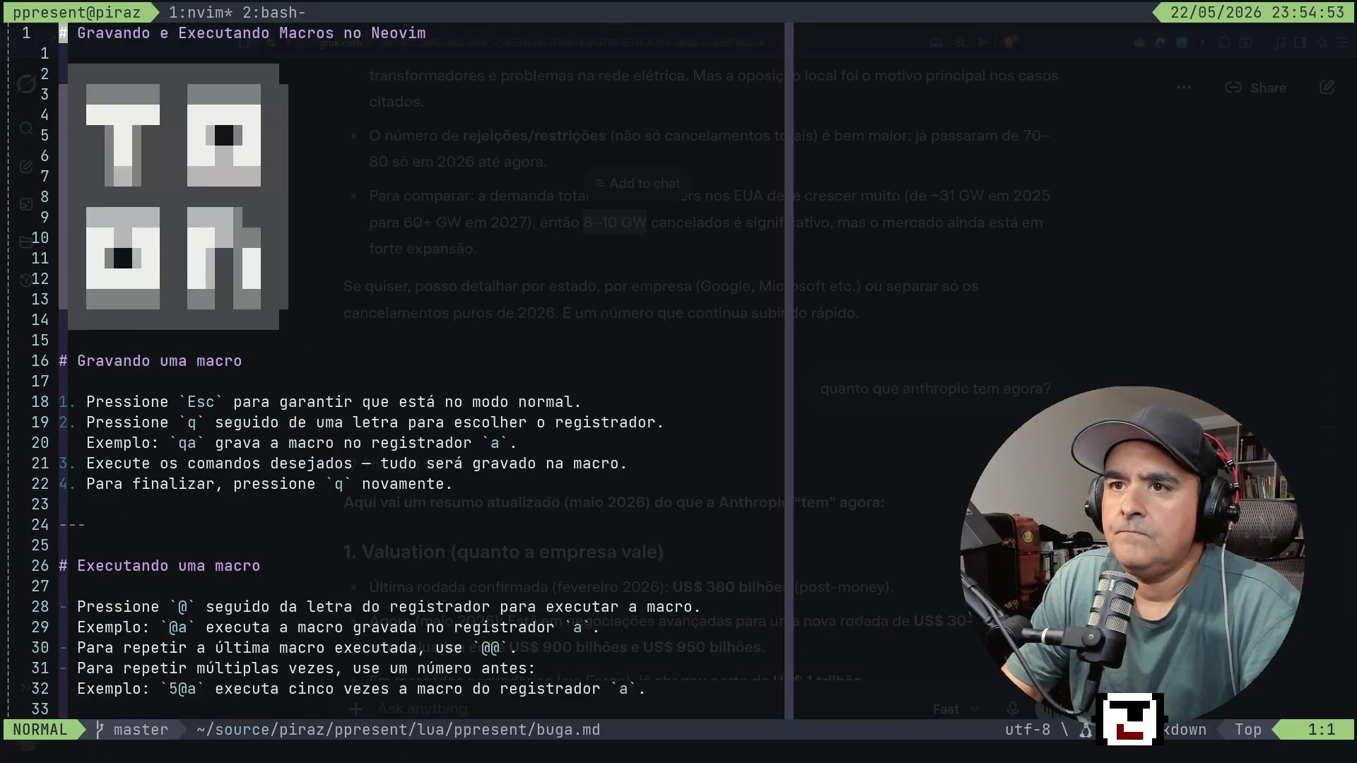
{"action": "key", "text": "ctrl+b"}
{"action": "type", "text": "2mudo"}
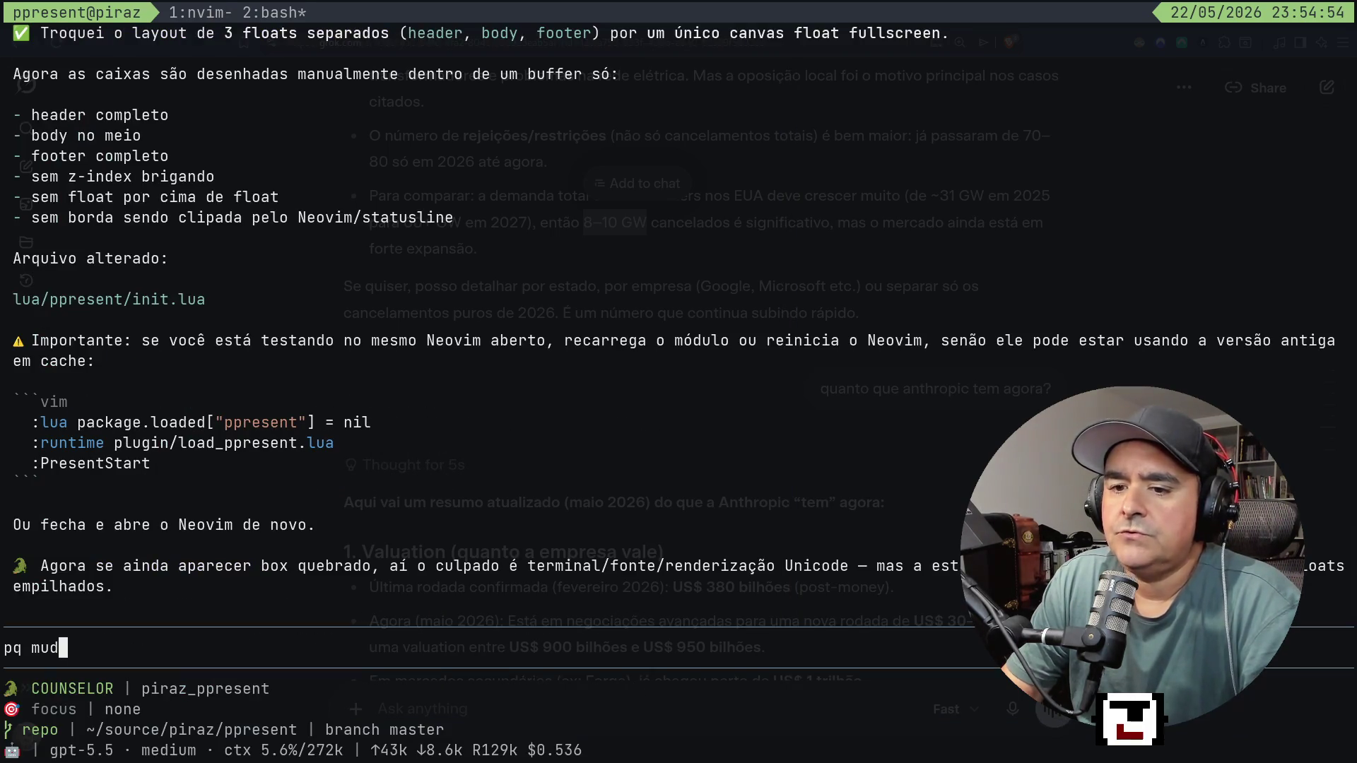
{"action": "type", "text": "u de co"}
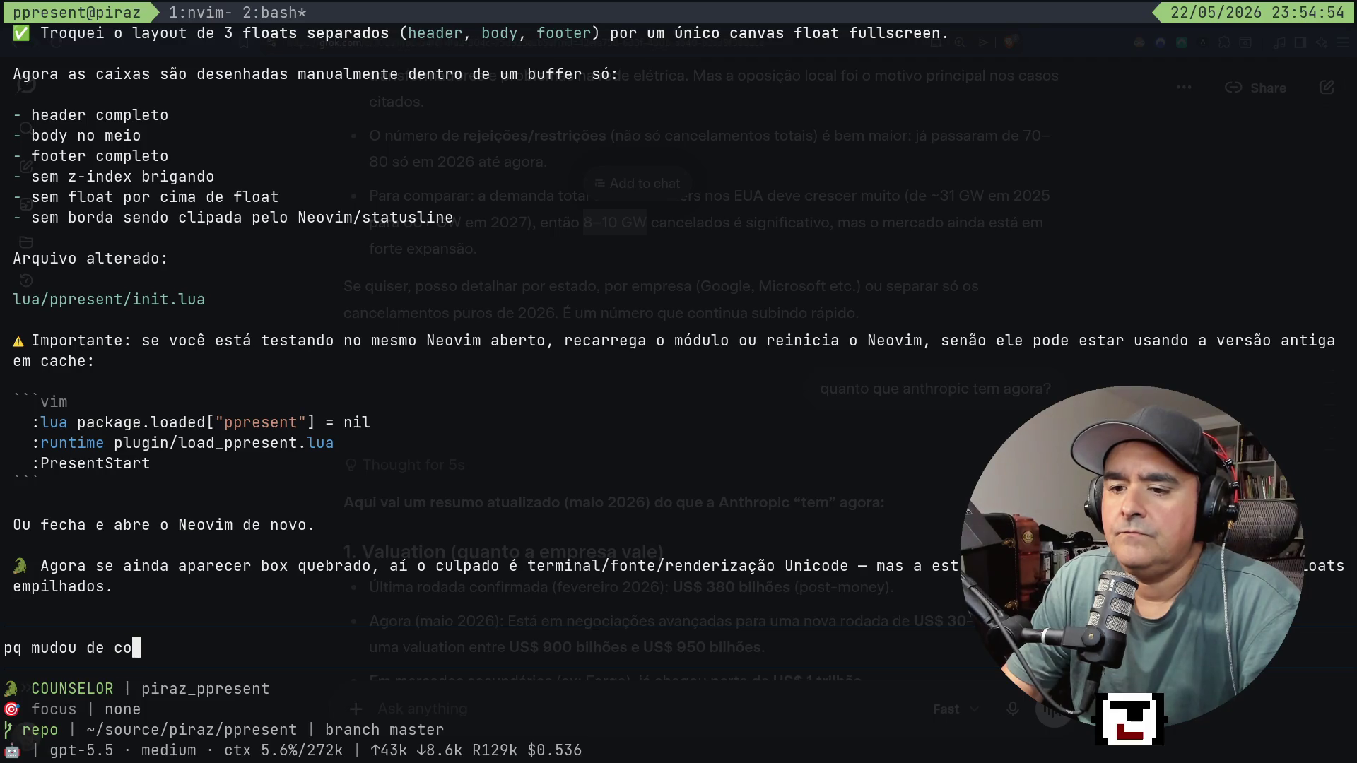
{"action": "type", "text": "r o paine"}
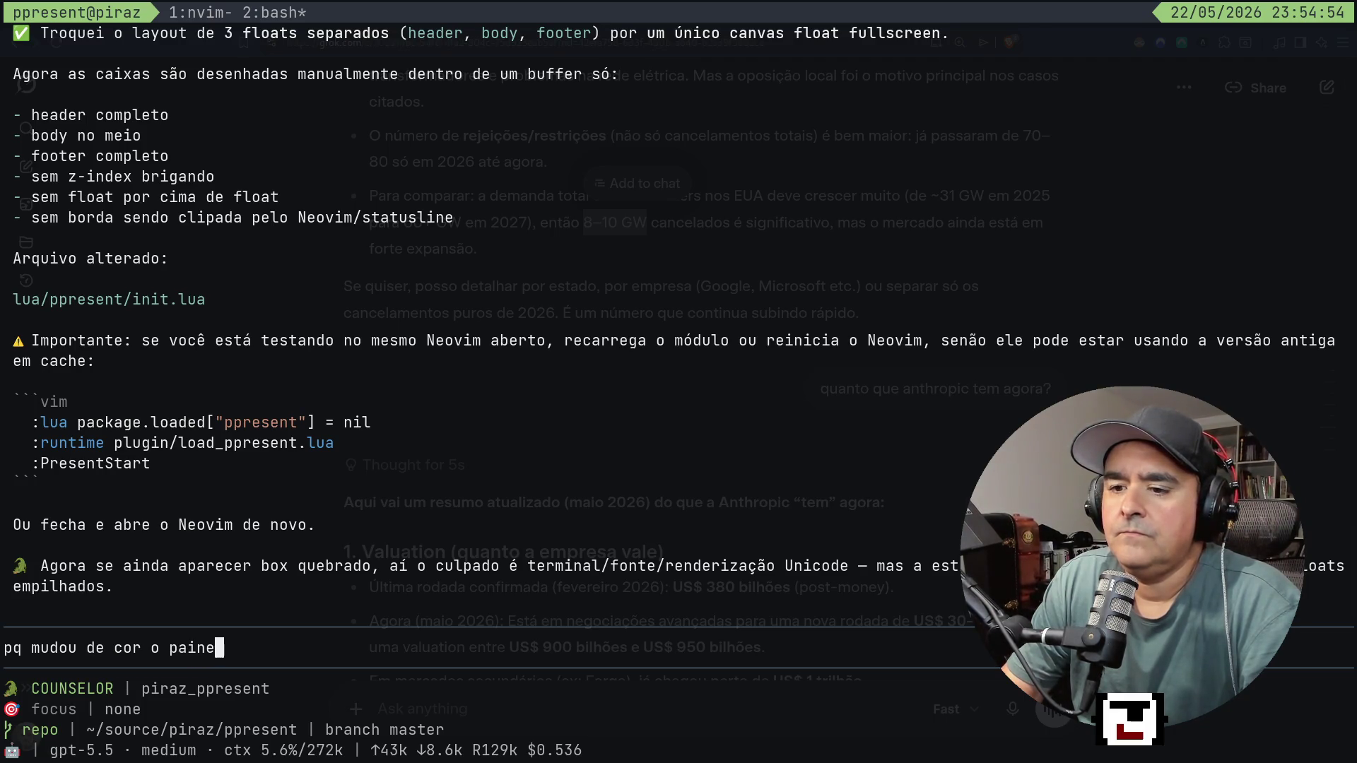
{"action": "type", "text": "l central?"}
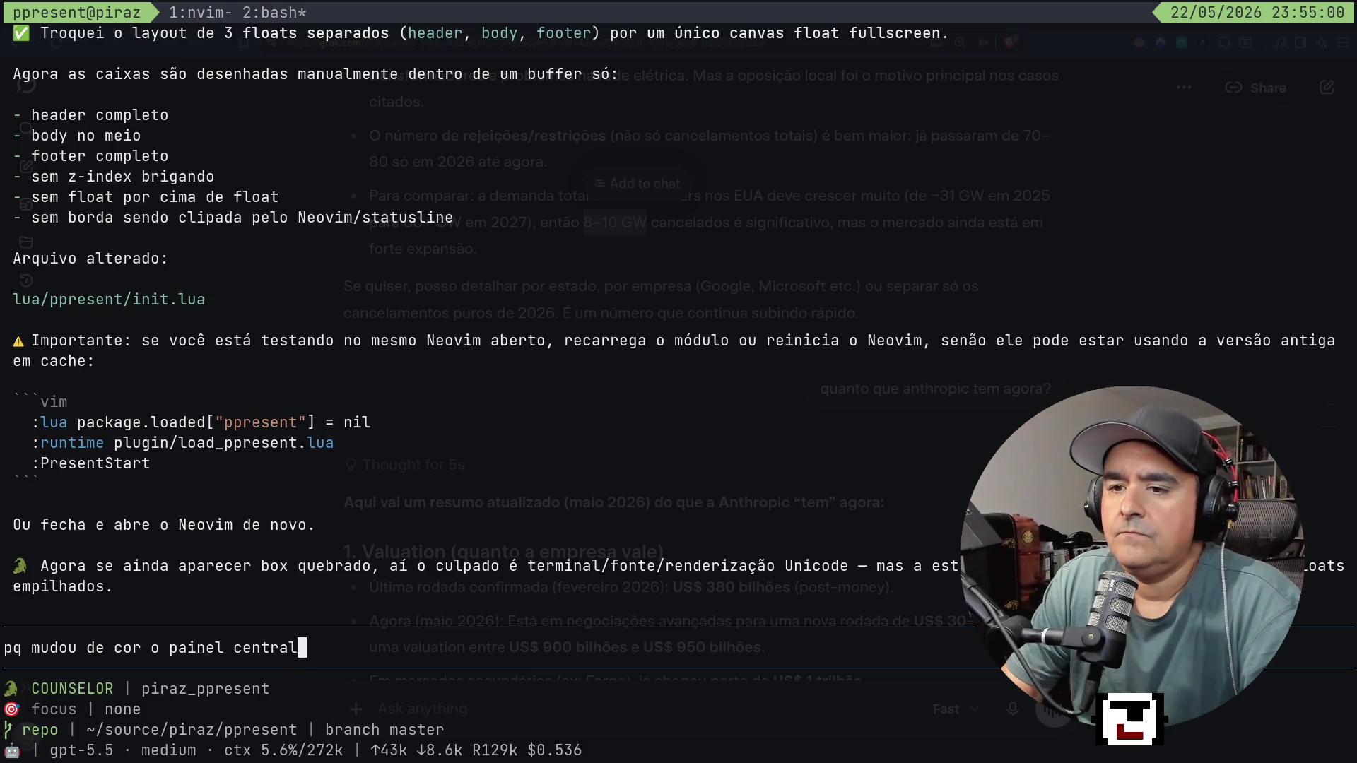
Send the question 'pq mudou de cor o painel central?' to the coding agent.
{"action": "key", "text": "Return"}
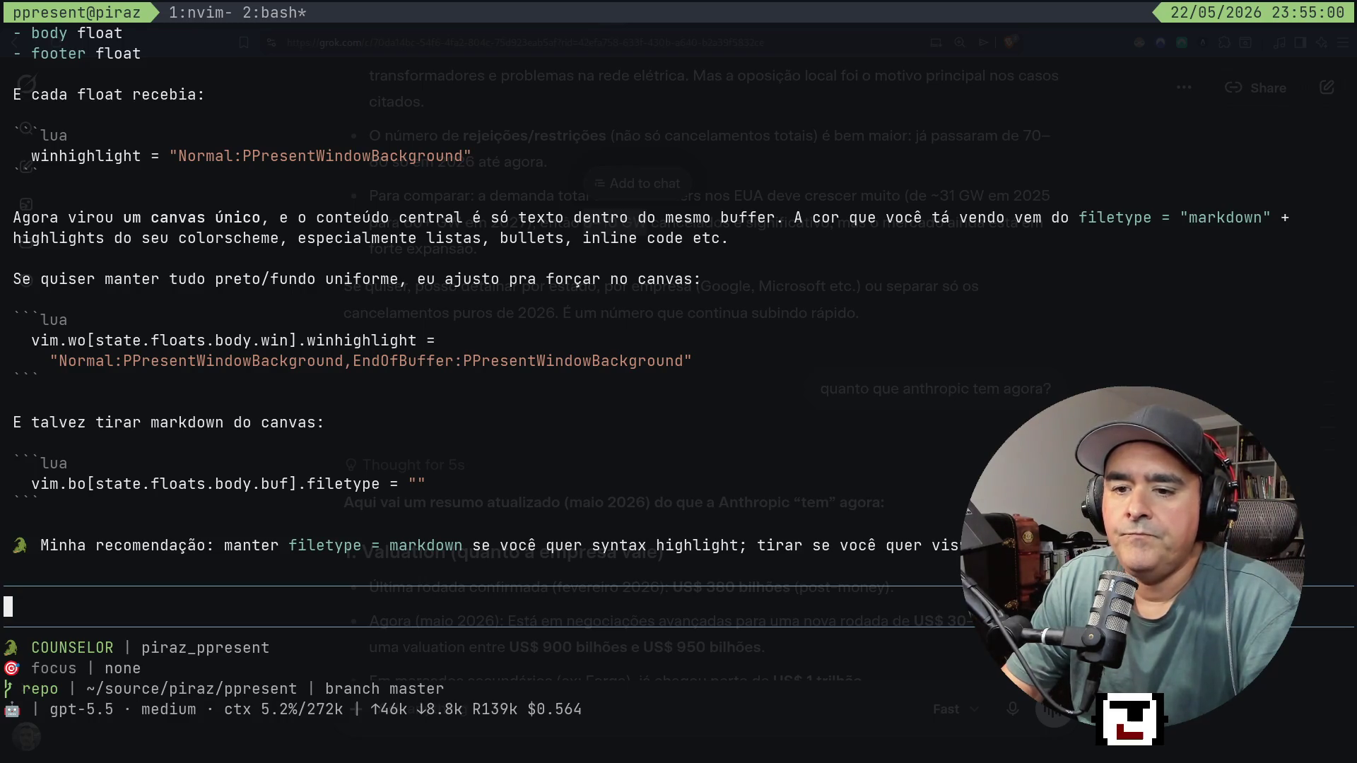
Ask the agent 'tem algum jeito de eu mostrar imagens renderizadas?' and scroll back to reread the answer.
{"action": "type", "text": "tem algu"}
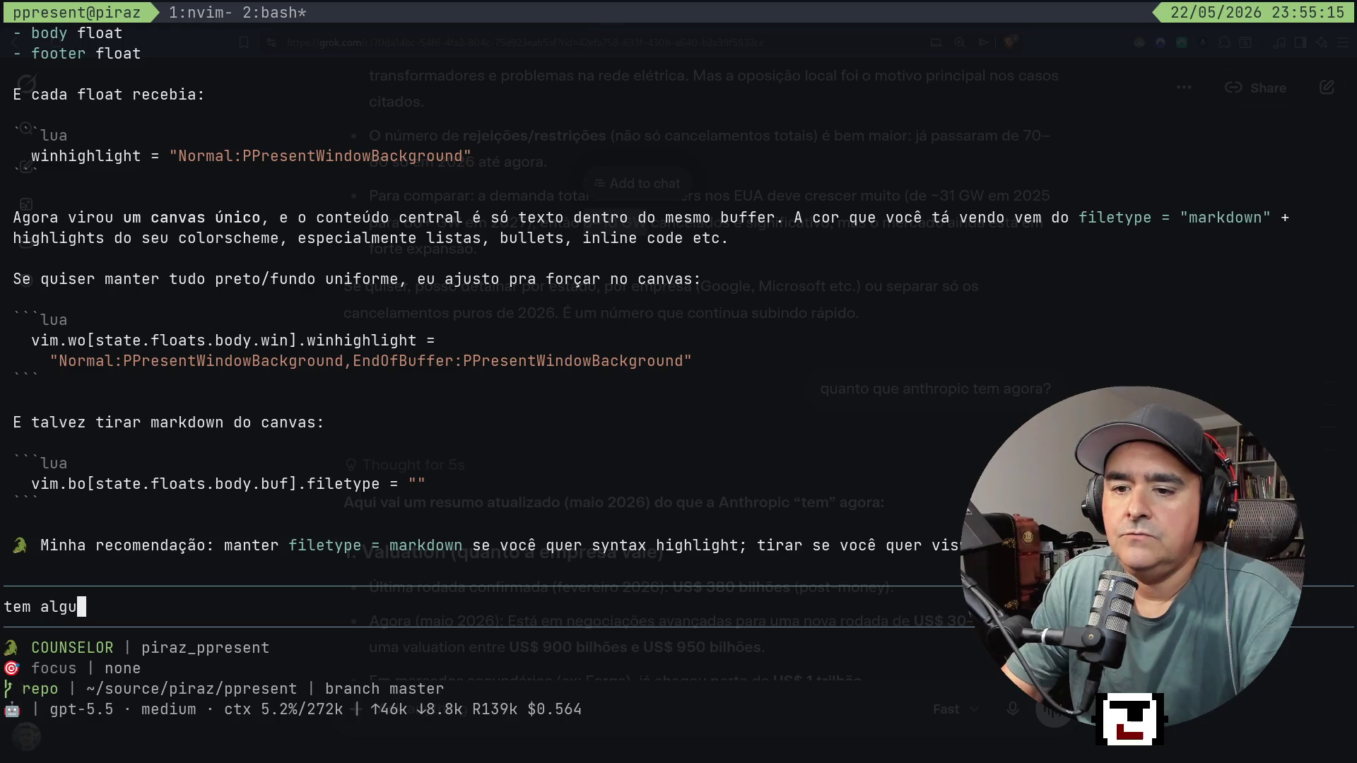
{"action": "type", "text": "m jeito de ue"}
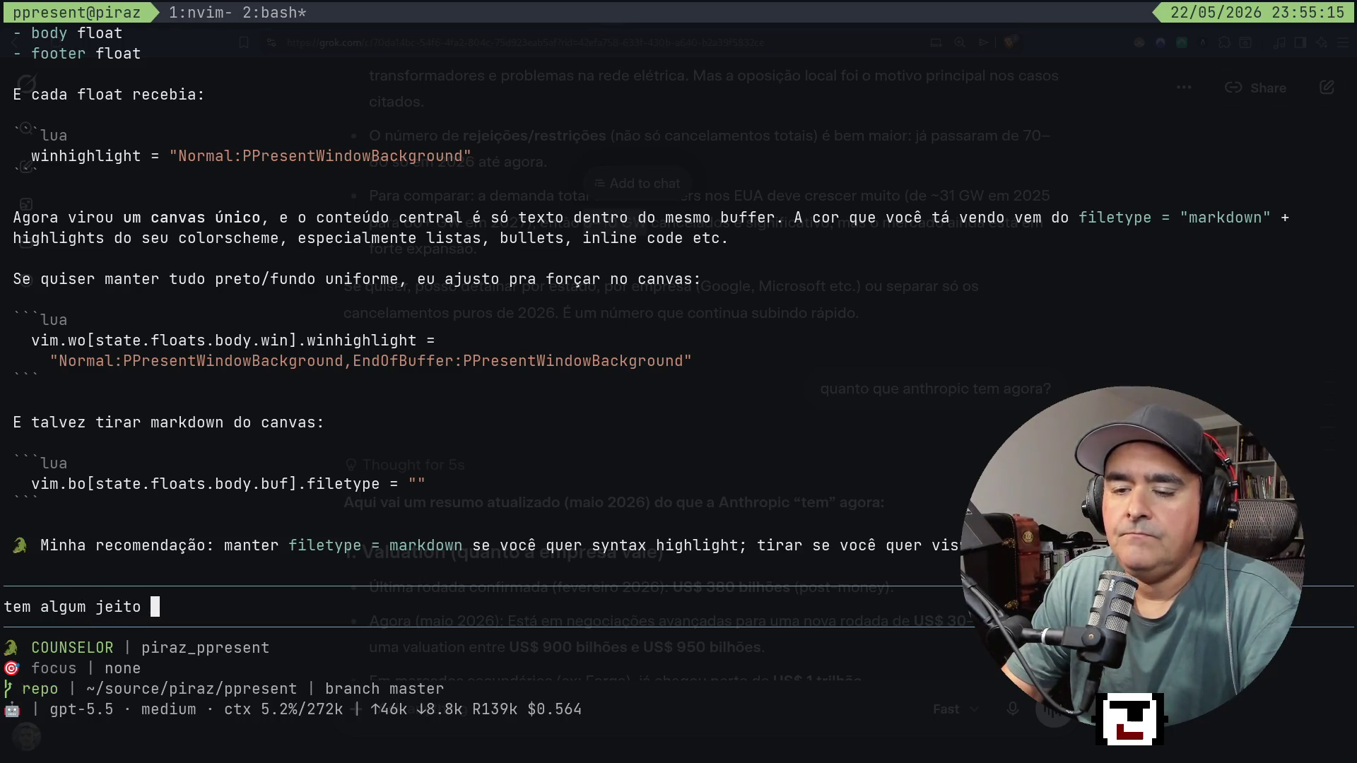
{"action": "key", "text": "BackSpace"}
{"action": "key", "text": "BackSpace"}
{"action": "key", "text": "BackSpace"}
{"action": "type", "text": "eu "}
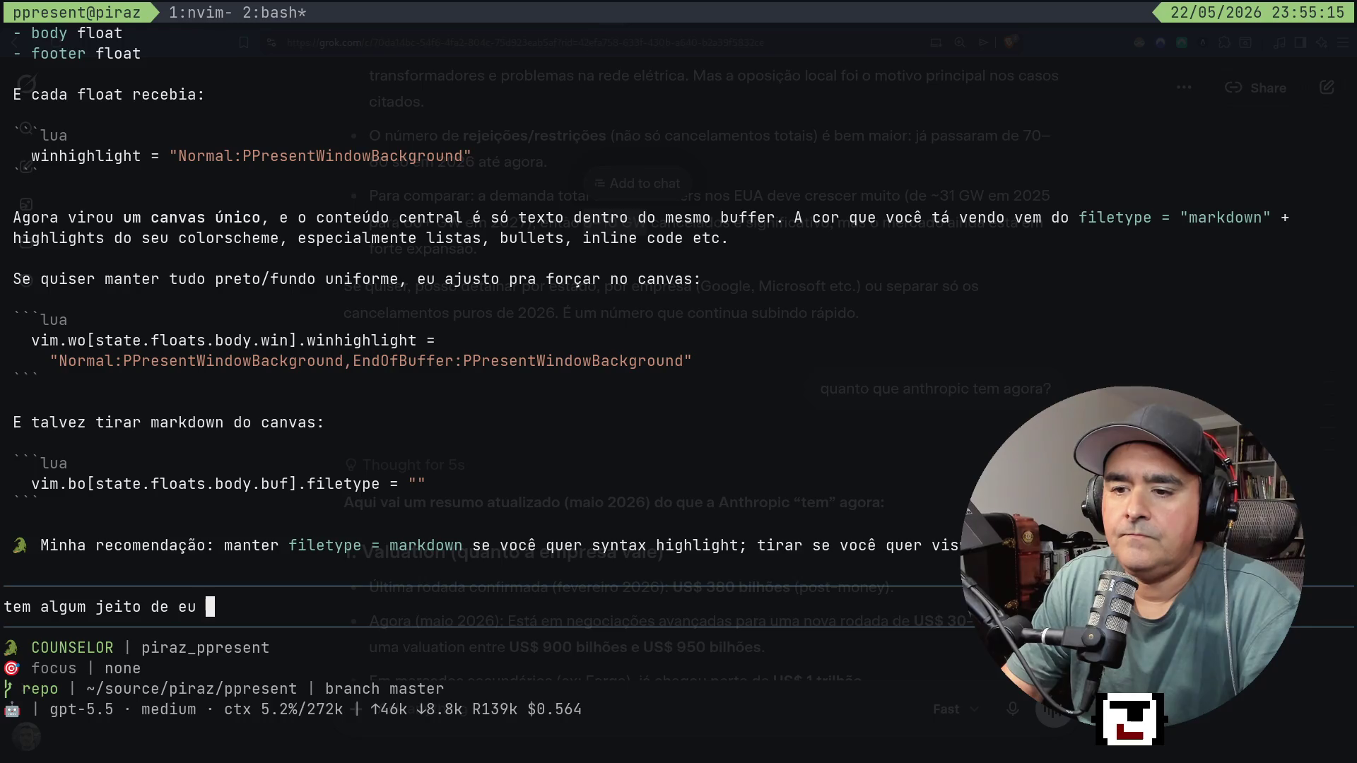
{"action": "type", "text": "mostrar "}
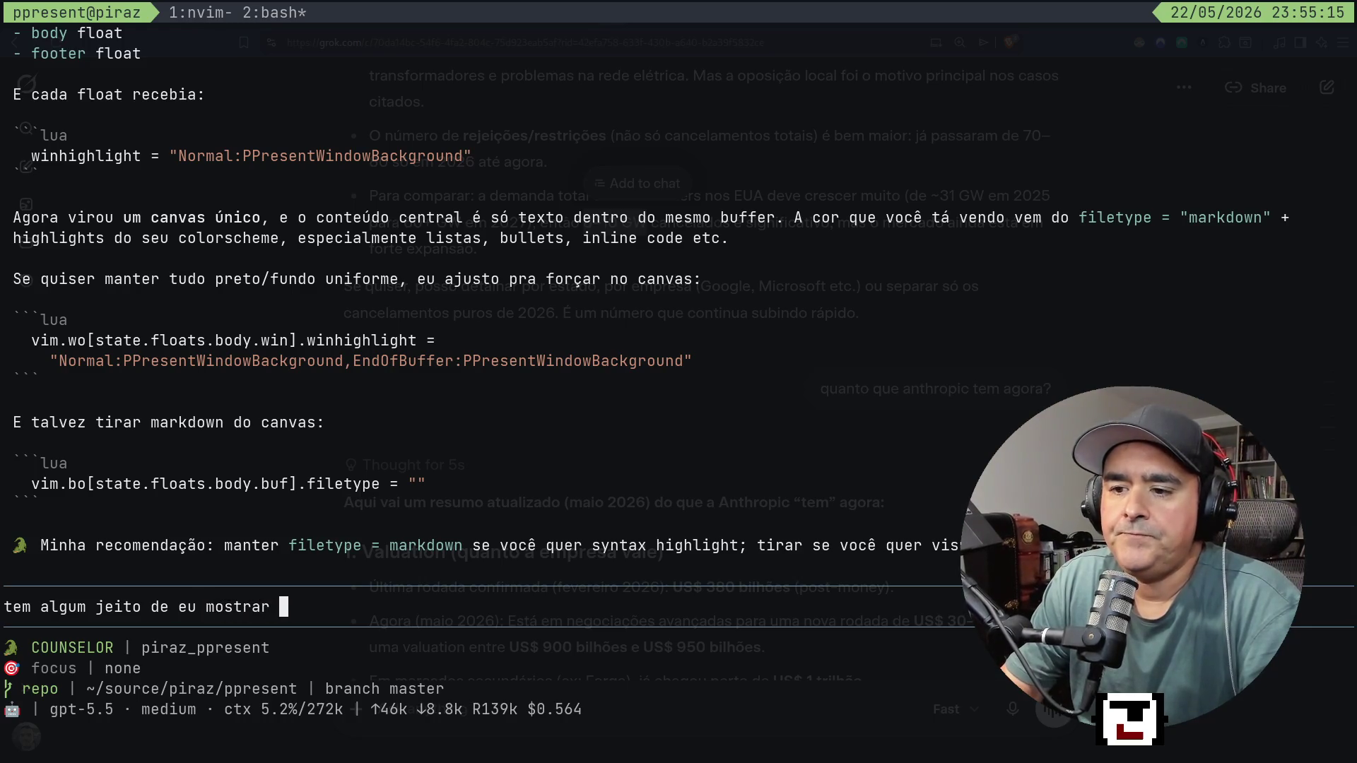
{"action": "type", "text": "imagens"}
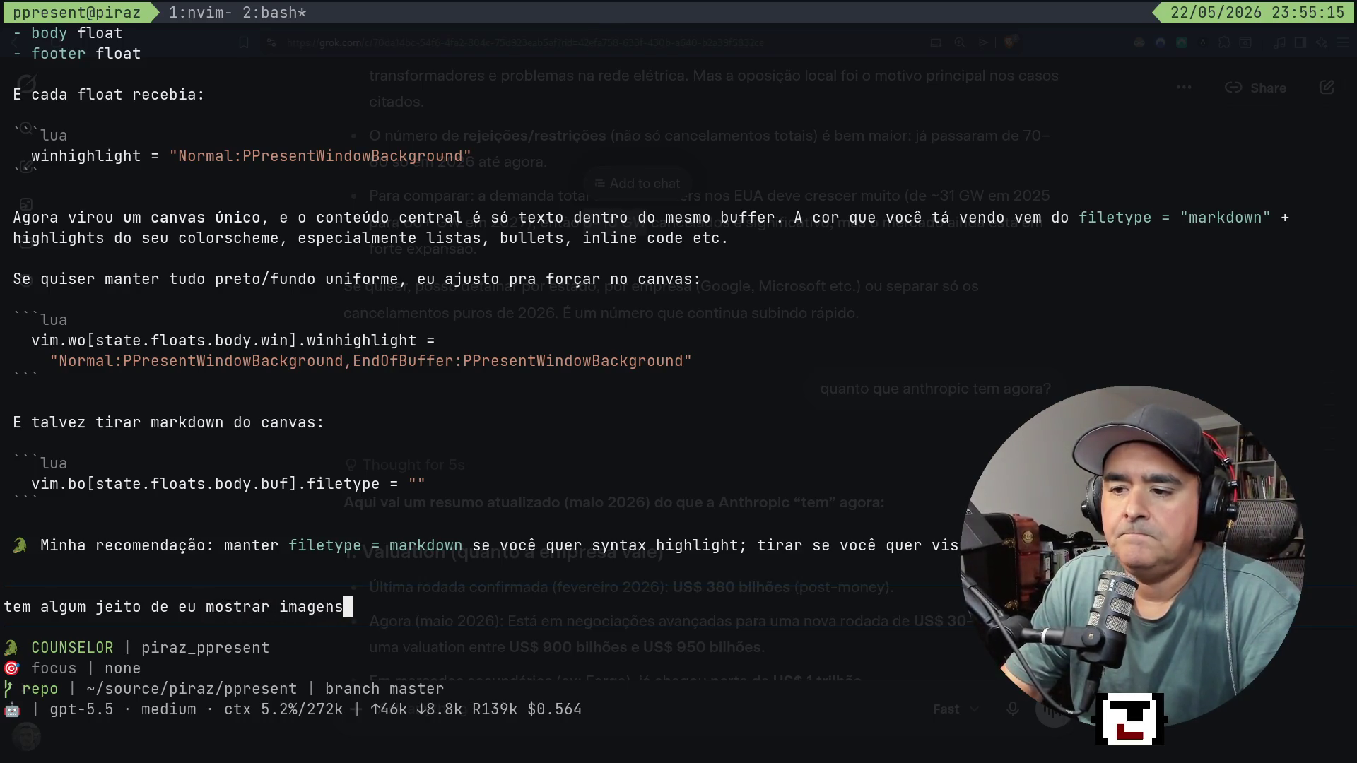
{"action": "type", "text": " re"}
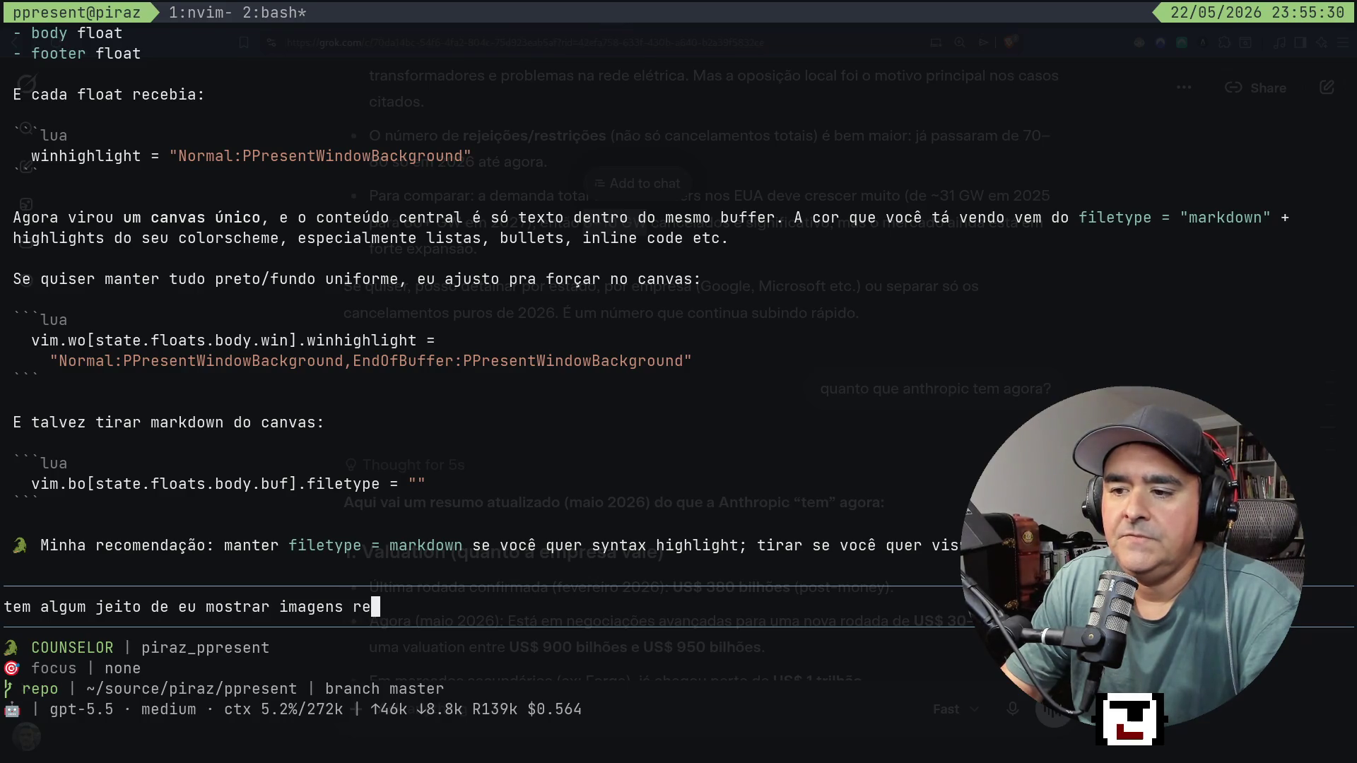
{"action": "type", "text": " rendeizadas?"}
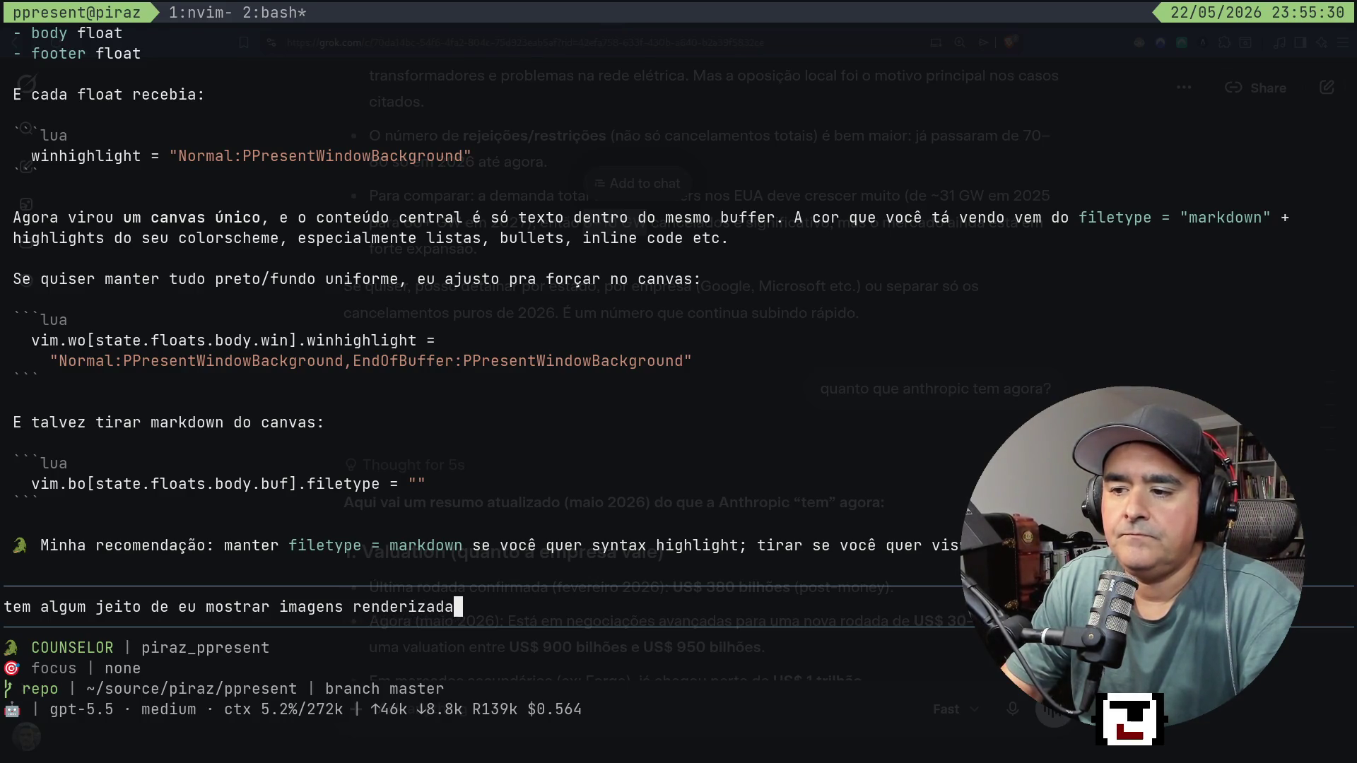
{"action": "key", "text": "Return"}
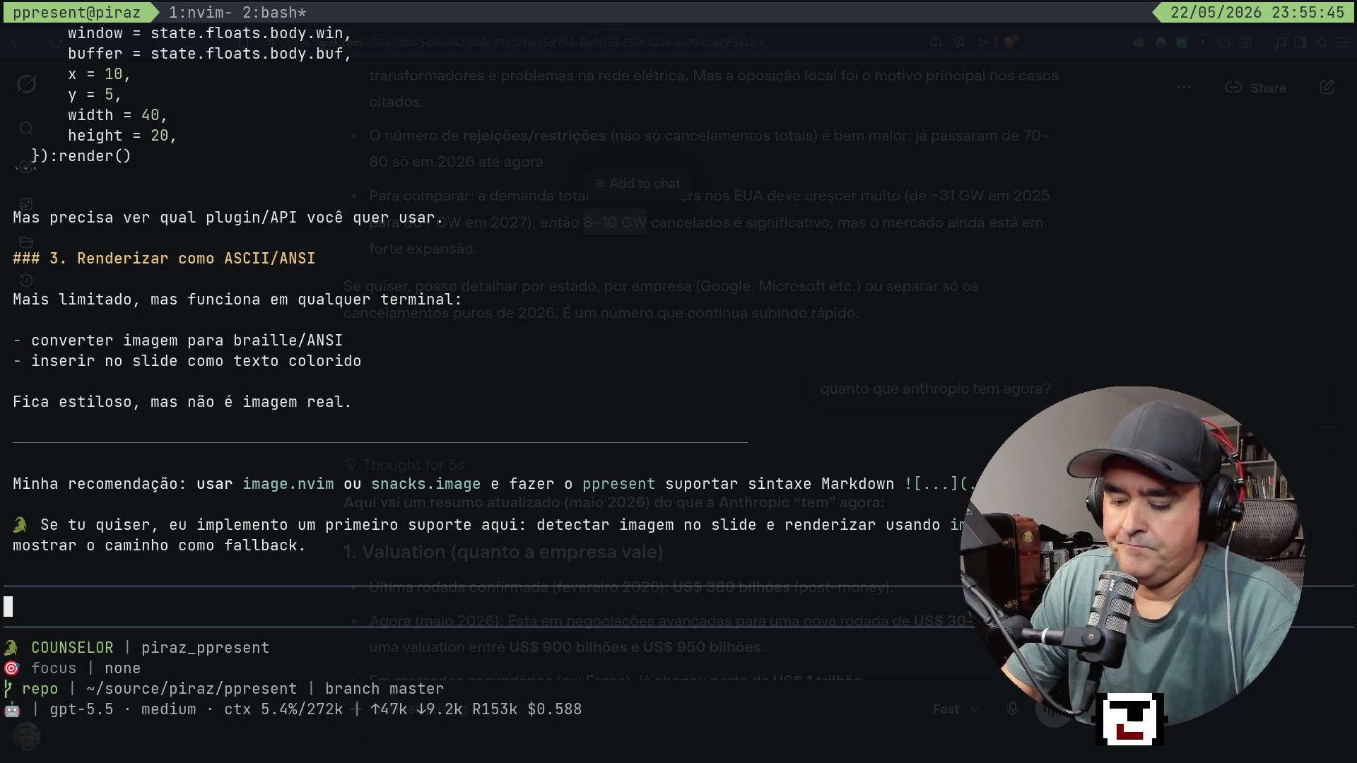
{"action": "key", "text": "ctrl+b"}
{"action": "key", "text": "bracketleft"}
{"action": "key", "text": "Up"}
{"action": "key", "text": "Up"}
{"action": "key", "text": "Up"}
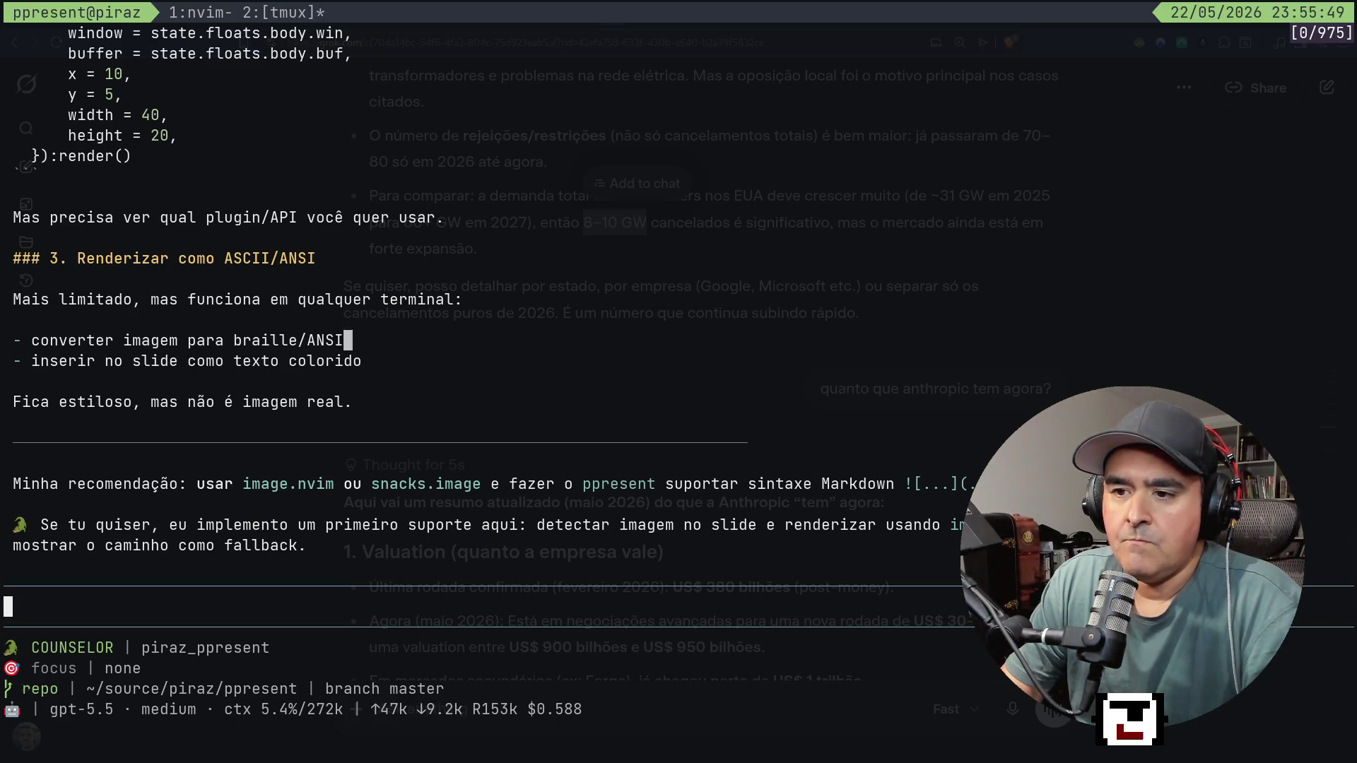
{"action": "key", "text": "Down"}
{"action": "key", "text": "Down"}
{"action": "key", "text": "Down"}
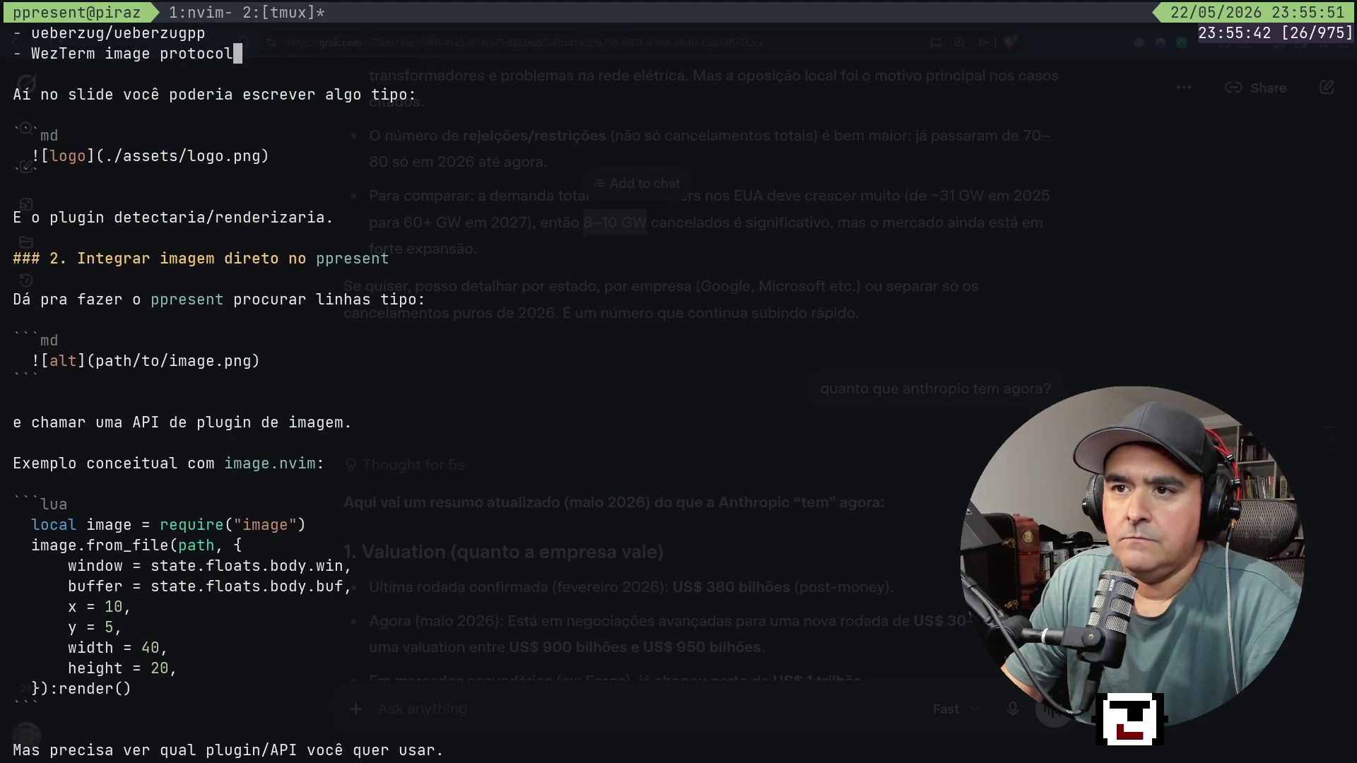
{"action": "key", "text": "Up"}
{"action": "key", "text": "Up"}
{"action": "key", "text": "Down"}
{"action": "key", "text": "Down"}
{"action": "key", "text": "Down"}
{"action": "key", "text": "Down"}
{"action": "key", "text": "Down"}
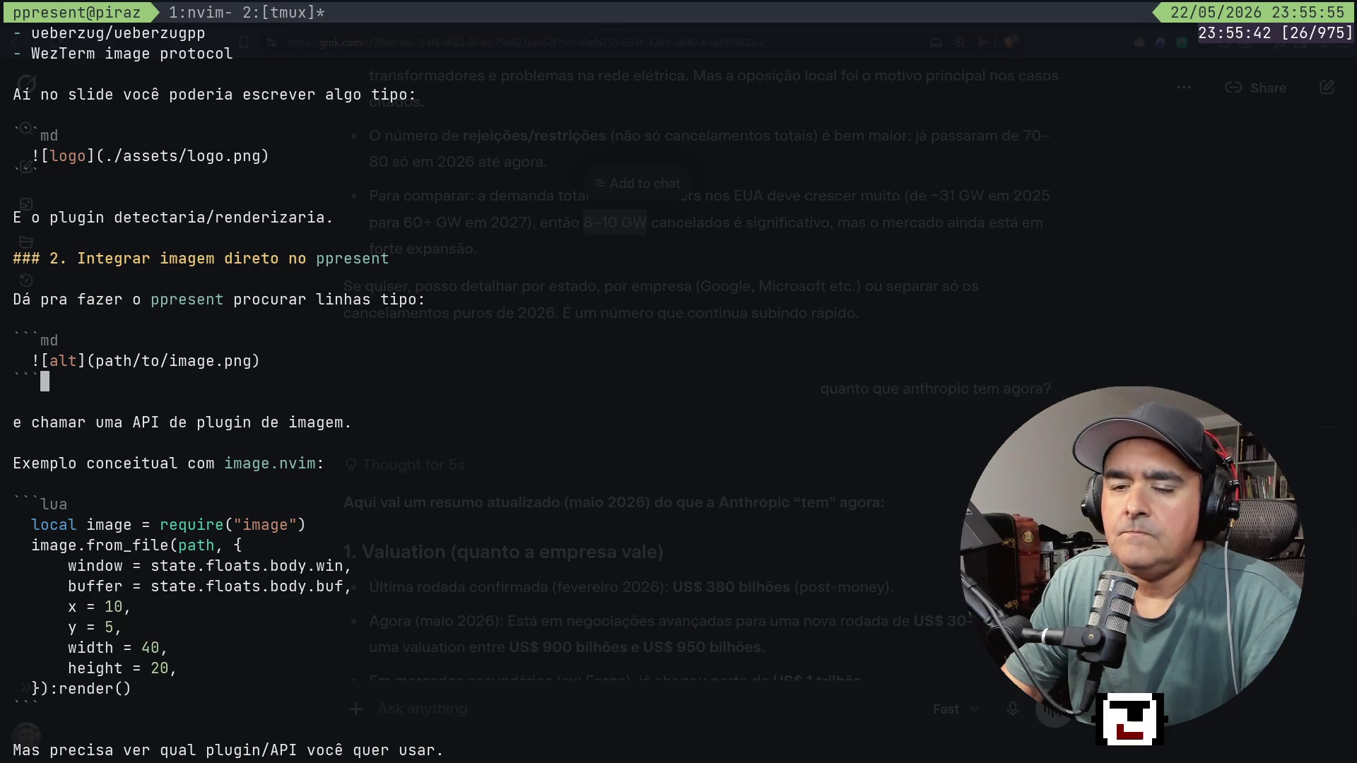
{"action": "key", "text": "Left"}
{"action": "key", "text": "Left"}
{"action": "key", "text": "Left"}
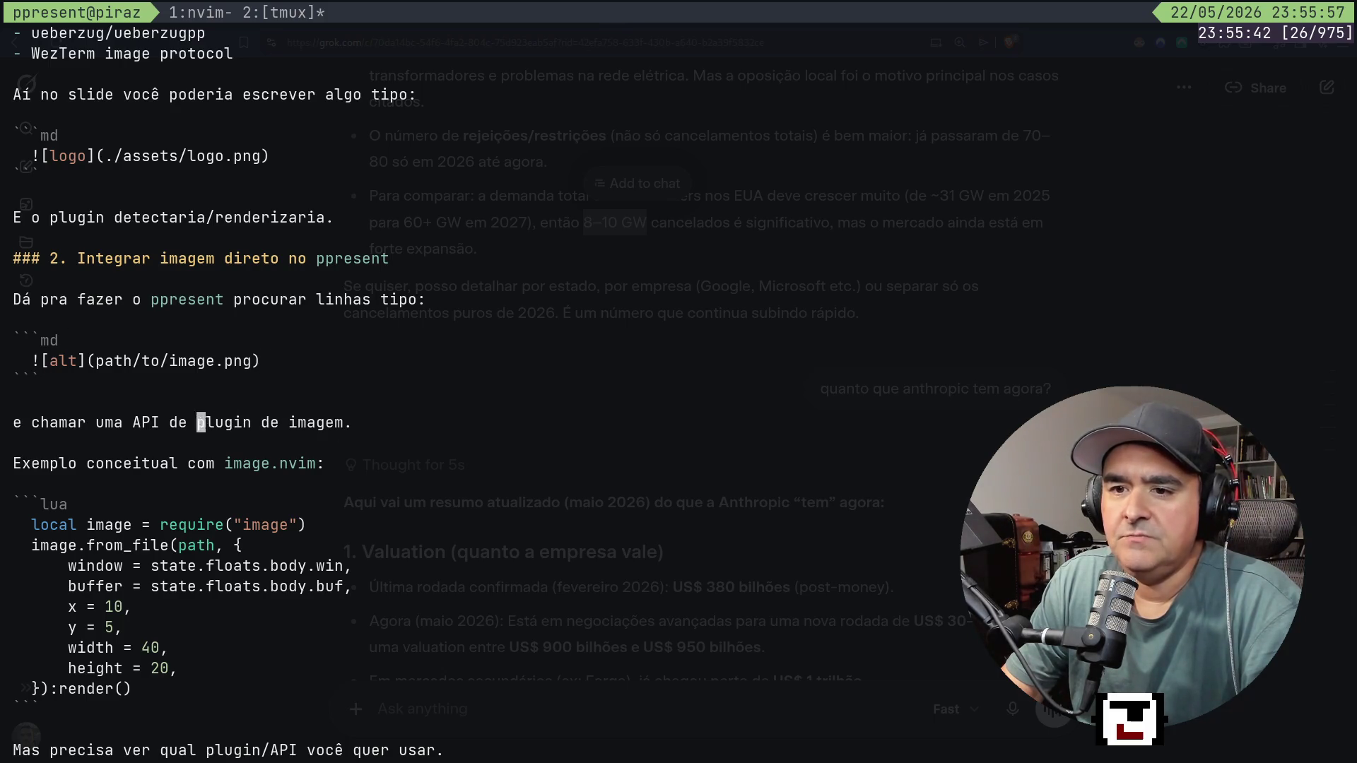
{"action": "key", "text": "Down"}
{"action": "key", "text": "Down"}
{"action": "key", "text": "Down"}
{"action": "key", "text": "Down"}
{"action": "key", "text": "Down"}
{"action": "key", "text": "Down"}
{"action": "key", "text": "Down"}
{"action": "key", "text": "Down"}
{"action": "key", "text": "Down"}
{"action": "key", "text": "Up"}
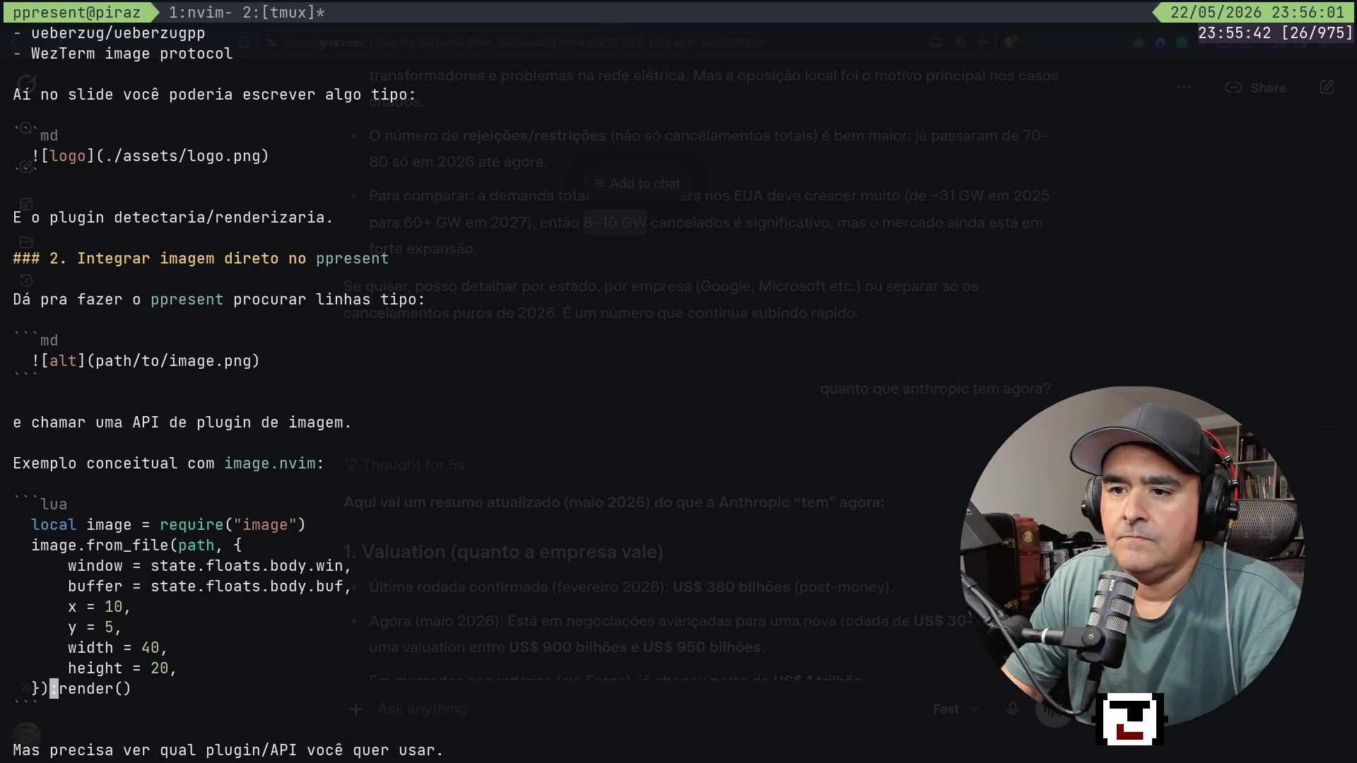
{"action": "key", "text": "Up"}
{"action": "key", "text": "Up"}
{"action": "key", "text": "Down"}
{"action": "key", "text": "Down"}
{"action": "key", "text": "Down"}
{"action": "key", "text": "Down"}
{"action": "key", "text": "Down"}
{"action": "key", "text": "Down"}
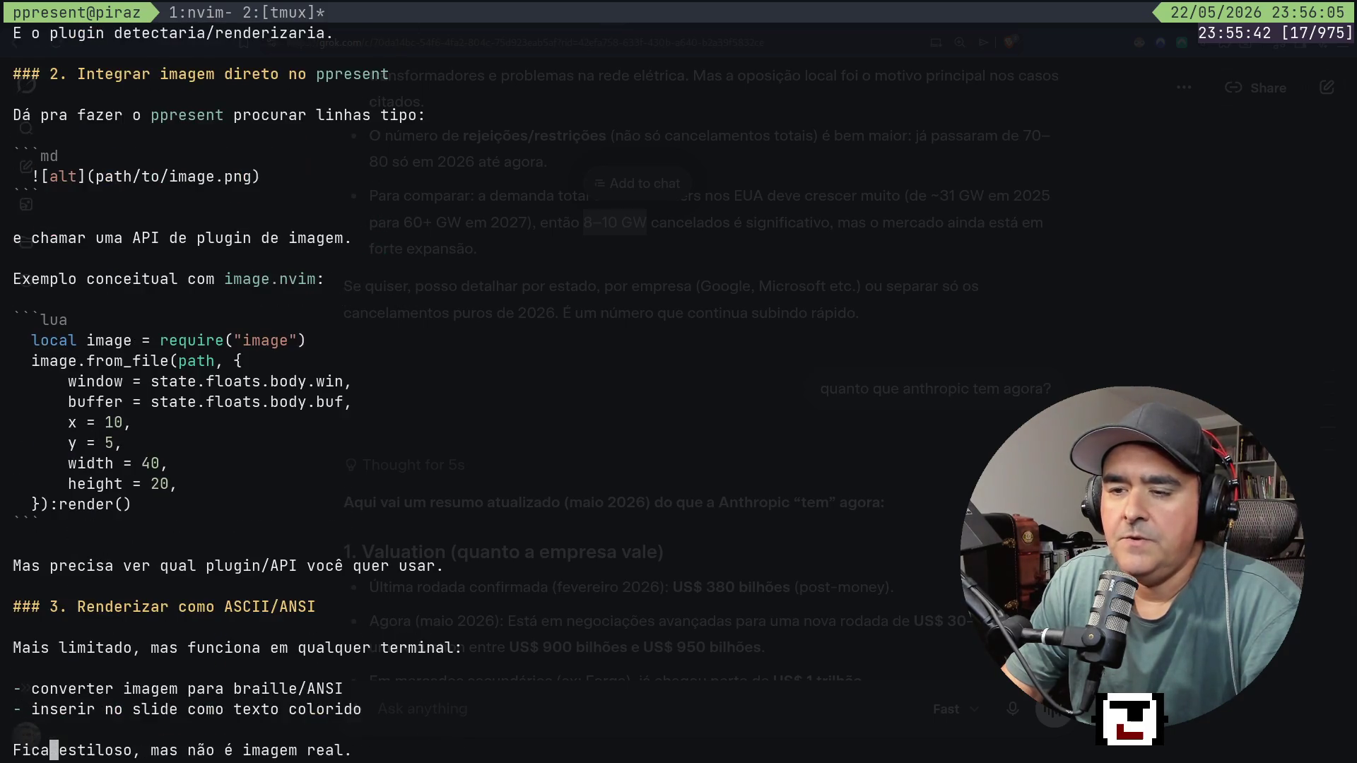
{"action": "key", "text": "Up"}
{"action": "key", "text": "Up"}
{"action": "key", "text": "Up"}
{"action": "key", "text": "Down"}
{"action": "key", "text": "Down"}
{"action": "key", "text": "Down"}
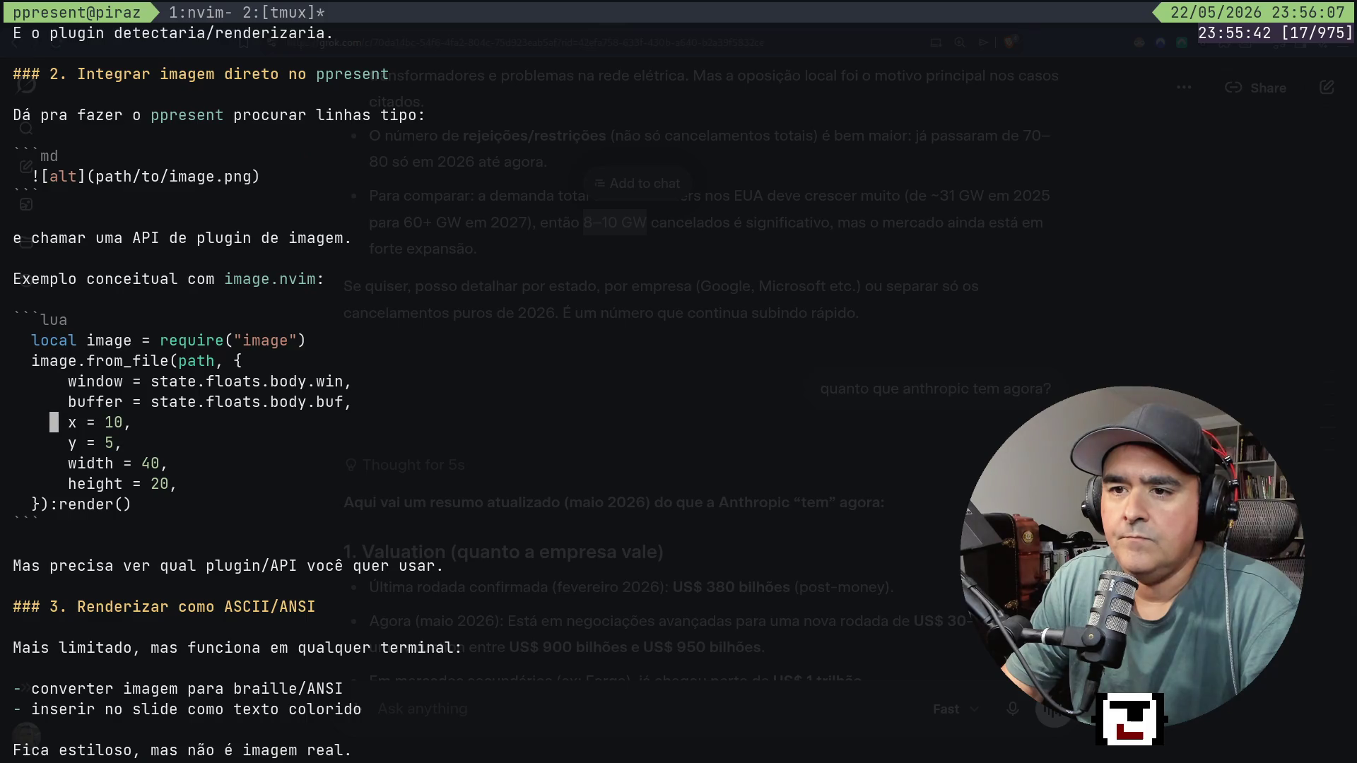
{"action": "key", "text": "Down"}
{"action": "key", "text": "Down"}
{"action": "key", "text": "Down"}
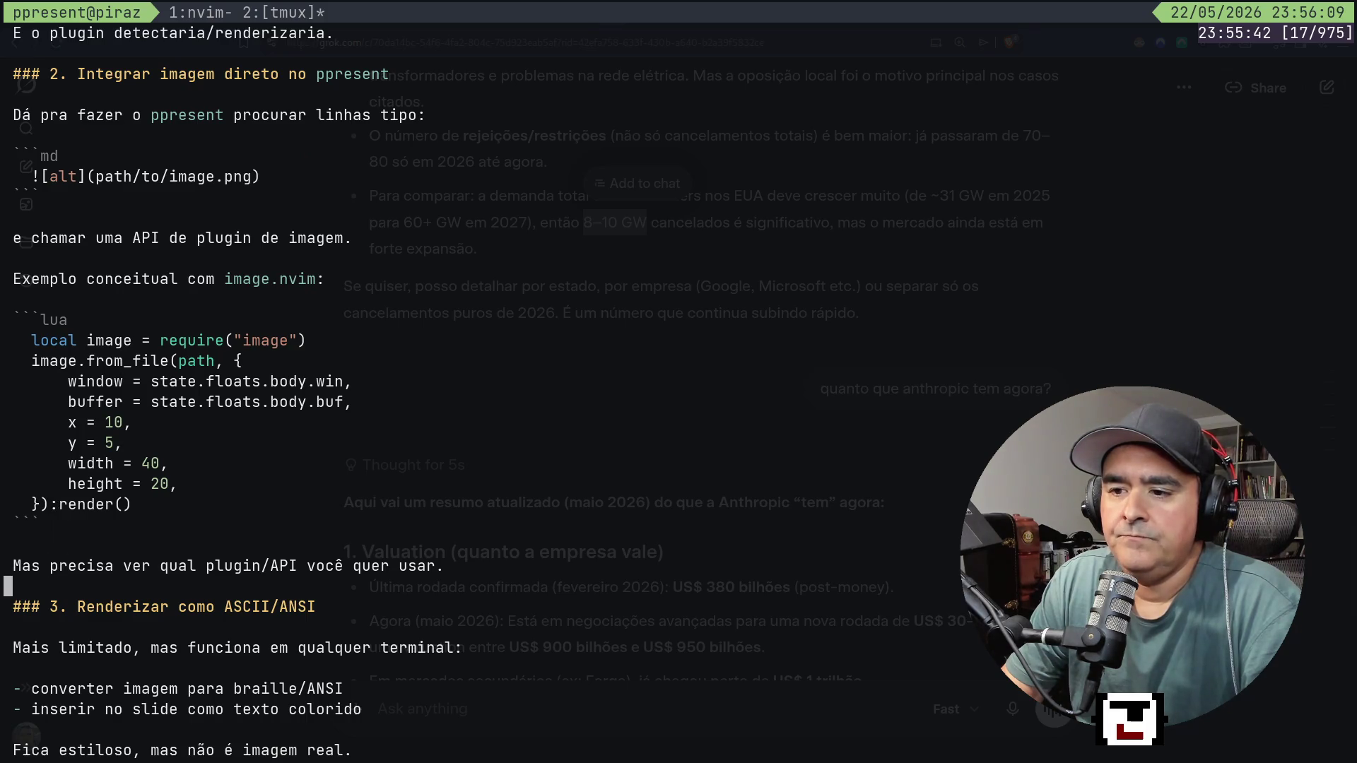
{"action": "key", "text": "Down"}
{"action": "key", "text": "Down"}
{"action": "key", "text": "Down"}
{"action": "key", "text": "Up"}
{"action": "key", "text": "Up"}
{"action": "key", "text": "Up"}
{"action": "key", "text": "Down"}
{"action": "key", "text": "Down"}
{"action": "key", "text": "Down"}
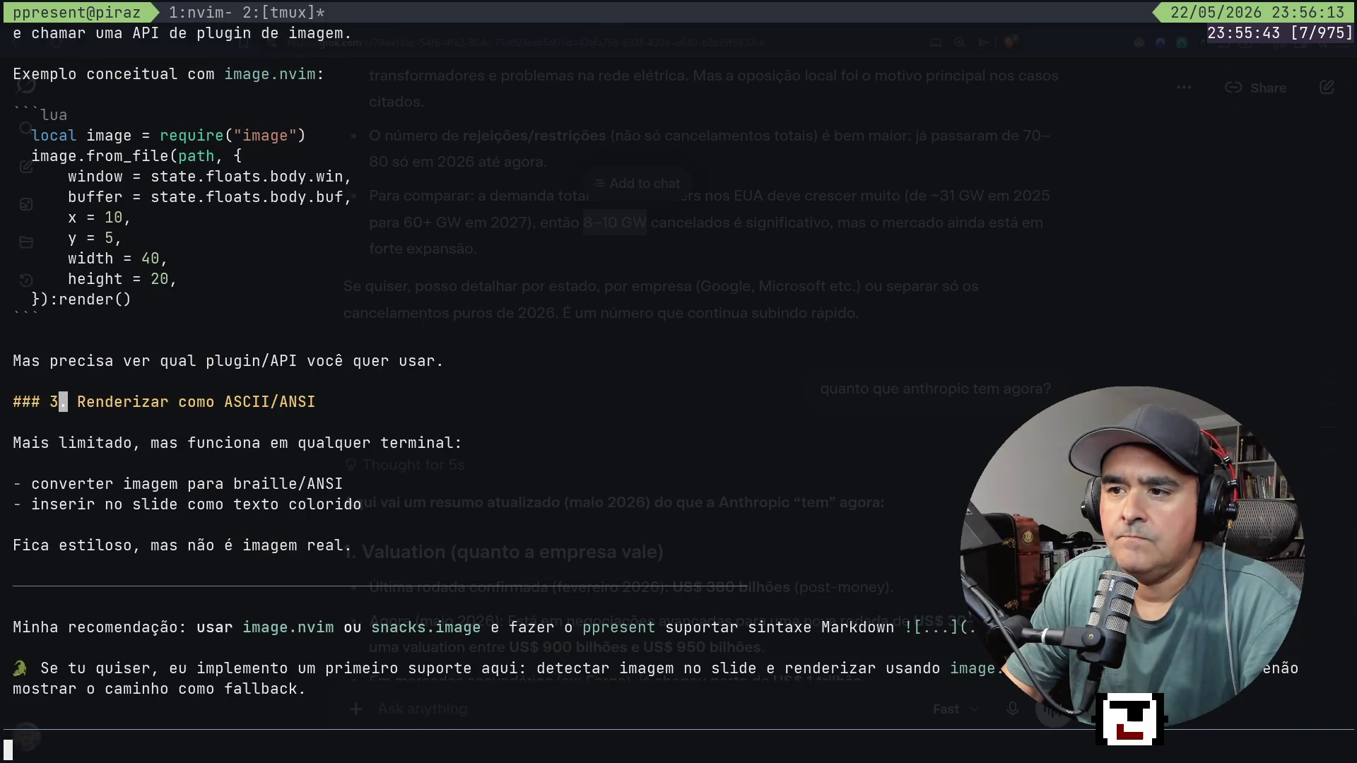
{"action": "key", "text": "Down"}
{"action": "key", "text": "Down"}
{"action": "key", "text": "Down"}
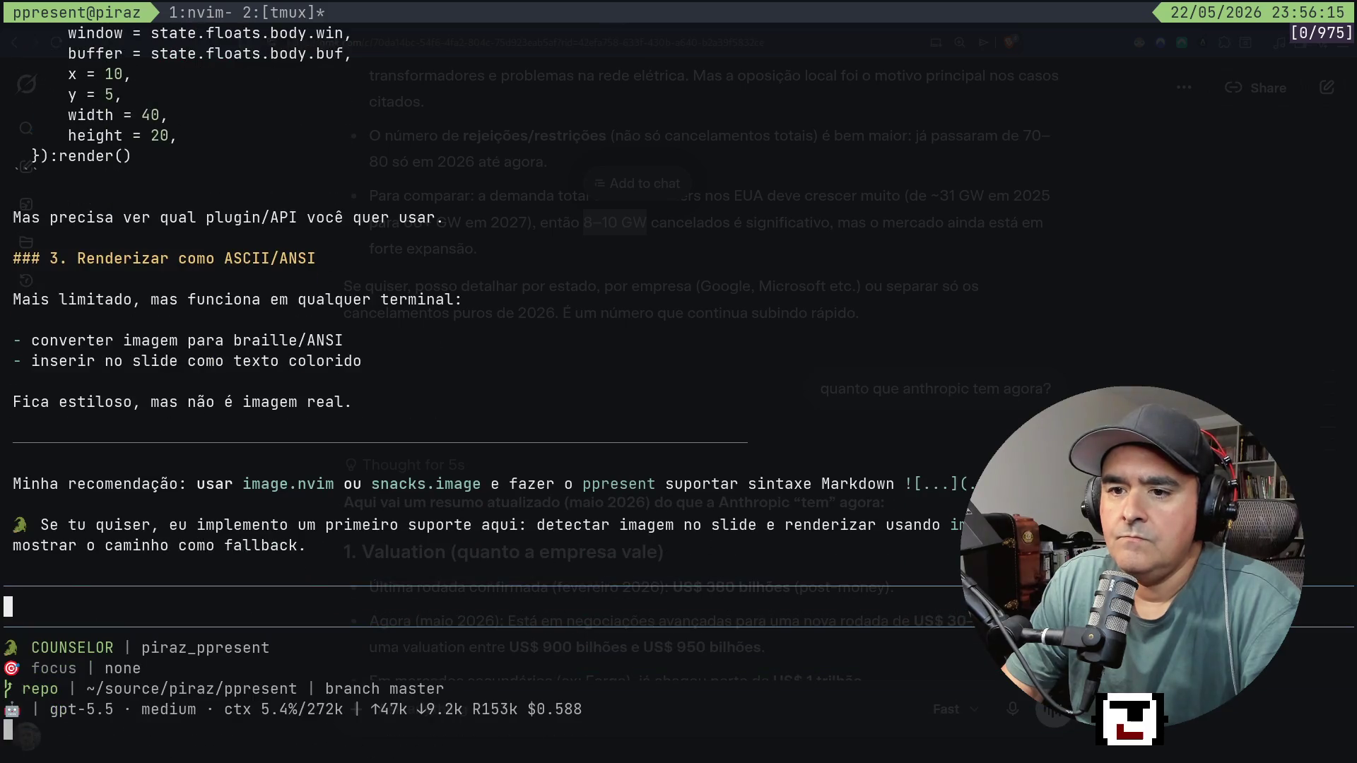
{"action": "key", "text": "Right"}
{"action": "key", "text": "Right"}
{"action": "key", "text": "Right"}
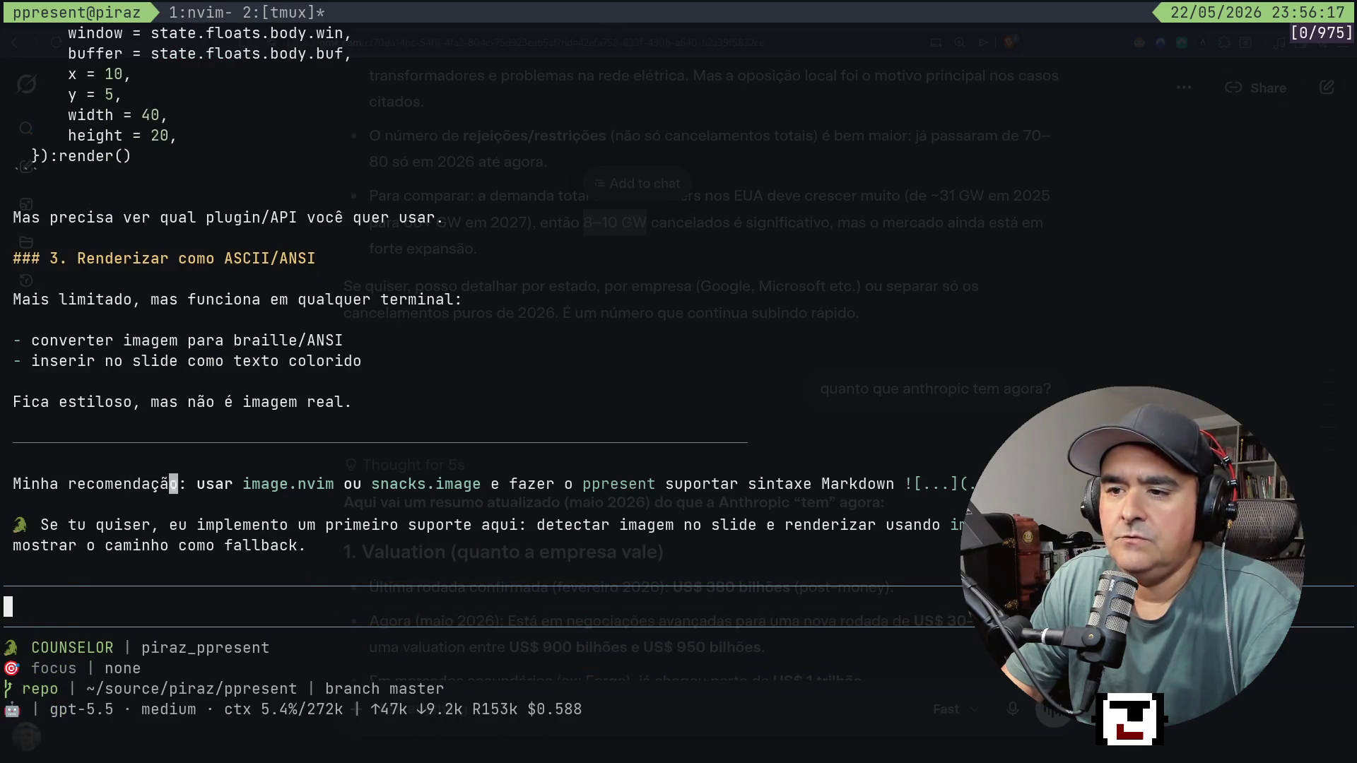
{"action": "key", "text": "Right"}
{"action": "key", "text": "Right"}
{"action": "key", "text": "Right"}
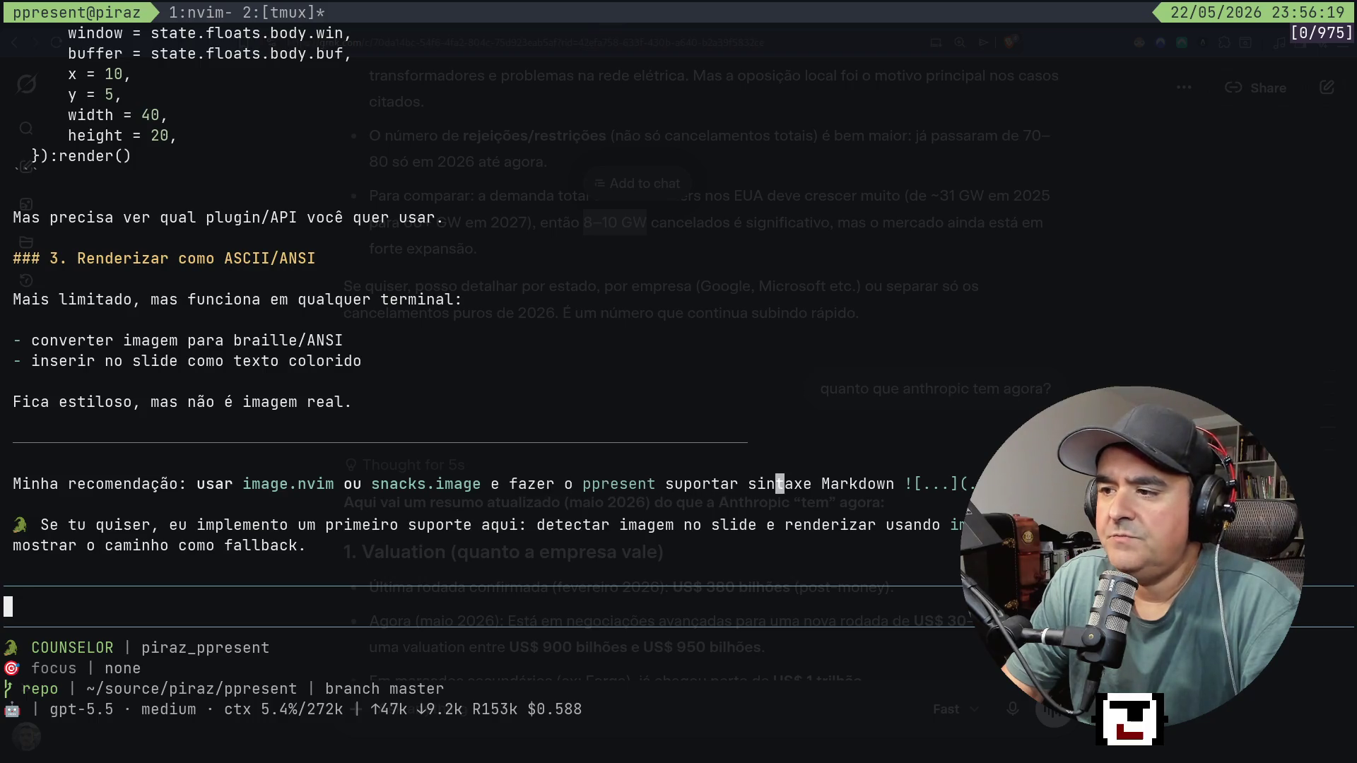
{"action": "key", "text": "Right"}
{"action": "key", "text": "Right"}
{"action": "key", "text": "Right"}
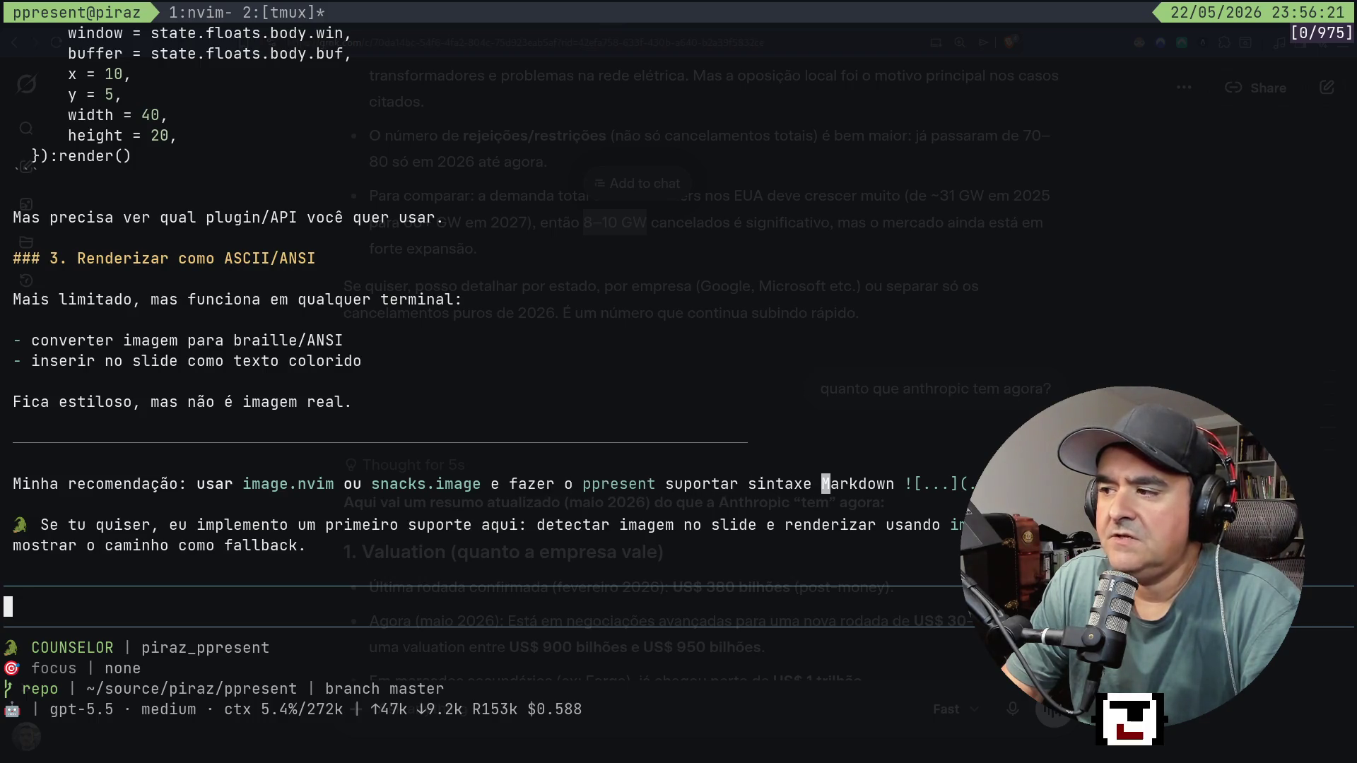
{"action": "key", "text": "Down"}
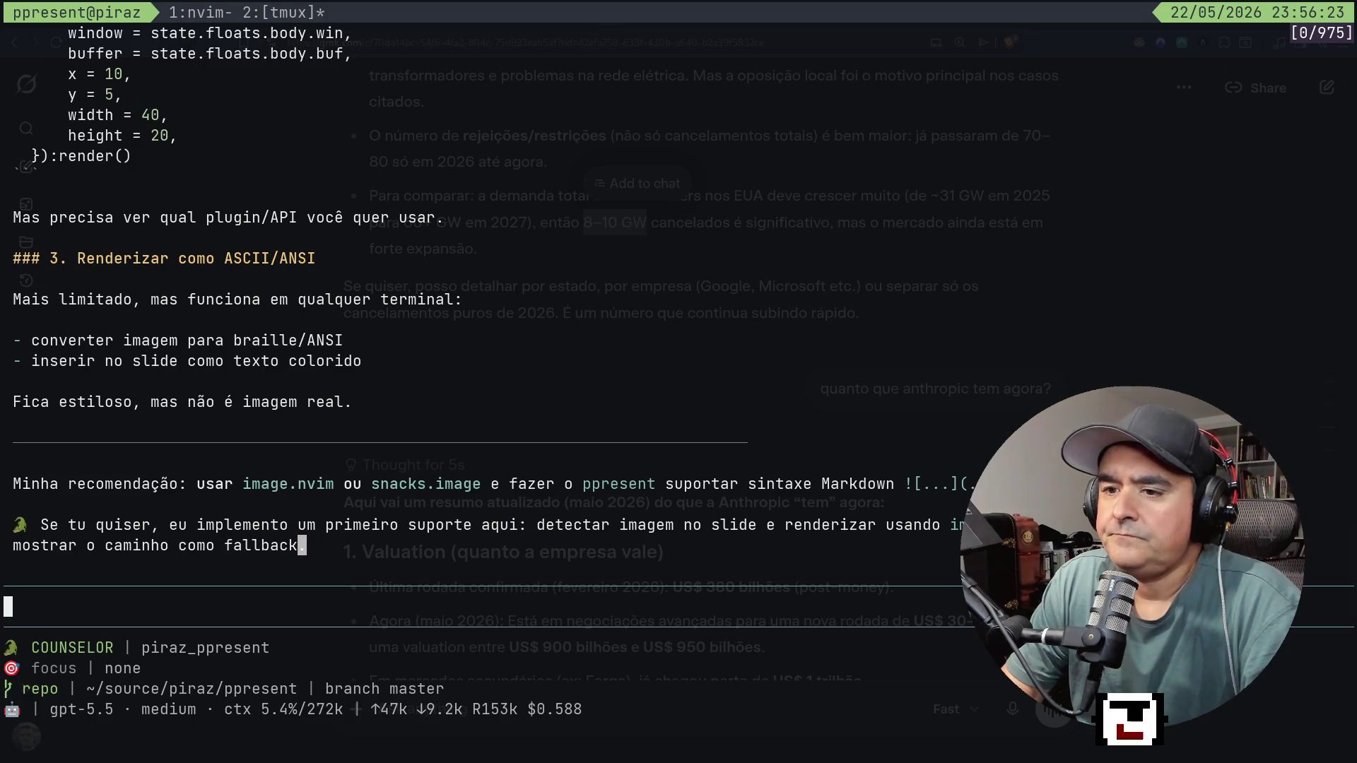
{"action": "key", "text": "Left"}
{"action": "key", "text": "Left"}
{"action": "key", "text": "Left"}
{"action": "key", "text": "Right"}
{"action": "key", "text": "Right"}
{"action": "key", "text": "Right"}
{"action": "key", "text": "Right"}
{"action": "key", "text": "Right"}
{"action": "key", "text": "Right"}
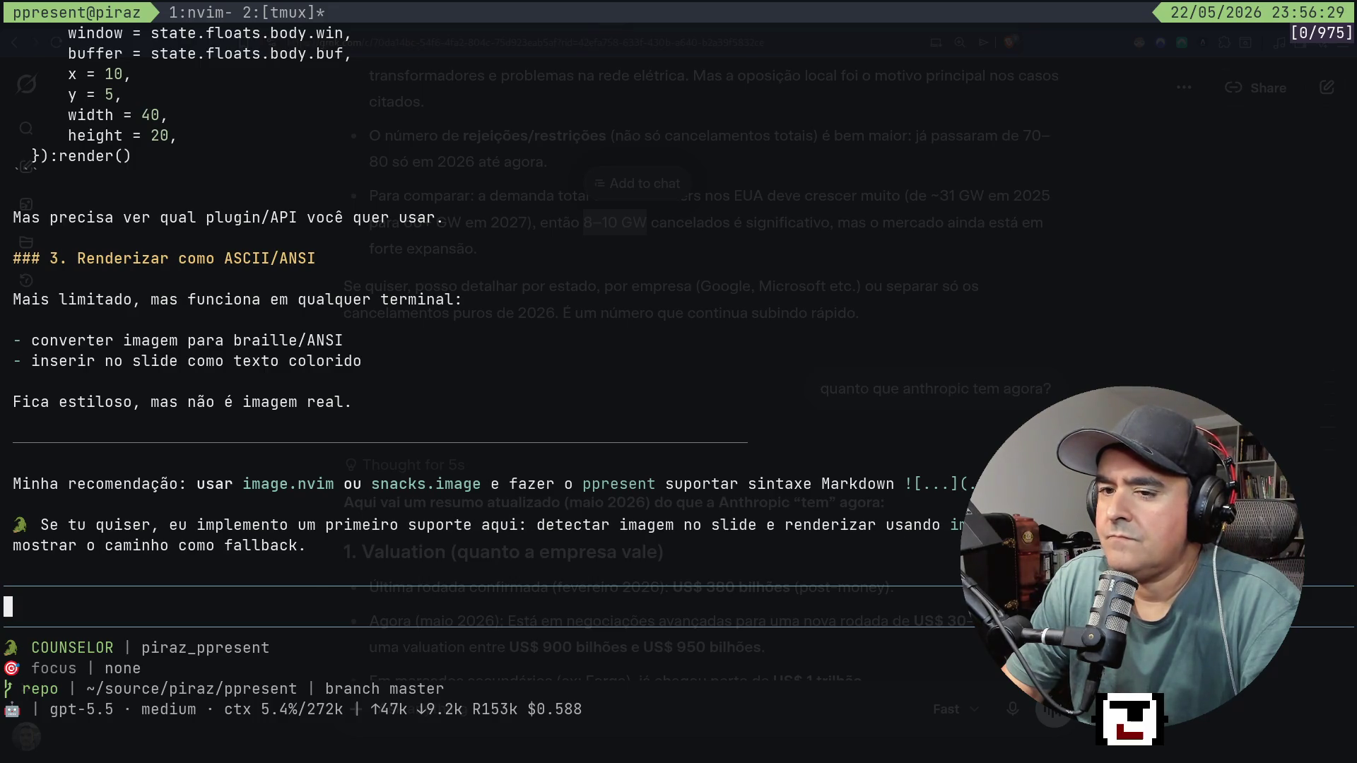
{"action": "key", "text": "Right"}
{"action": "key", "text": "Right"}
{"action": "key", "text": "Right"}
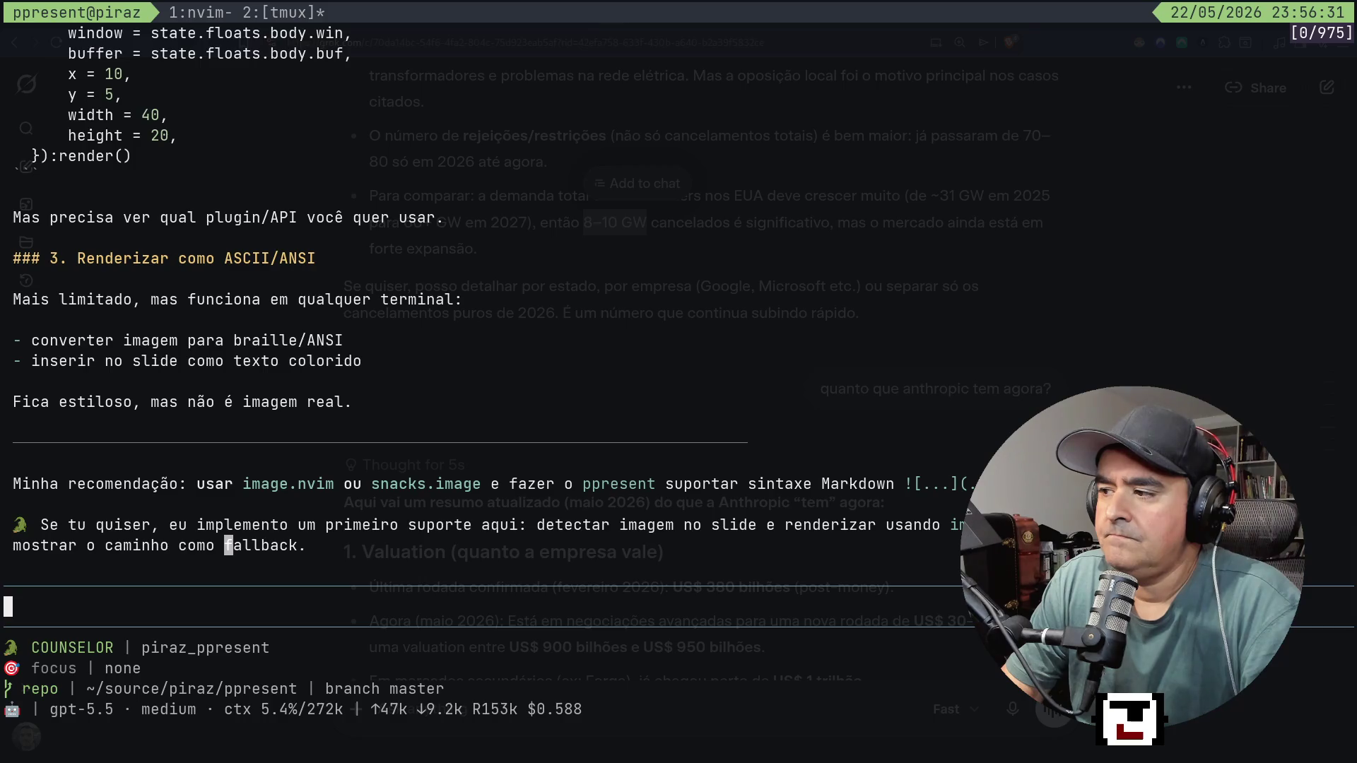
{"action": "key", "text": "Left"}
{"action": "key", "text": "Left"}
{"action": "key", "text": "Left"}
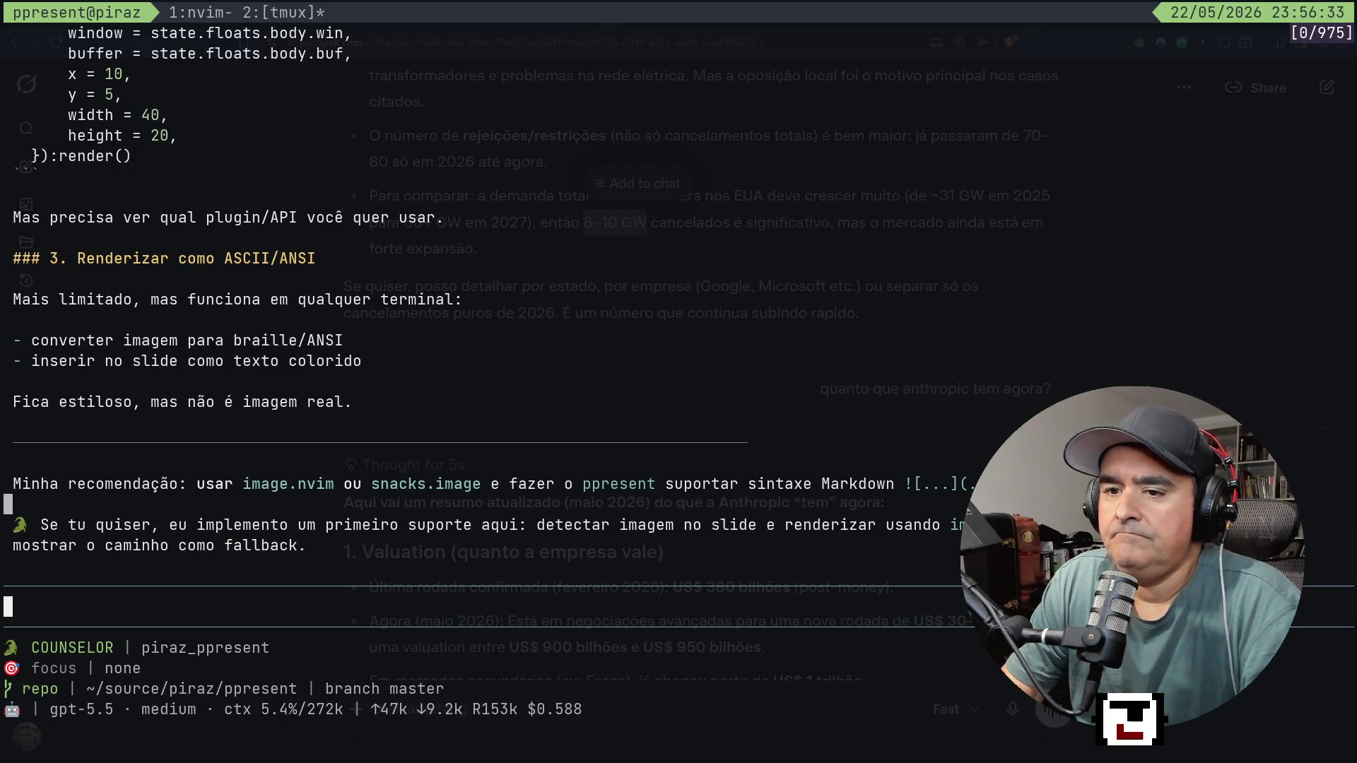
Draft the message 'nah, agora é o seguinte…' in the agent prompt, then switch to Neovim.
{"action": "type", "text": "q"}
{"action": "type", "text": "nah, "}
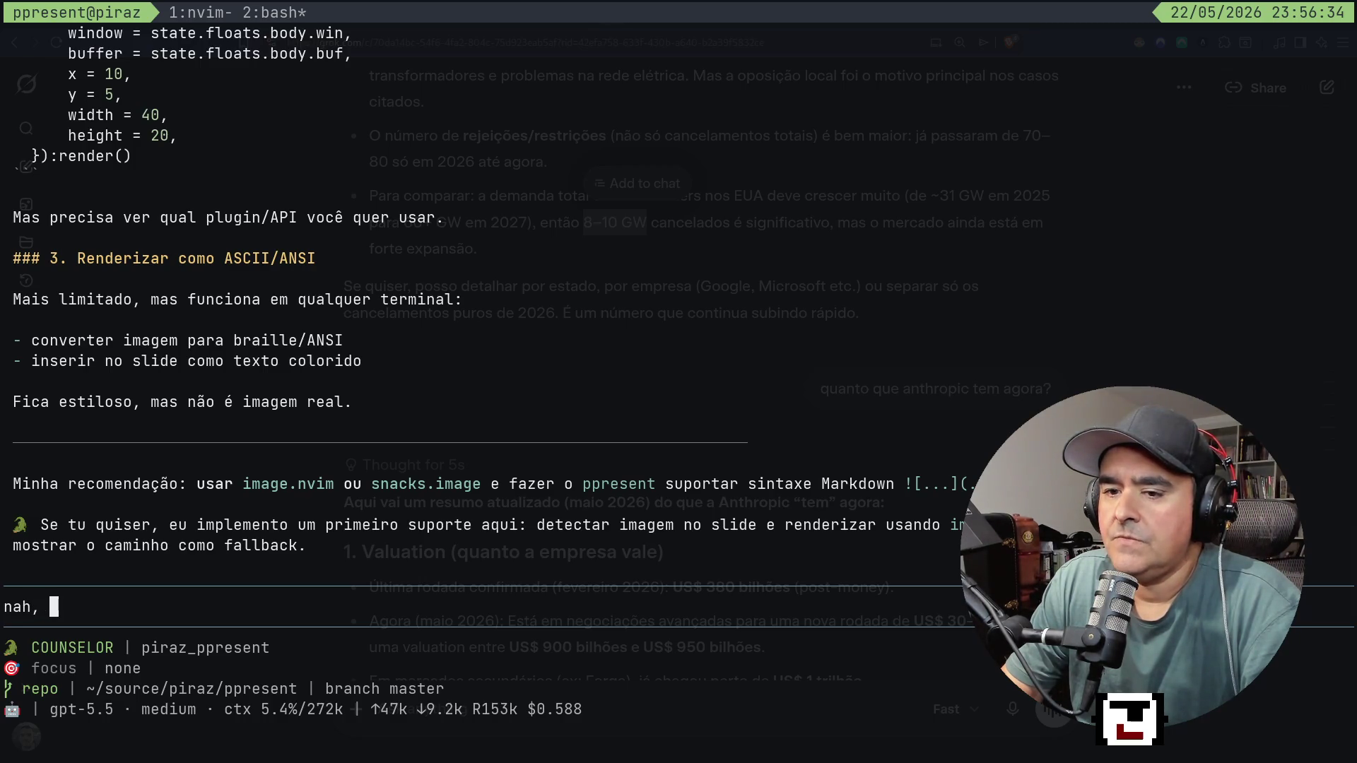
{"action": "type", "text": "agora é o s"}
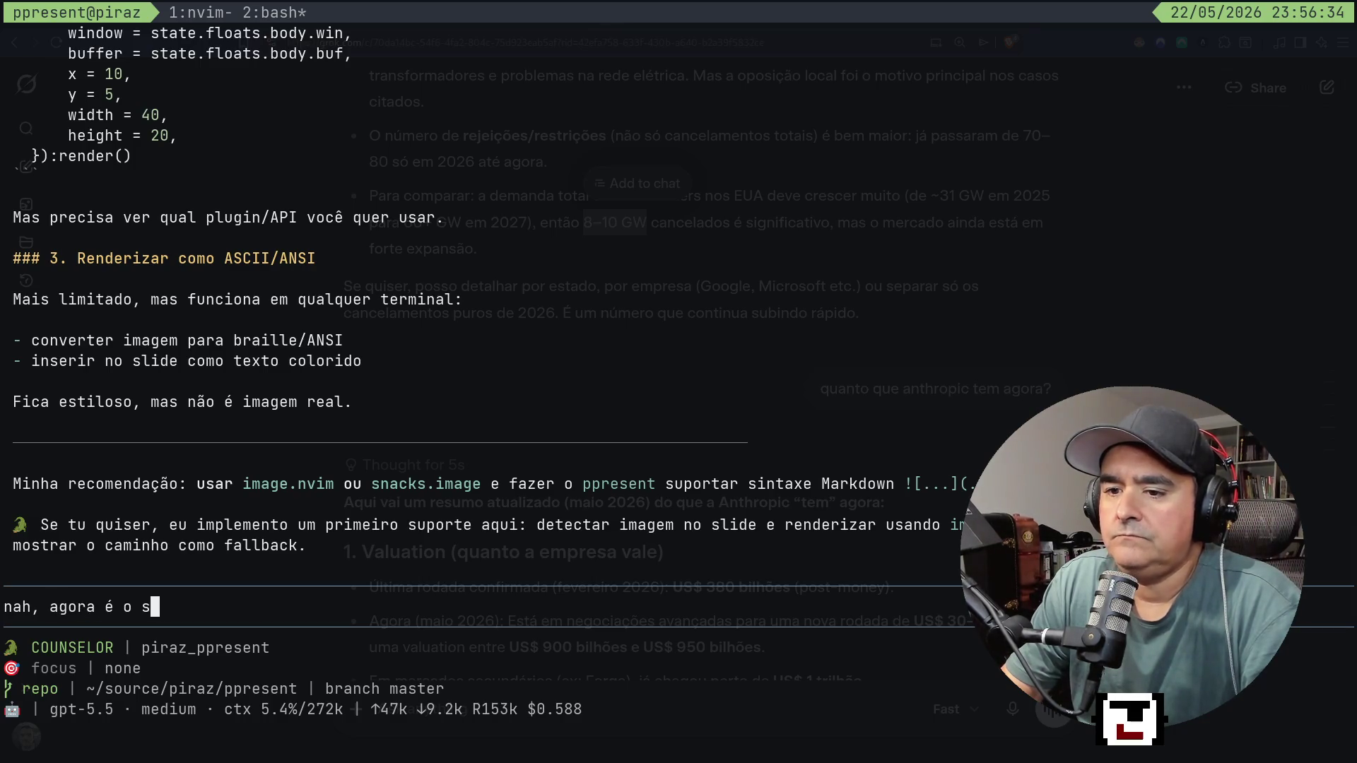
{"action": "type", "text": "eguinte, "}
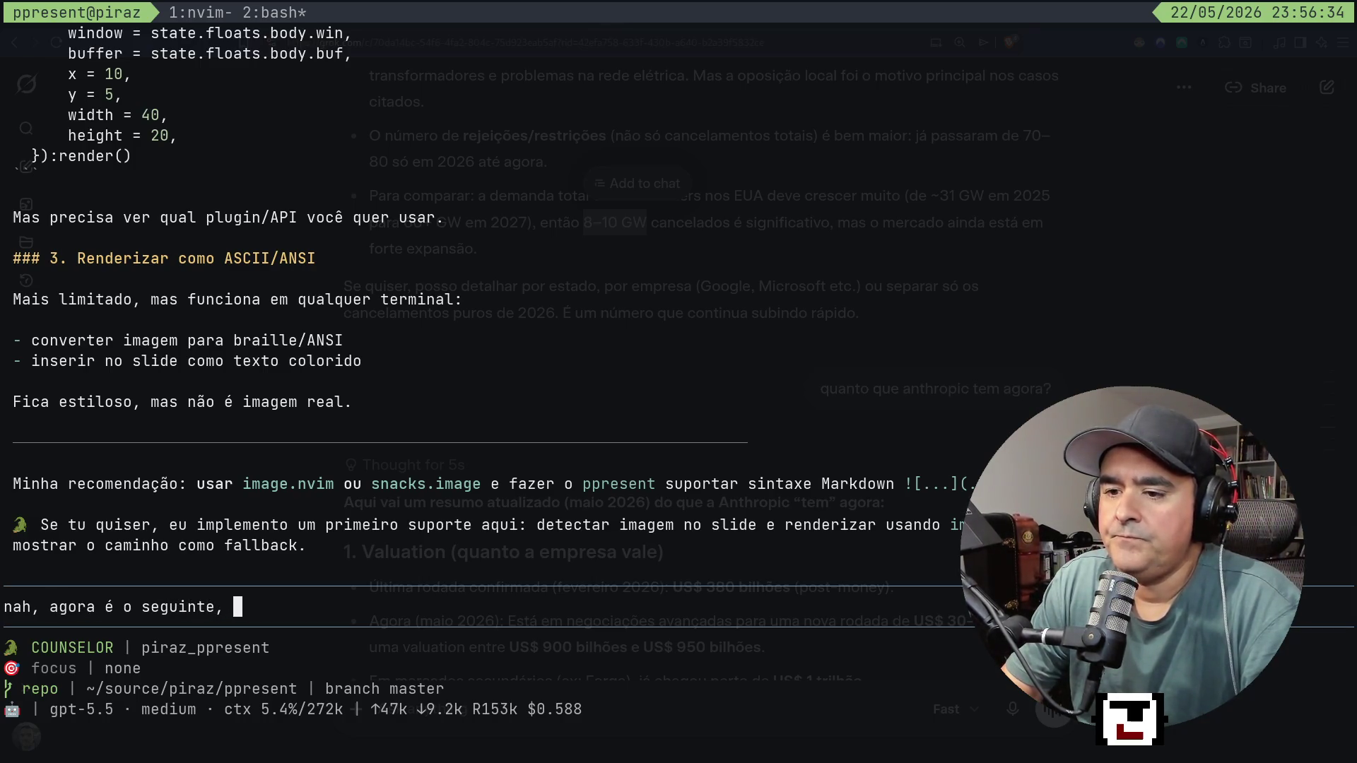
{"action": "type", "text": "pensa "}
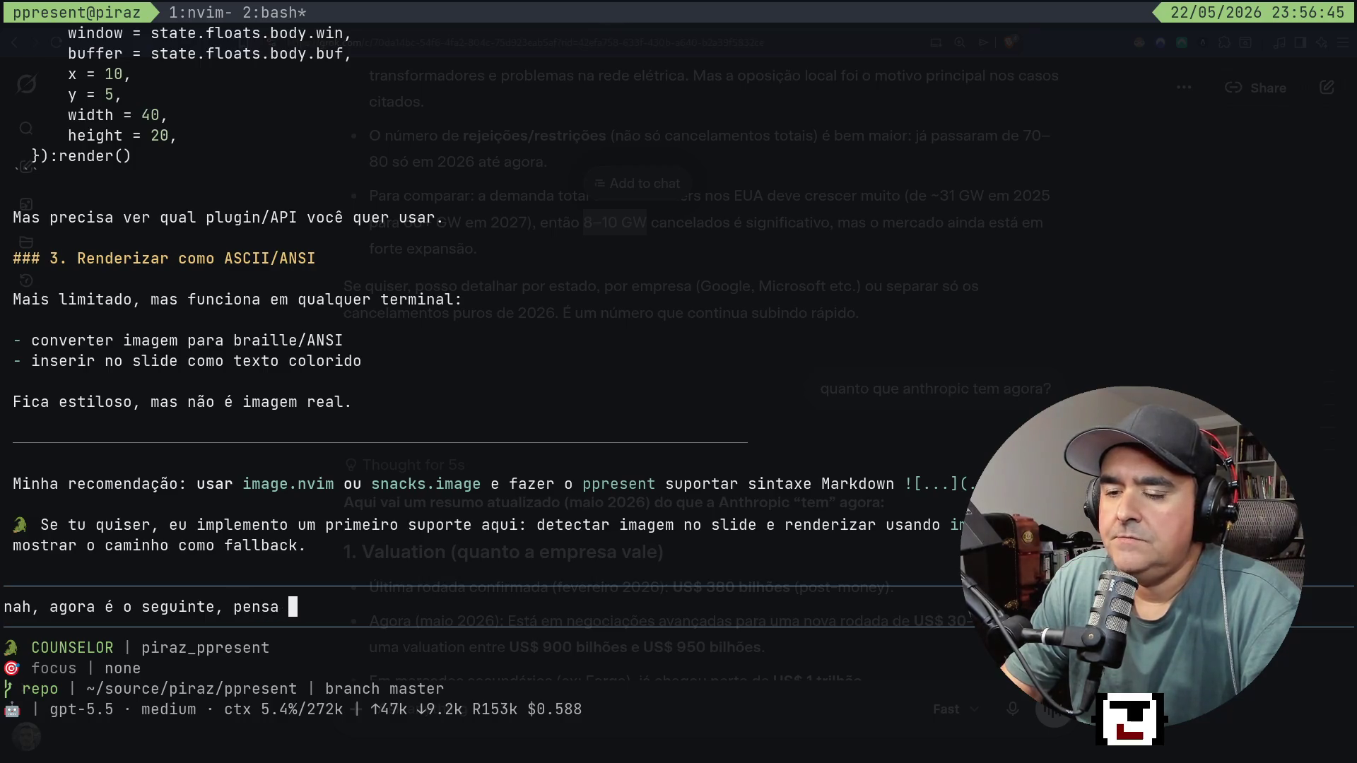
{"action": "type", "text": "nessa possib"}
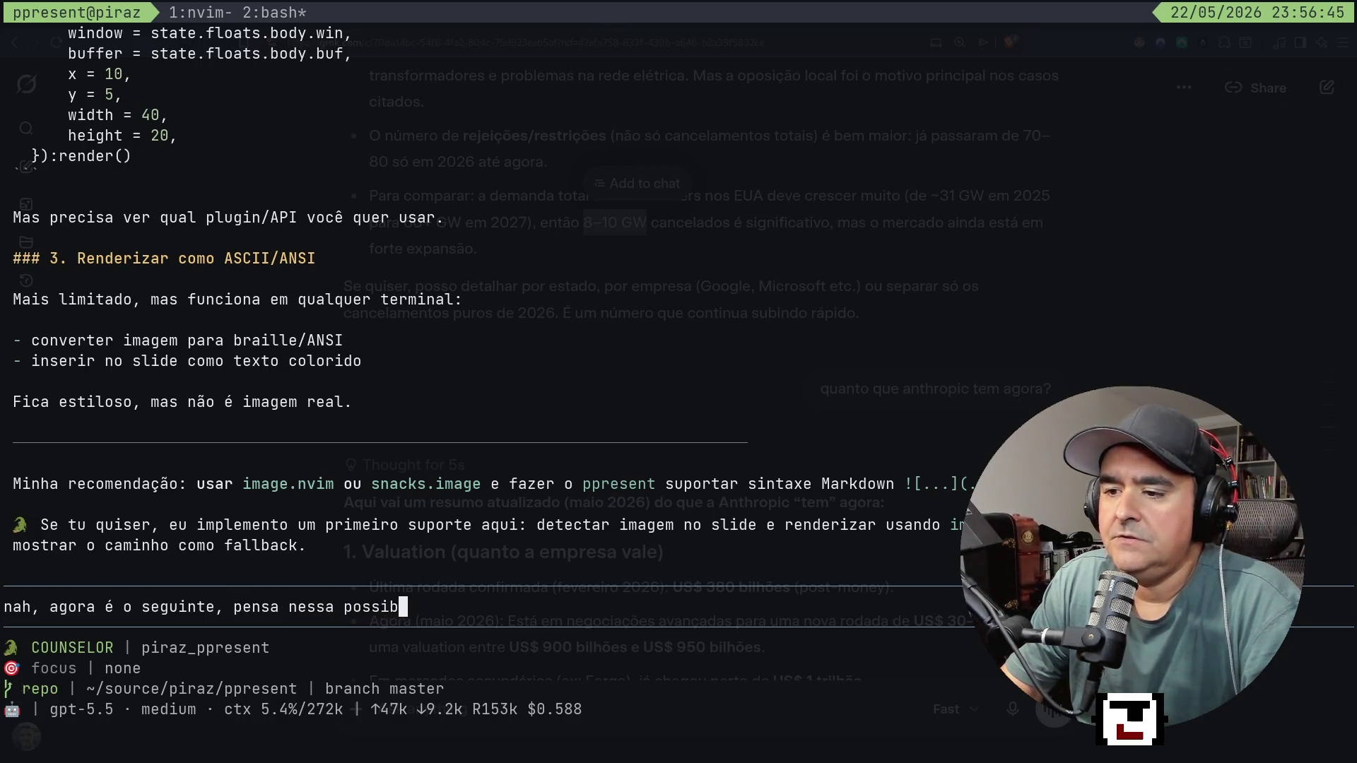
{"action": "type", "text": "ilidade, to"}
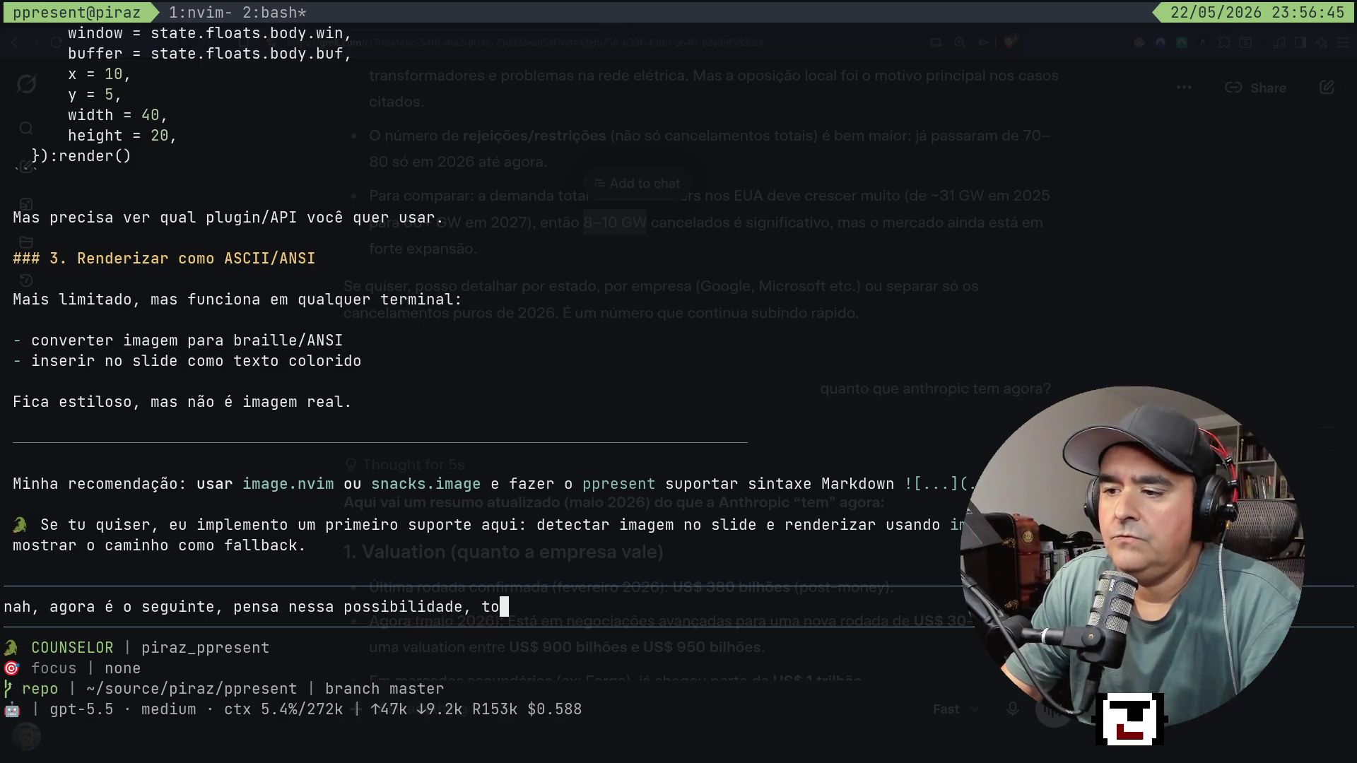
{"action": "key", "text": "BackSpace"}
{"action": "type", "text": "u en"}
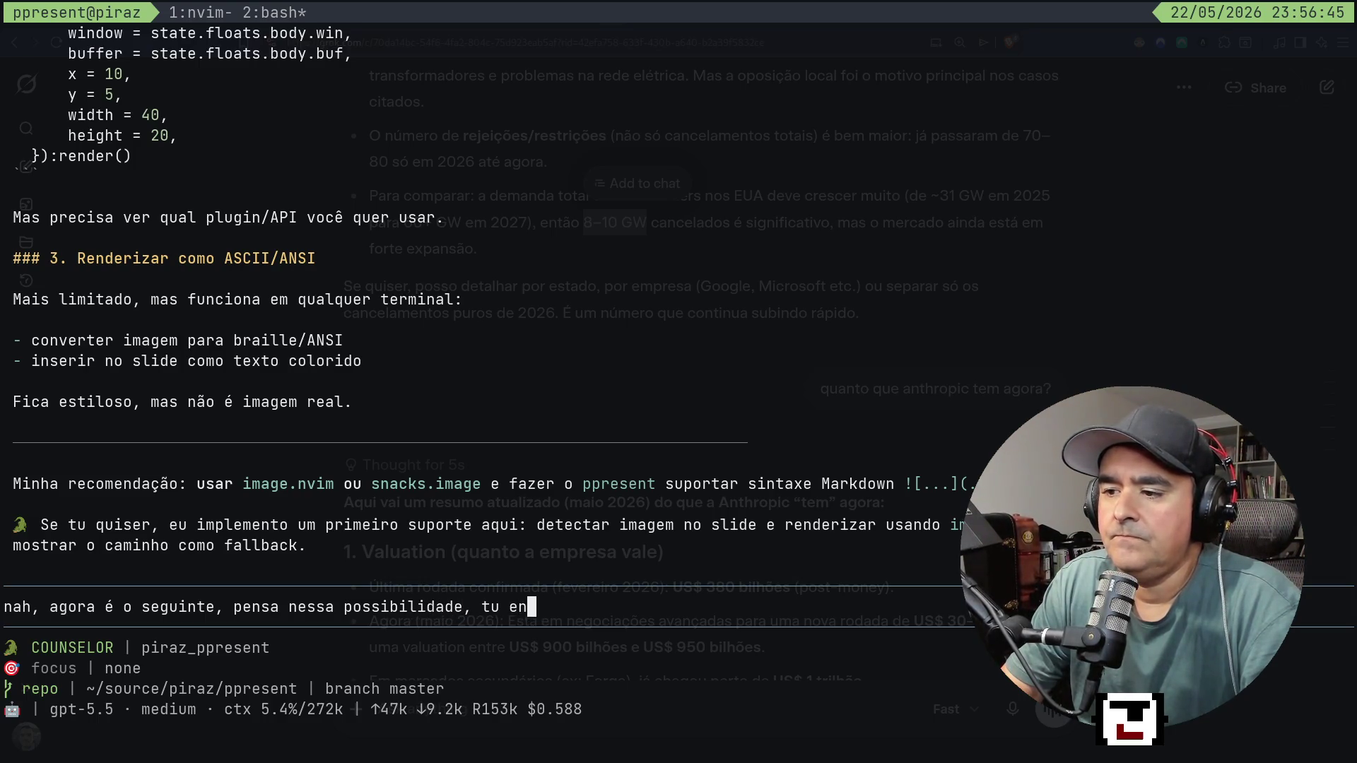
{"action": "type", "text": "entendeu co"}
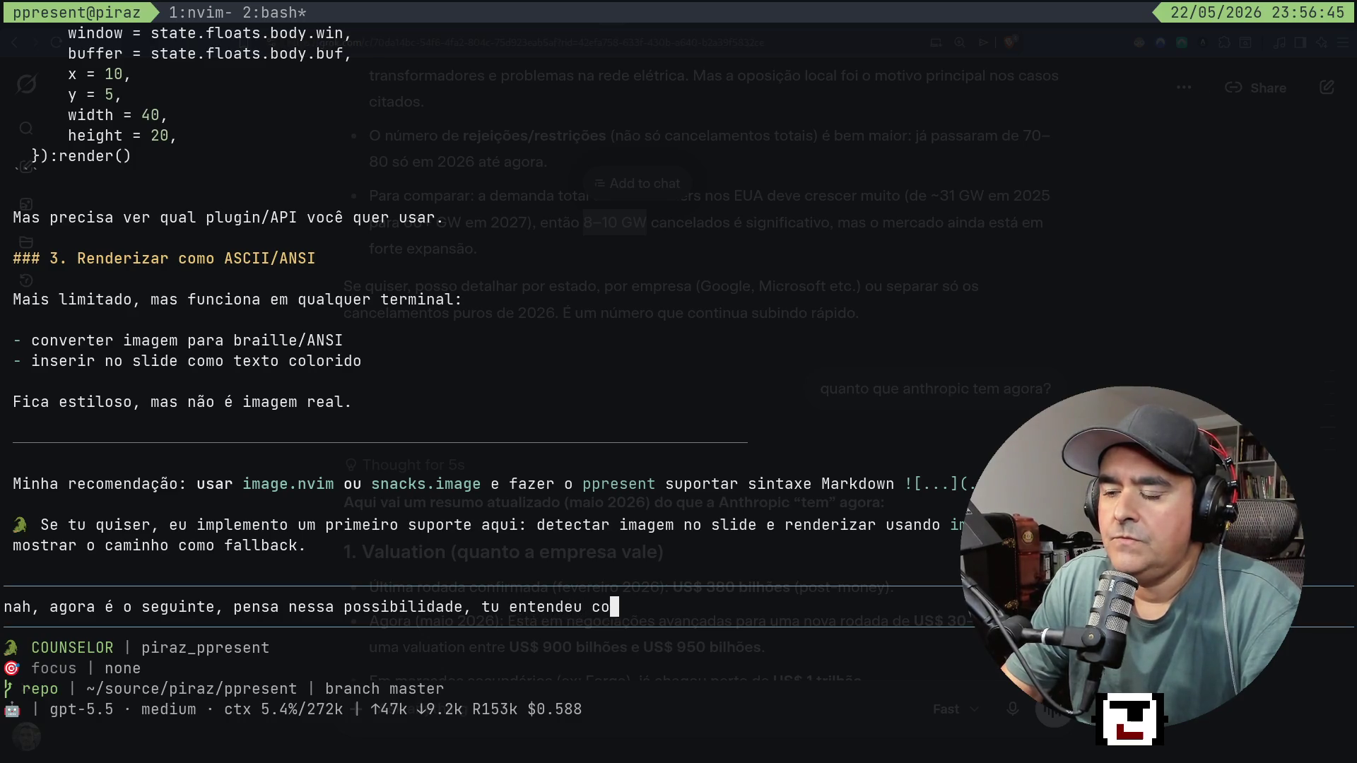
{"action": "type", "text": "mo tá o"}
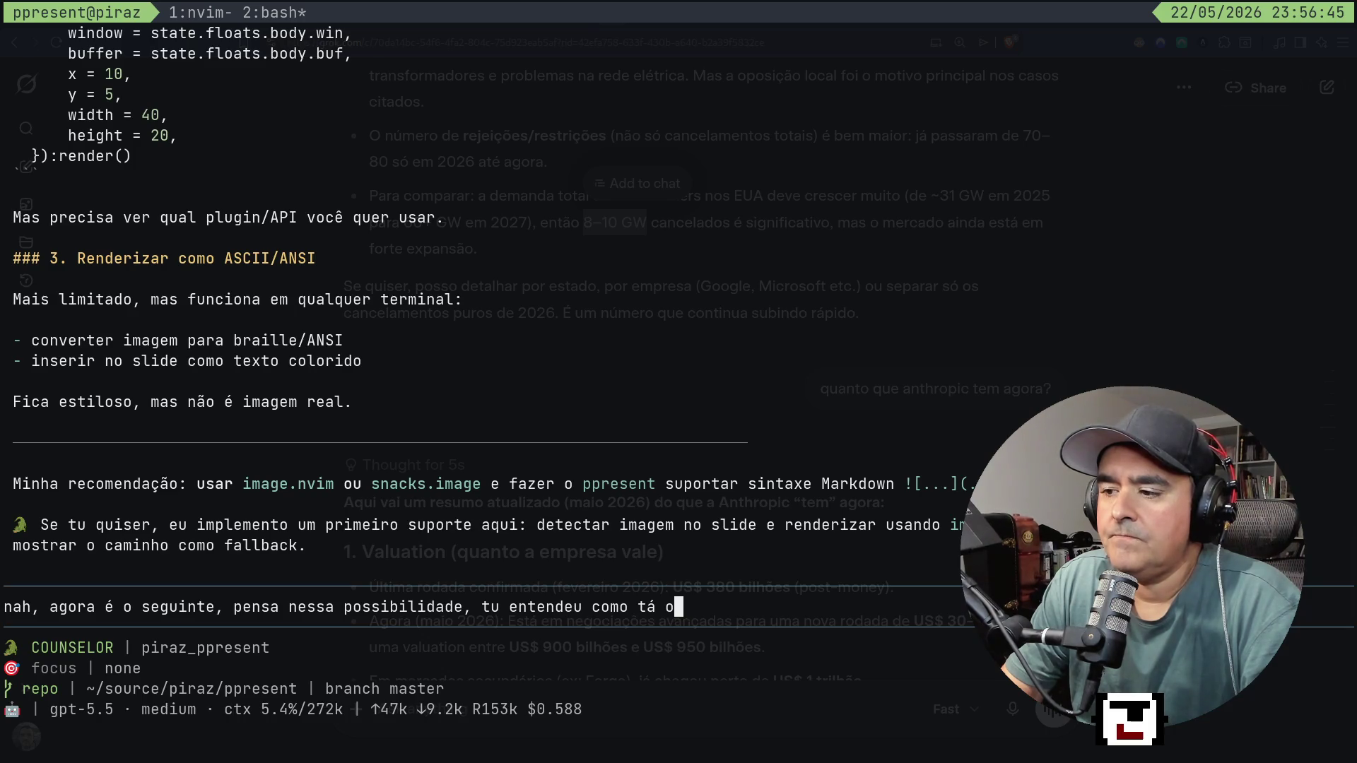
{"action": "key", "text": "ctrl+b"}
{"action": "key", "text": "1"}
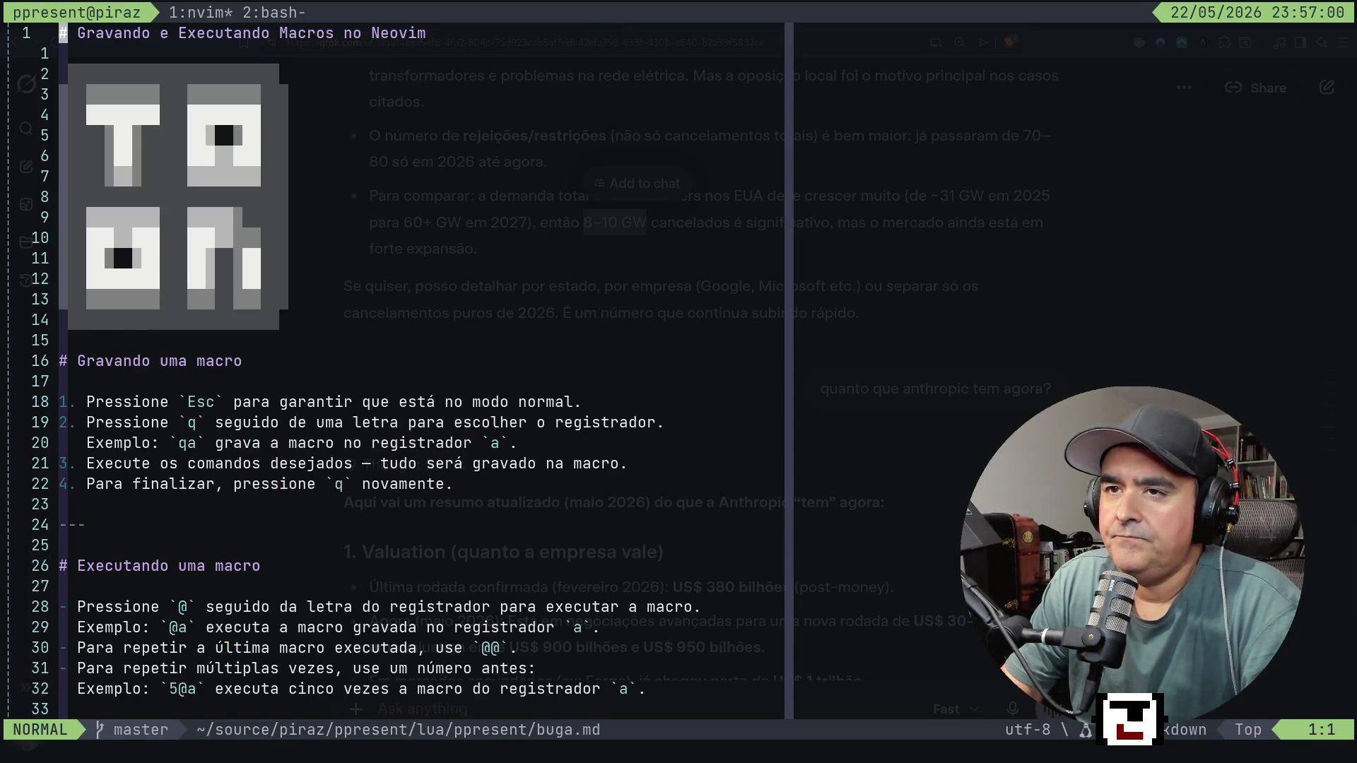
Undo the last buga.md edit, then preview the slides, paging to Dicas and back.
{"action": "key", "text": "i"}
{"action": "key", "text": "Escape"}
{"action": "key", "text": "u"}
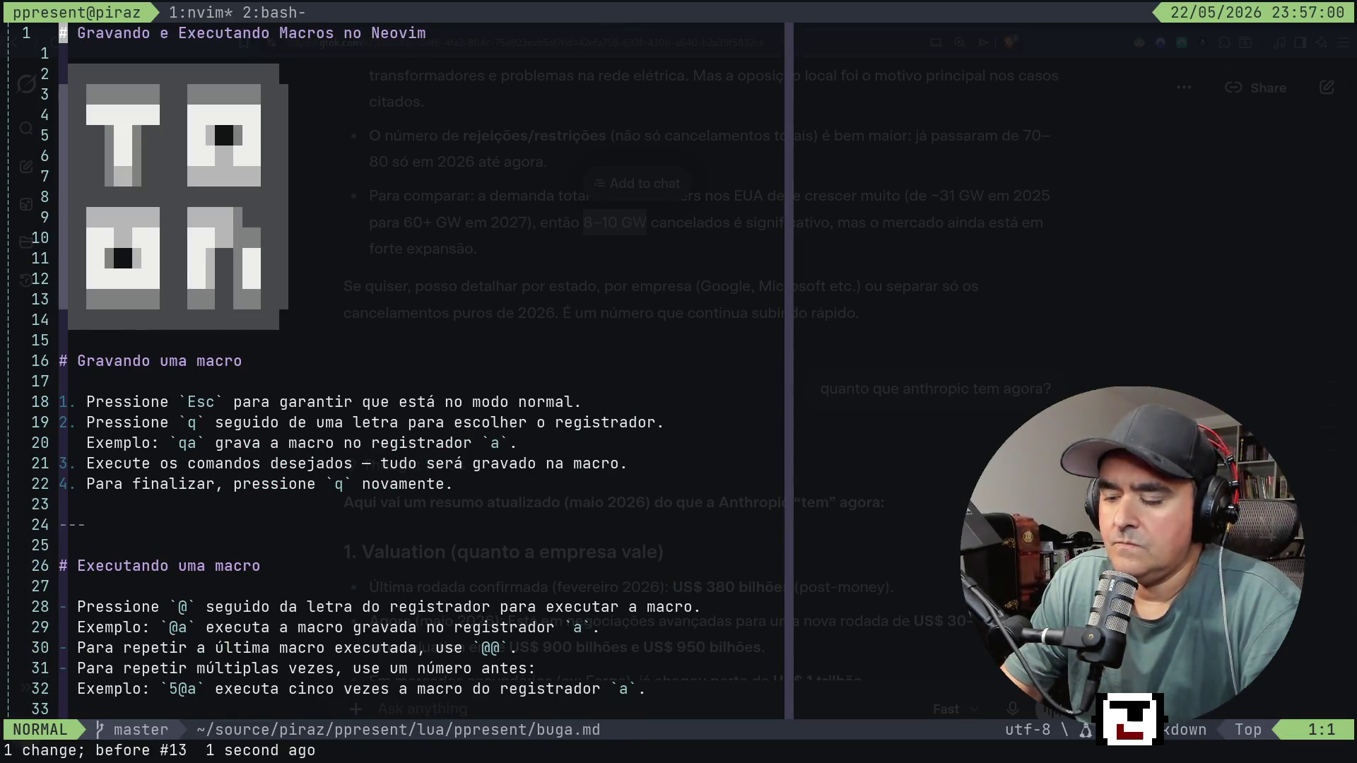
{"action": "key", "text": "space"}
{"action": "key", "text": "p"}
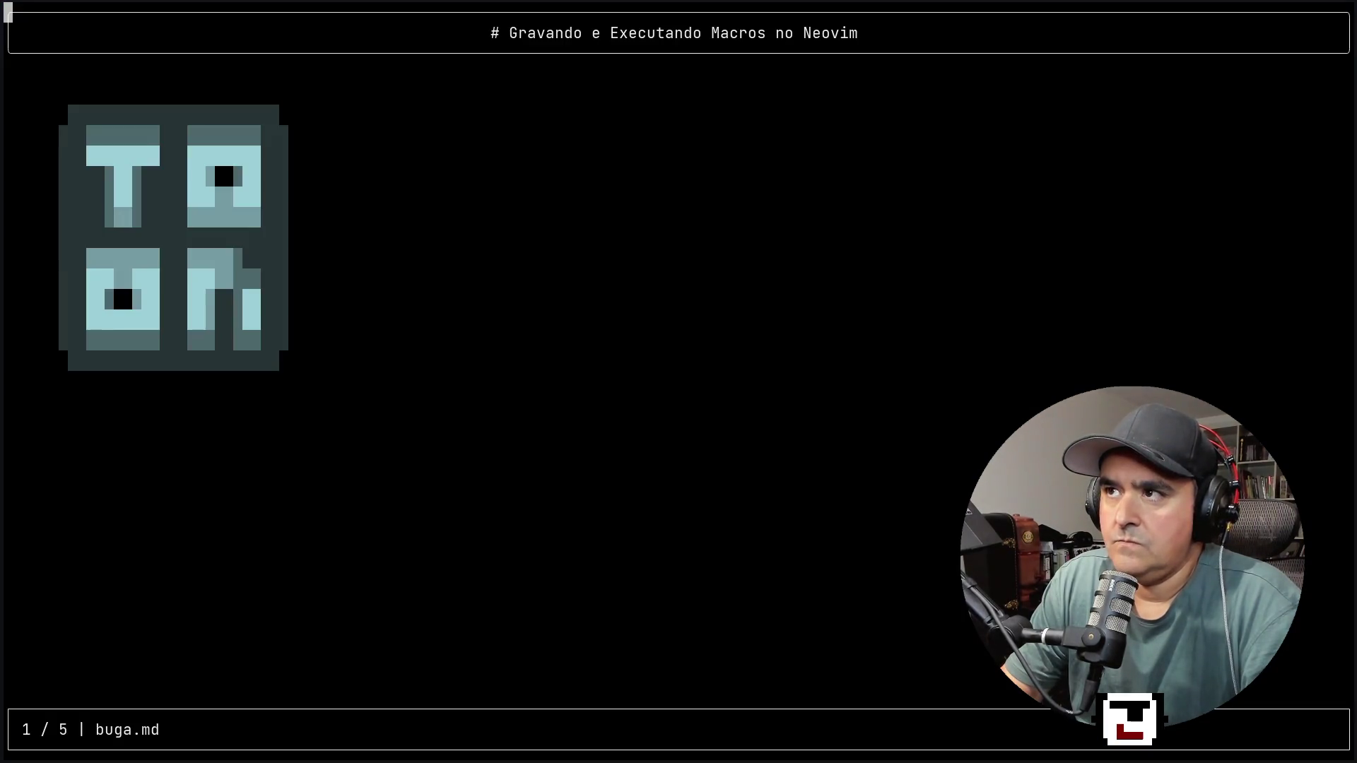
{"action": "key", "text": "j"}
{"action": "key", "text": "j"}
{"action": "key", "text": "j"}
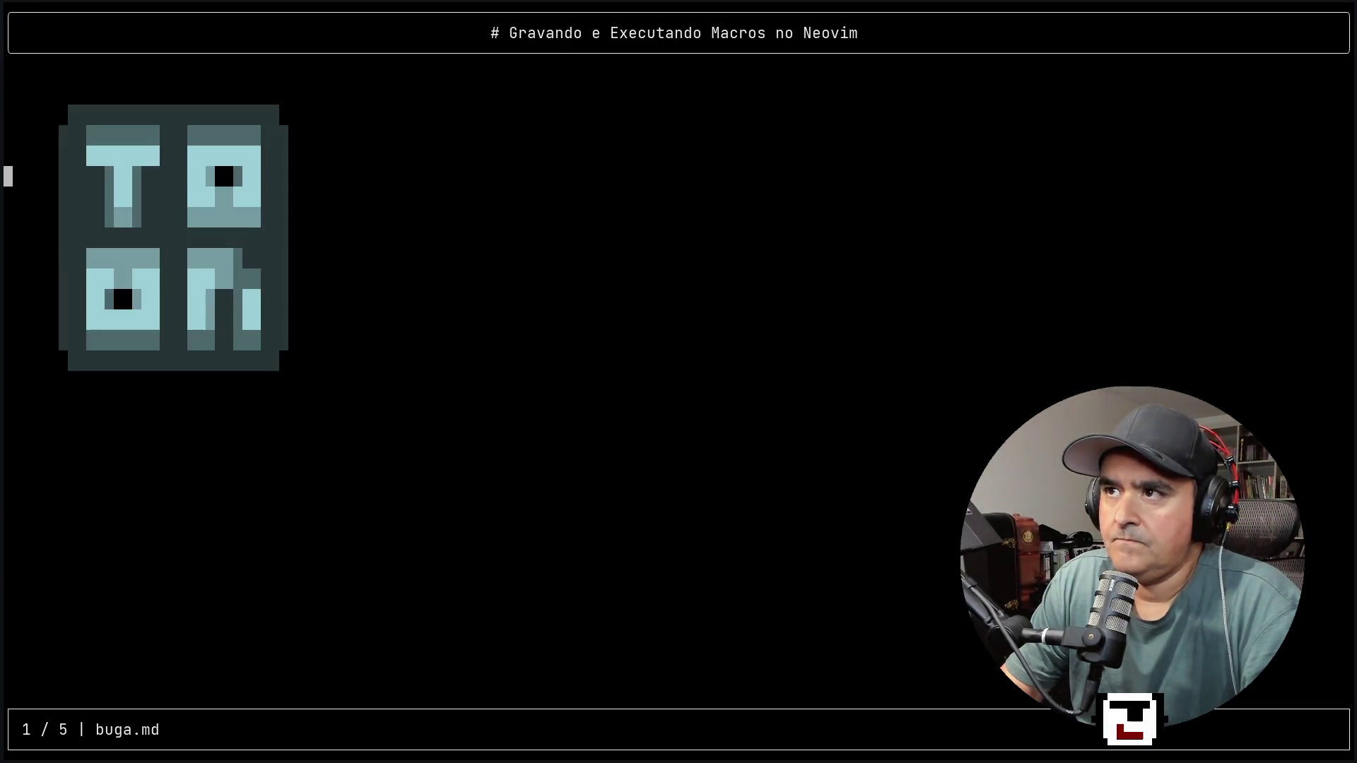
{"action": "key", "text": "n"}
{"action": "key", "text": "n"}
{"action": "key", "text": "n"}
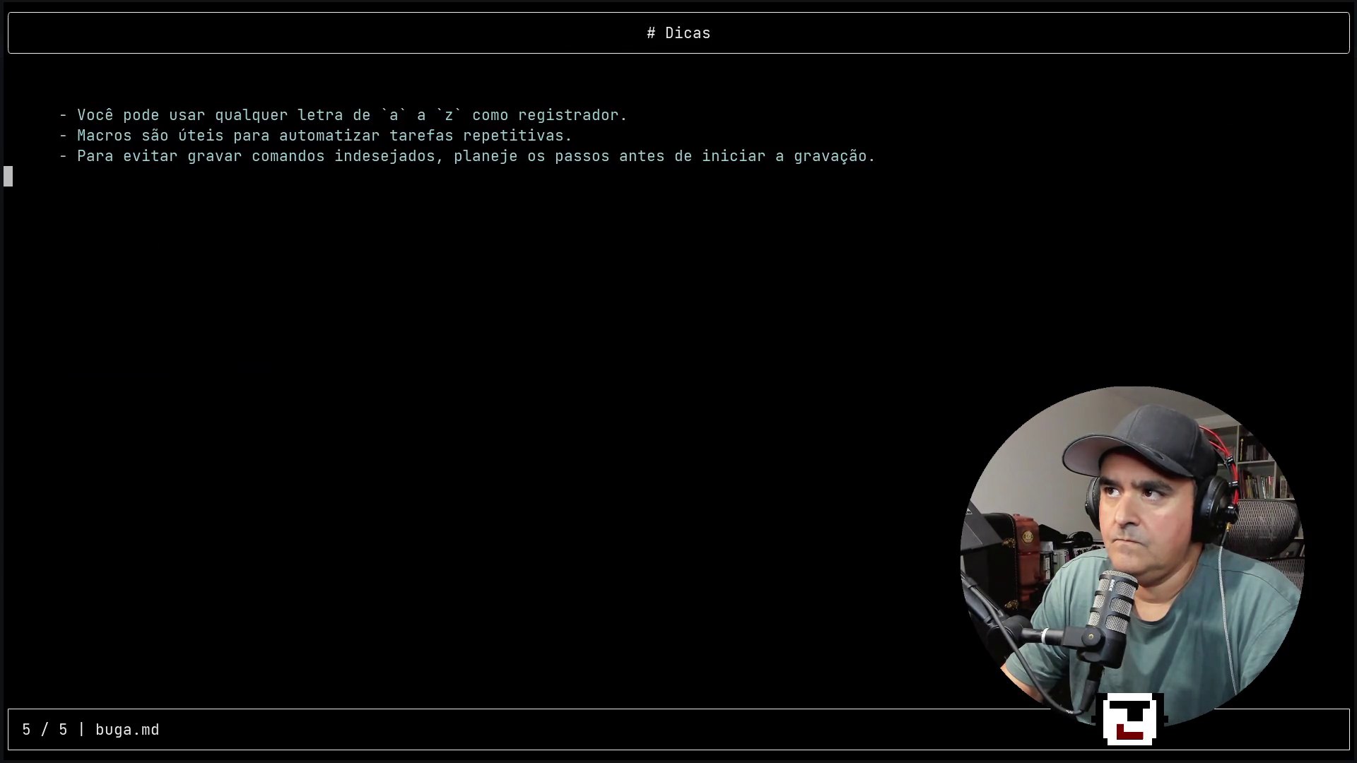
{"action": "key", "text": "p"}
{"action": "key", "text": "p"}
{"action": "key", "text": "p"}
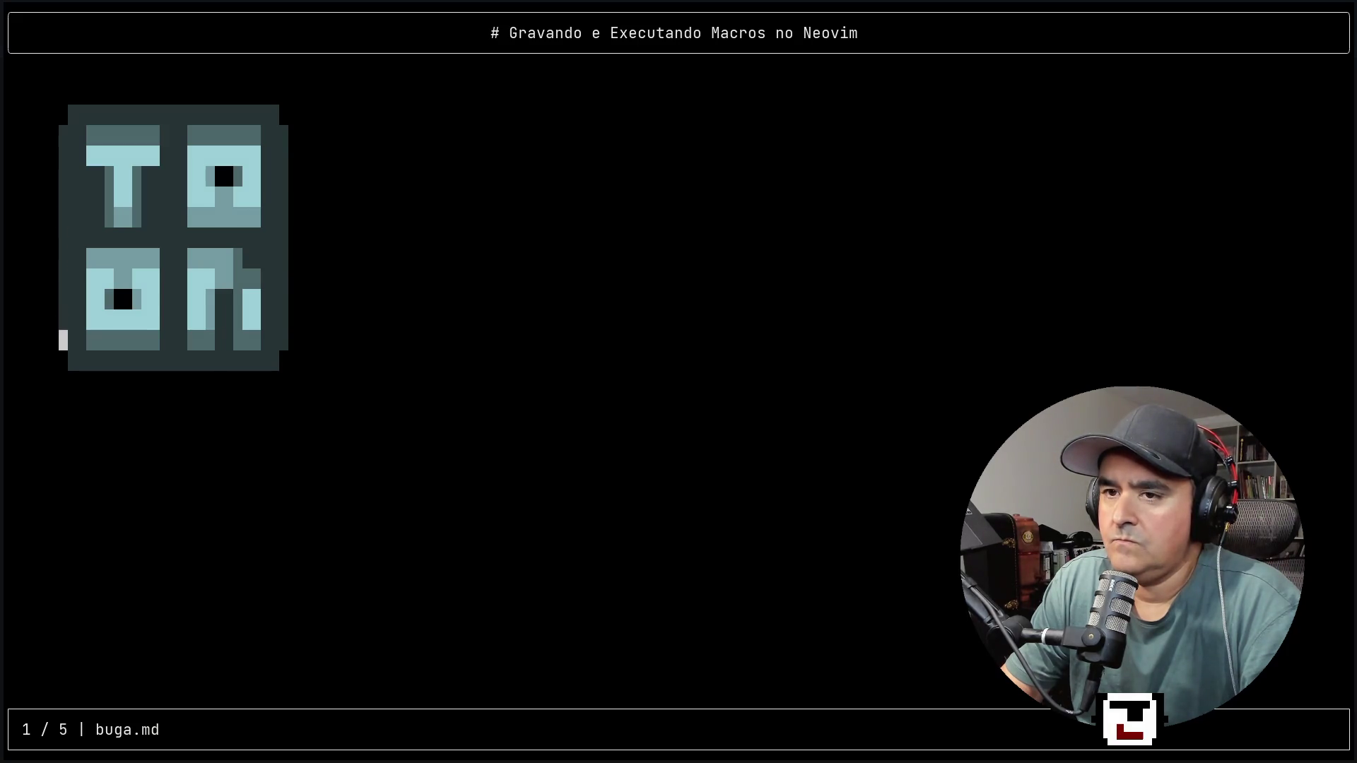
Close the presentation and yank the macro-recording step lines in buga.md.
{"action": "key", "text": "k"}
{"action": "key", "text": "k"}
{"action": "key", "text": "k"}
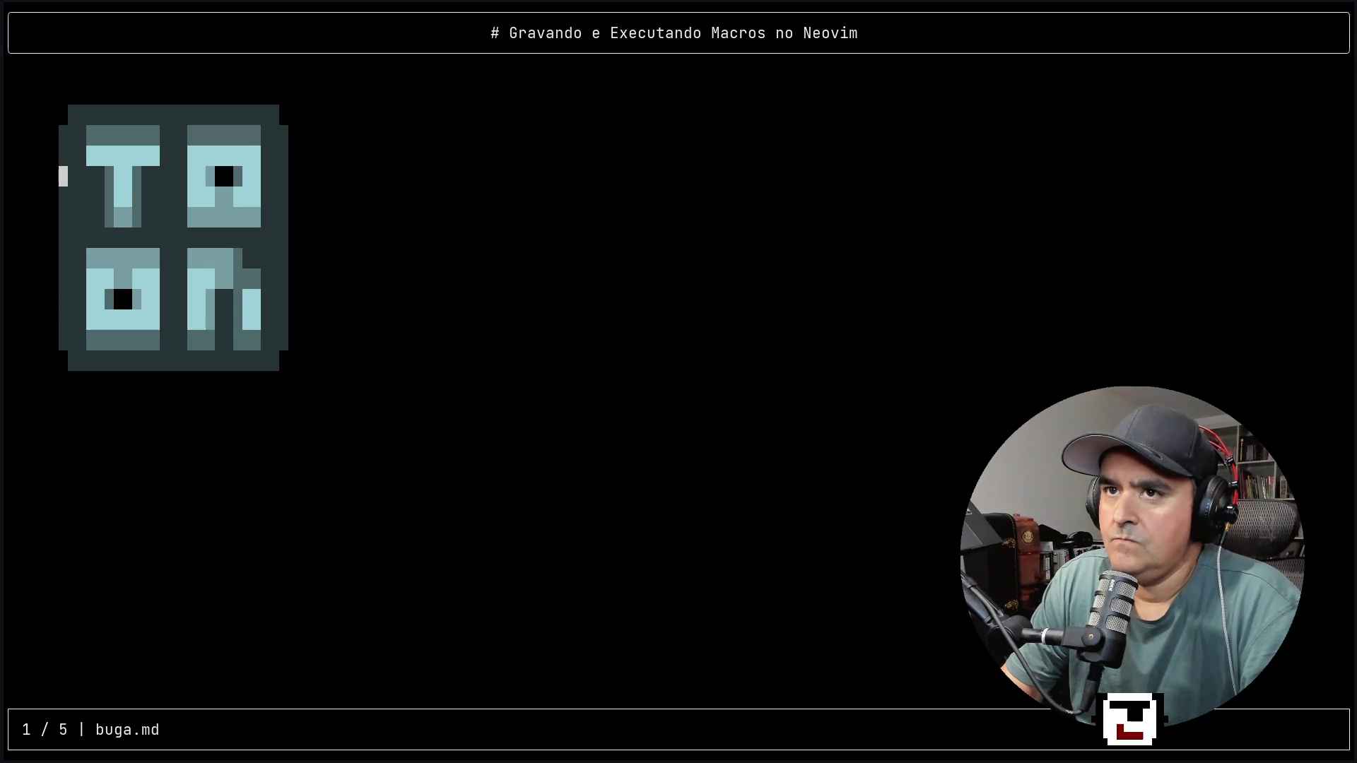
{"action": "key", "text": "q"}
{"action": "key", "text": "j"}
{"action": "key", "text": "j"}
{"action": "key", "text": "j"}
{"action": "key", "text": "k"}
{"action": "key", "text": "k"}
{"action": "key", "text": "k"}
{"action": "key", "text": "k"}
{"action": "key", "text": "j"}
{"action": "key", "text": "j"}
{"action": "key", "text": "j"}
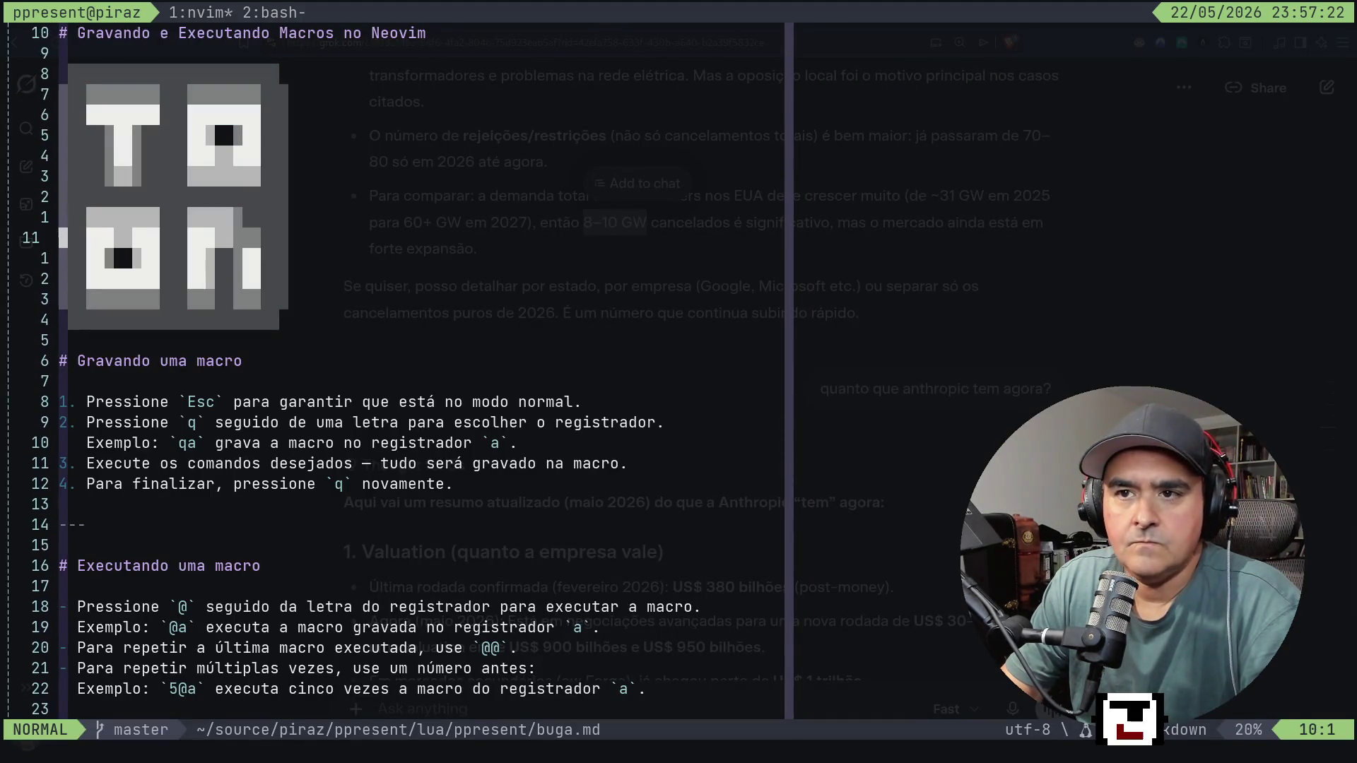
{"action": "key", "text": "j"}
{"action": "key", "text": "j"}
{"action": "key", "text": "j"}
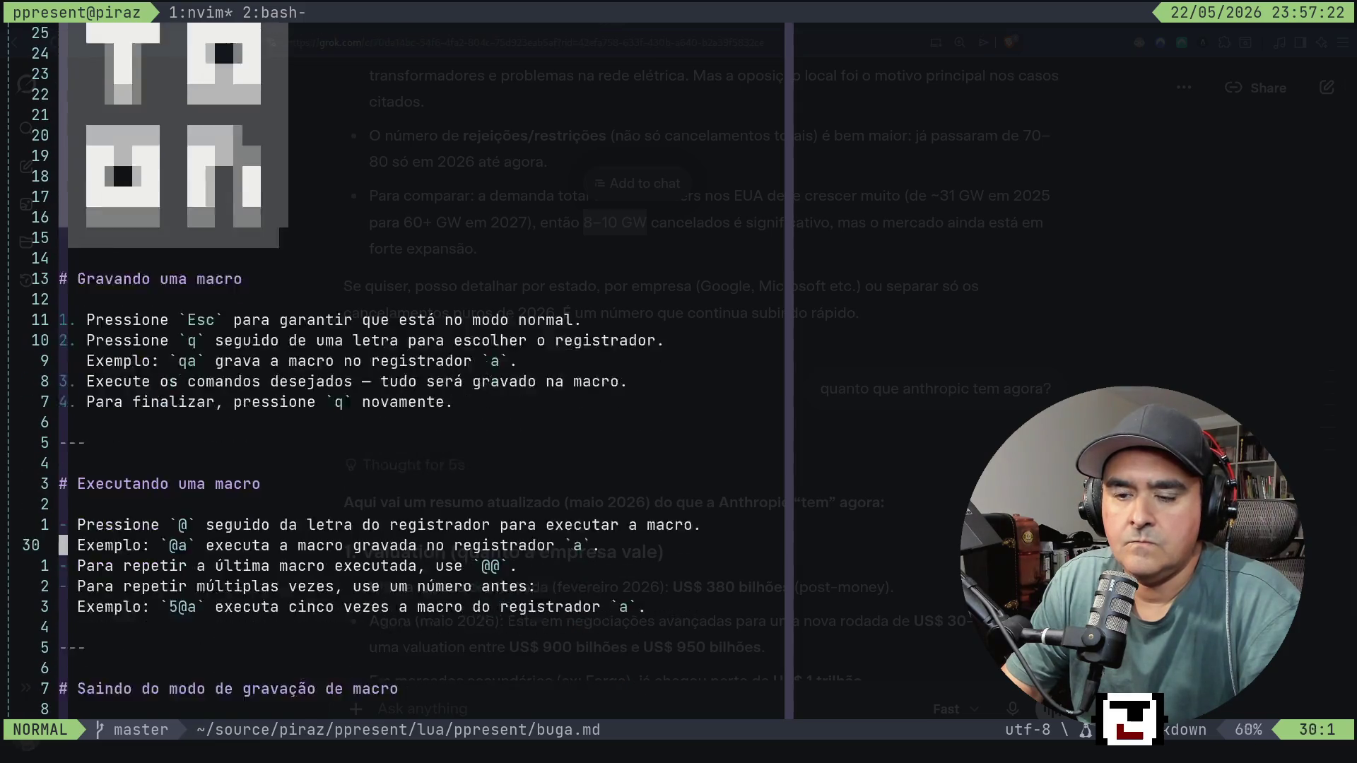
{"action": "key", "text": "k"}
{"action": "key", "text": "k"}
{"action": "key", "text": "k"}
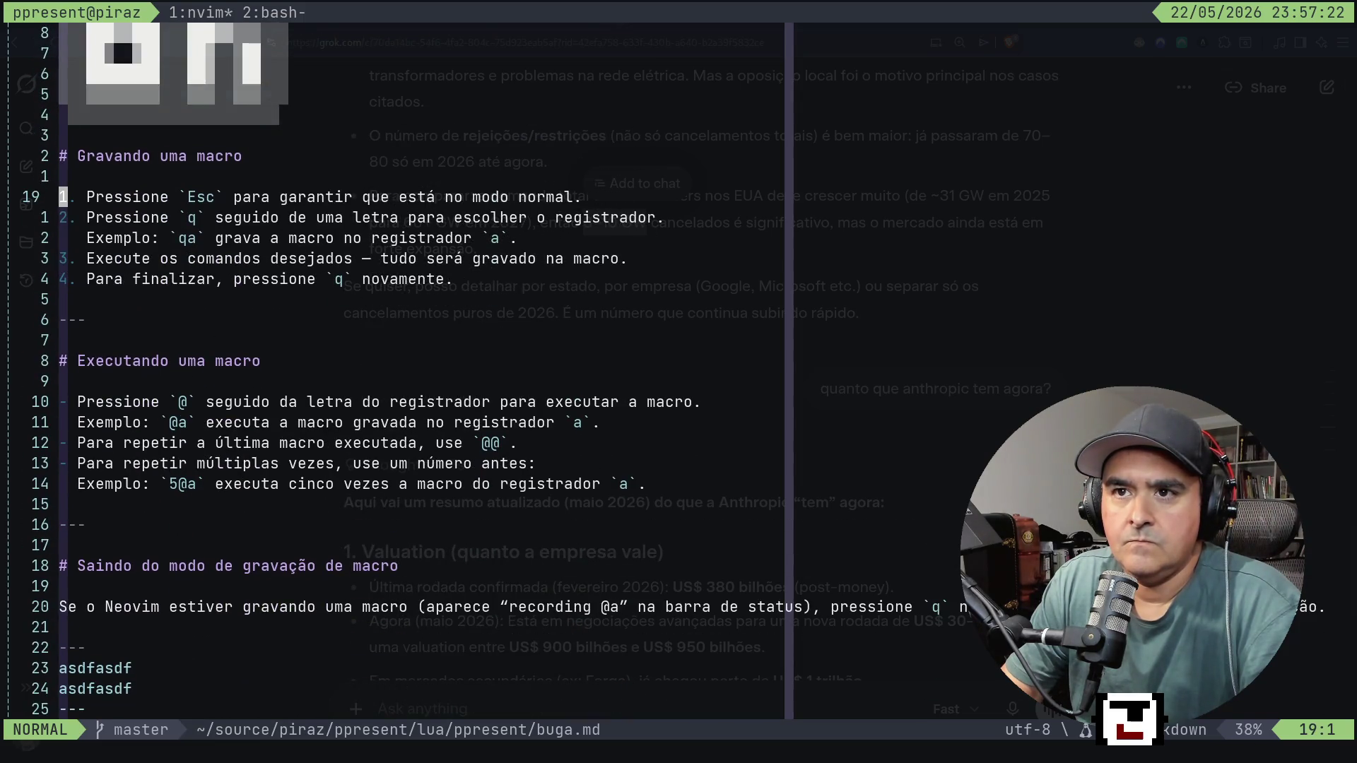
{"action": "key", "text": "shift+v"}
{"action": "key", "text": "j"}
{"action": "key", "text": "j"}
{"action": "key", "text": "j"}
{"action": "key", "text": "y"}
Paste the recording steps below the title, add a blank line, and save buga.md.
{"action": "key", "text": "k"}
{"action": "key", "text": "k"}
{"action": "key", "text": "k"}
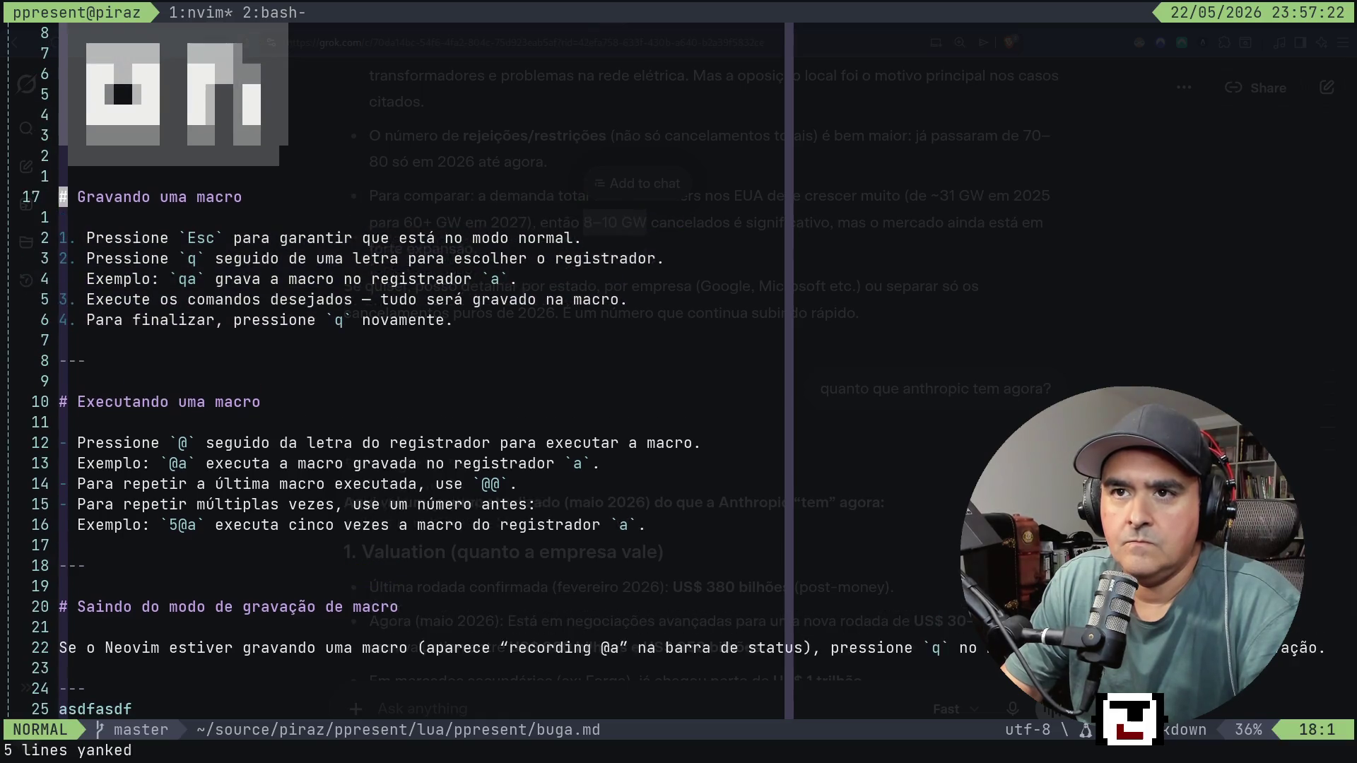
{"action": "type", "text": "p:w"}
{"action": "key", "text": "Return"}
{"action": "key", "text": "j"}
{"action": "key", "text": "j"}
{"action": "key", "text": "j"}
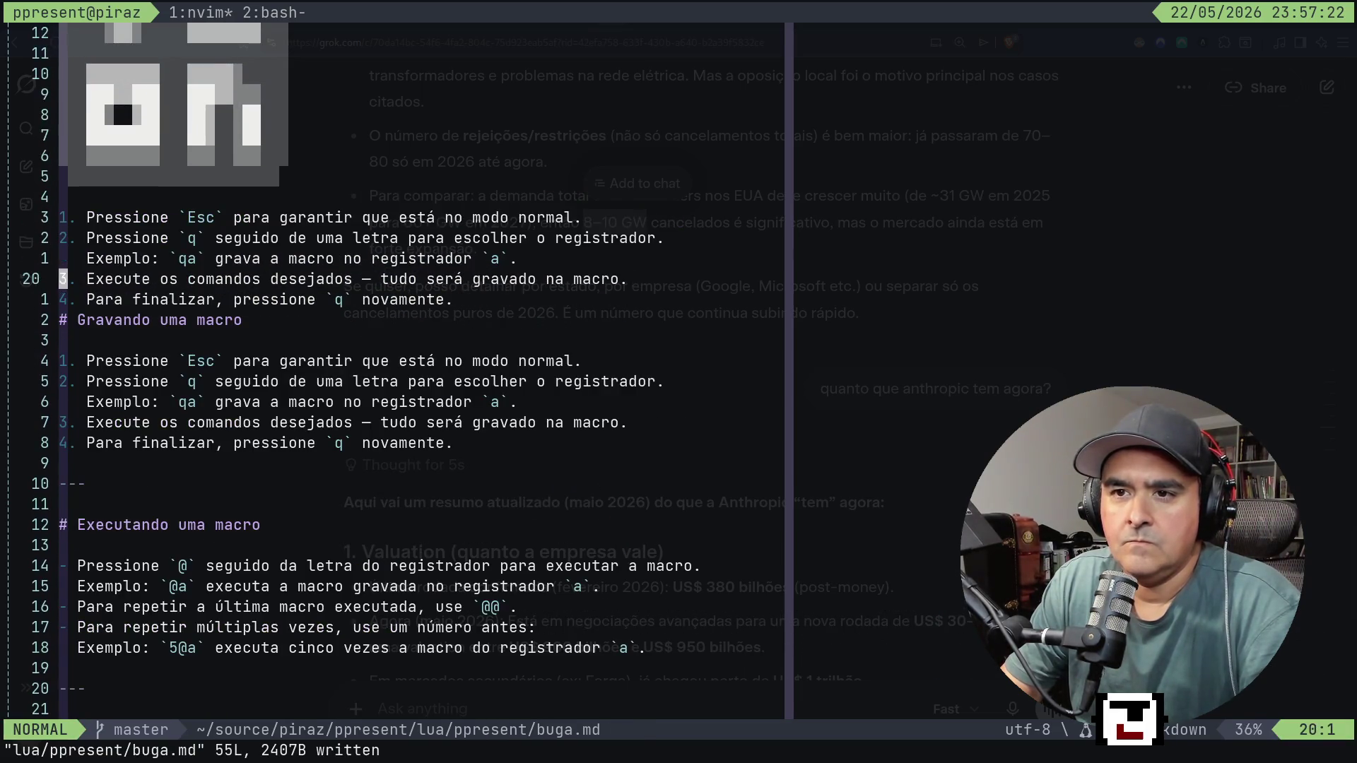
{"action": "key", "text": "o"}
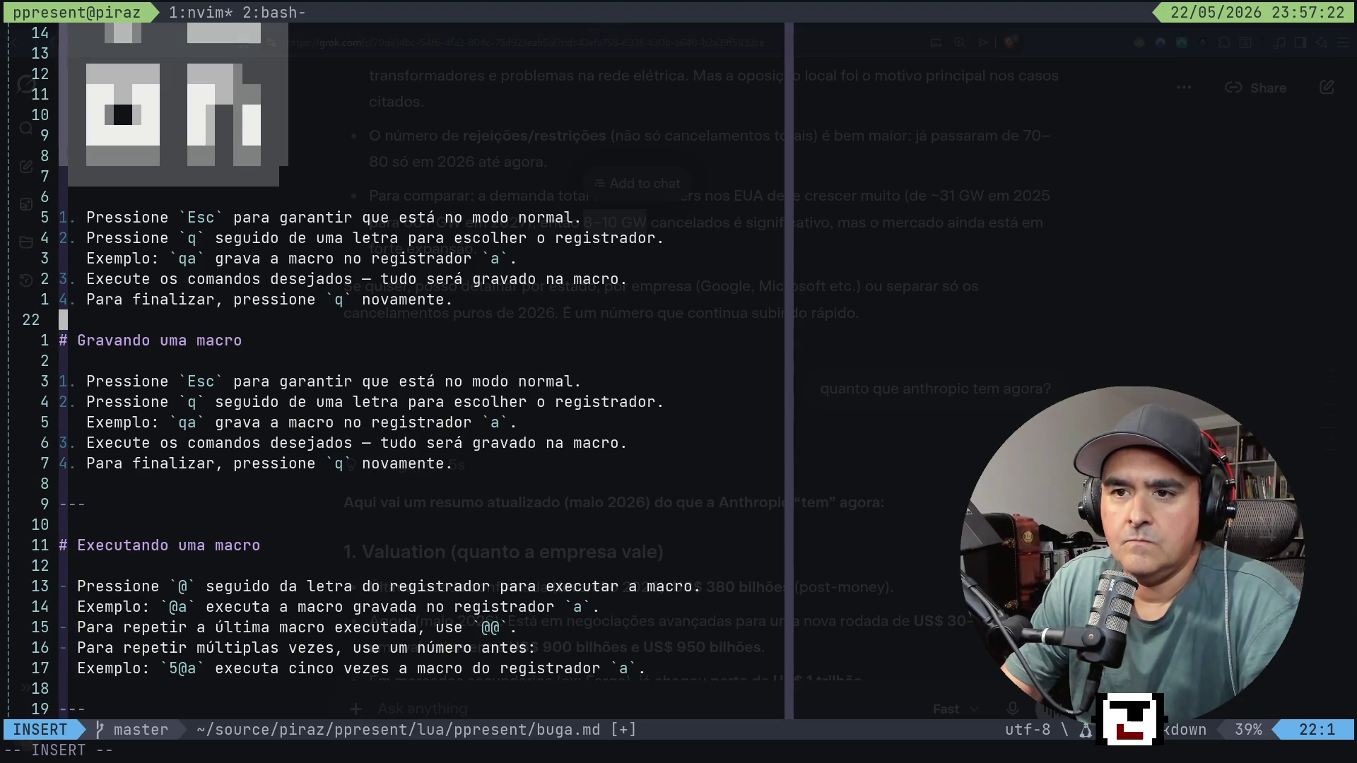
{"action": "key", "text": "Escape"}
{"action": "type", "text": ":w"}
{"action": "key", "text": "Return"}
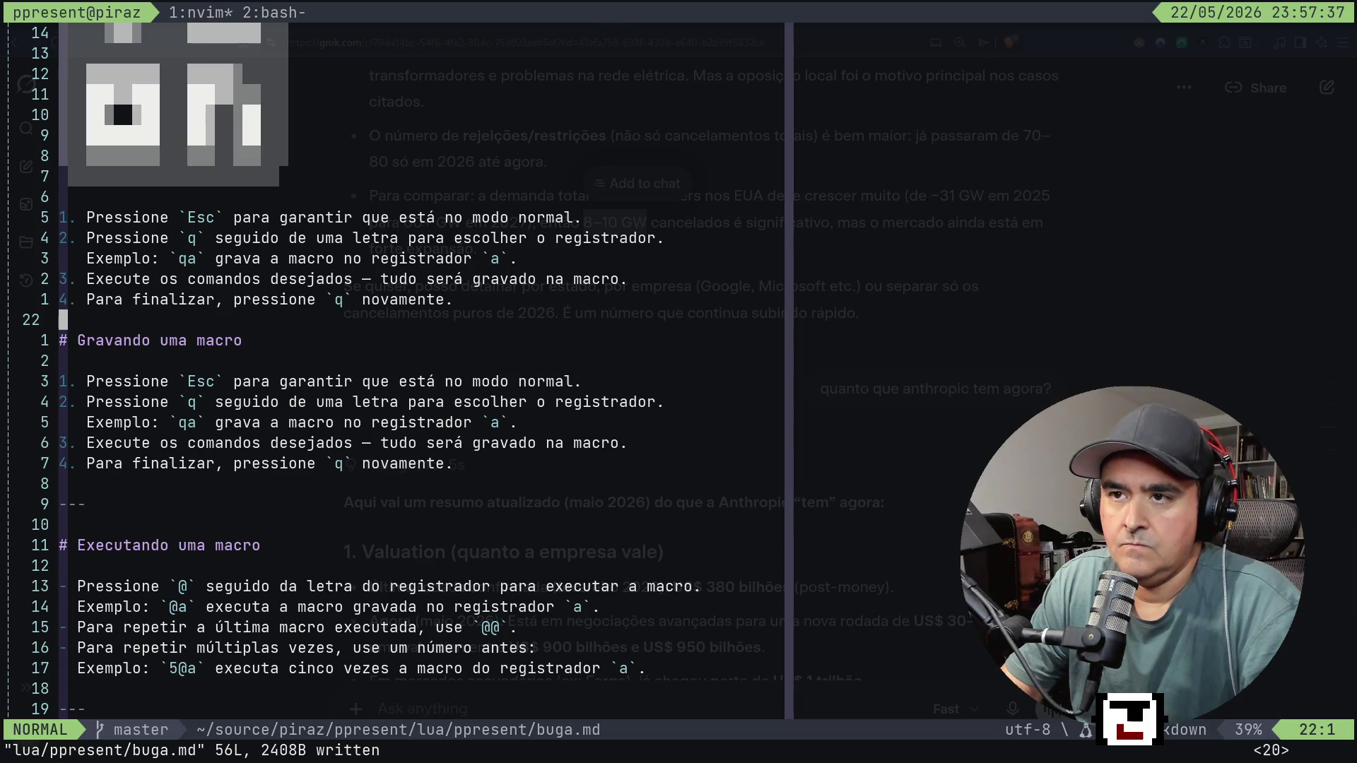
Preview the first slide with the pasted steps, then inspect the duplicated step lines.
{"action": "key", "text": "space"}
{"action": "key", "text": "p"}
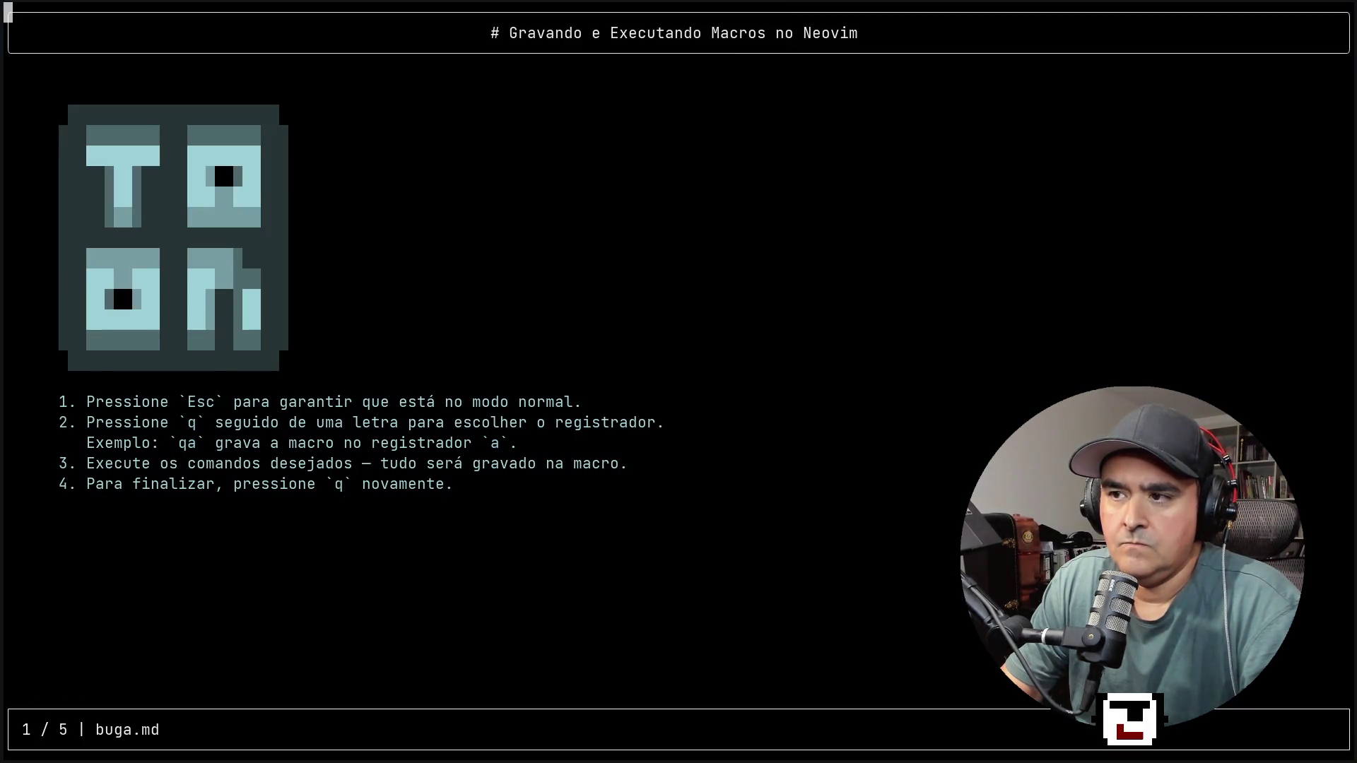
{"action": "key", "text": "j"}
{"action": "key", "text": "j"}
{"action": "key", "text": "j"}
{"action": "key", "text": "q"}
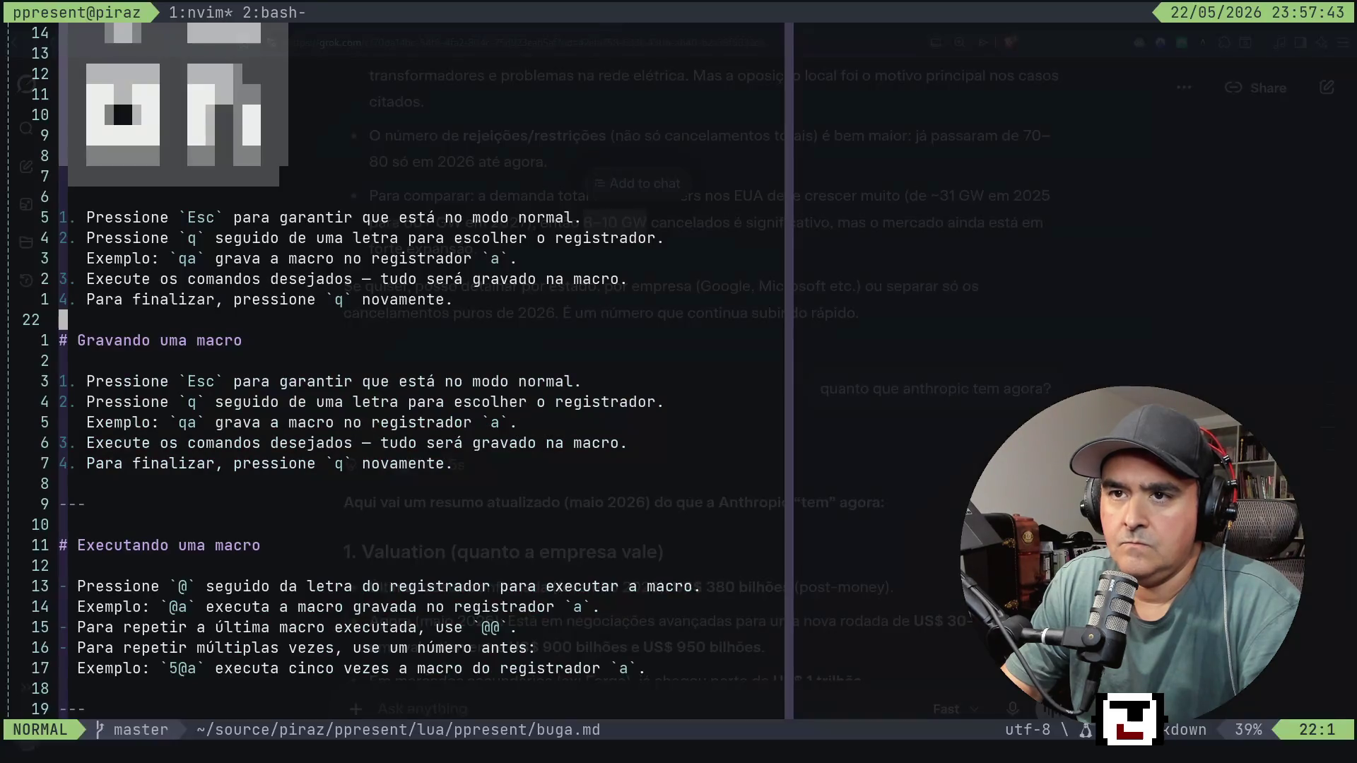
{"action": "key", "text": "k"}
{"action": "key", "text": "k"}
{"action": "key", "text": "k"}
{"action": "key", "text": "k"}
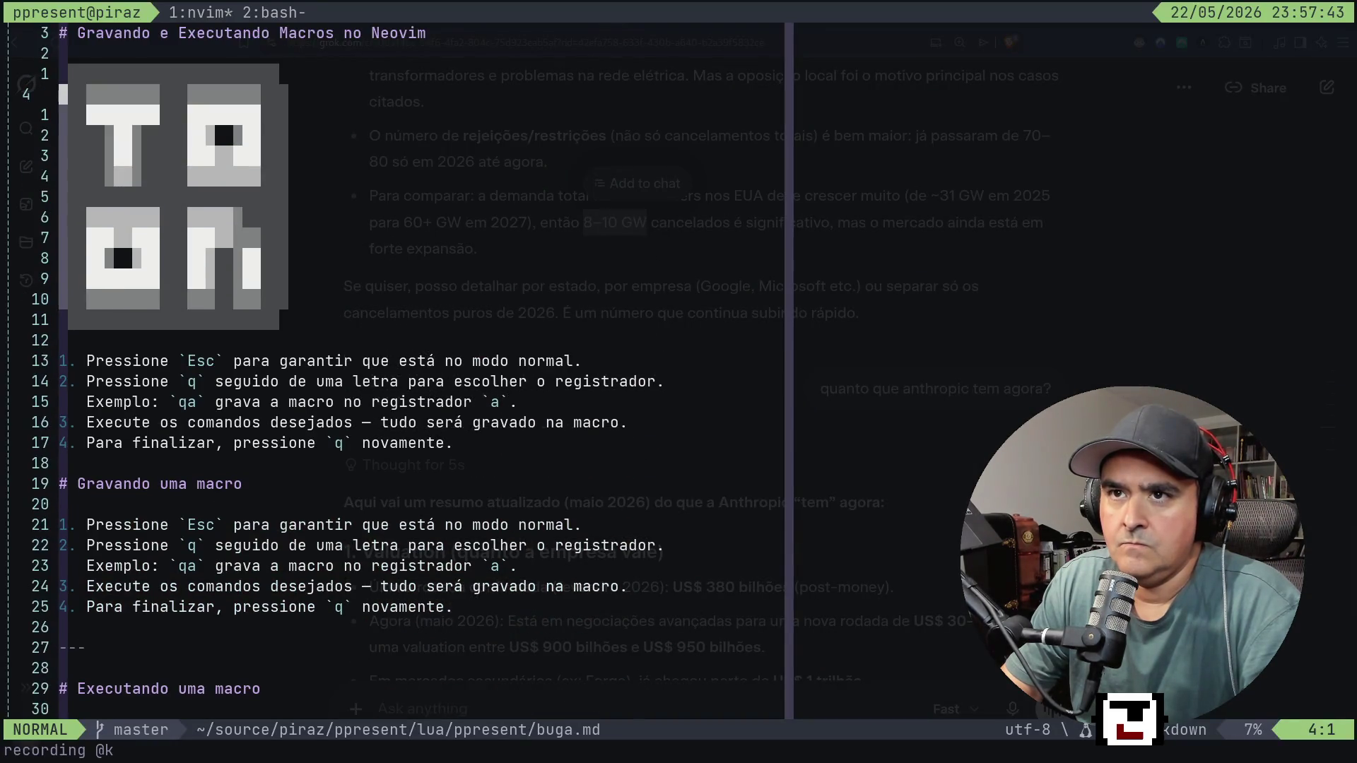
{"action": "key", "text": "j"}
{"action": "key", "text": "j"}
{"action": "key", "text": "j"}
{"action": "key", "text": "k"}
{"action": "key", "text": "k"}
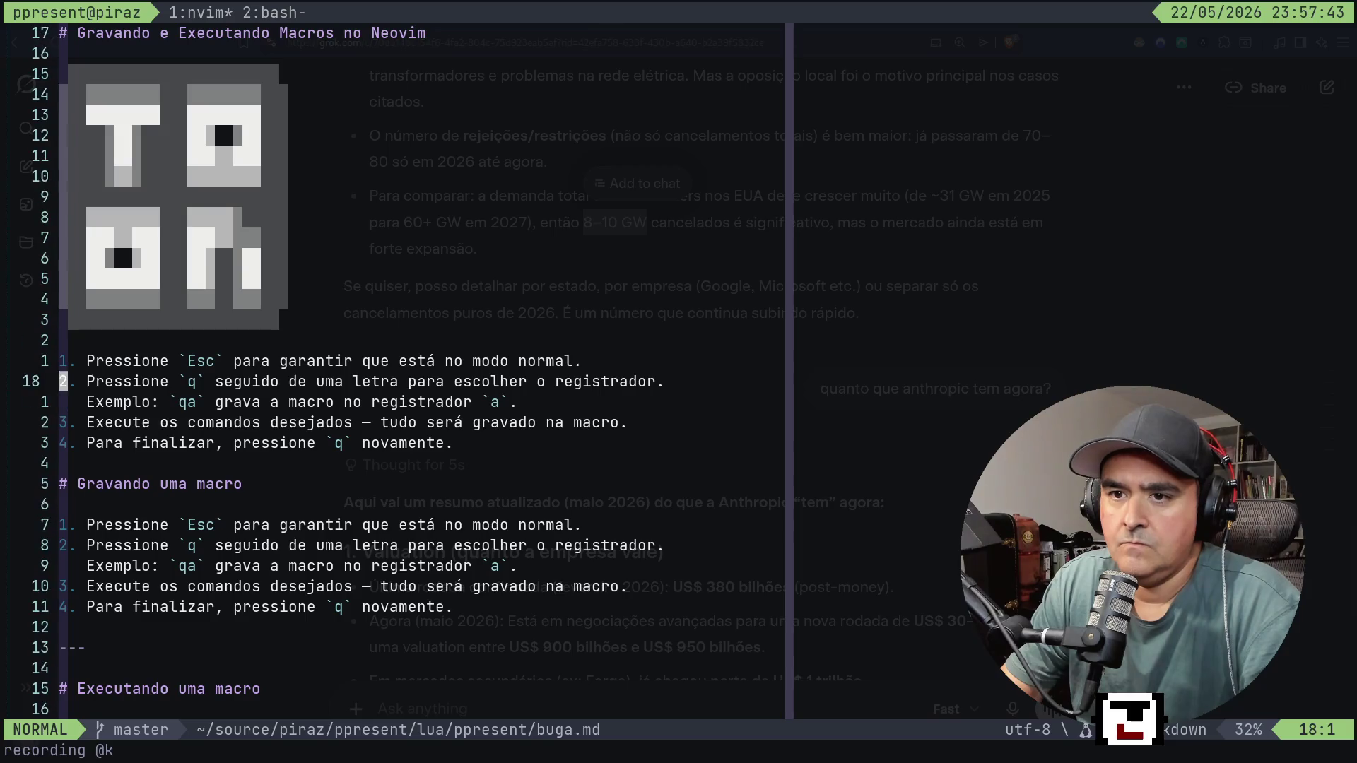
{"action": "key", "text": "shift+v"}
{"action": "key", "text": "j"}
{"action": "key", "text": "j"}
{"action": "key", "text": "j"}
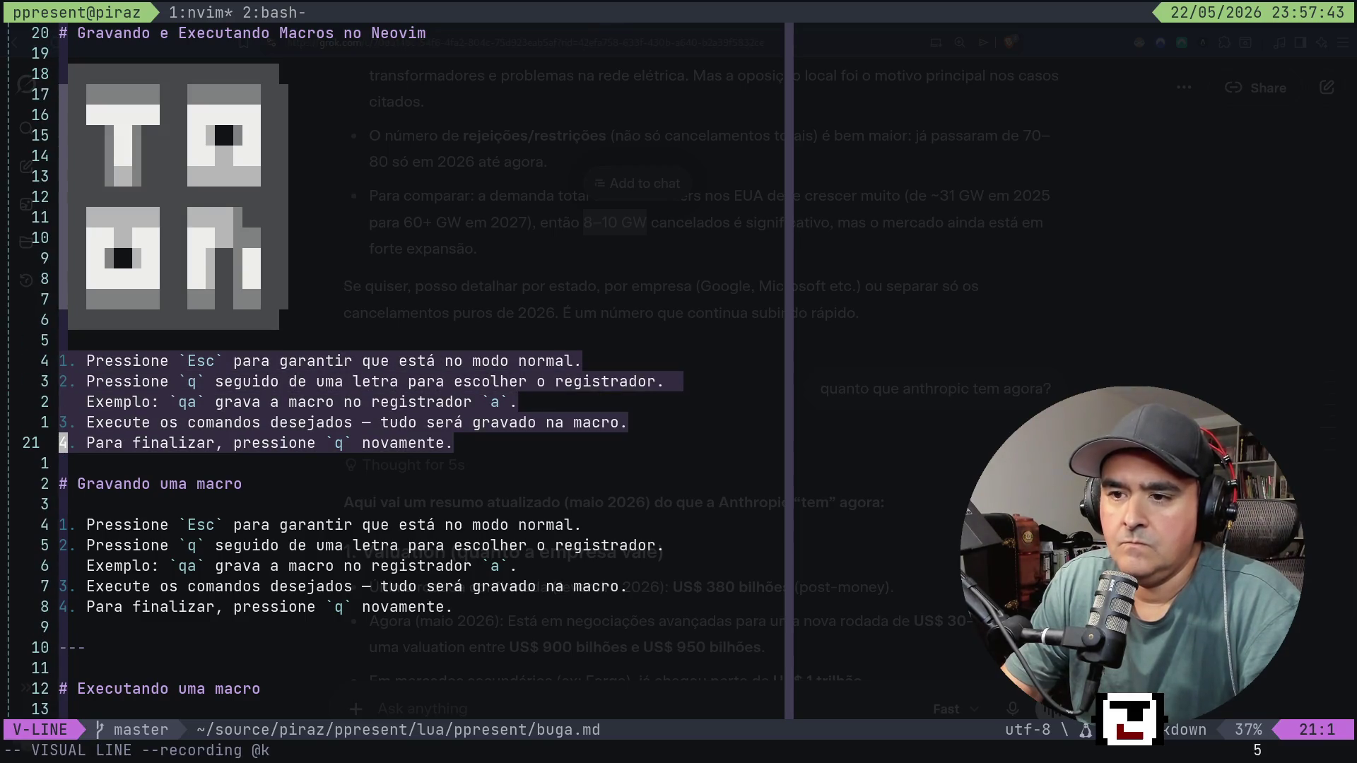
{"action": "key", "text": "k"}
{"action": "key", "text": "k"}
{"action": "key", "text": "k"}
{"action": "key", "text": "Escape"}
Delete the logo image lines from the first slide and save buga.md.
{"action": "key", "text": "k"}
{"action": "key", "text": "k"}
{"action": "key", "text": "k"}
{"action": "key", "text": "k"}
{"action": "key", "text": "k"}
{"action": "key", "text": "k"}
{"action": "key", "text": "k"}
{"action": "key", "text": "k"}
{"action": "key", "text": "j"}
{"action": "key", "text": "shift+v"}
{"action": "key", "text": "j"}
{"action": "key", "text": "j"}
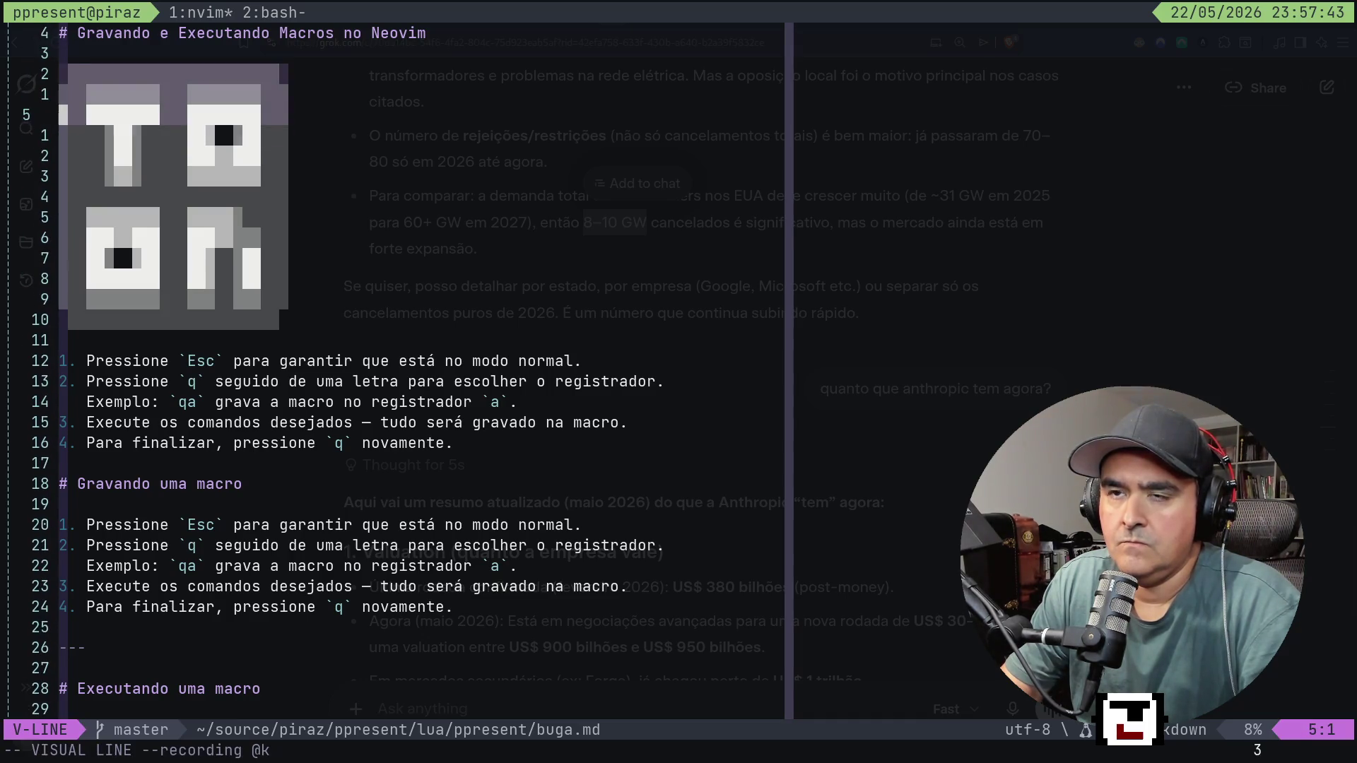
{"action": "key", "text": "j"}
{"action": "key", "text": "j"}
{"action": "key", "text": "j"}
{"action": "type", "text": "d"}
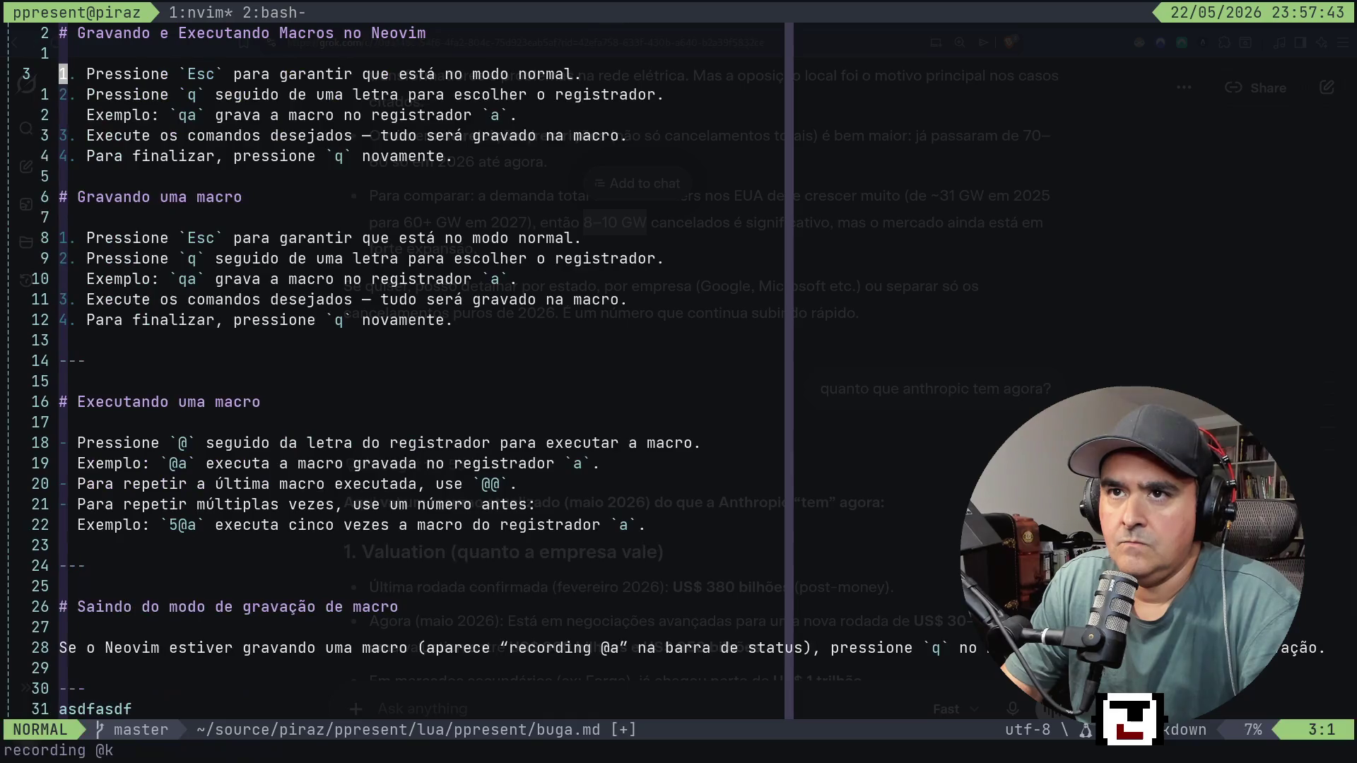
{"action": "type", "text": ":w"}
{"action": "key", "text": "Return"}
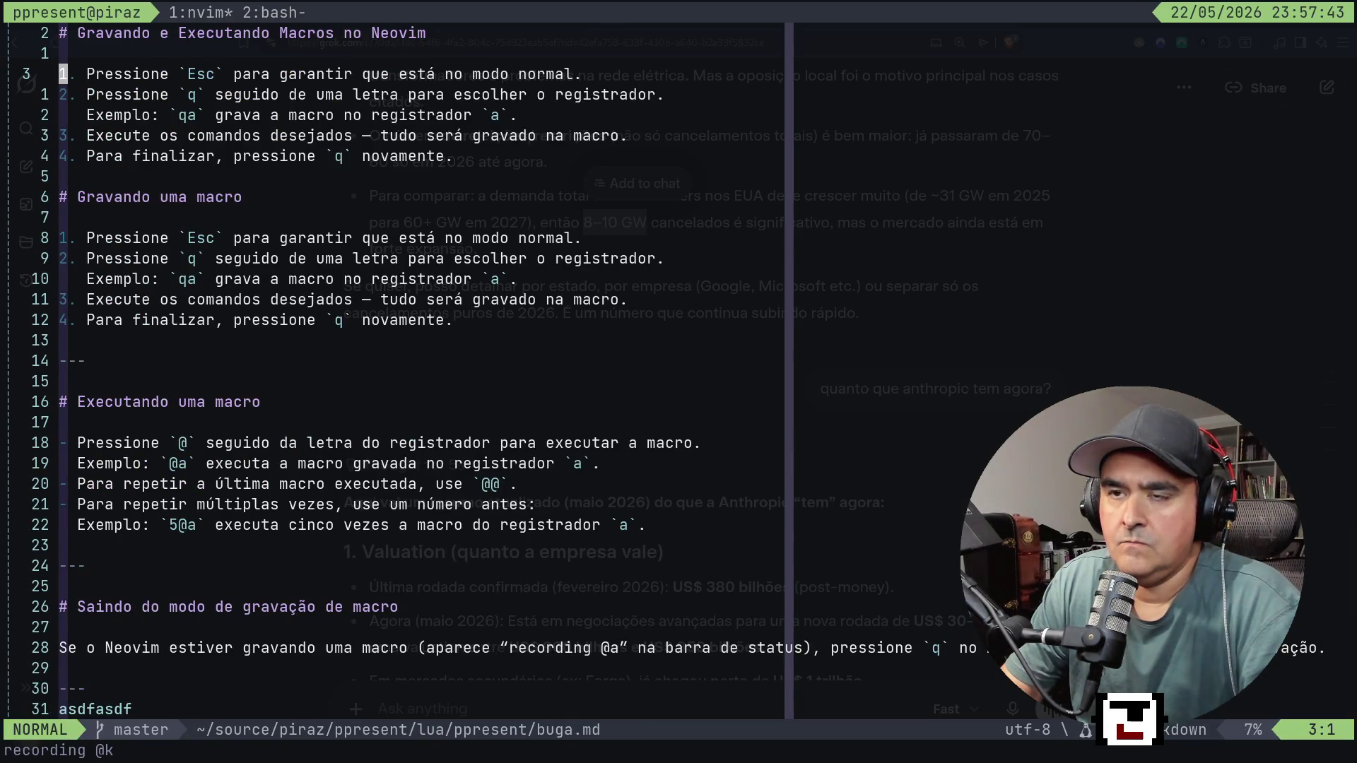
Recheck the slides, paging to Dicas and back, then close the presentation.
{"action": "key", "text": "space"}
{"action": "key", "text": "p"}
{"action": "key", "text": "p"}
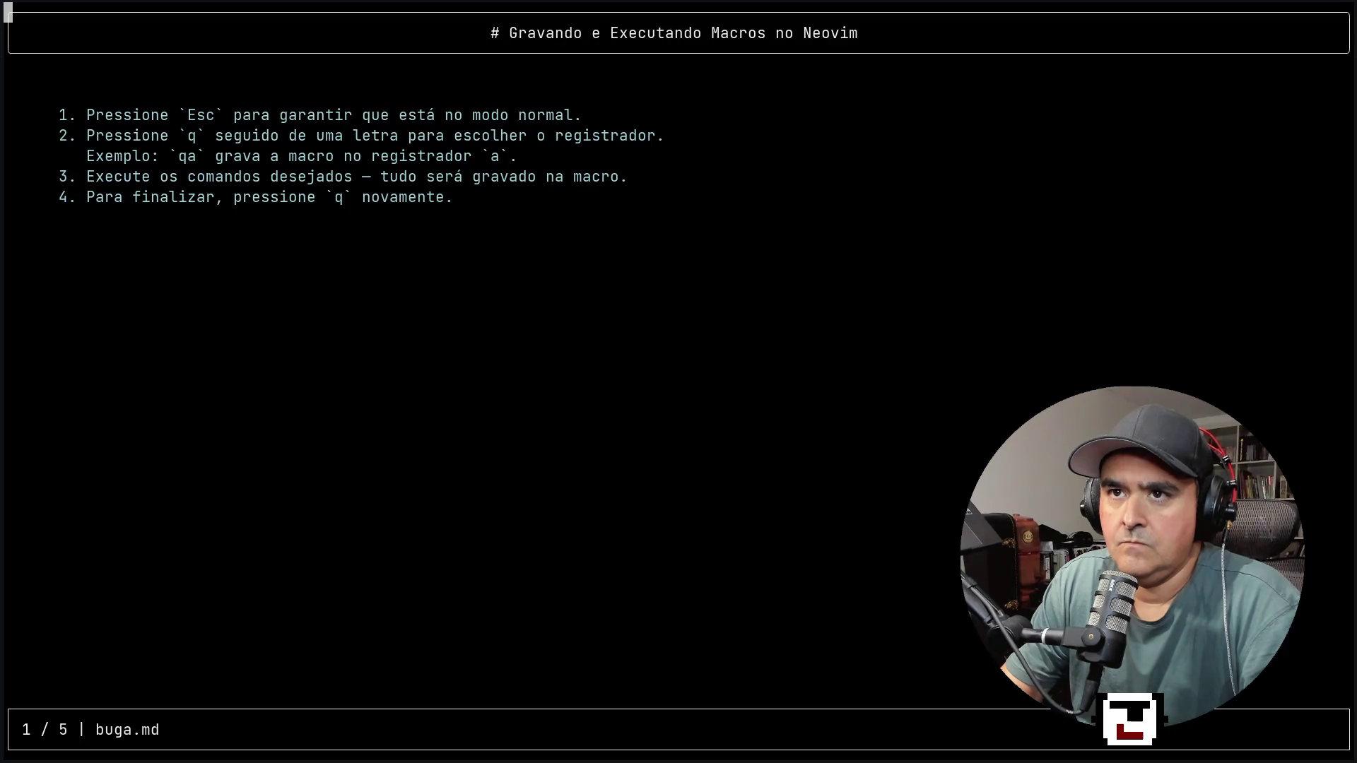
{"action": "key", "text": "n"}
{"action": "key", "text": "n"}
{"action": "key", "text": "n"}
{"action": "key", "text": "n"}
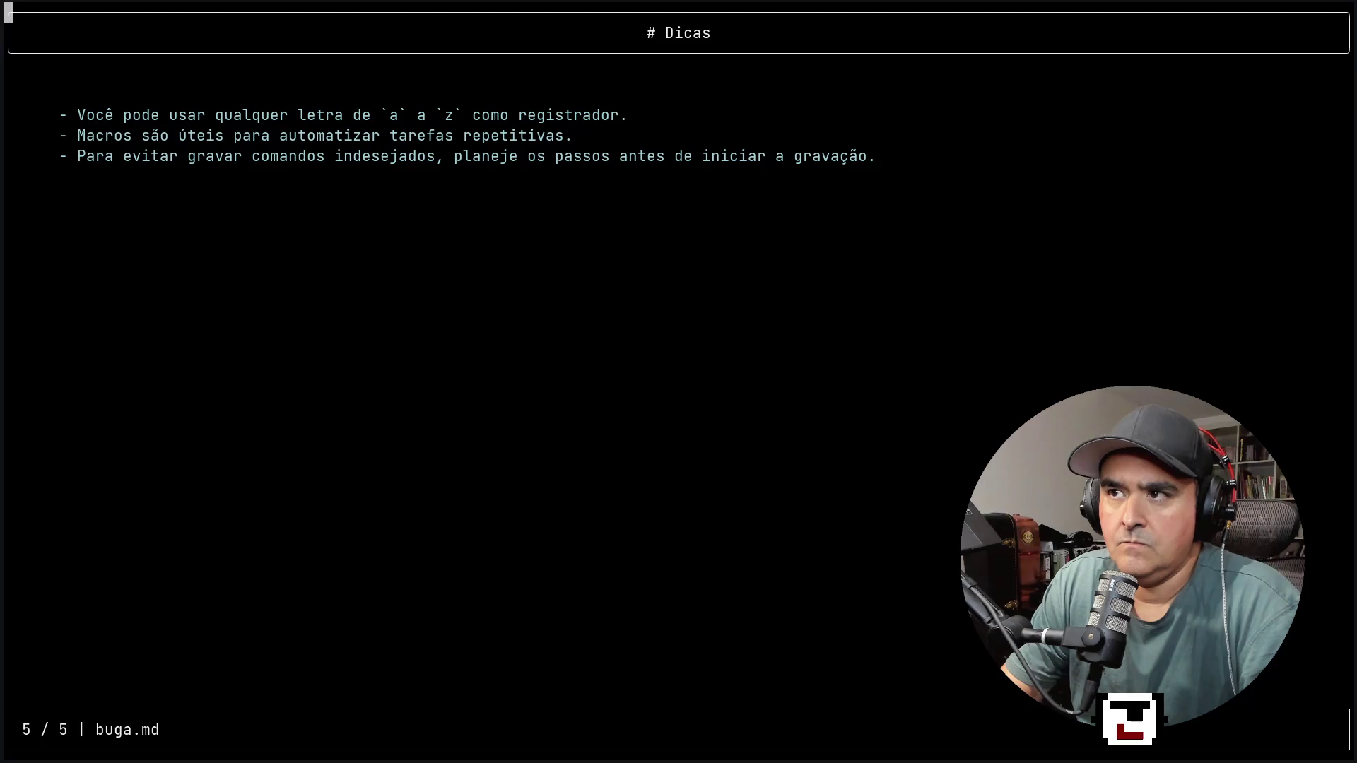
{"action": "key", "text": "p"}
{"action": "key", "text": "p"}
{"action": "key", "text": "p"}
{"action": "key", "text": "p"}
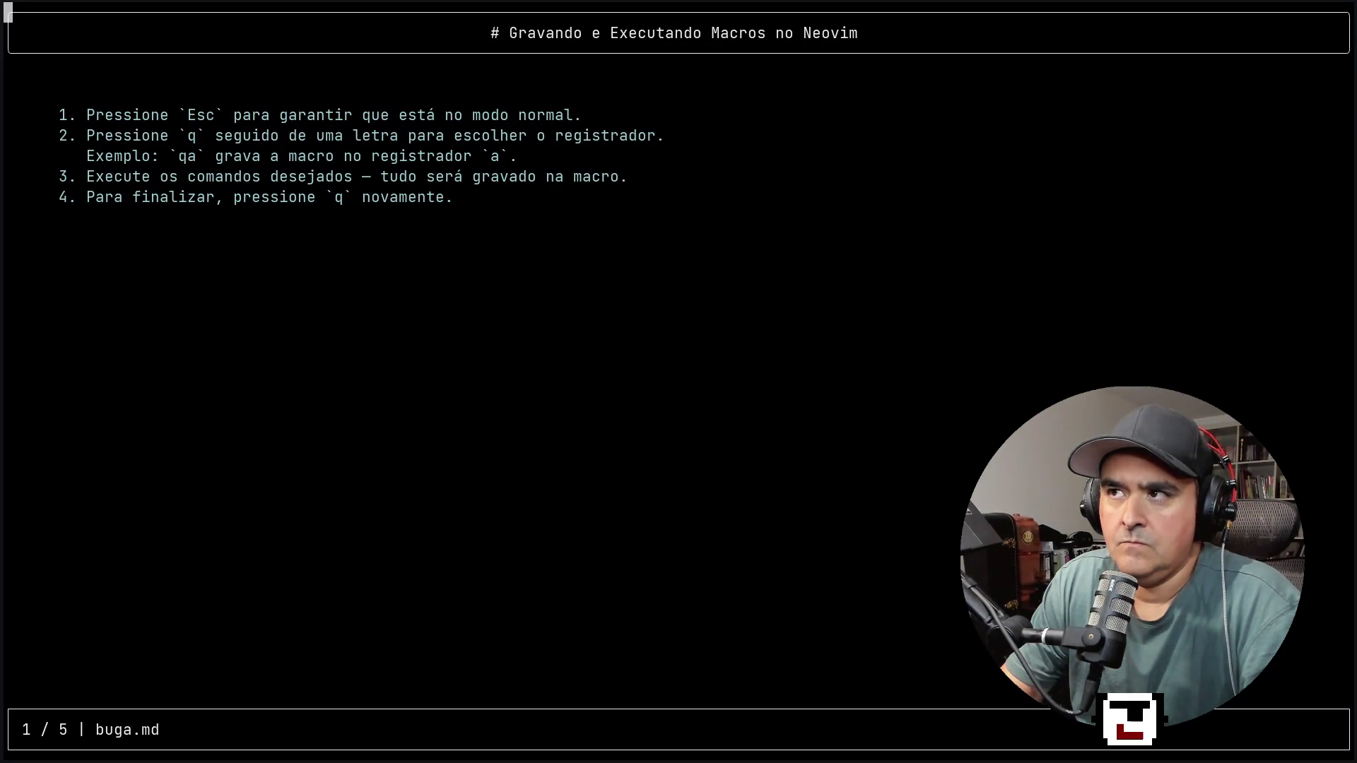
{"action": "key", "text": "q"}
{"action": "key", "text": "q"}
{"action": "key", "text": "k"}
{"action": "key", "text": "colon"}
{"action": "key", "text": "Escape"}
{"action": "key", "text": "ctrl+b"}
Report to the agent that the middle pane is turning blue ('tudo tá azul') and await its reply.
{"action": "key", "text": "2"}
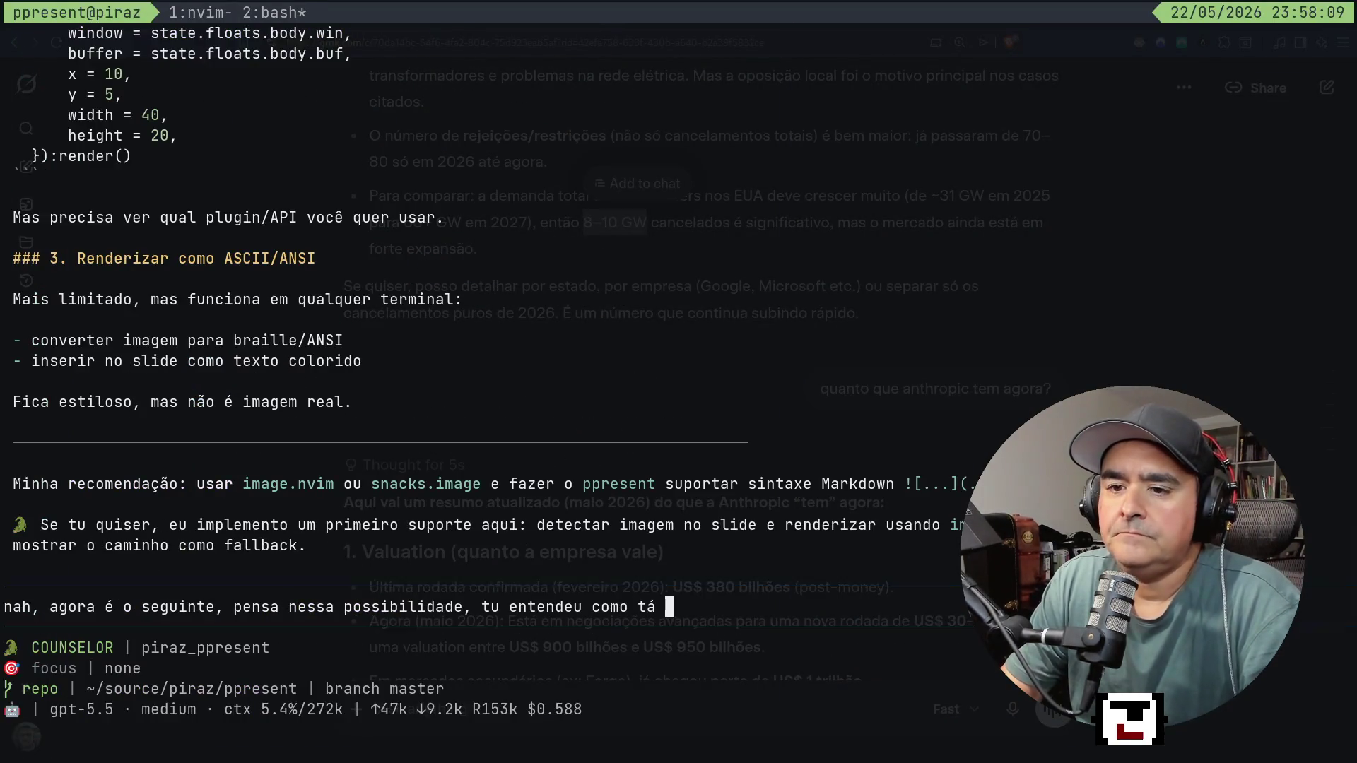
{"action": "key", "text": "BackSpace"}
{"action": "key", "text": "BackSpace"}
{"action": "key", "text": "BackSpace"}
{"action": "key", "text": "BackSpace"}
{"action": "key", "text": "BackSpace"}
{"action": "key", "text": "BackSpace"}
{"action": "key", "text": "BackSpace"}
{"action": "type", "text": "primeiro o "}
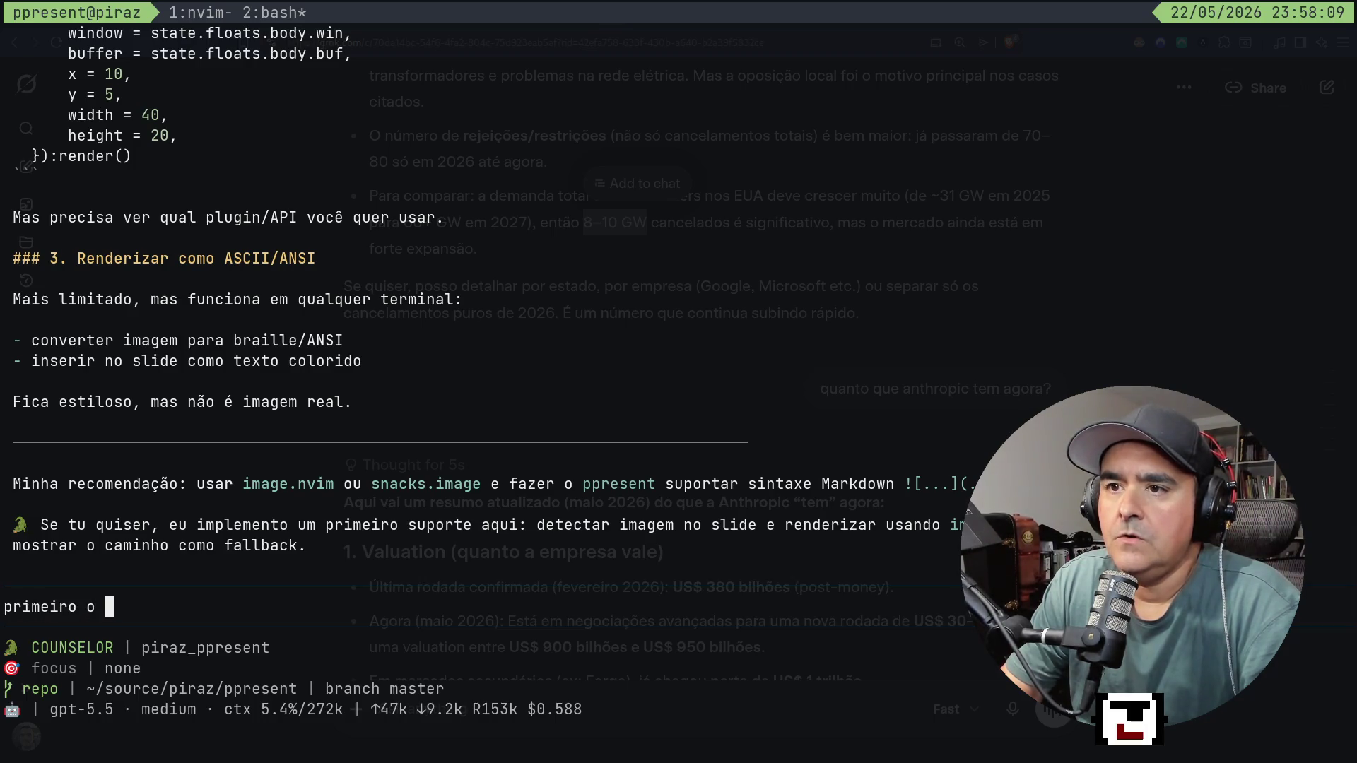
{"action": "type", "text": "que aconteceu com o"}
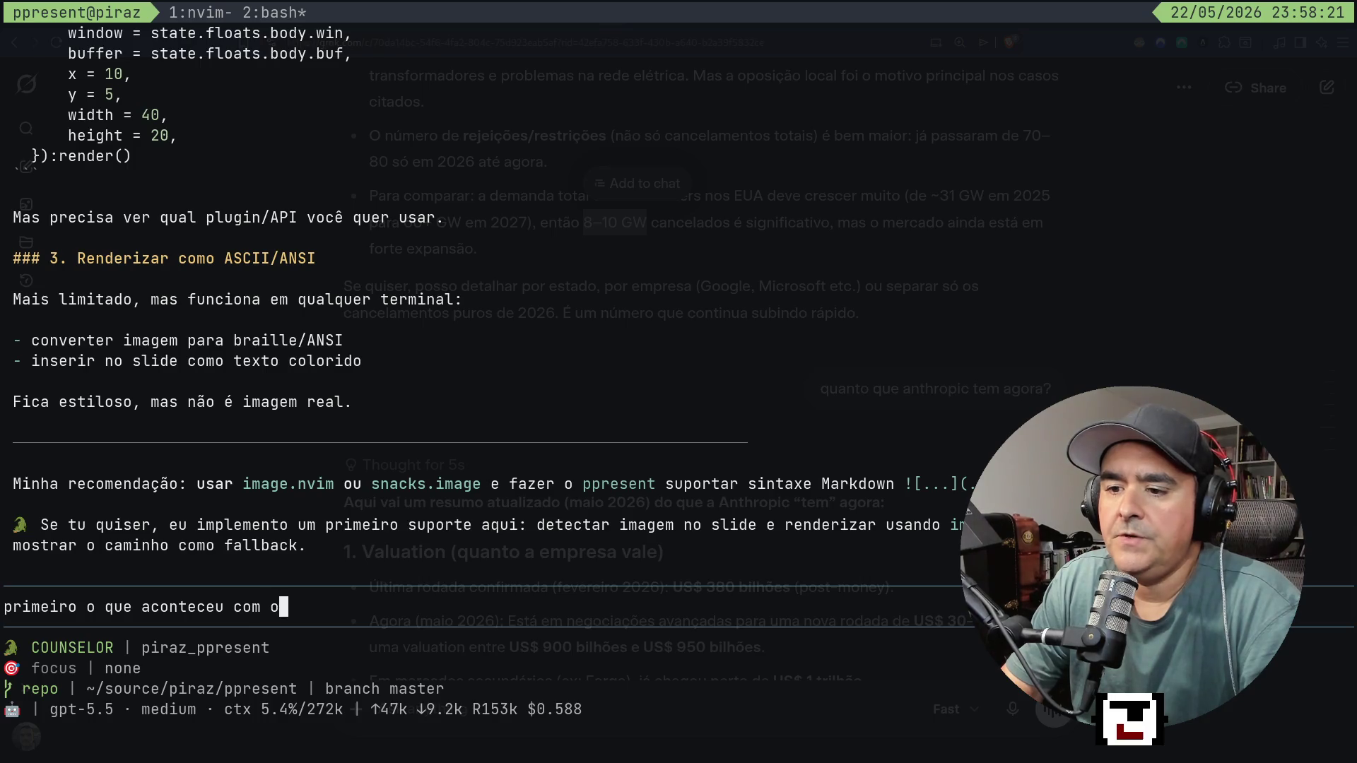
{"action": "type", "text": " pane do ma"}
{"action": "type", "text": "is"}
{"action": "key", "text": "BackSpace"}
{"action": "key", "text": "BackSpace"}
{"action": "key", "text": "BackSpace"}
{"action": "type", "text": "eio ele tá "}
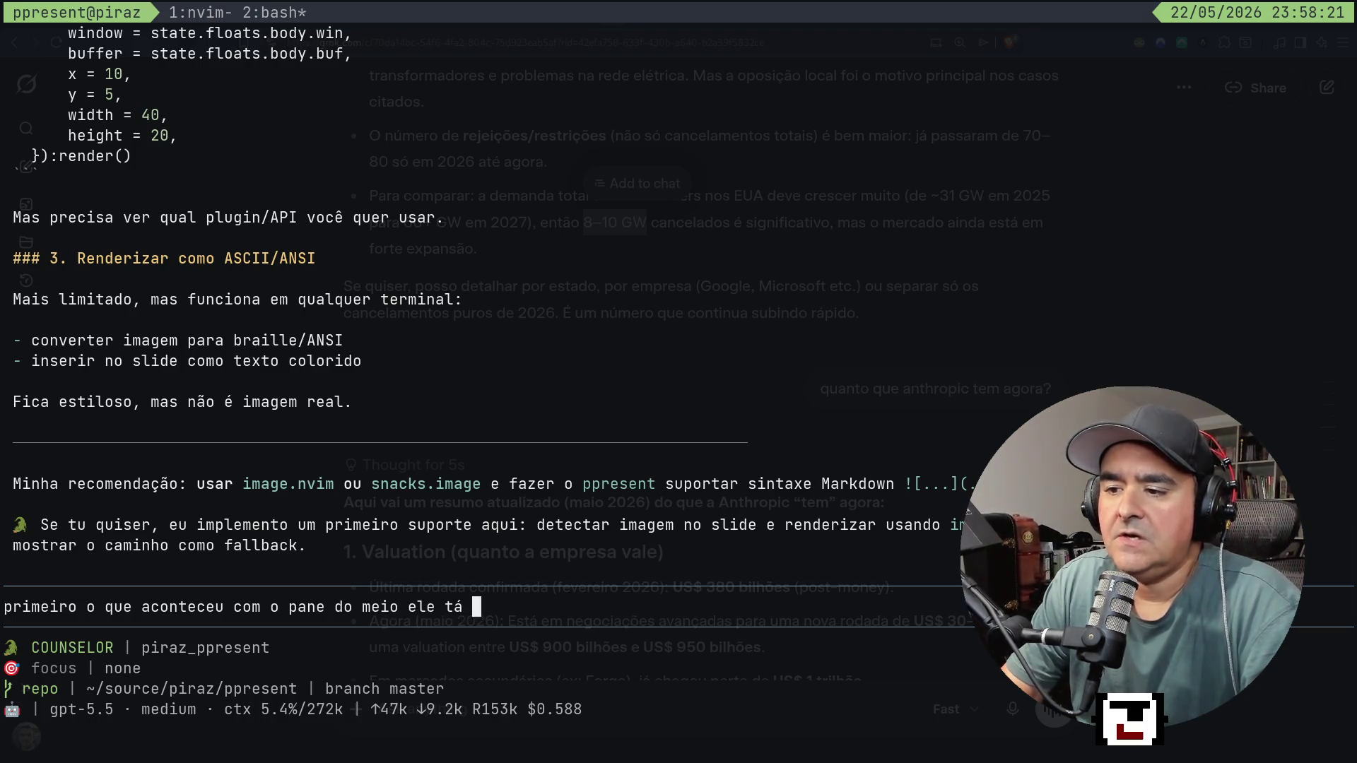
{"action": "type", "text": "fizando"}
{"action": "key", "text": "BackSpace"}
{"action": "key", "text": "BackSpace"}
{"action": "key", "text": "BackSpace"}
{"action": "type", "text": "cando azul..."}
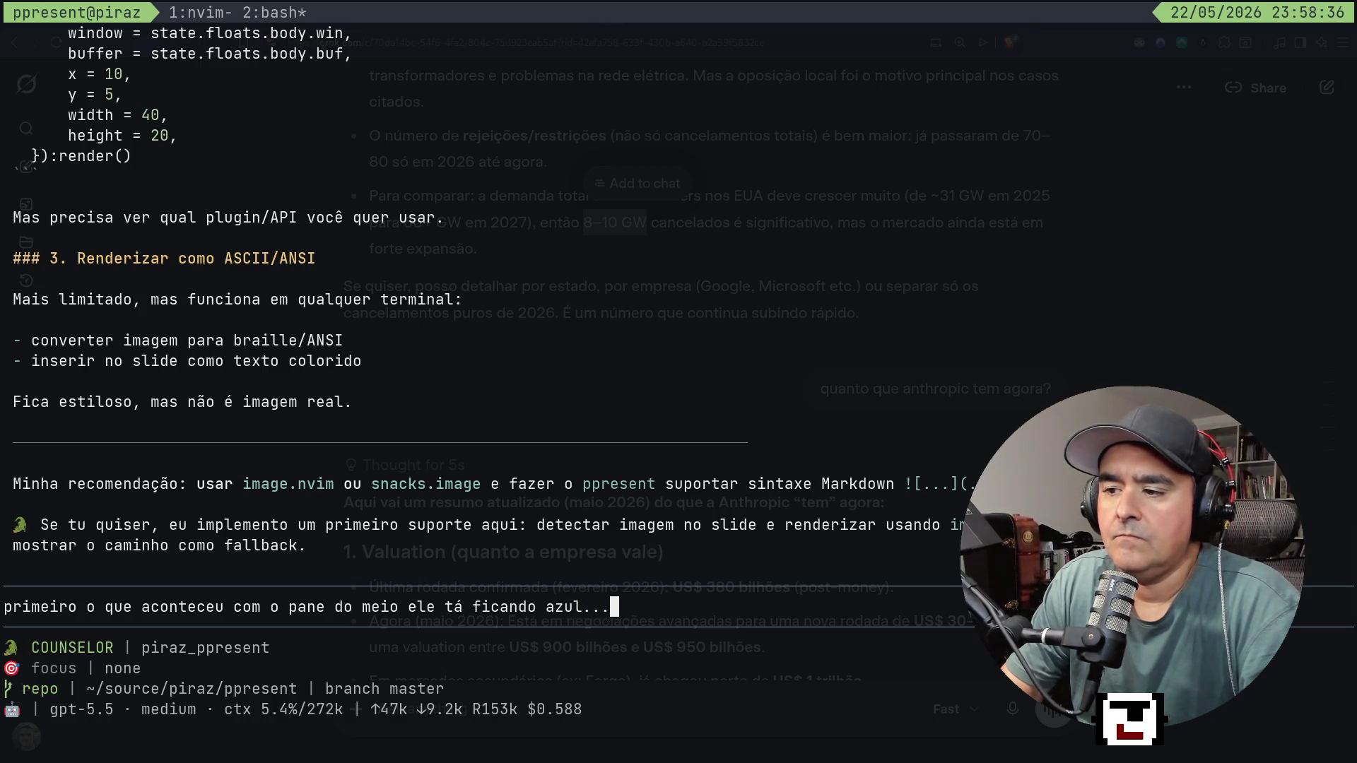
{"action": "type", "text": " tu"}
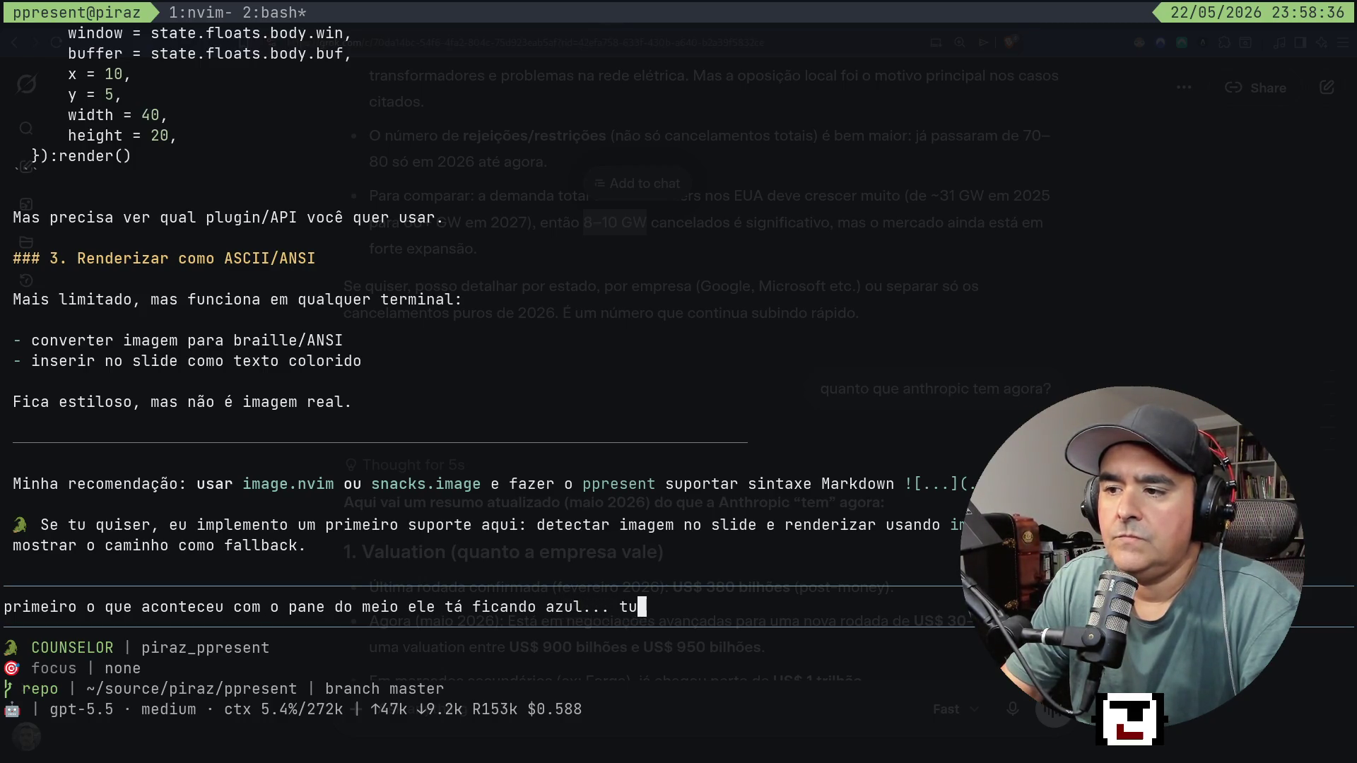
{"action": "type", "text": "do tá azul"}
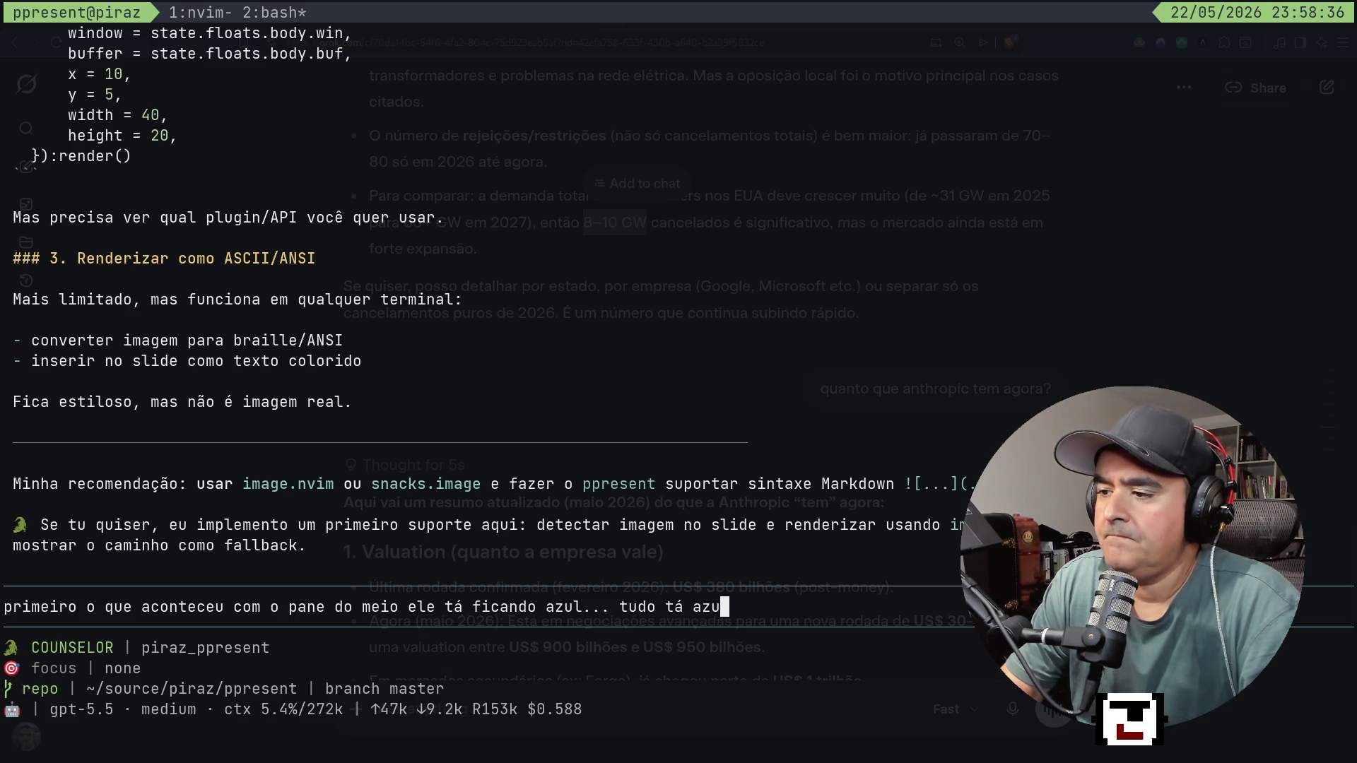
{"action": "key", "text": "Return"}
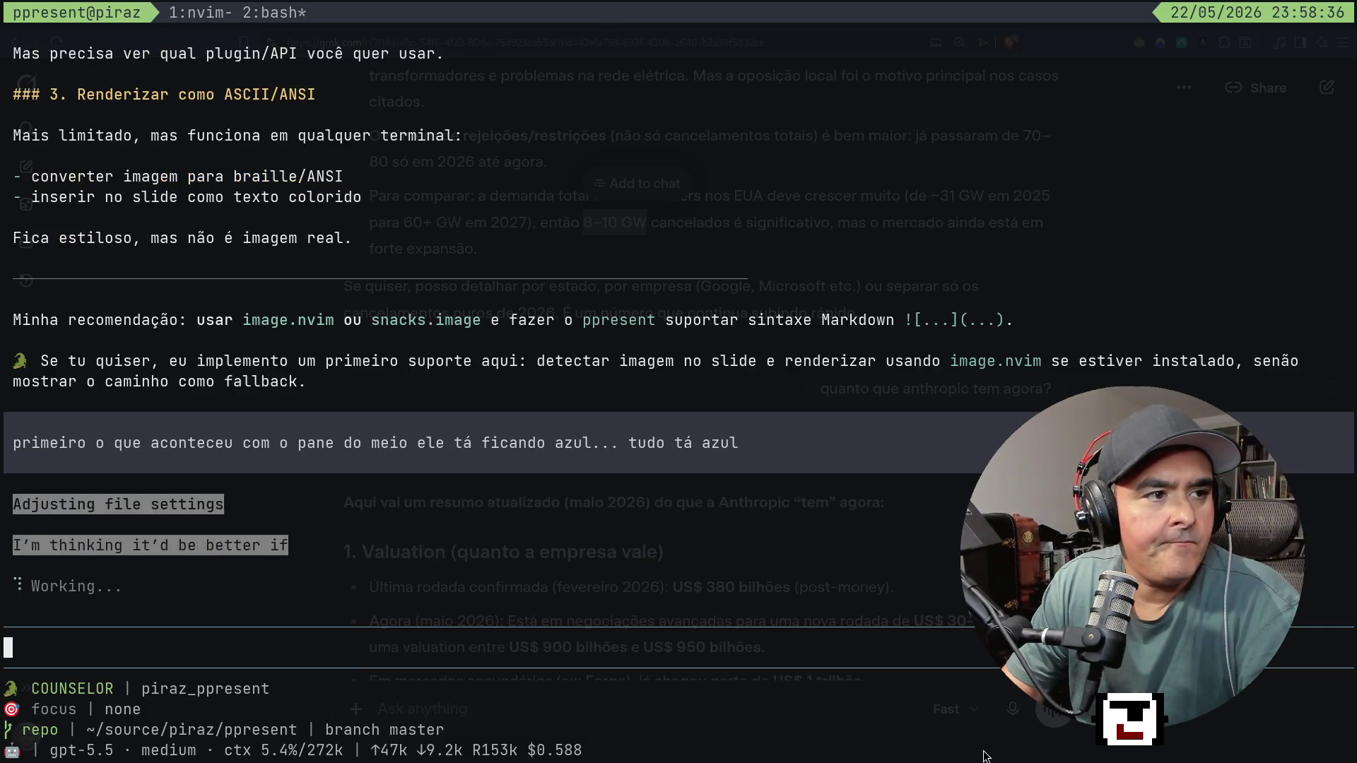
{"action": "key", "text": "super+2"}
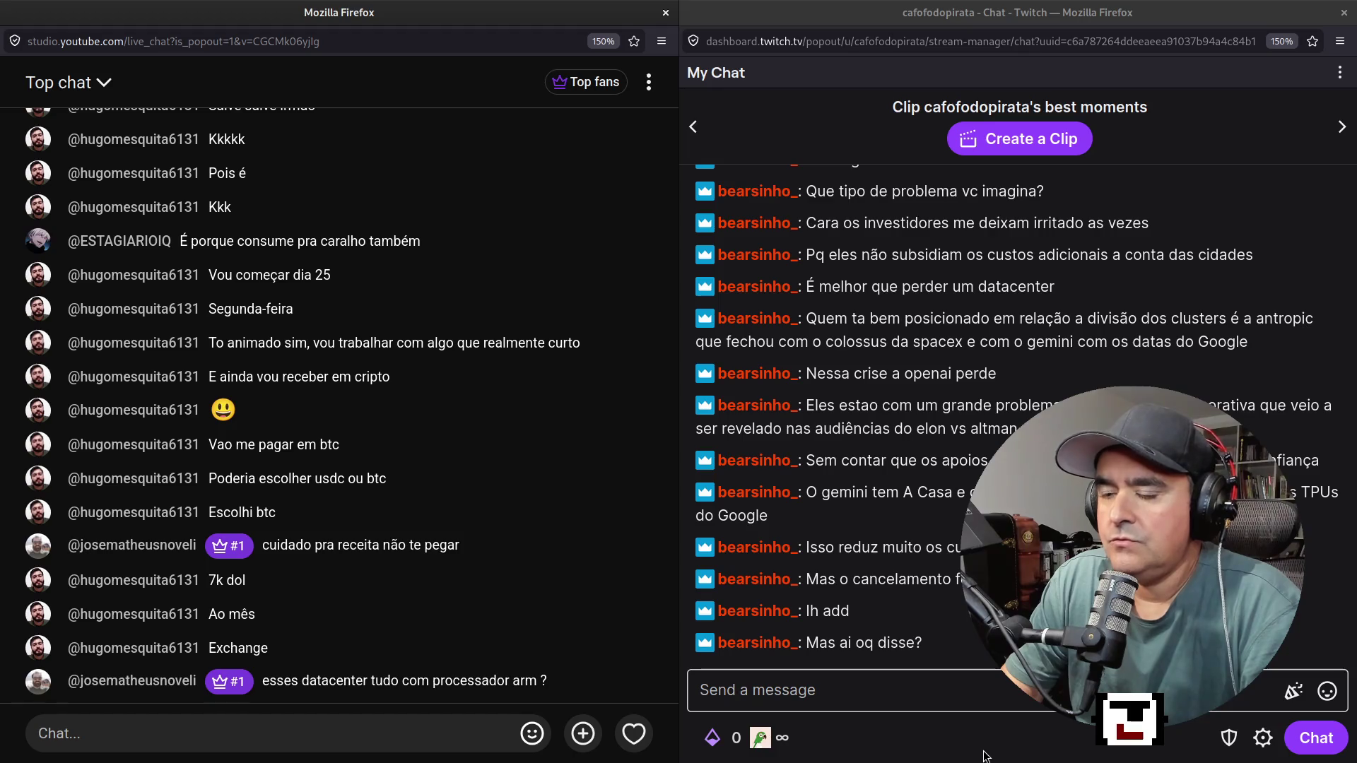
{"action": "key", "text": "super+1"}
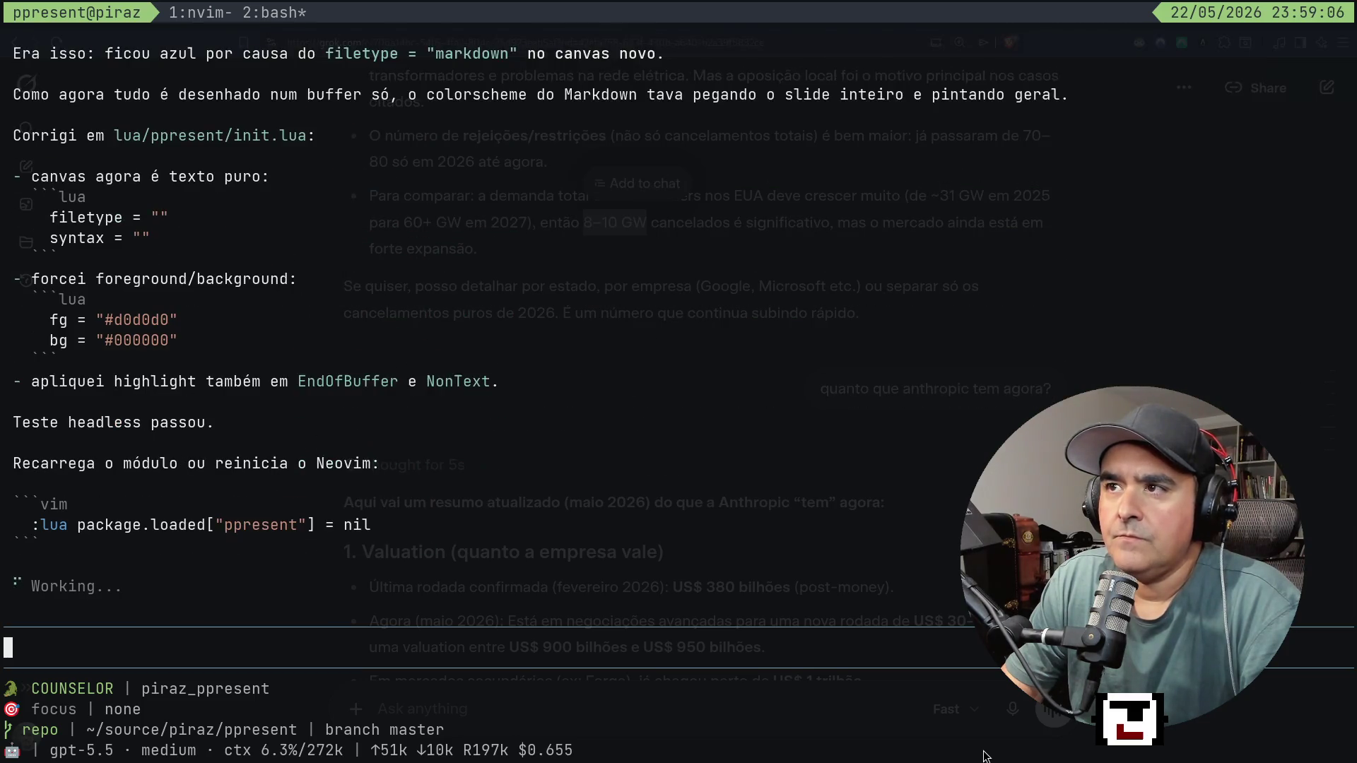
{"action": "scroll", "coordinate": [985, 756], "scroll_direction": "up", "scroll_amount": 4}
{"action": "key", "text": "h"}
{"action": "key", "text": "h"}
{"action": "key", "text": "h"}
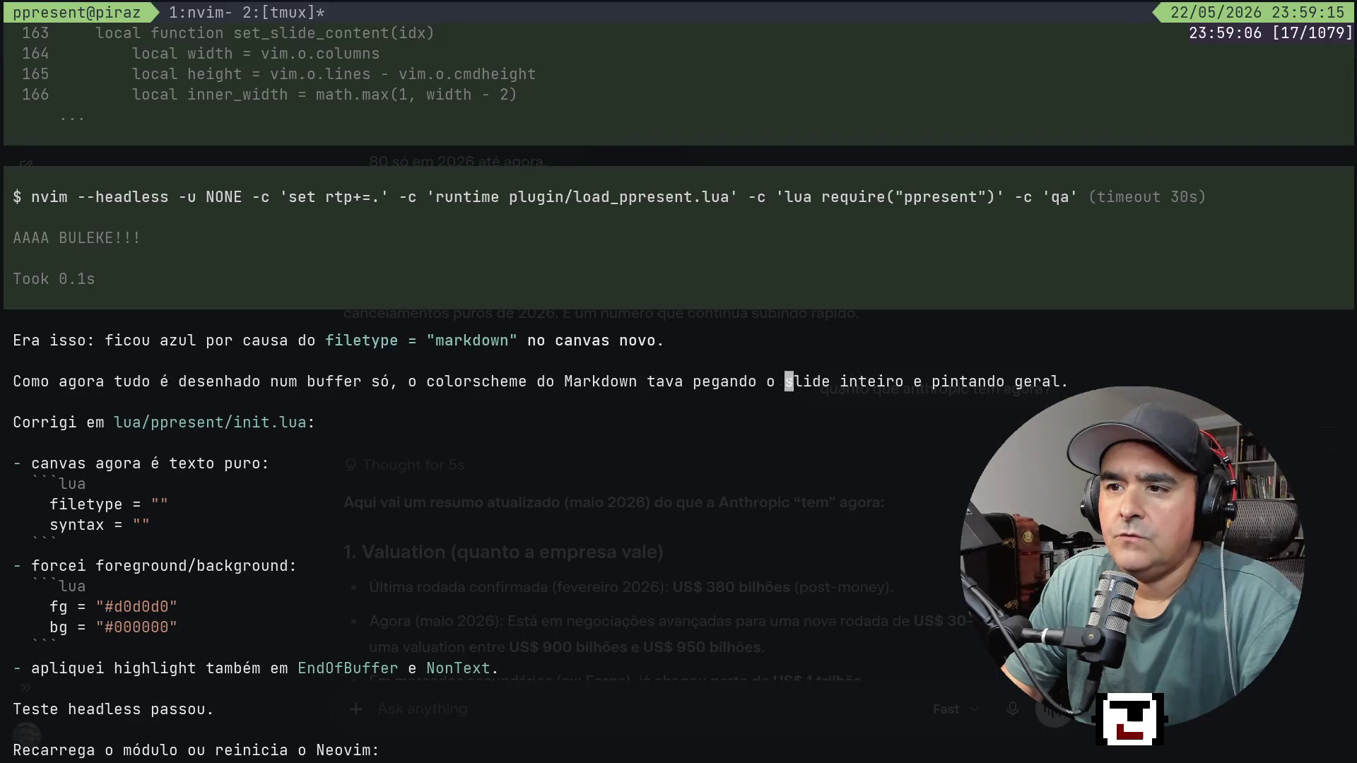
{"action": "key", "text": "h"}
{"action": "key", "text": "h"}
{"action": "key", "text": "h"}
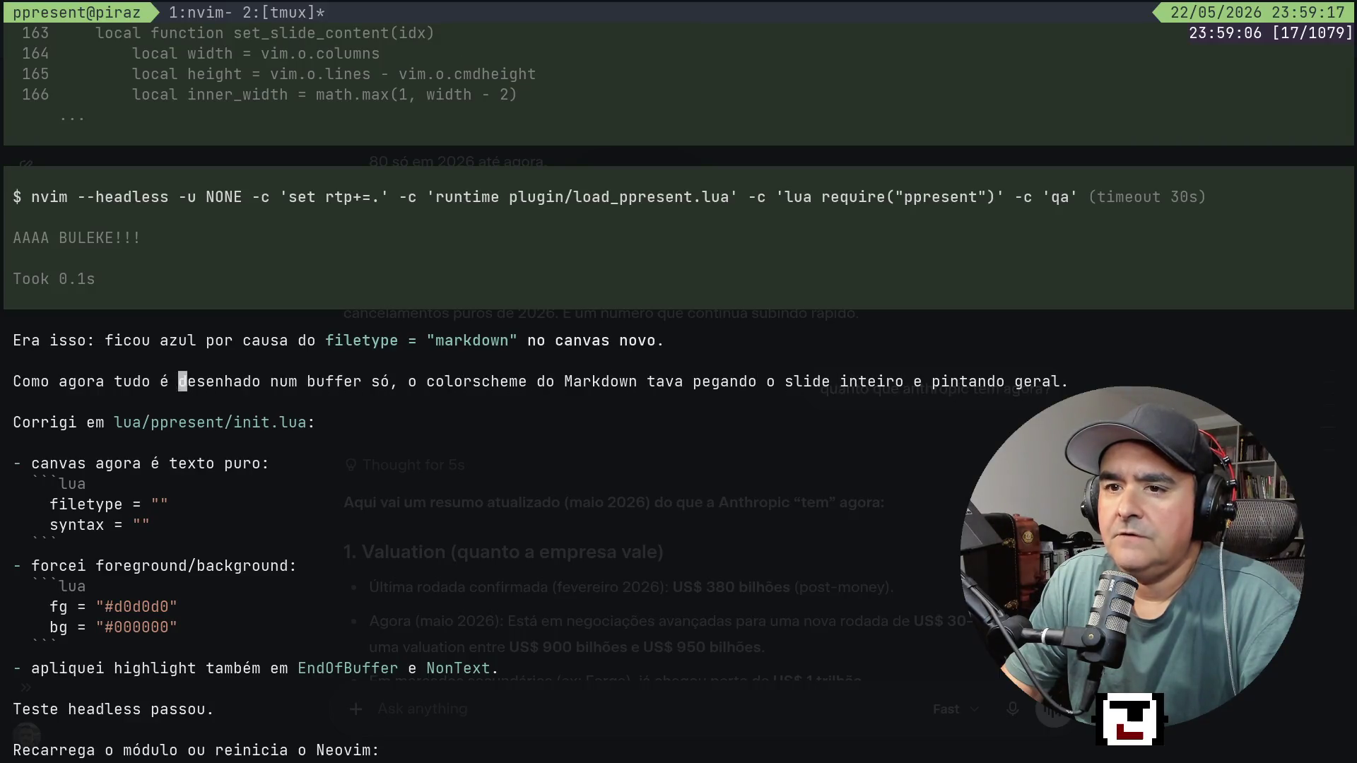
{"action": "key", "text": "l"}
{"action": "key", "text": "l"}
{"action": "key", "text": "l"}
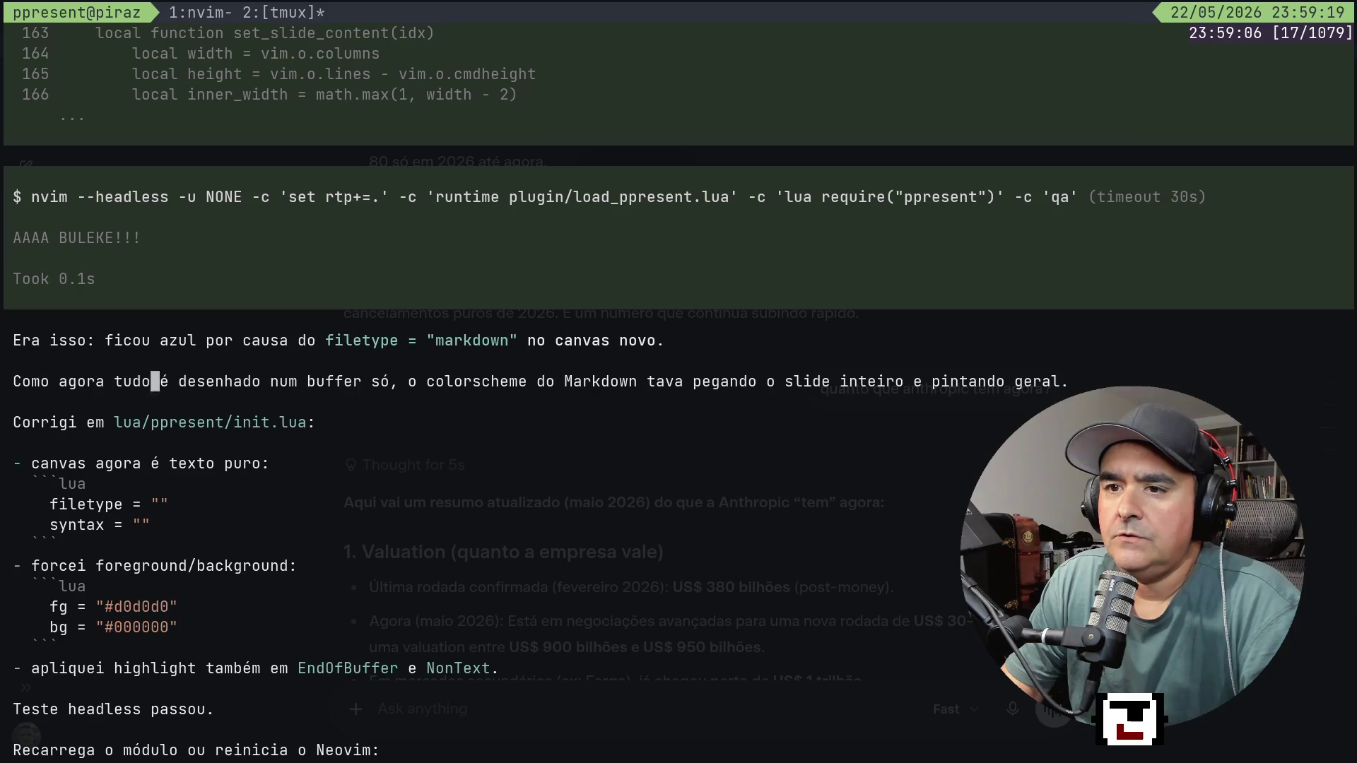
{"action": "key", "text": "l"}
{"action": "key", "text": "l"}
{"action": "key", "text": "l"}
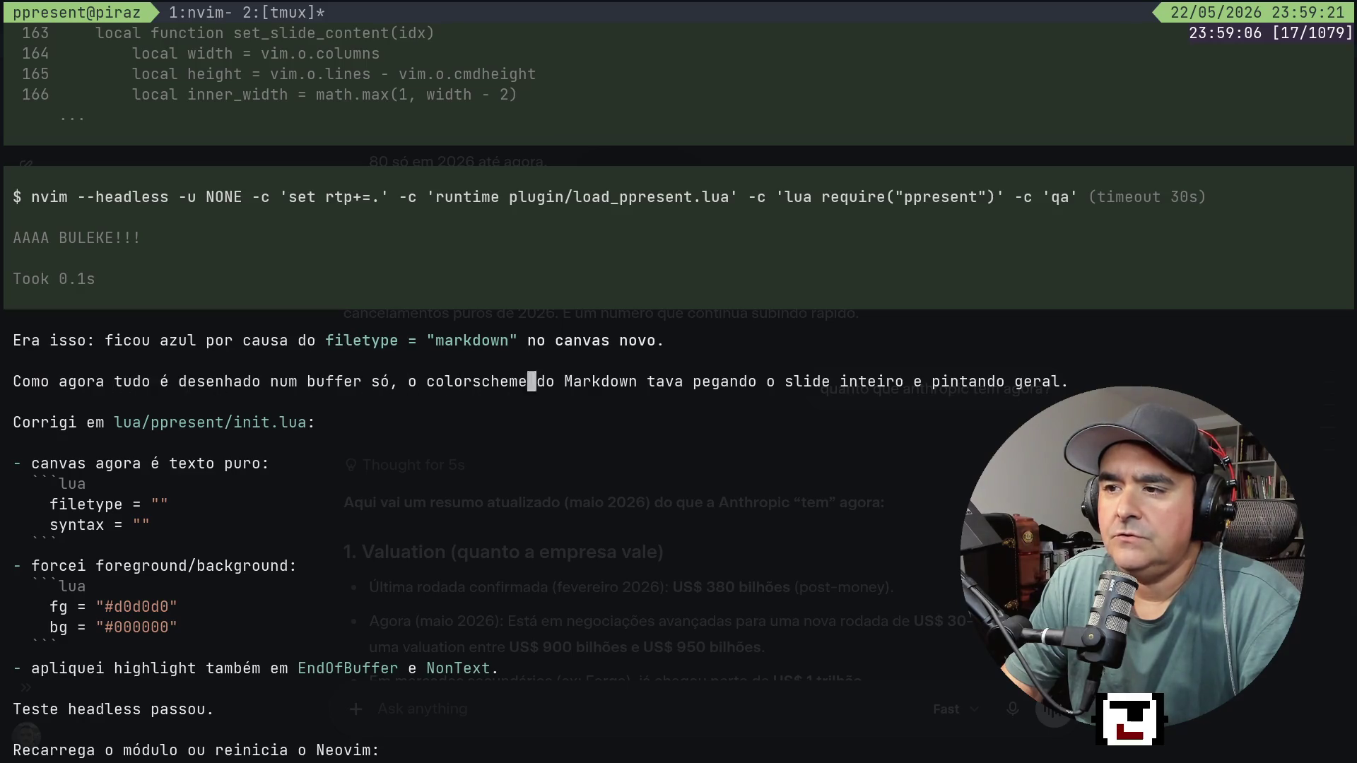
{"action": "key", "text": "l"}
{"action": "key", "text": "l"}
{"action": "key", "text": "l"}
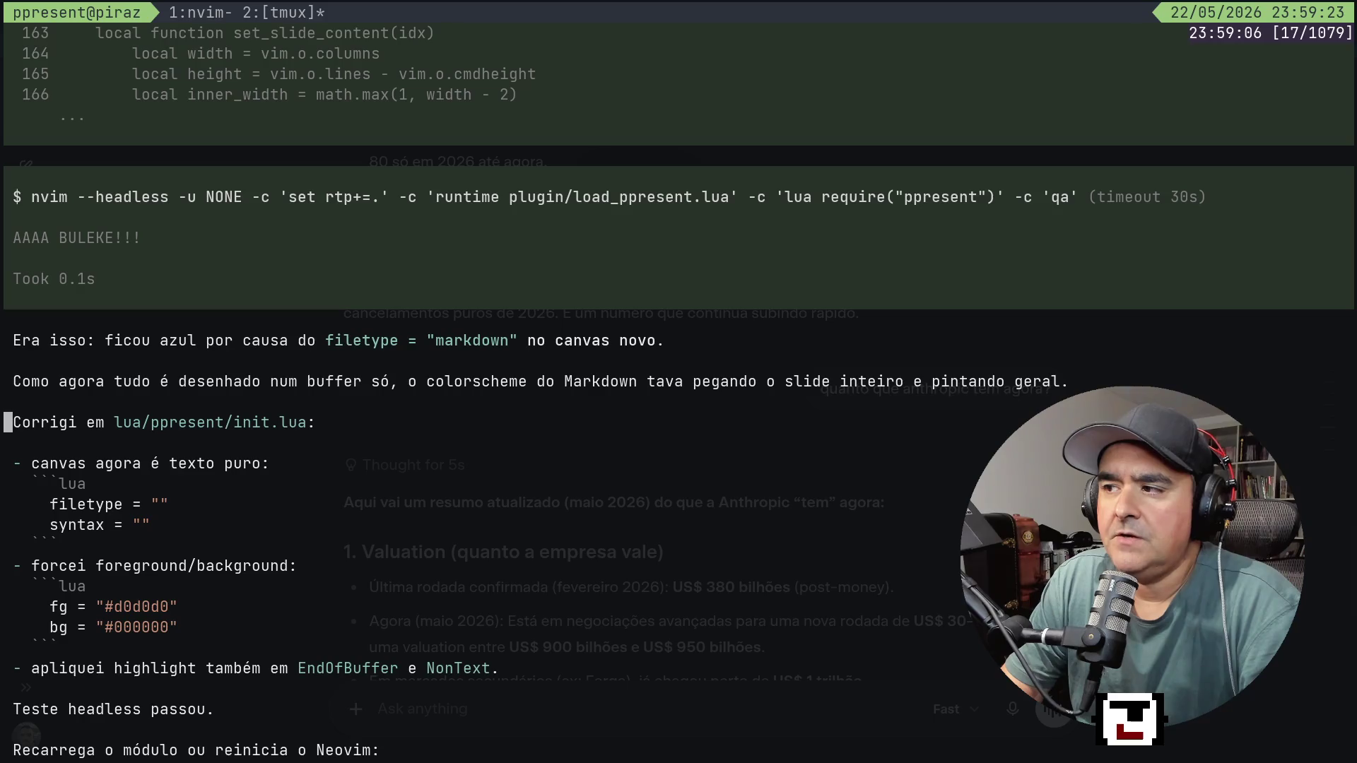
{"action": "key", "text": "j"}
{"action": "key", "text": "j"}
{"action": "key", "text": "k"}
{"action": "key", "text": "k"}
{"action": "key", "text": "k"}
{"action": "key", "text": "j"}
{"action": "key", "text": "j"}
{"action": "key", "text": "j"}
{"action": "key", "text": "j"}
{"action": "key", "text": "j"}
{"action": "key", "text": "j"}
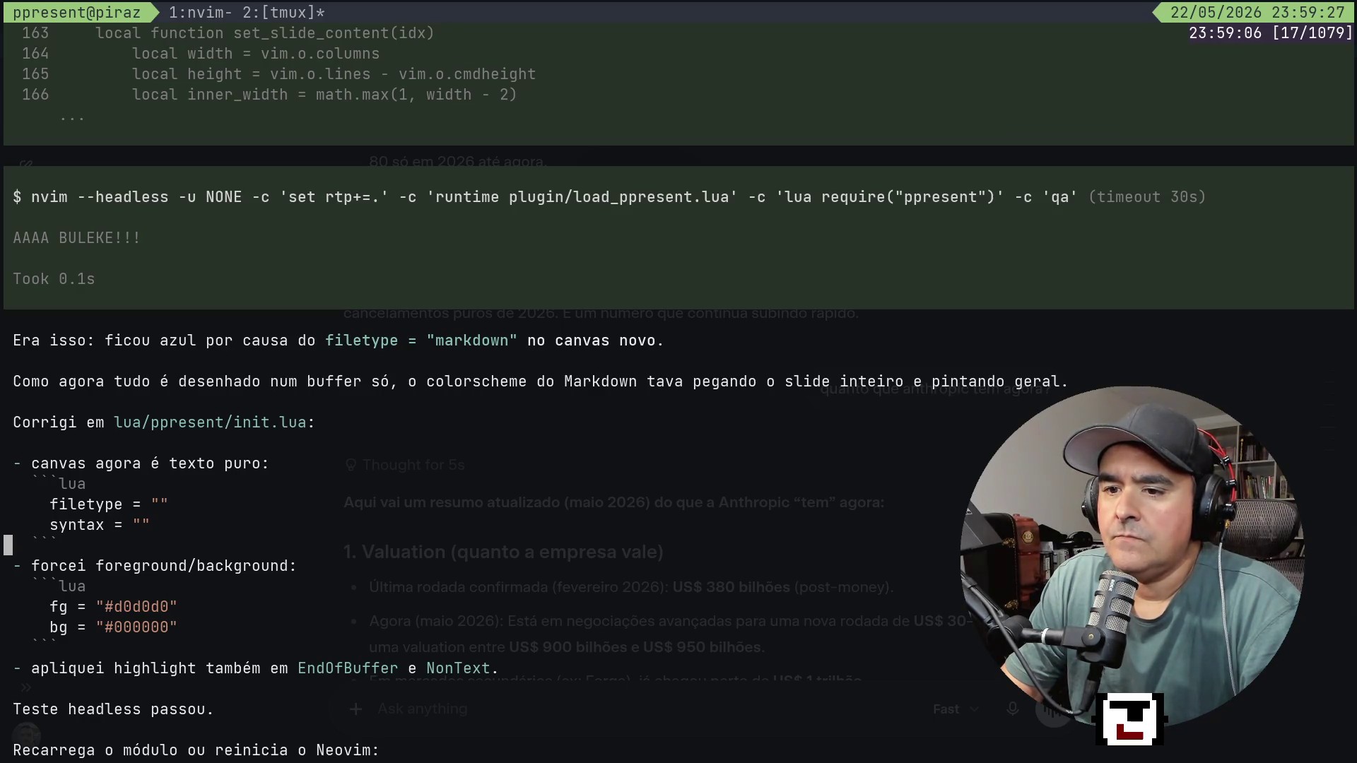
{"action": "key", "text": "j"}
{"action": "key", "text": "j"}
{"action": "key", "text": "j"}
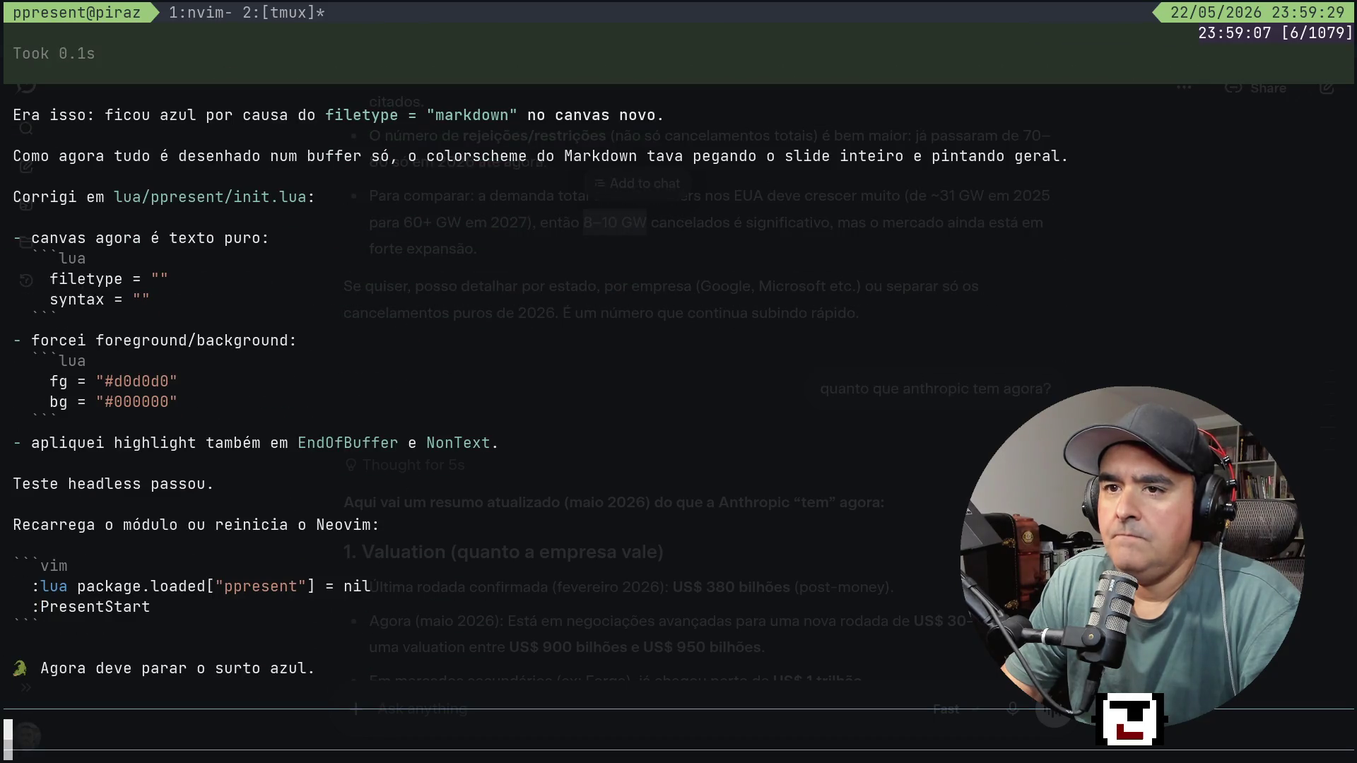
{"action": "type", "text": "qmas eu "}
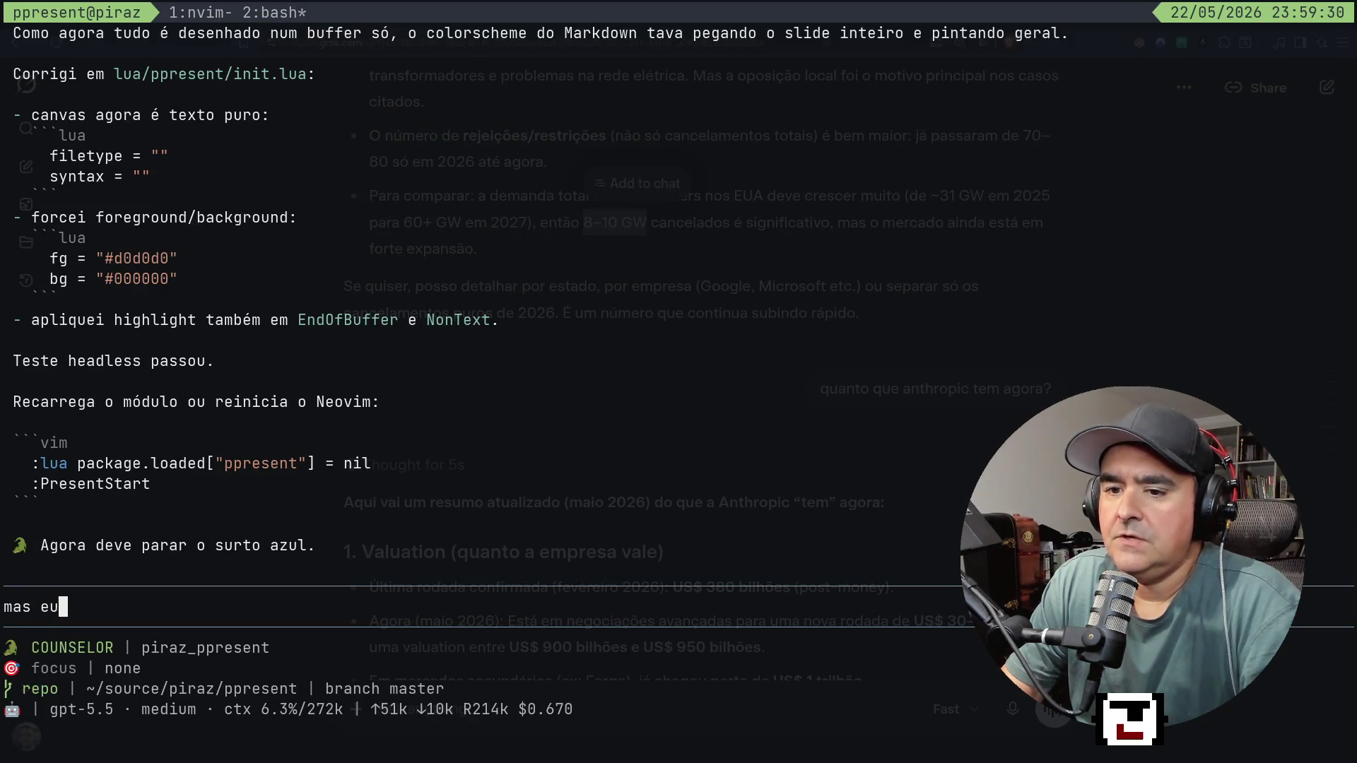
{"action": "type", "text": "quero em m"}
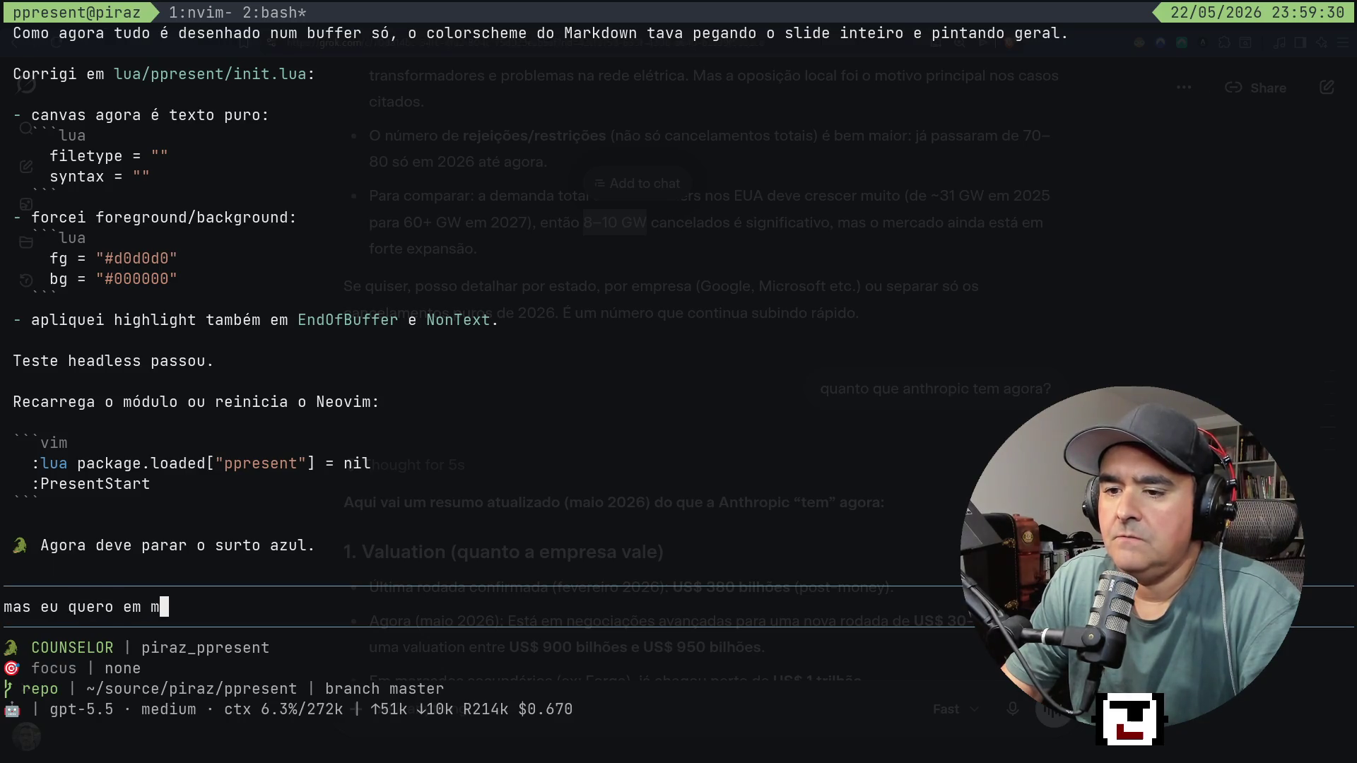
{"action": "type", "text": "arkdown"}
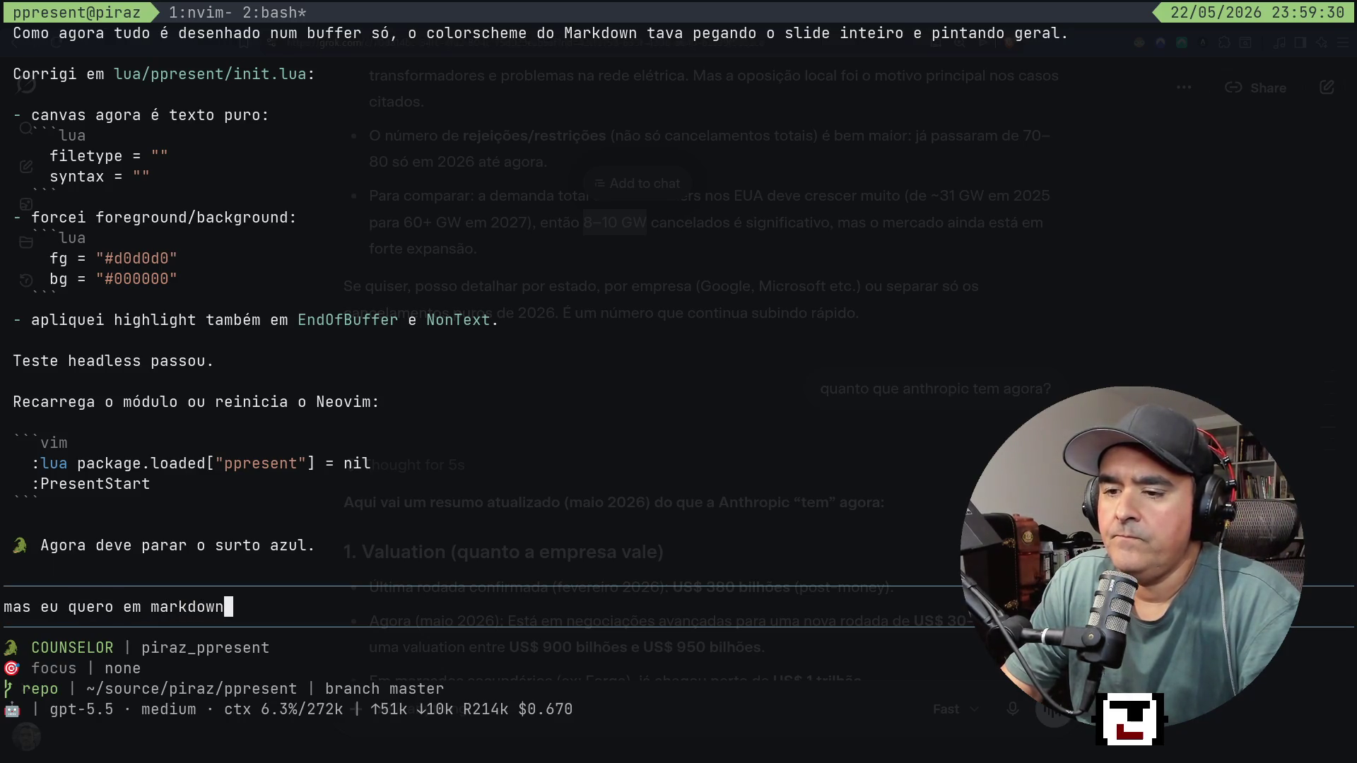
{"action": "type", "text": " entende"}
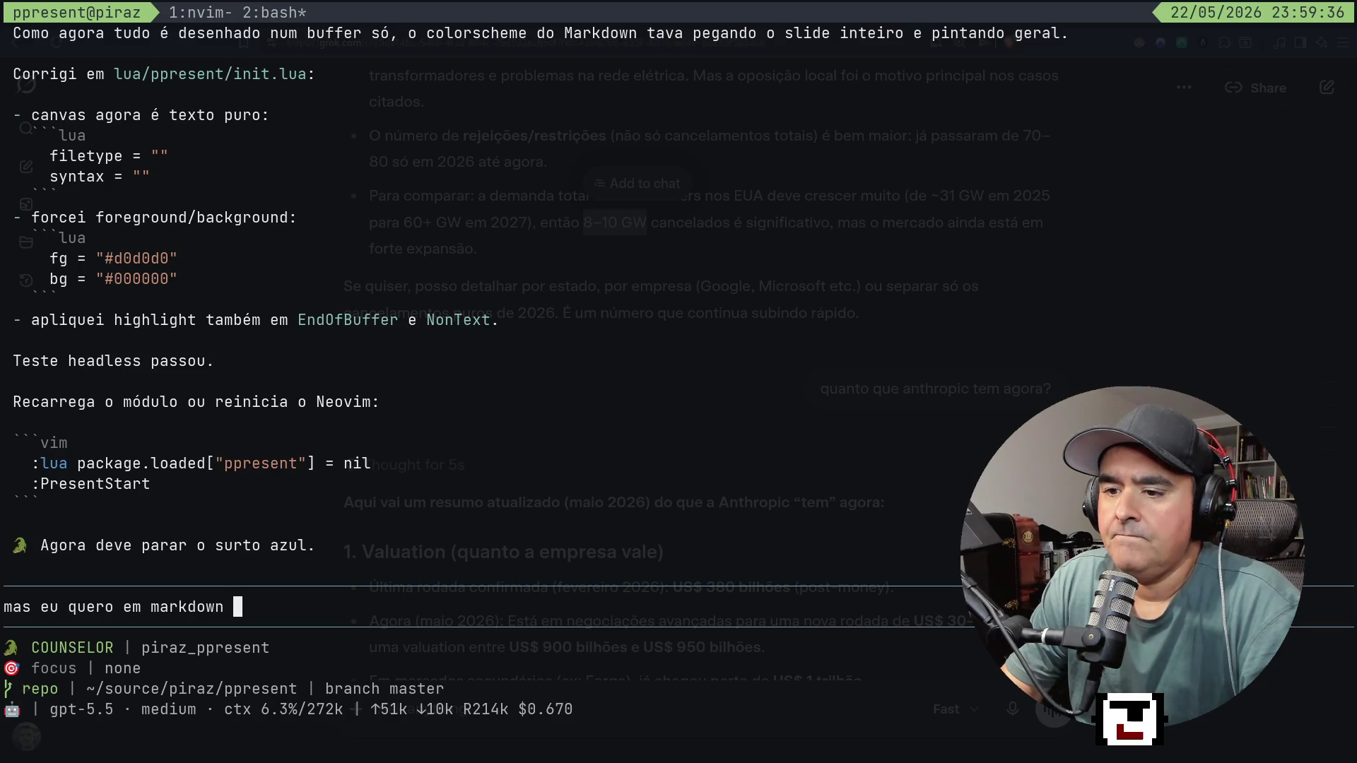
{"action": "type", "text": ","}
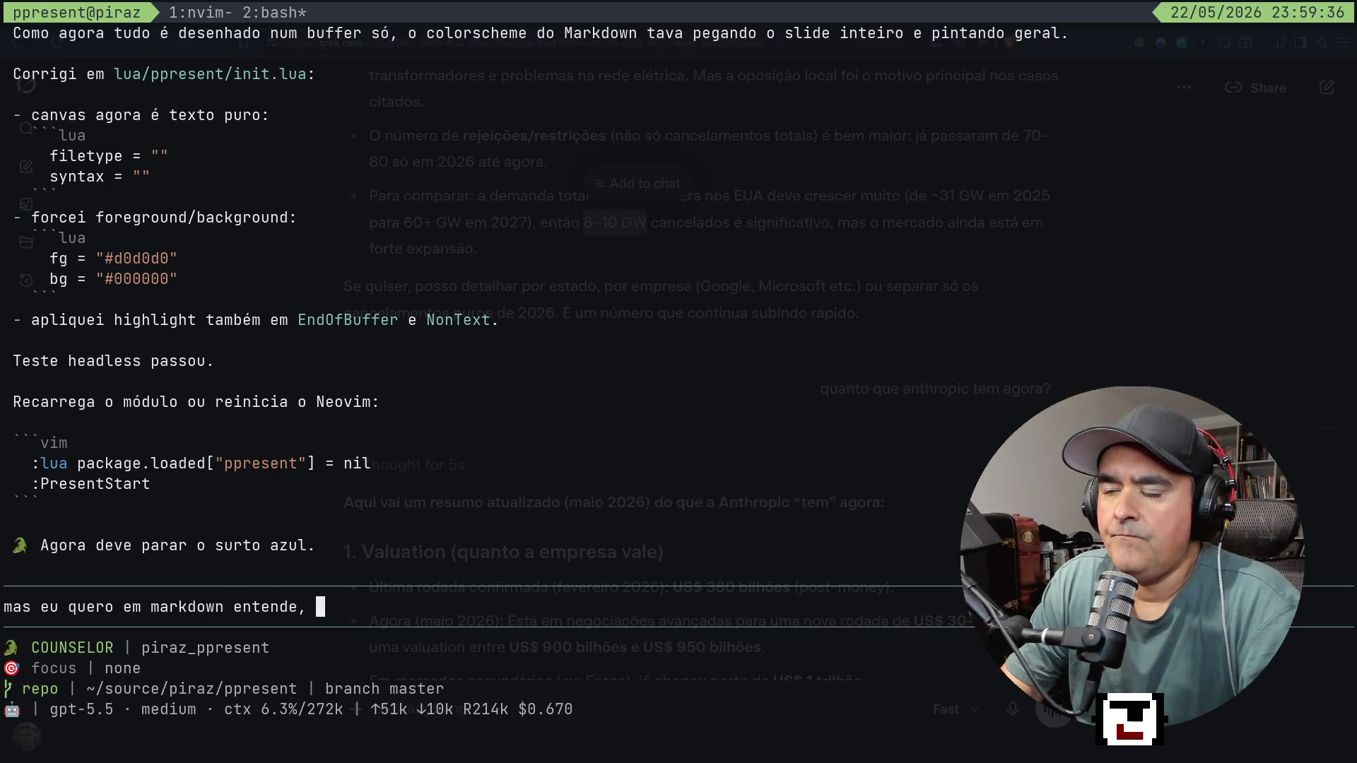
Send 'mas eu quero em markdown entende?' to the agent, then switch to the Neovim window.
{"action": "key", "text": "BackSpace"}
{"action": "key", "text": "BackSpace"}
{"action": "type", "text": "?"}
{"action": "key", "text": "Return"}
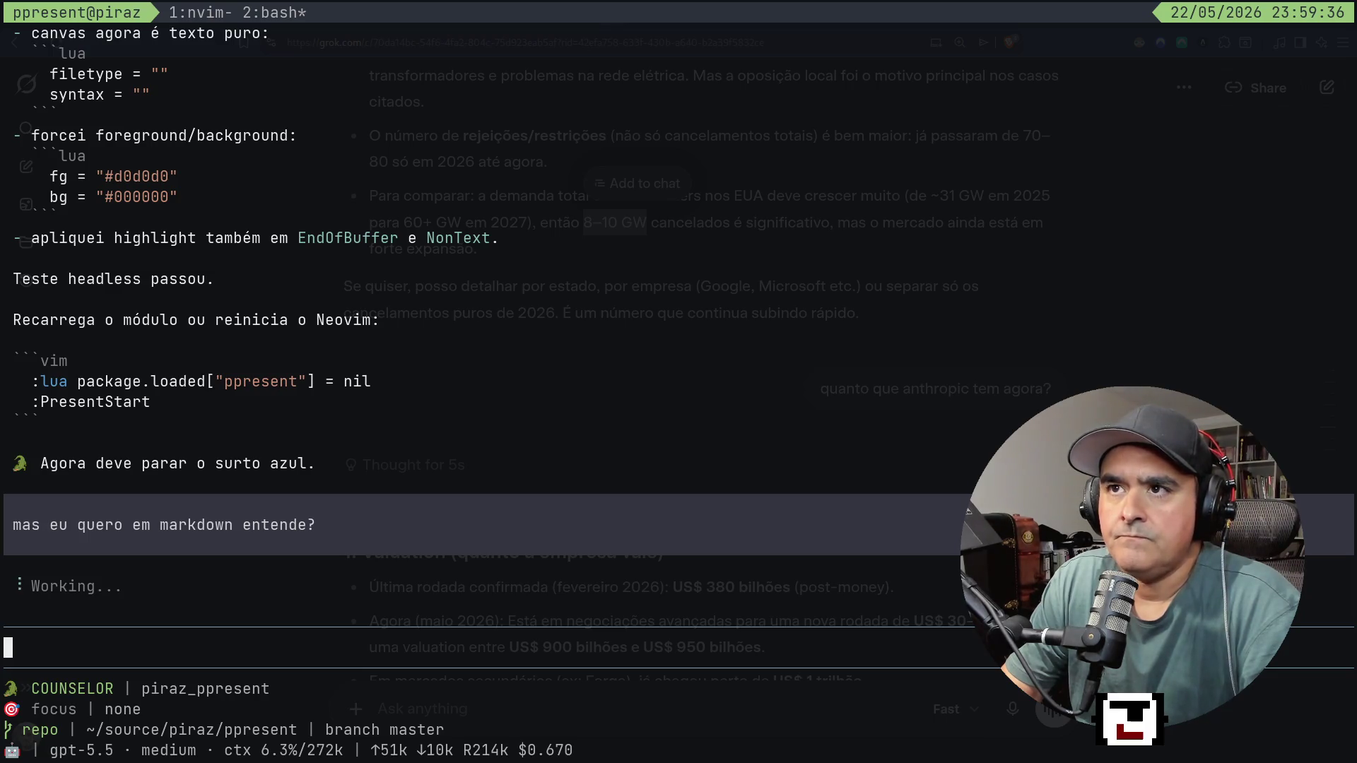
{"action": "key", "text": "ctrl+b"}
{"action": "key", "text": "1"}
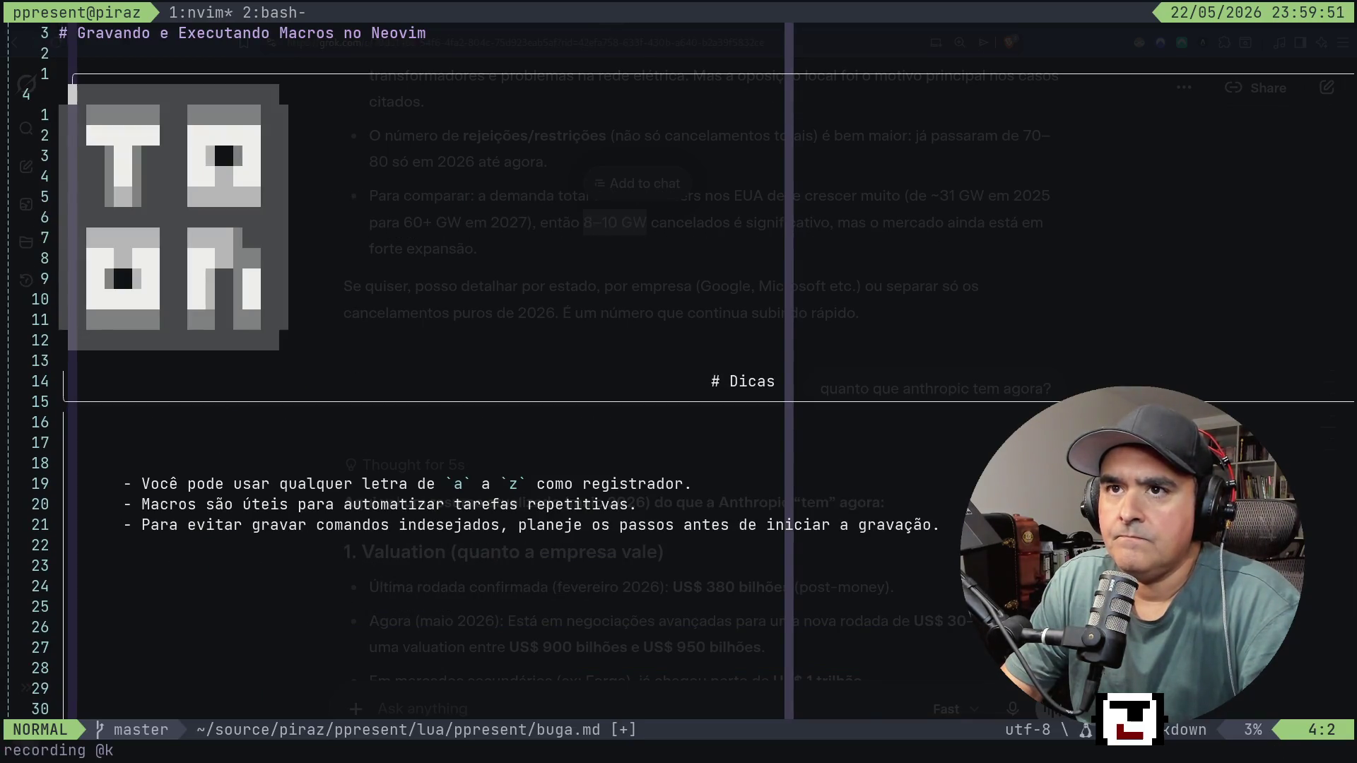
Delete and undo the blank lines below the image in buga.md, preview the slides, then return to the agent.
{"action": "key", "text": "k"}
{"action": "key", "text": "j"}
{"action": "key", "text": "braceright"}
{"action": "key", "text": "d"}
{"action": "key", "text": "braceleft"}
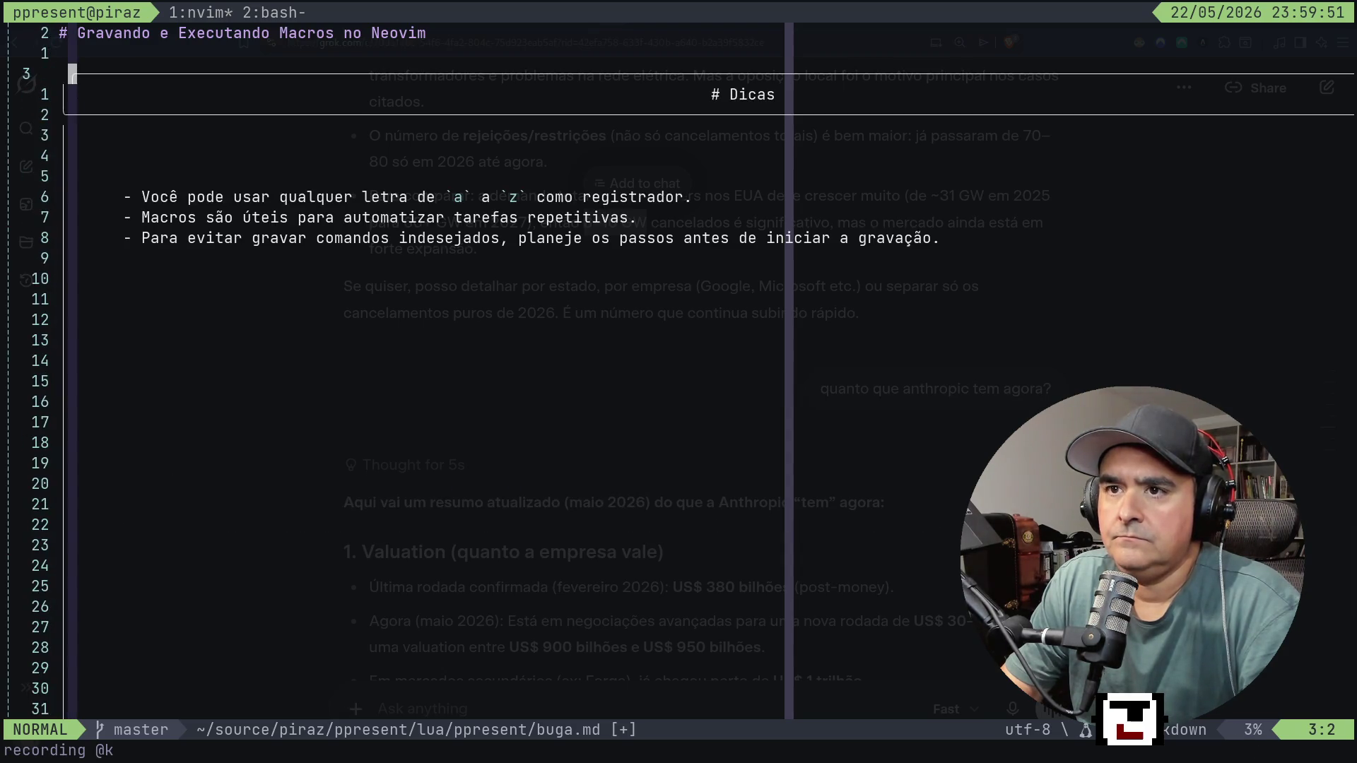
{"action": "key", "text": "u"}
{"action": "key", "text": "u"}
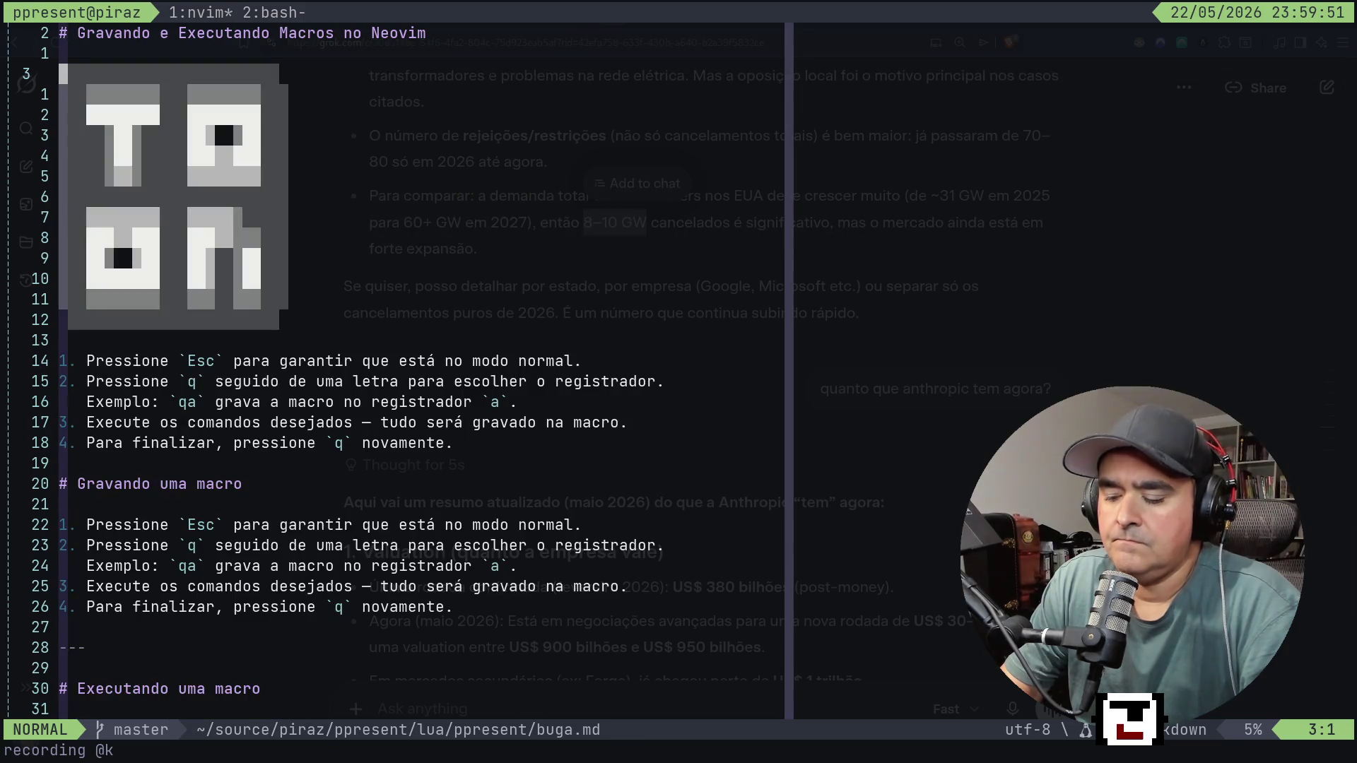
{"action": "key", "text": "p"}
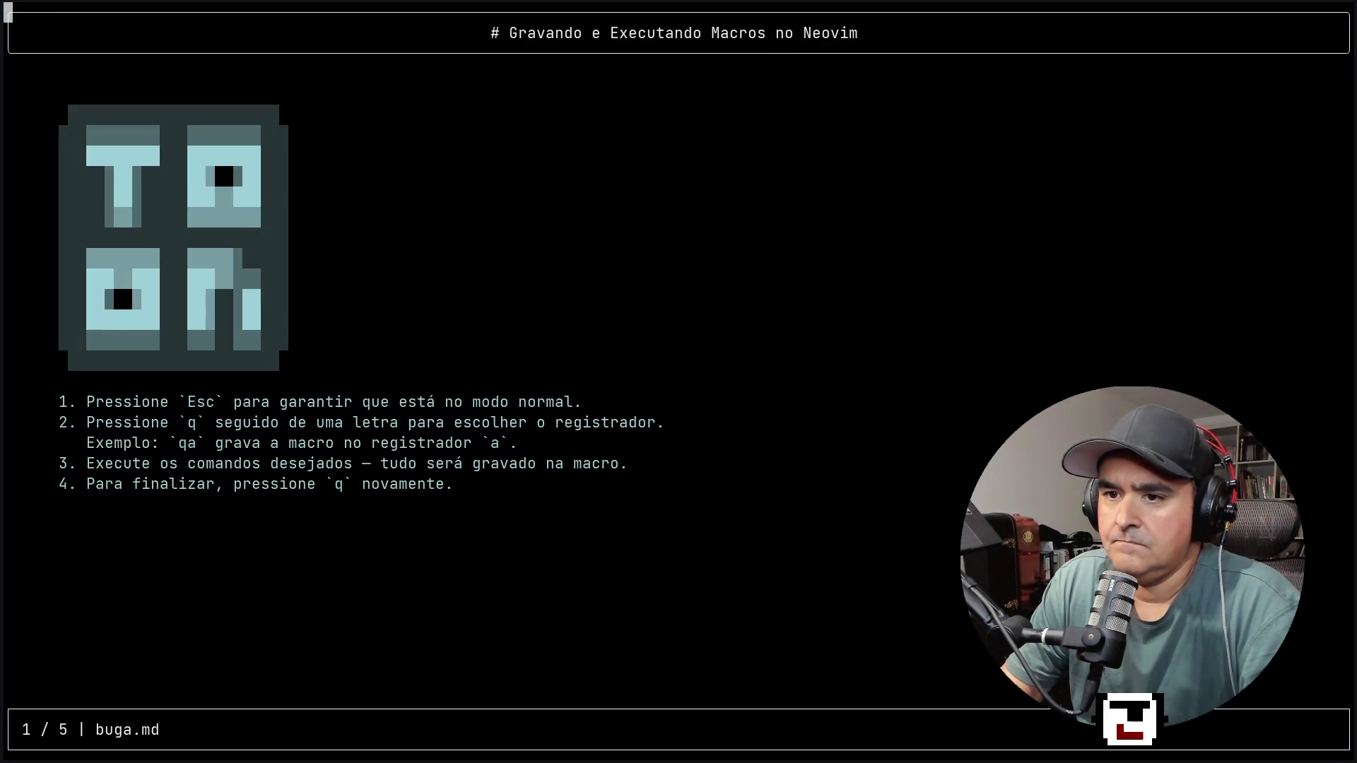
{"action": "key", "text": "q"}
{"action": "key", "text": "q"}
{"action": "key", "text": "k"}
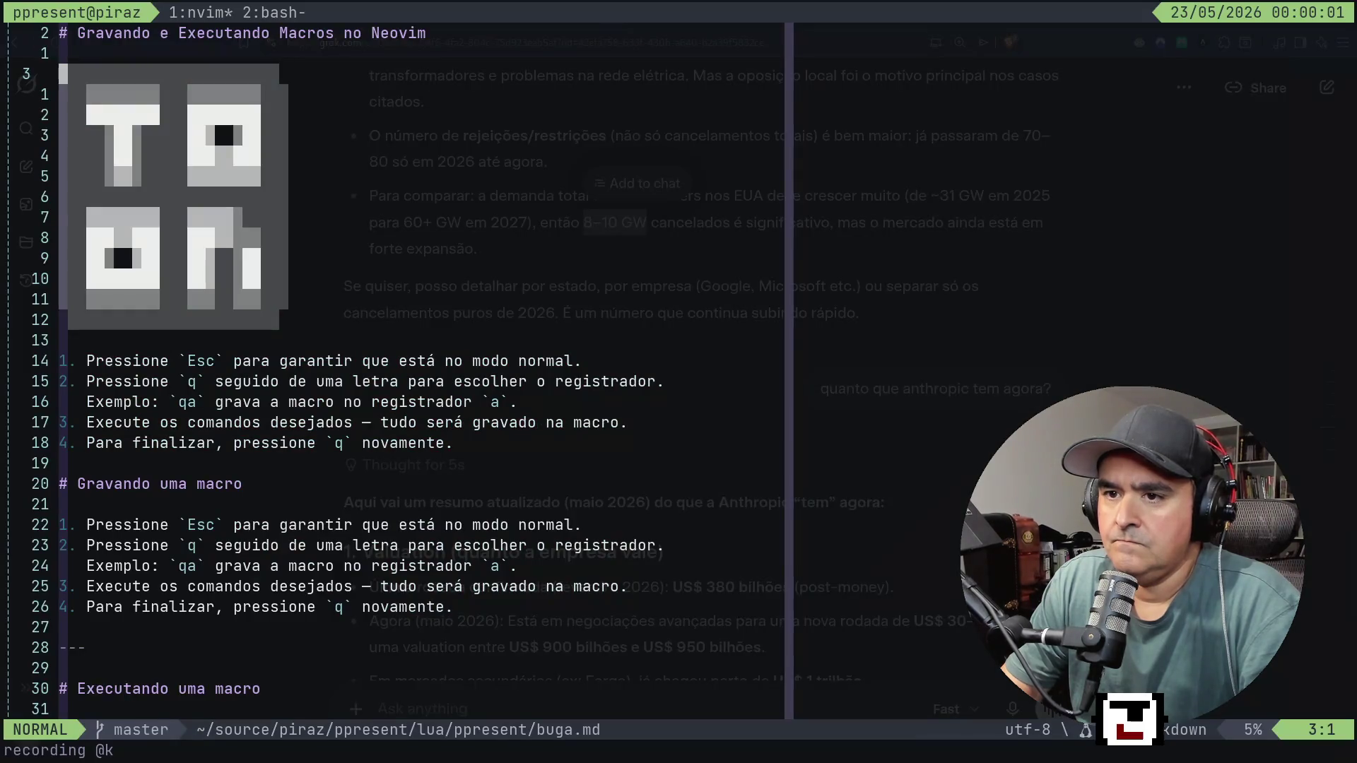
{"action": "key", "text": "q"}
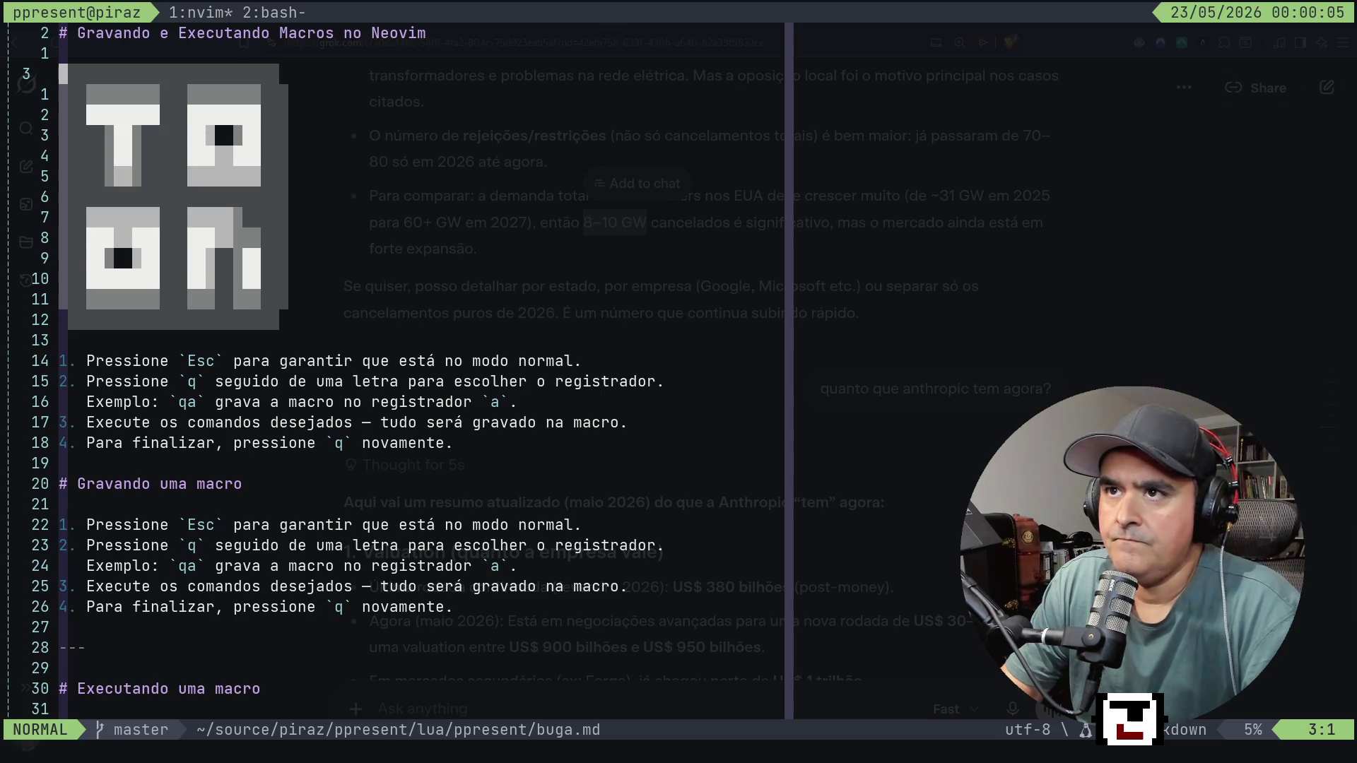
{"action": "key", "text": "ctrl+b"}
{"action": "key", "text": "2"}
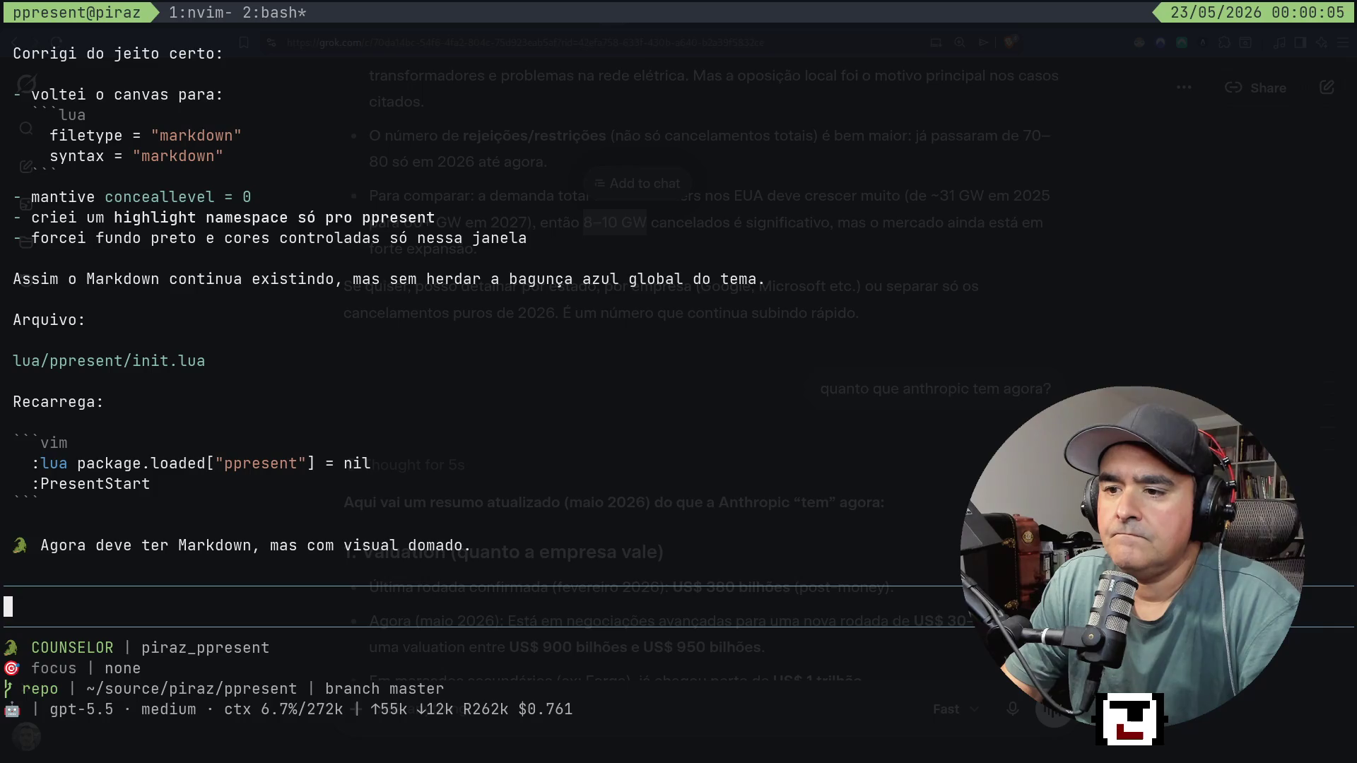
Restart Neovim without saving and reopen lua/ppresent/buga.md from the file browser.
{"action": "key", "text": "ctrl+b"}
{"action": "type", "text": "1:Q!"}
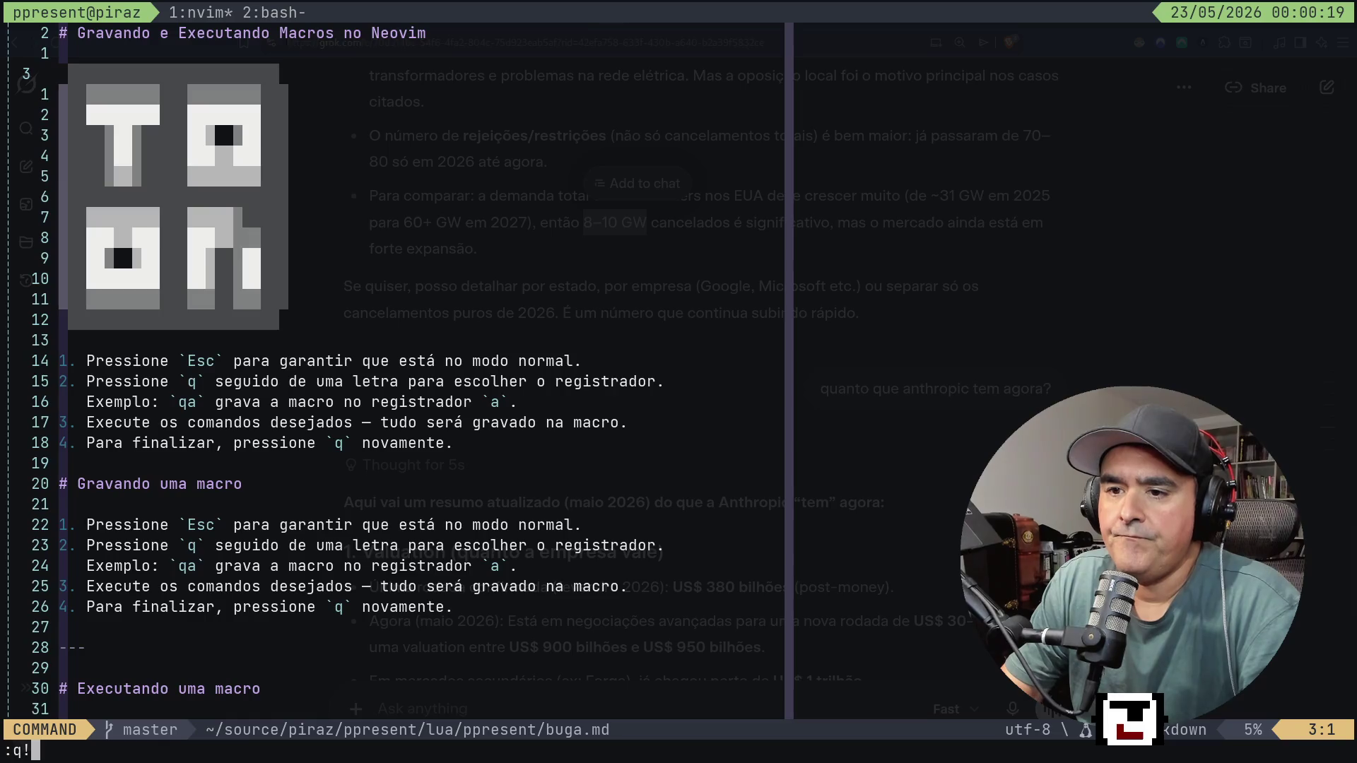
{"action": "key", "text": "Return"}
{"action": "type", "text": "n"}
{"action": "key", "text": "Return"}
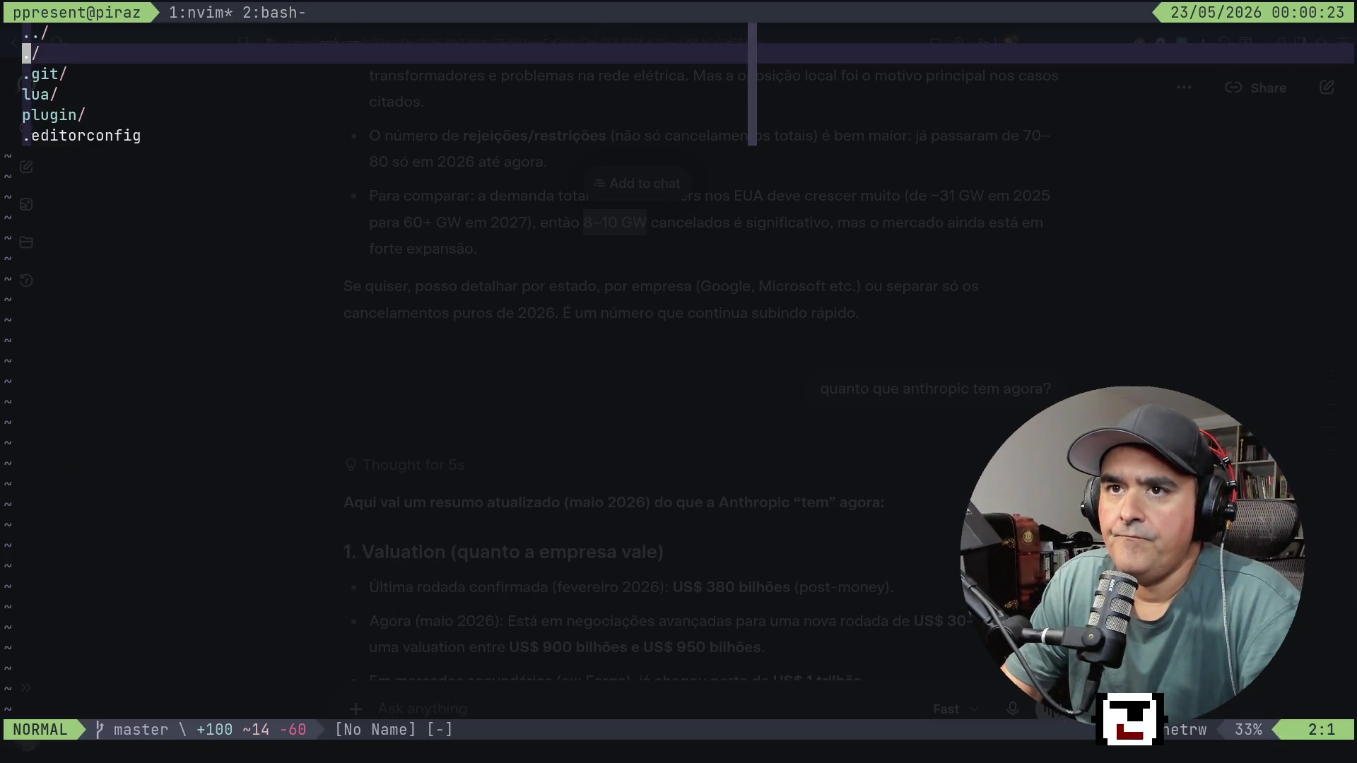
{"action": "key", "text": "j"}
{"action": "key", "text": "Return"}
{"action": "key", "text": "j"}
{"action": "key", "text": "j"}
{"action": "key", "text": "Return"}
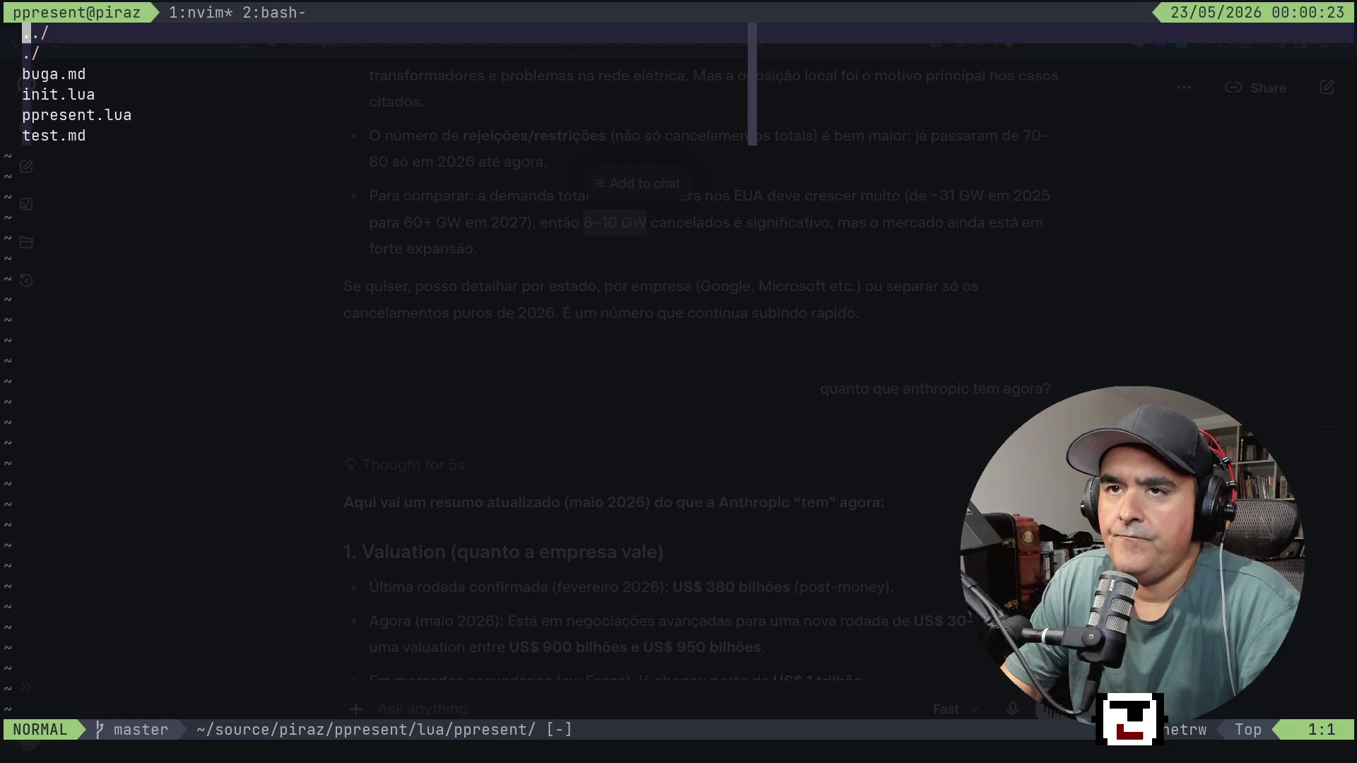
{"action": "key", "text": "j"}
{"action": "key", "text": "j"}
{"action": "key", "text": "j"}
{"action": "key", "text": "k"}
{"action": "key", "text": "Return"}
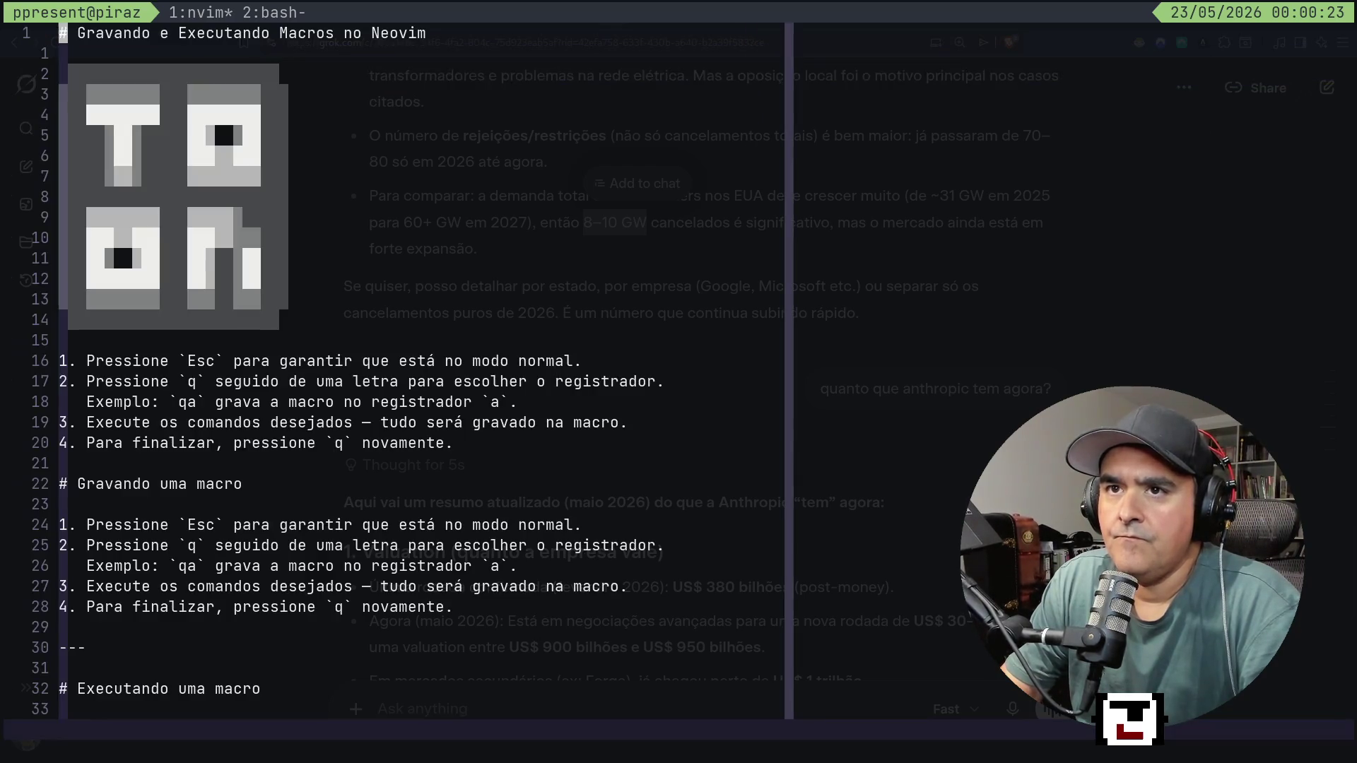
Present buga.md again, move through slide 1 of 5, and close it.
{"action": "key", "text": "space"}
{"action": "key", "text": "p"}
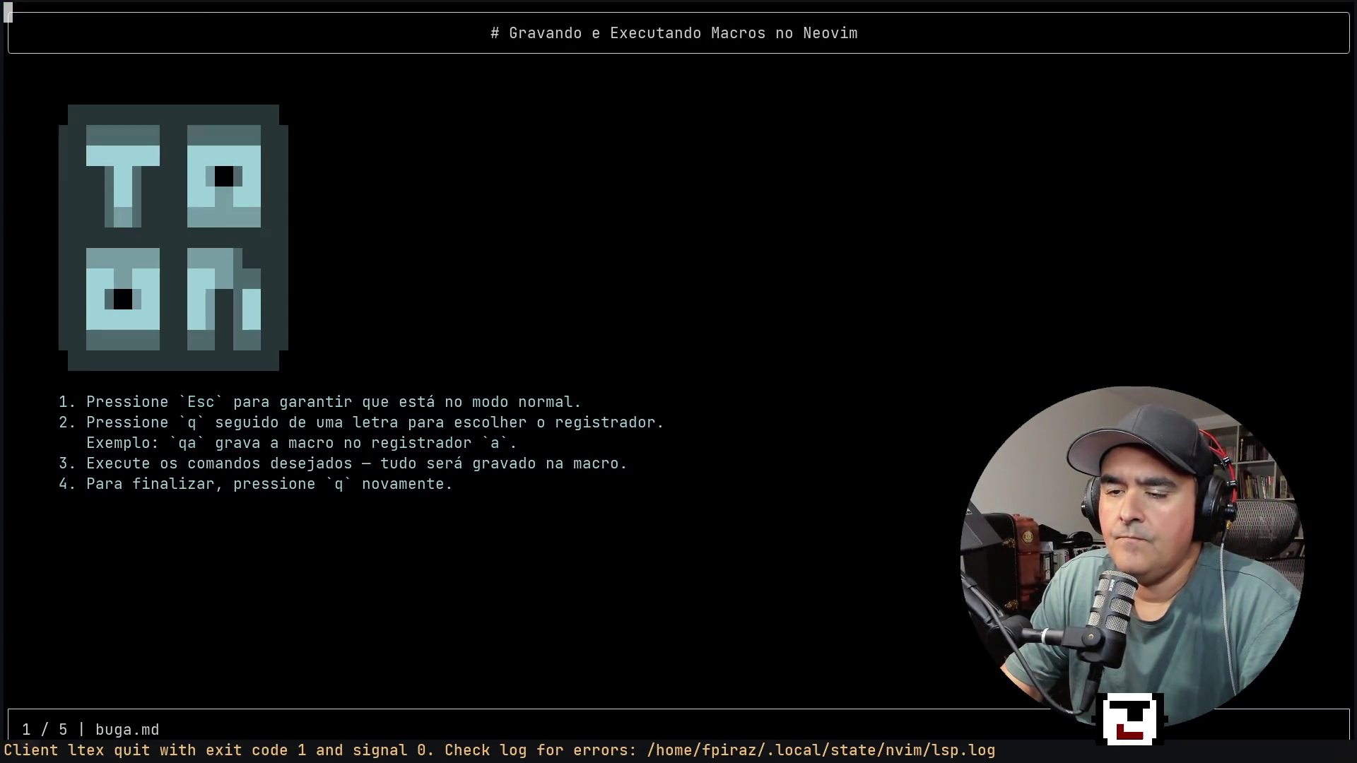
{"action": "key", "text": "j"}
{"action": "key", "text": "j"}
{"action": "key", "text": "j"}
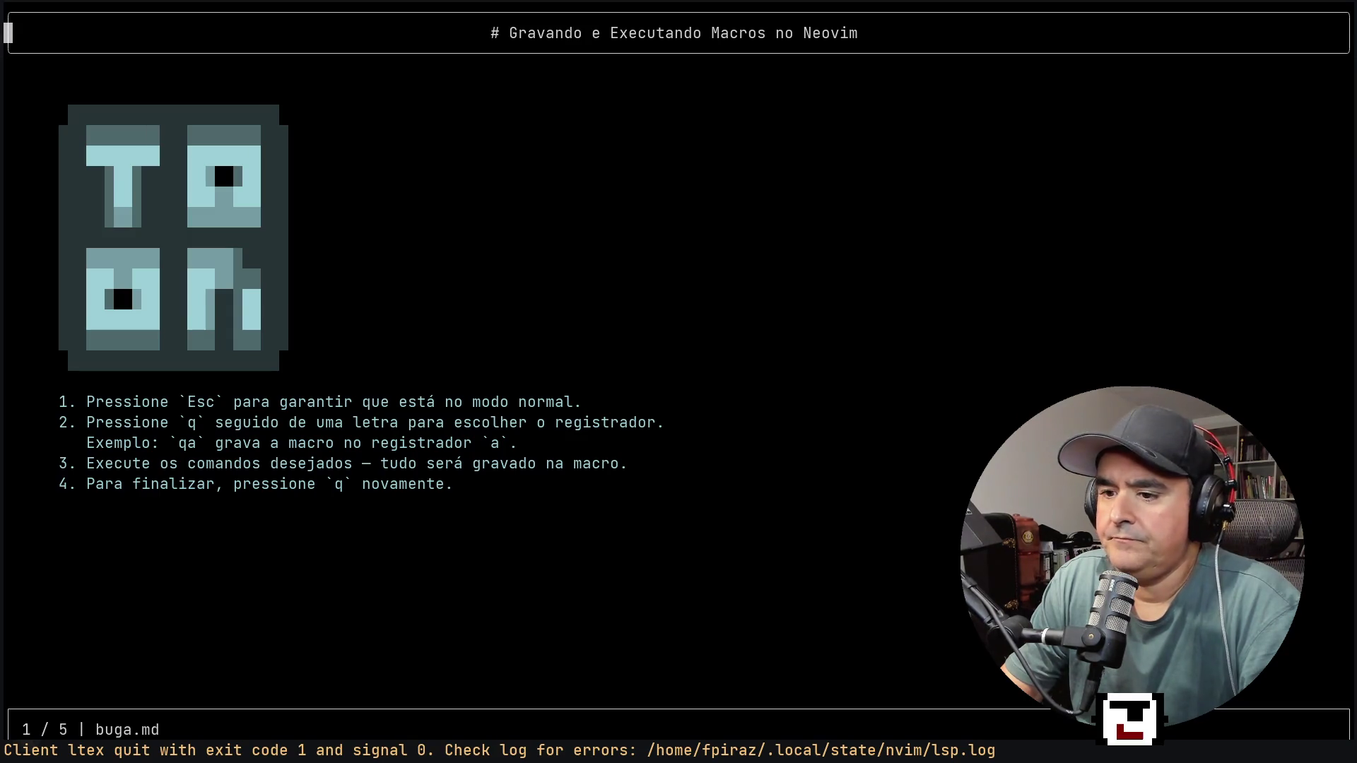
{"action": "key", "text": "j"}
{"action": "key", "text": "j"}
{"action": "key", "text": "j"}
{"action": "key", "text": "k"}
{"action": "key", "text": "k"}
{"action": "key", "text": "k"}
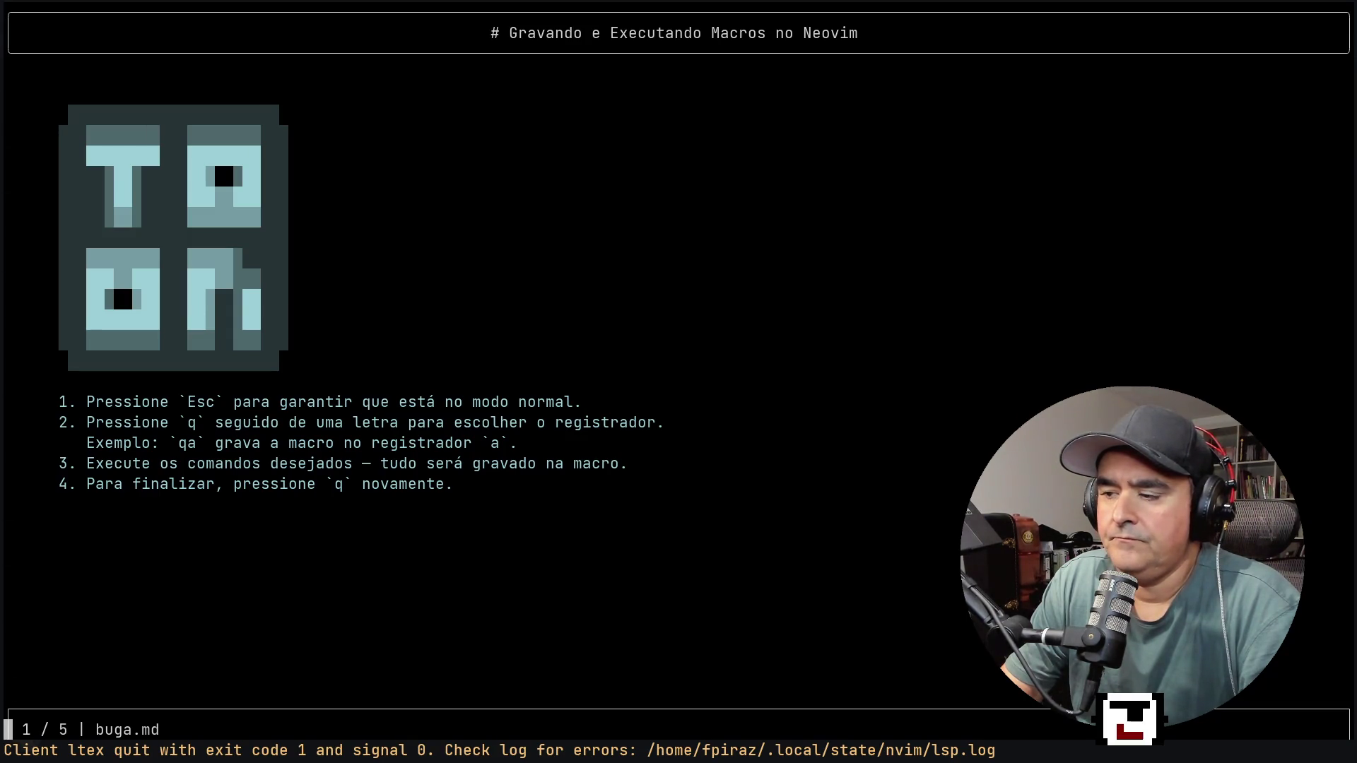
{"action": "key", "text": "k"}
{"action": "key", "text": "k"}
{"action": "key", "text": "k"}
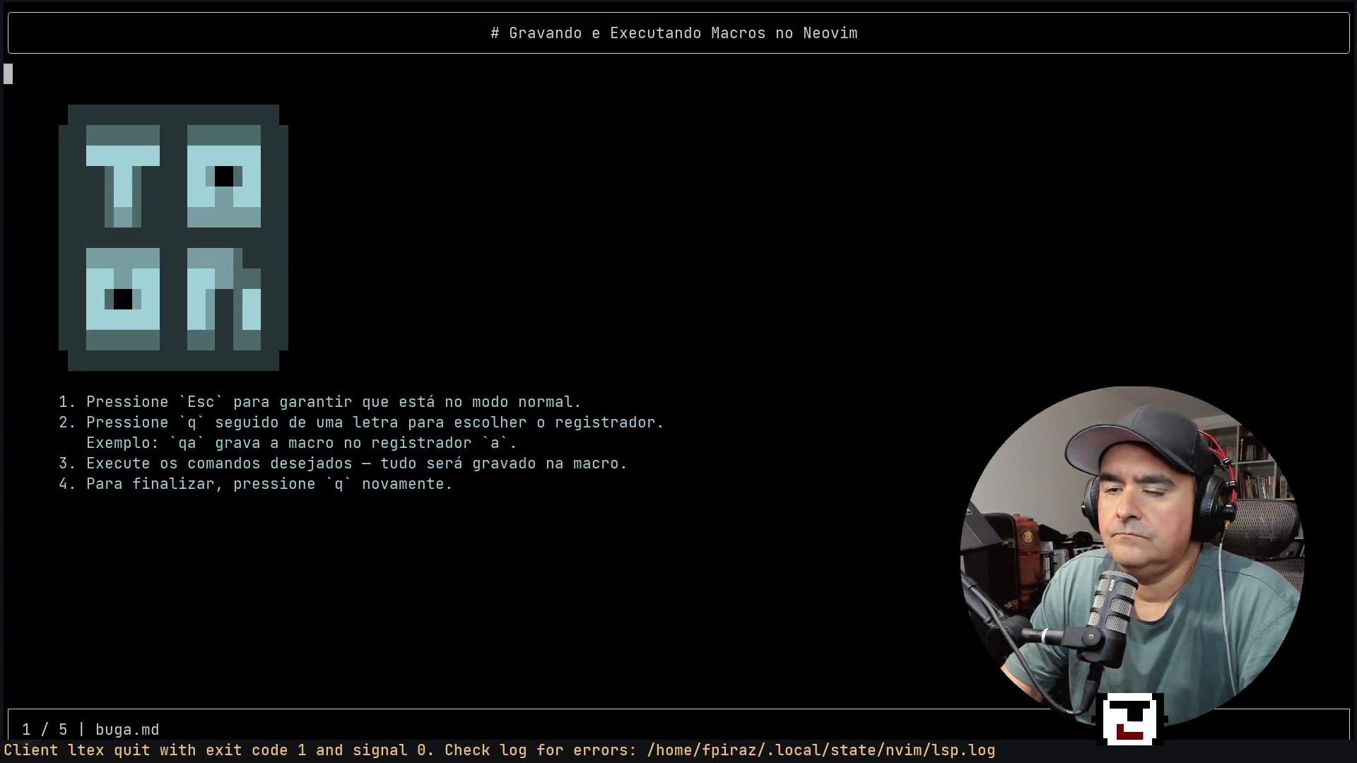
{"action": "key", "text": "q"}
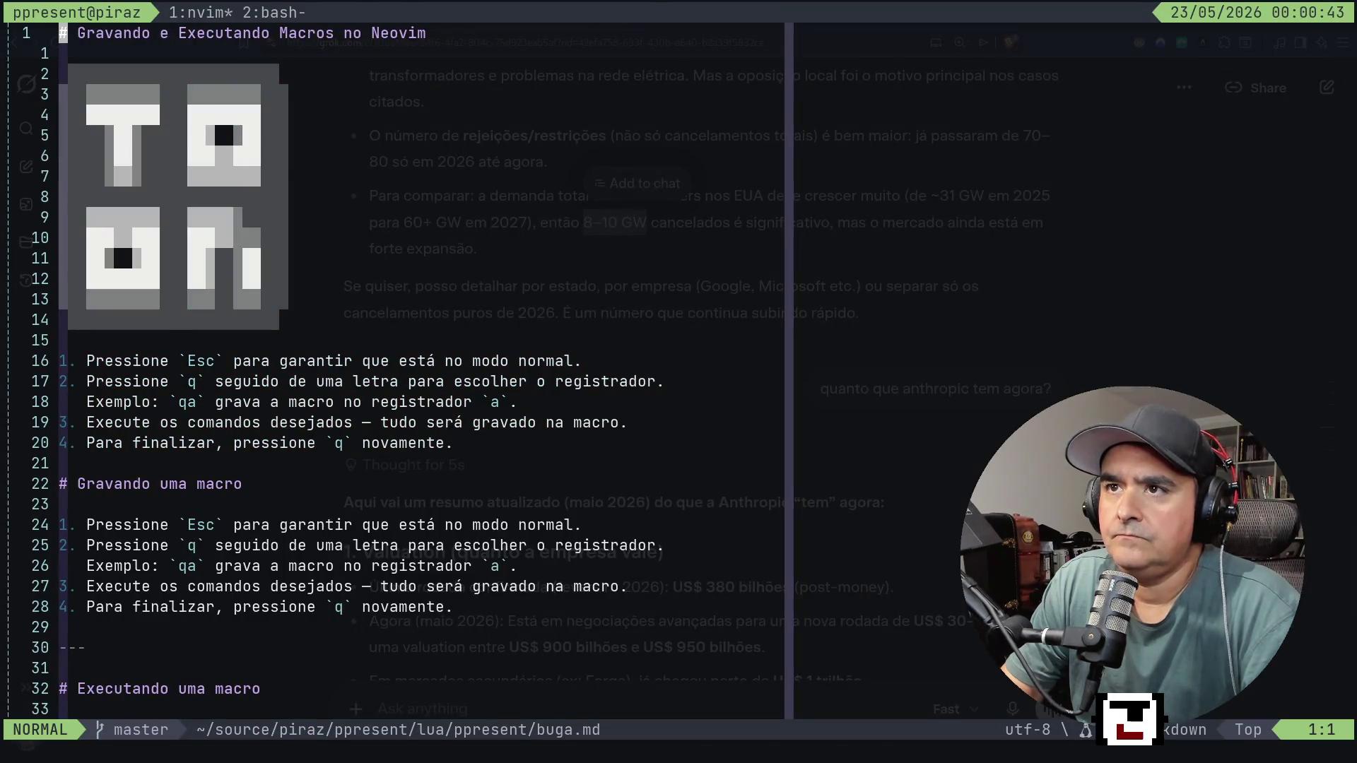
{"action": "key", "text": "ctrl+b"}
Return to the Neovim editor in tmux window 1 showing buga.md.
{"action": "key", "text": "2"}
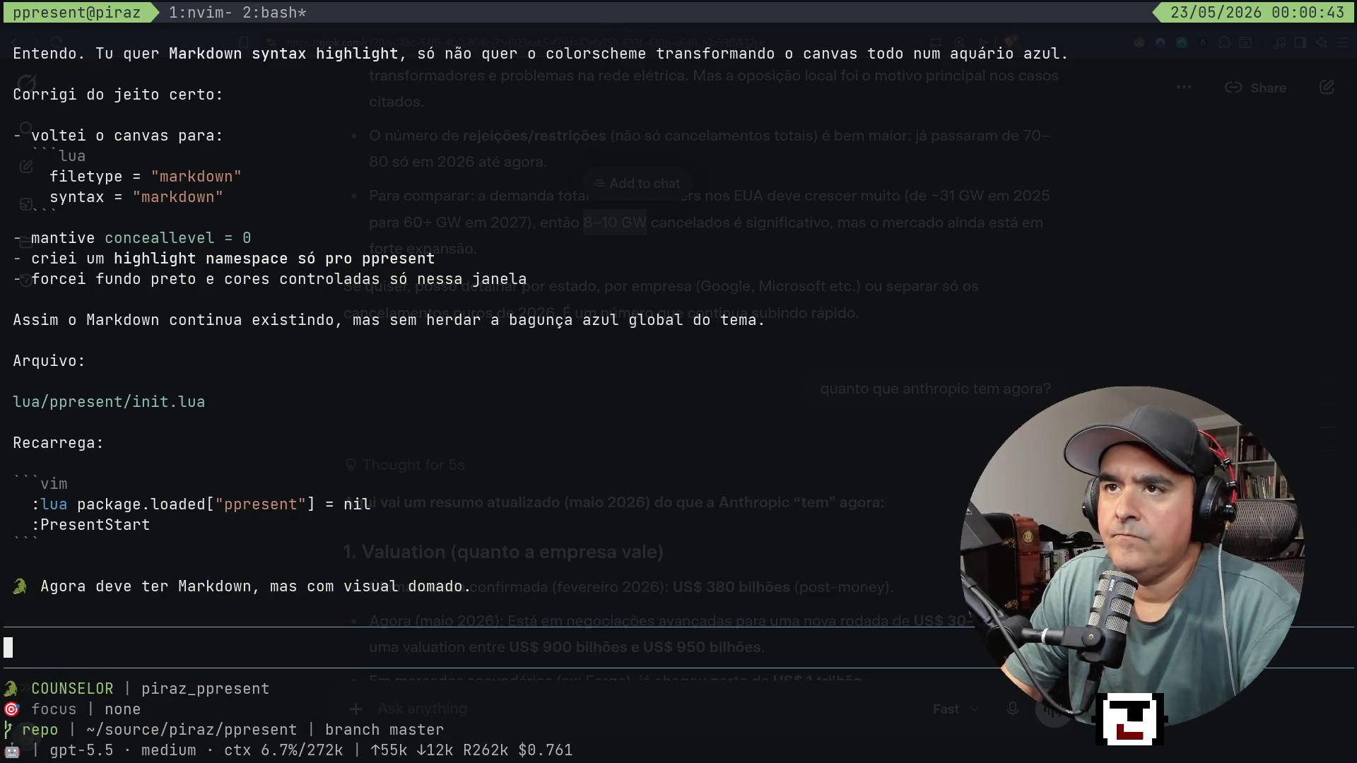
{"action": "key", "text": "ctrl+b"}
{"action": "key", "text": "1"}
{"action": "key", "text": "j"}
{"action": "key", "text": "j"}
{"action": "key", "text": "j"}
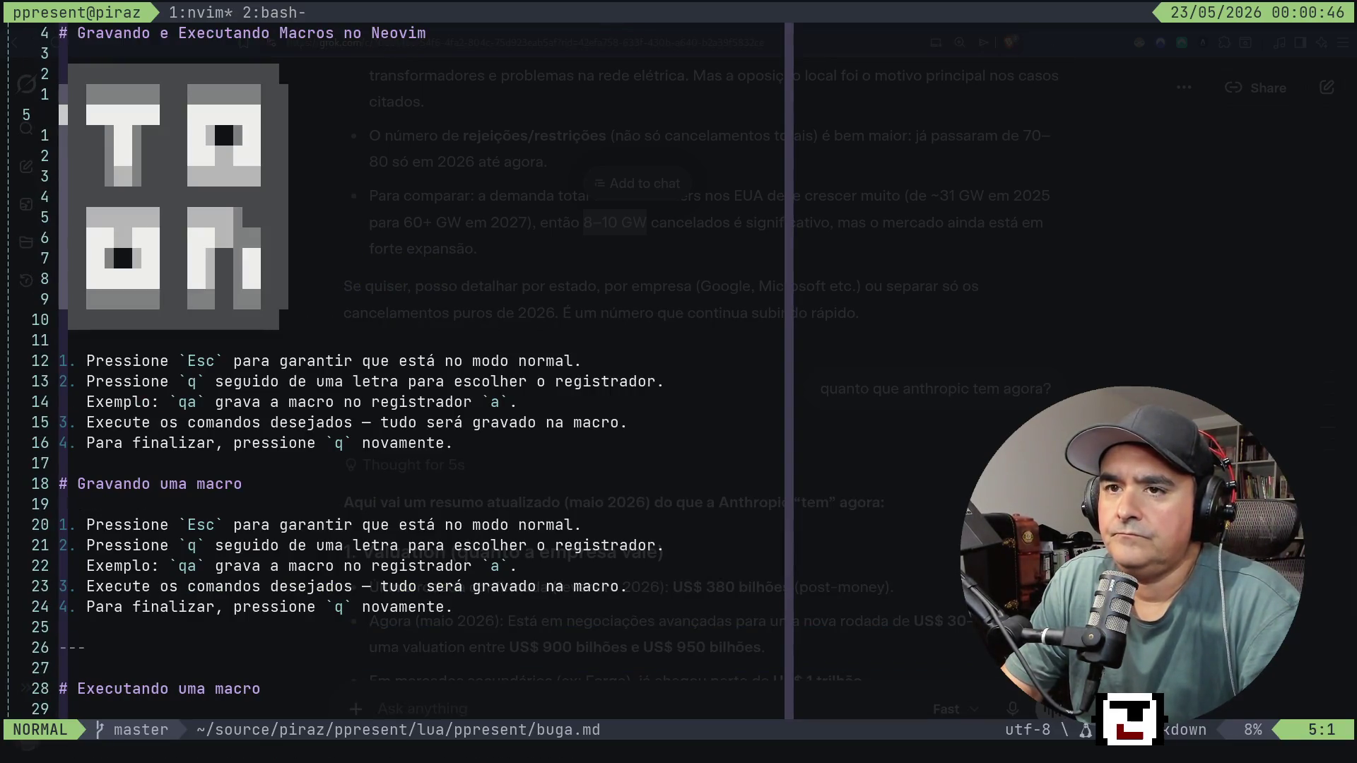
Use :Ex to open ppresent.lua, then go back to the listing and open init.lua.
{"action": "type", "text": ":Ex"}
{"action": "key", "text": "Return"}
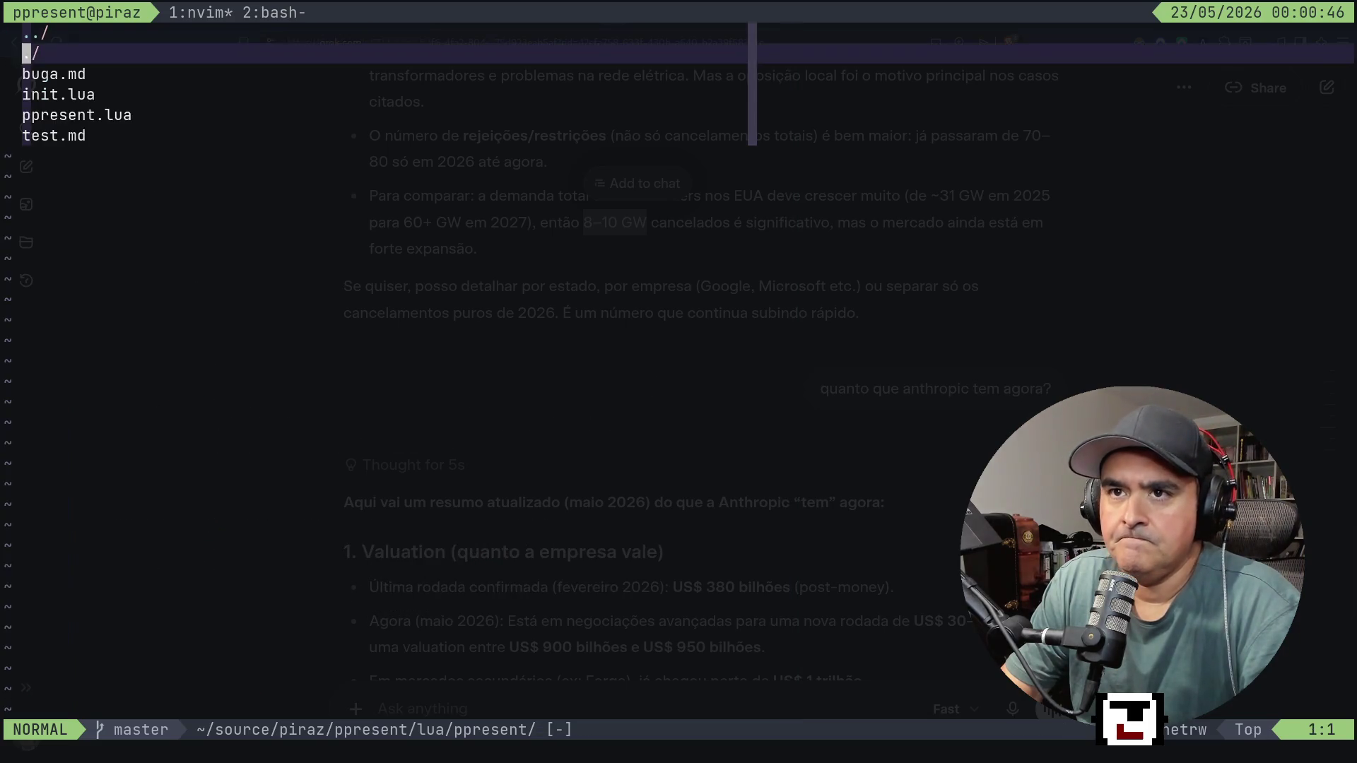
{"action": "key", "text": "j"}
{"action": "key", "text": "j"}
{"action": "key", "text": "j"}
{"action": "key", "text": "Return"}
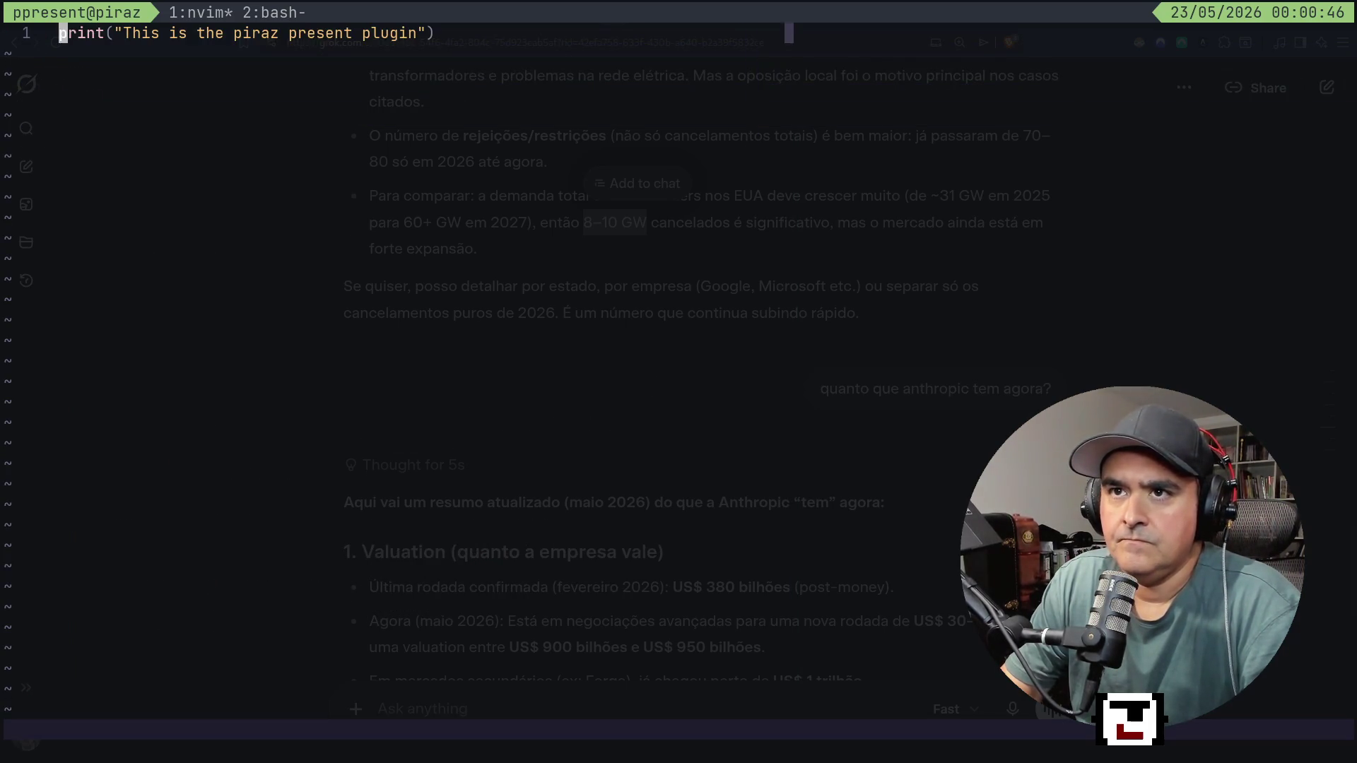
{"action": "key", "text": "minus"}
{"action": "key", "text": "j"}
{"action": "key", "text": "k"}
{"action": "key", "text": "Return"}
Read through init.lua's highlight setup code, then bring up the YouTube and Twitch chat windows.
{"action": "key", "text": "j"}
{"action": "key", "text": "j"}
{"action": "key", "text": "j"}
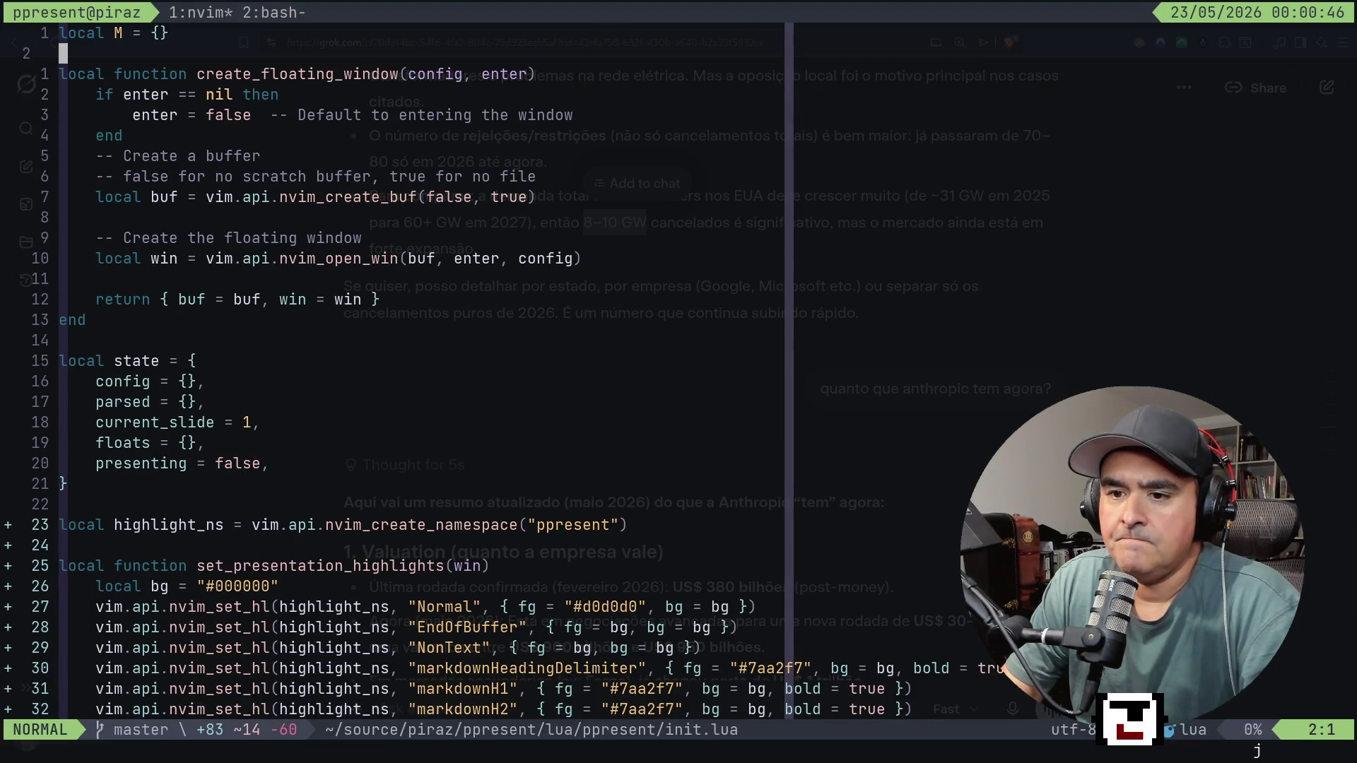
{"action": "key", "text": "j"}
{"action": "key", "text": "j"}
{"action": "key", "text": "j"}
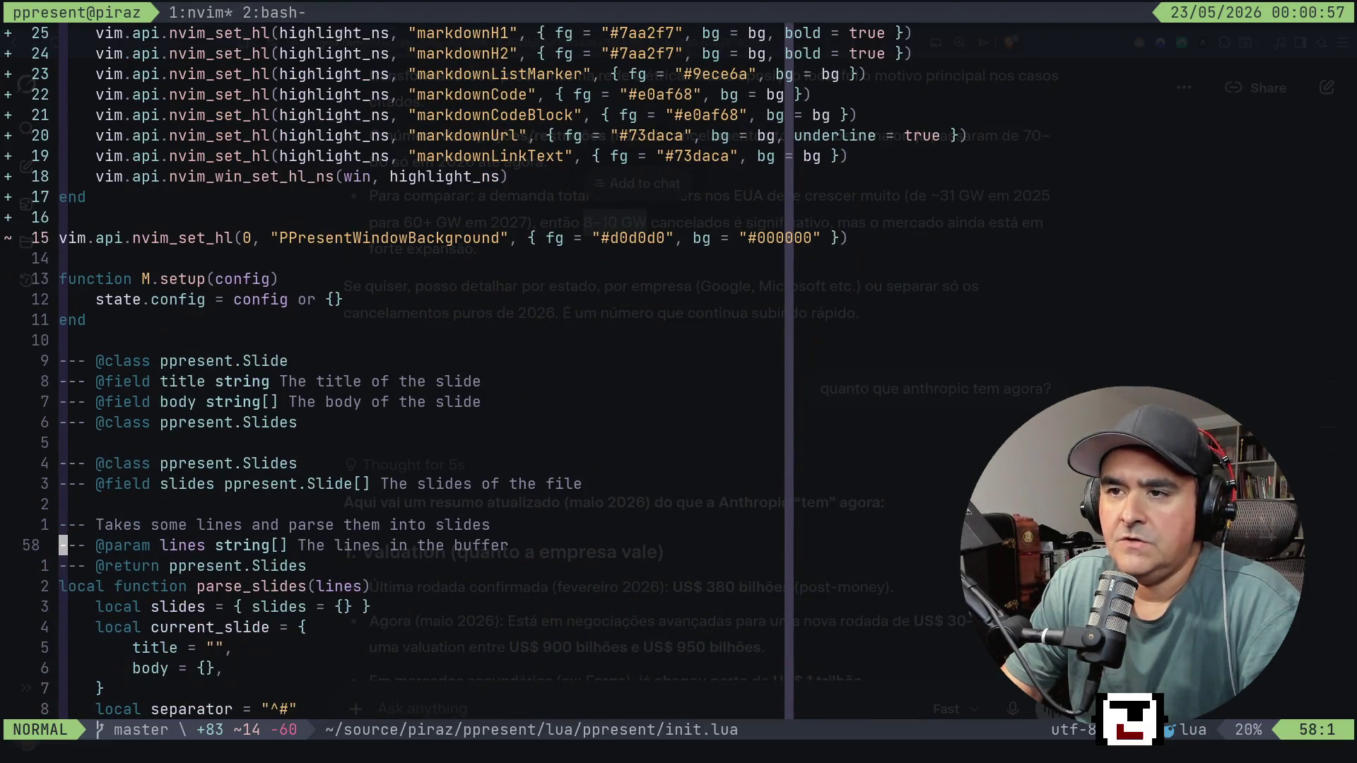
{"action": "key", "text": "k"}
{"action": "key", "text": "k"}
{"action": "key", "text": "k"}
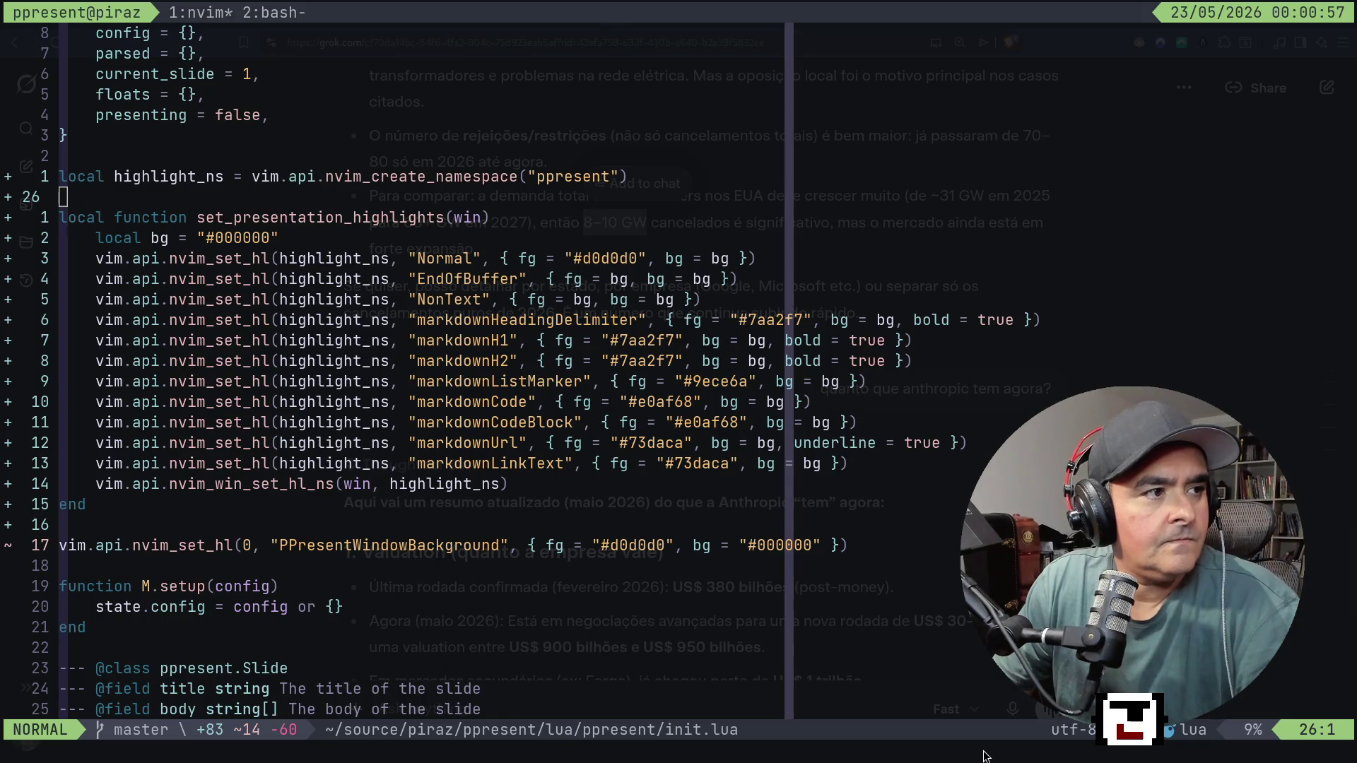
{"action": "key", "text": "super+2"}
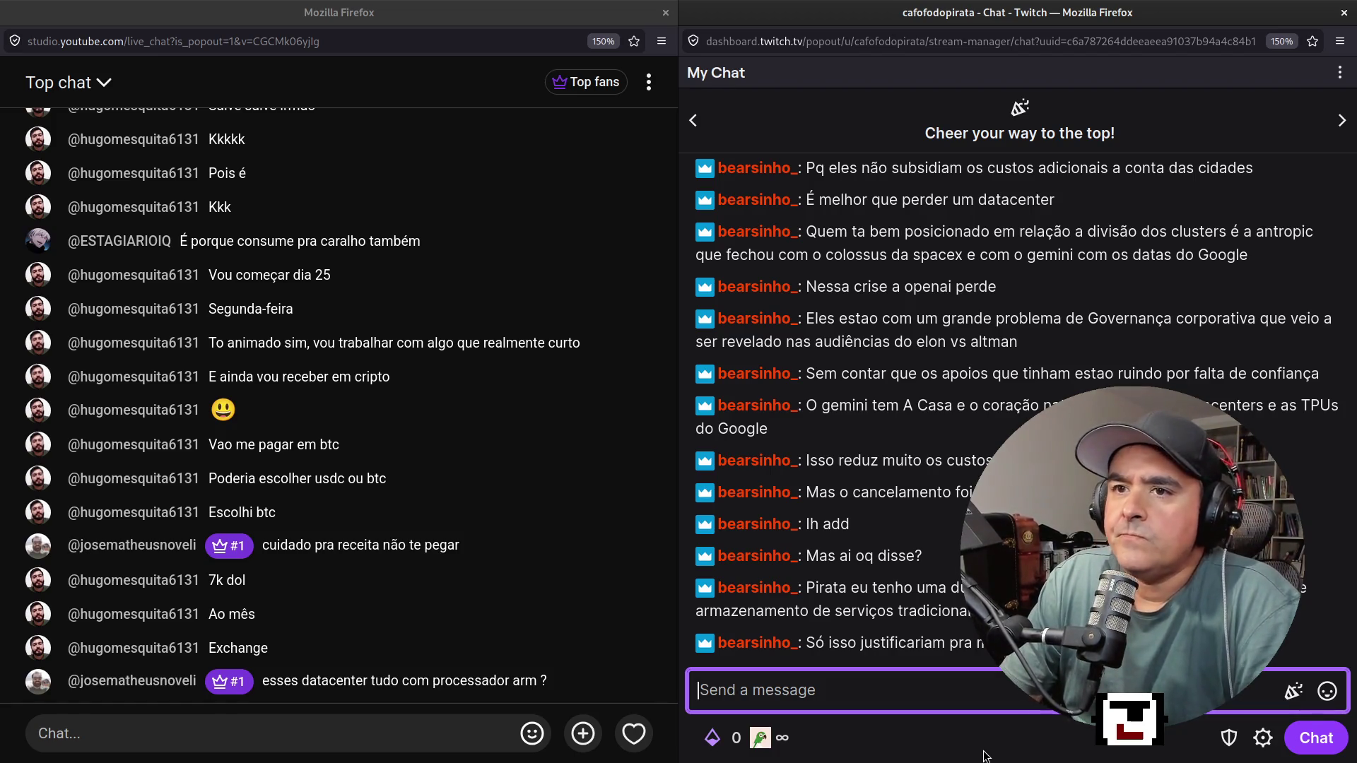
In Firefox's YouTube tab, open YouTube home in a new tab from the logo.
{"action": "key", "text": "super+2"}
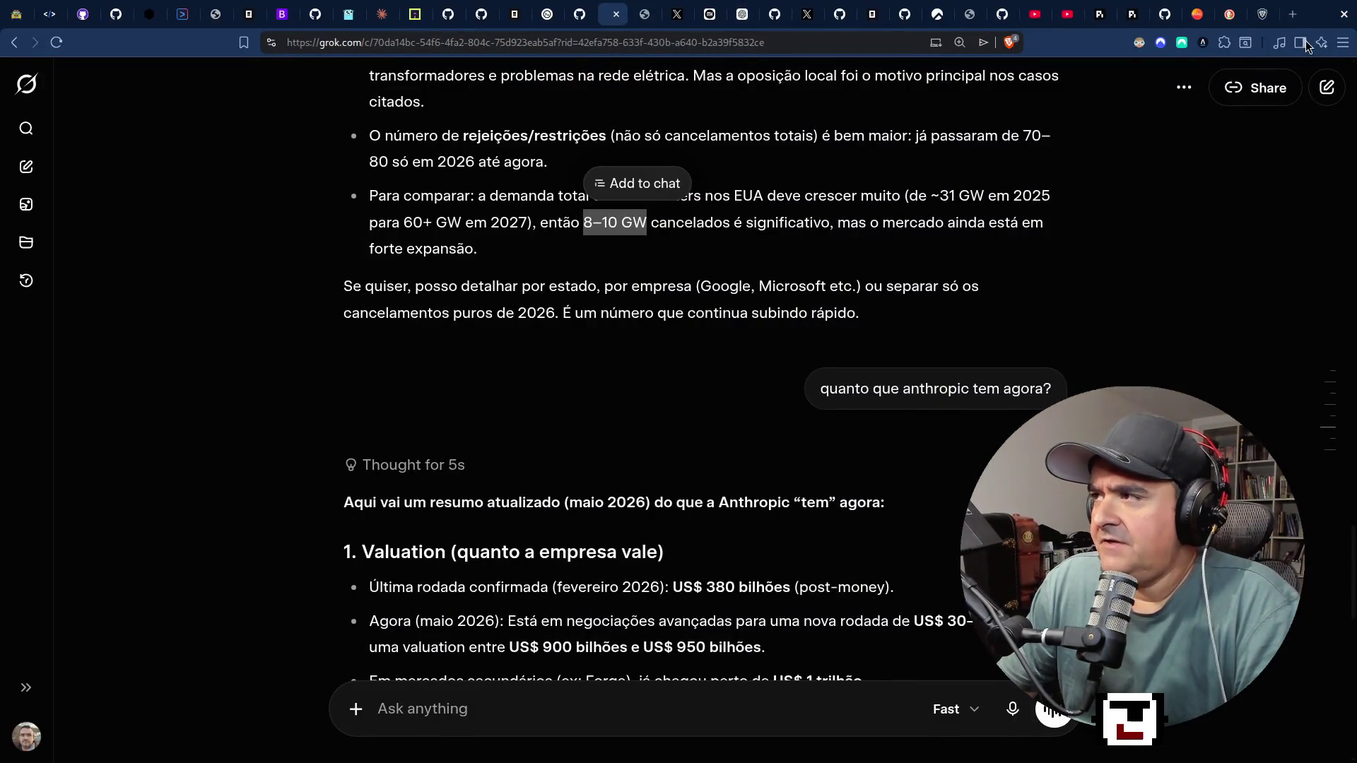
{"action": "left_click", "coordinate": [1067, 9]}
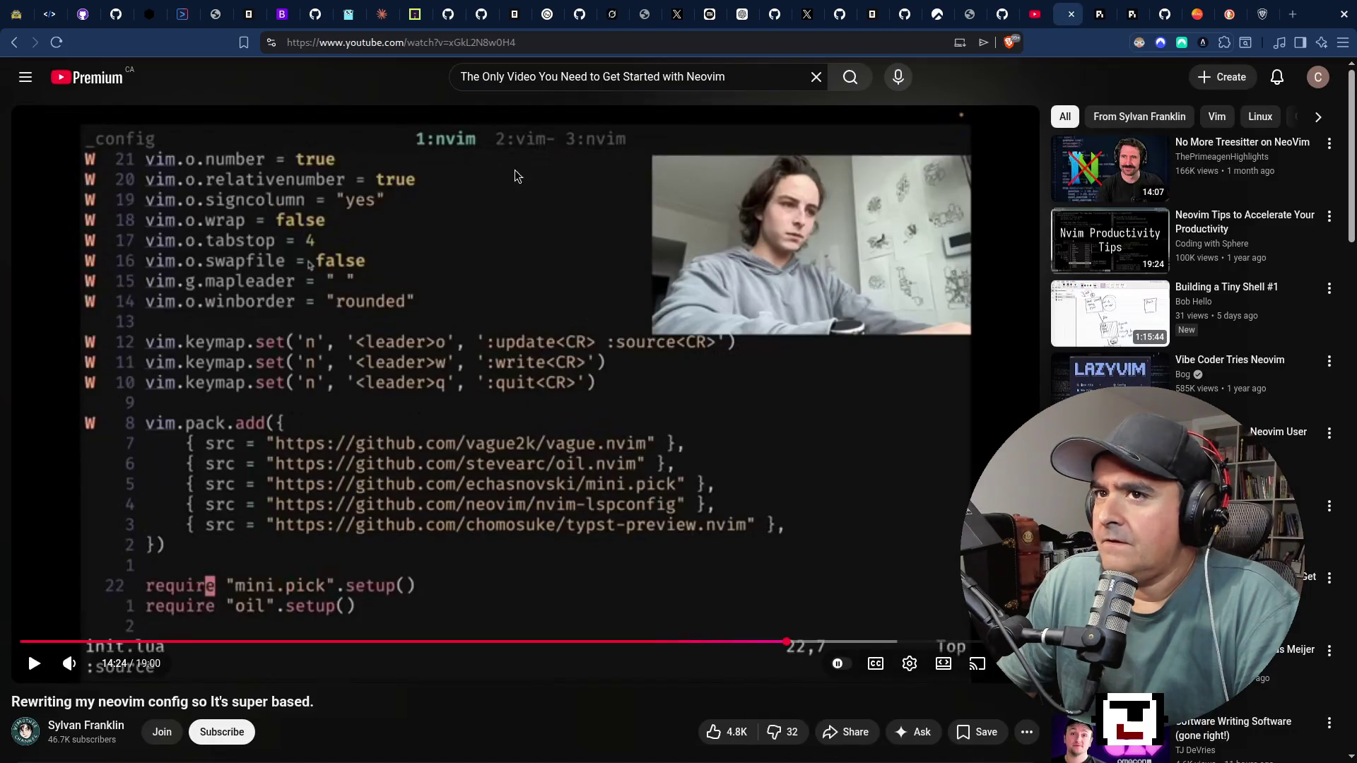
{"action": "right_click", "coordinate": [122, 73]}
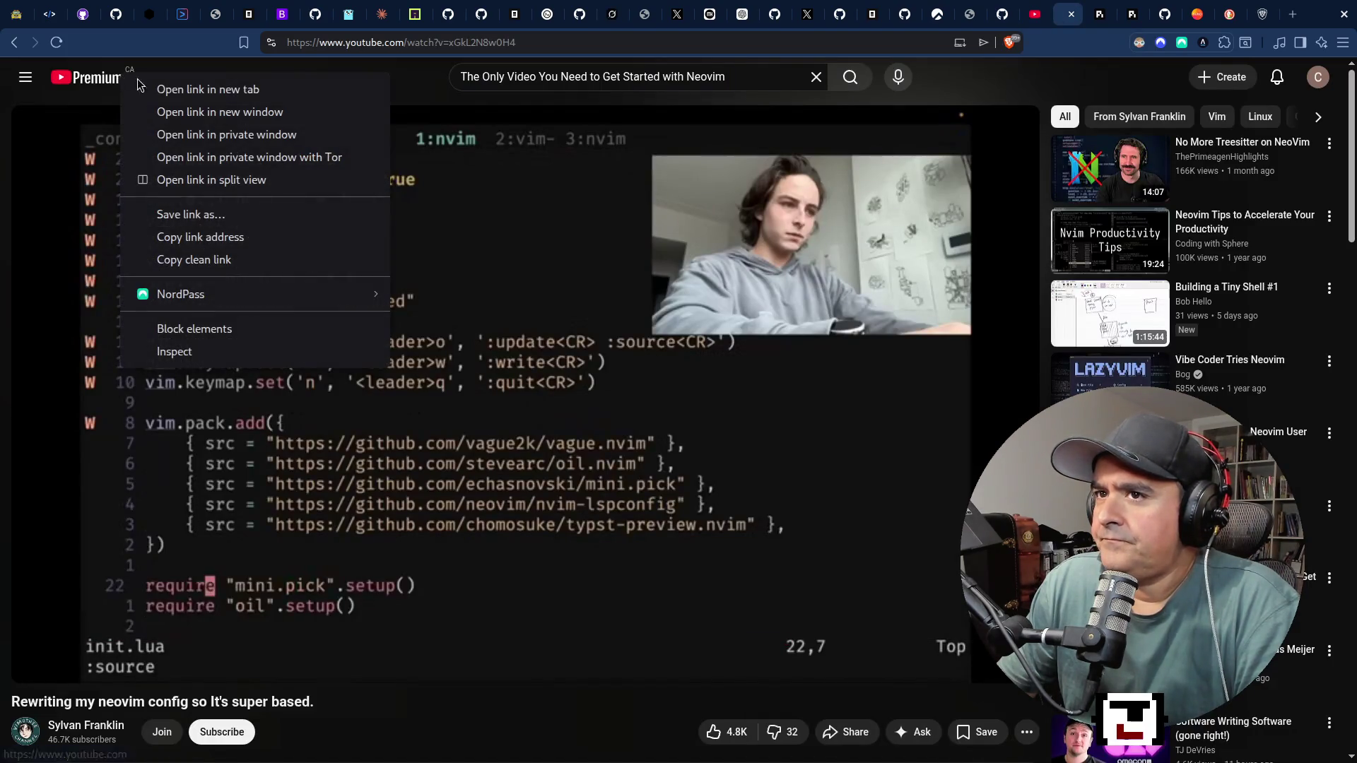
{"action": "left_click", "coordinate": [158, 88]}
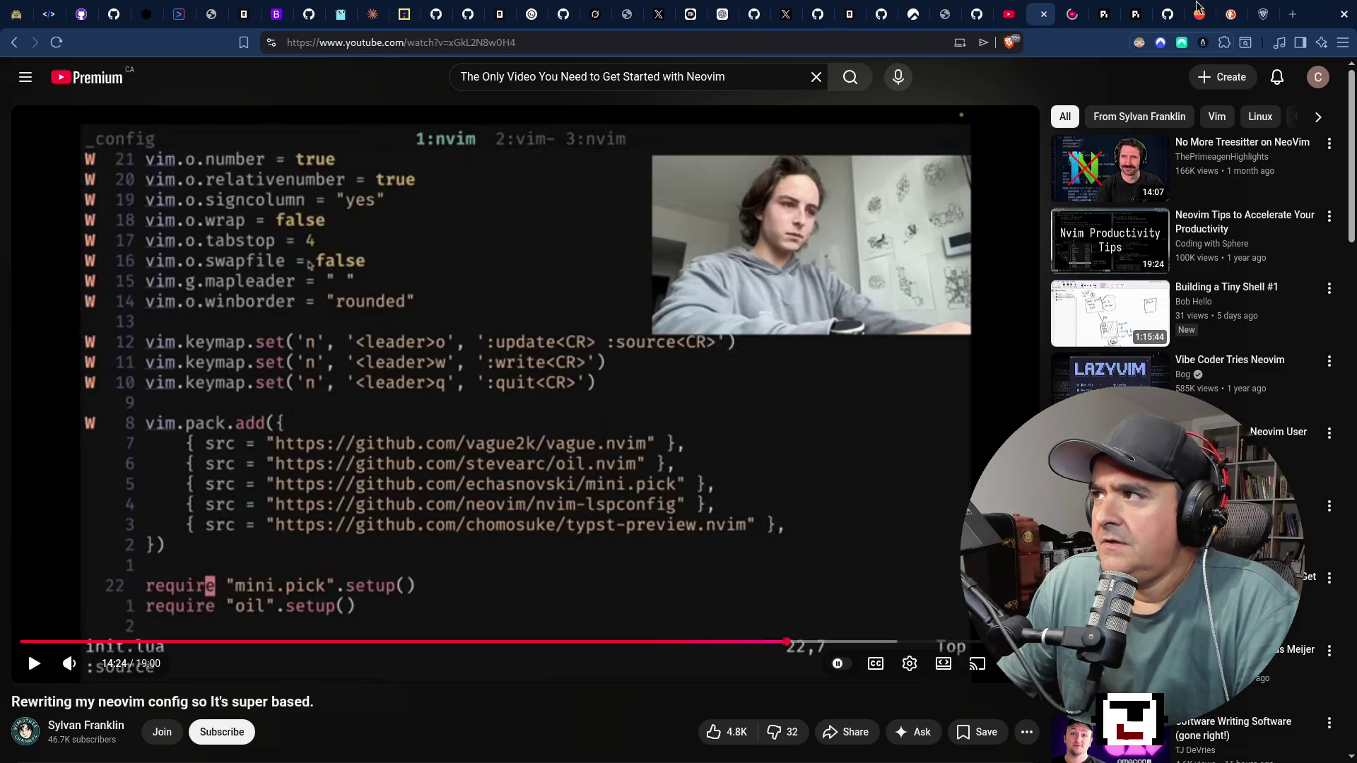
Search YouTube for 'mining rig to ai' in the new tab.
{"action": "left_click", "coordinate": [1079, 17]}
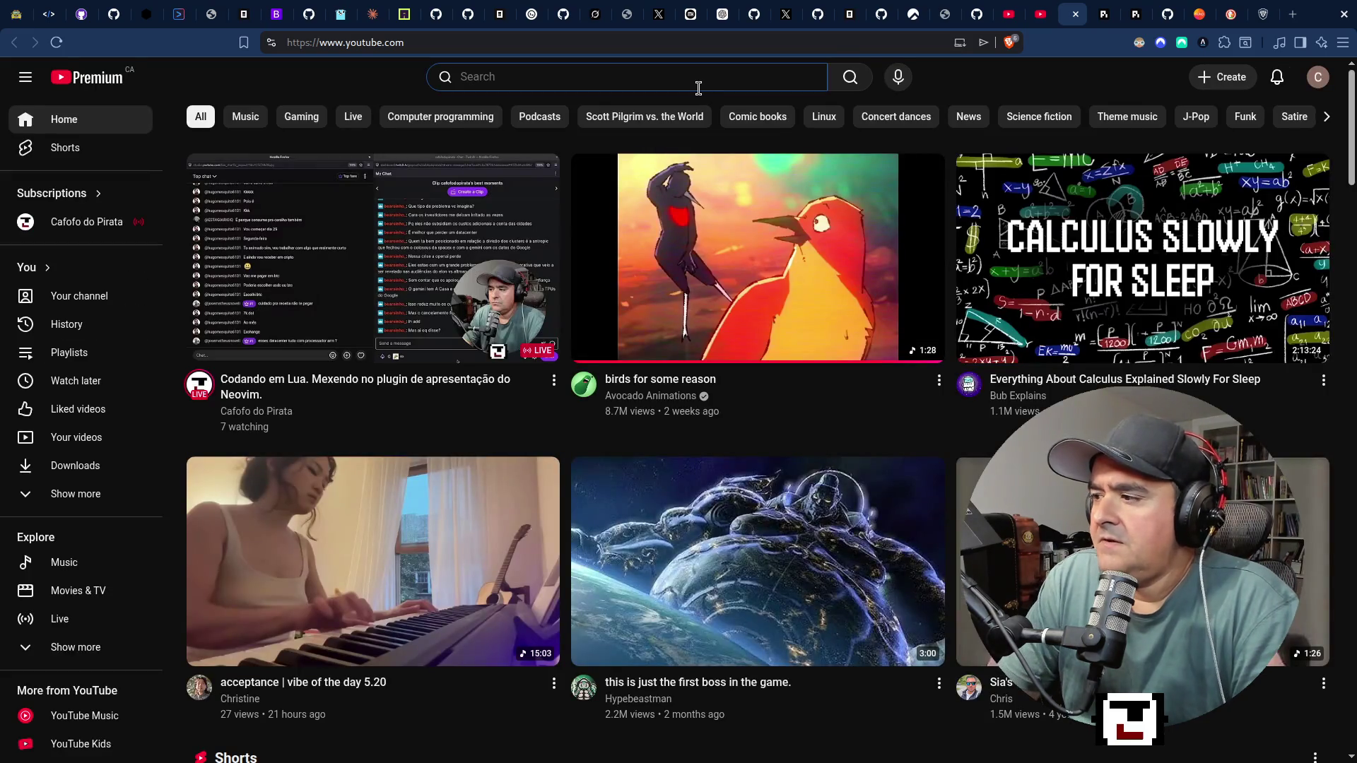
{"action": "type", "text": "ia"}
{"action": "key", "text": "BackSpace"}
{"action": "key", "text": "BackSpace"}
{"action": "key", "text": "BackSpace"}
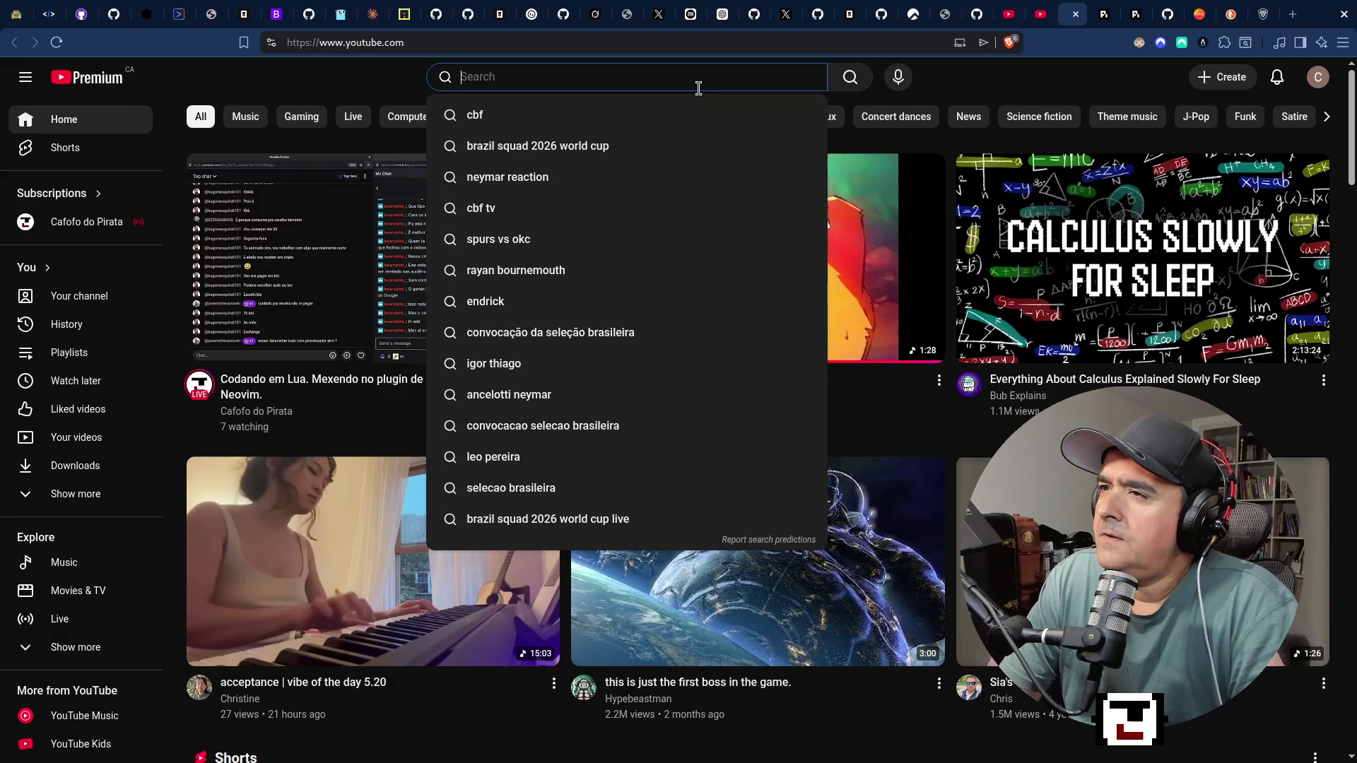
{"action": "type", "text": "minin"}
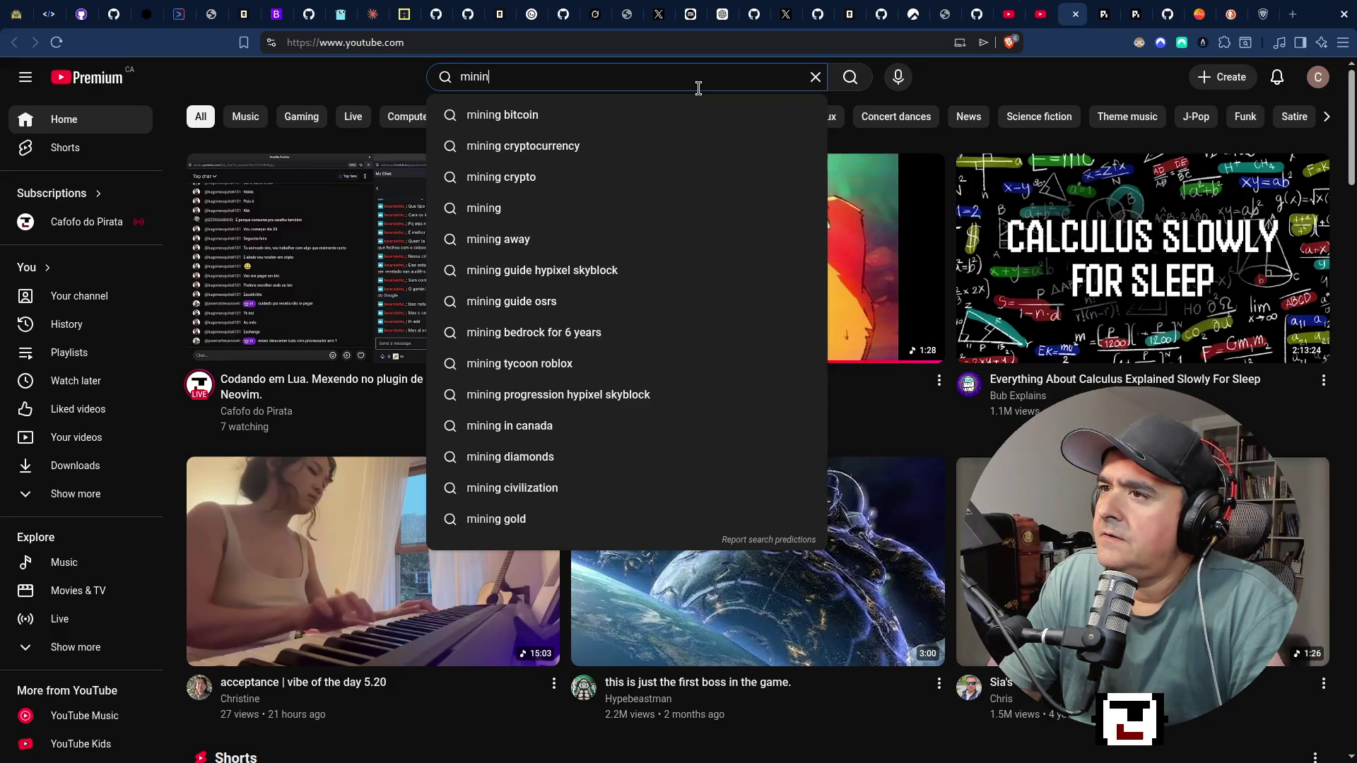
{"action": "type", "text": "g rig to ai"}
{"action": "key", "text": "Return"}
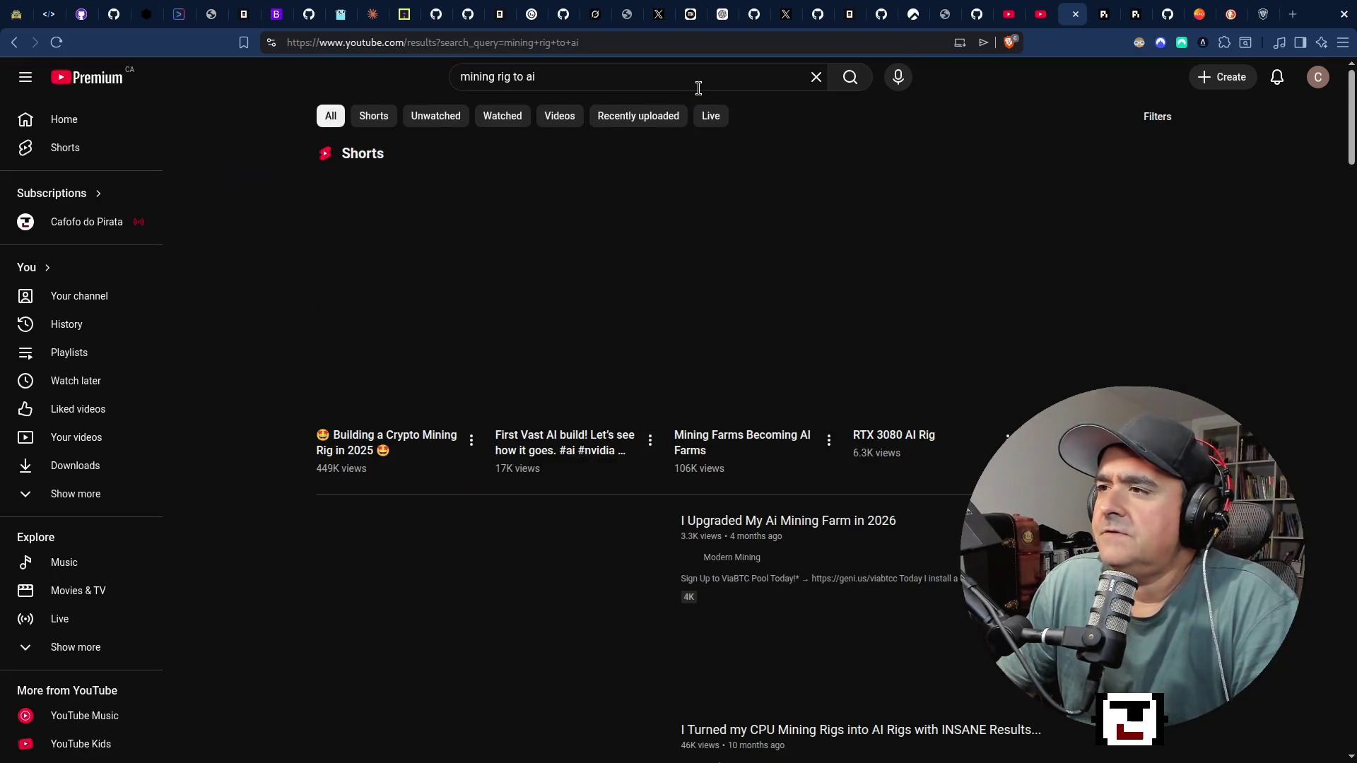
Play the 'How much are my "Ai" GPU Rental Rigs EARNING Right Now?' video with sound muted.
{"action": "scroll", "coordinate": [277, 475], "scroll_direction": "down", "scroll_amount": 5}
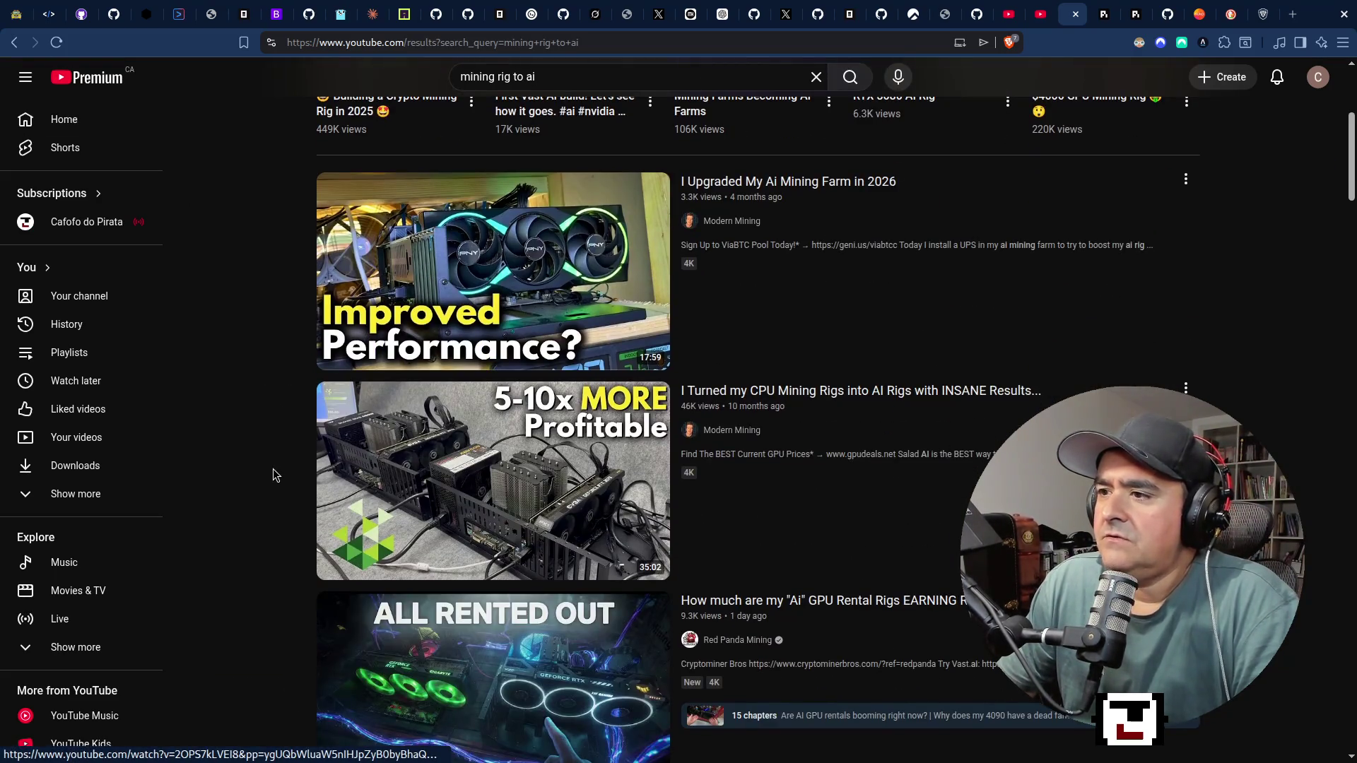
{"action": "scroll", "coordinate": [275, 475], "scroll_direction": "down", "scroll_amount": 6}
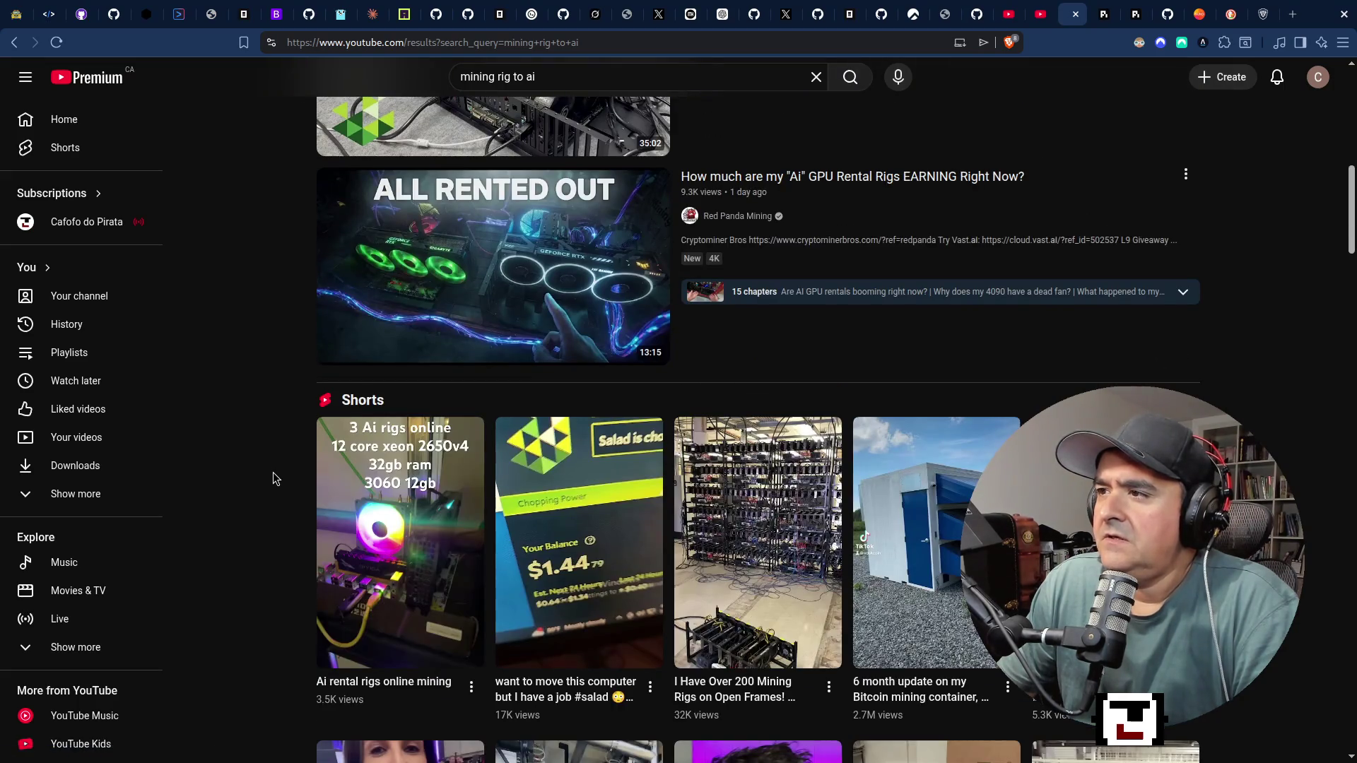
{"action": "mouse_move", "coordinate": [851, 181]}
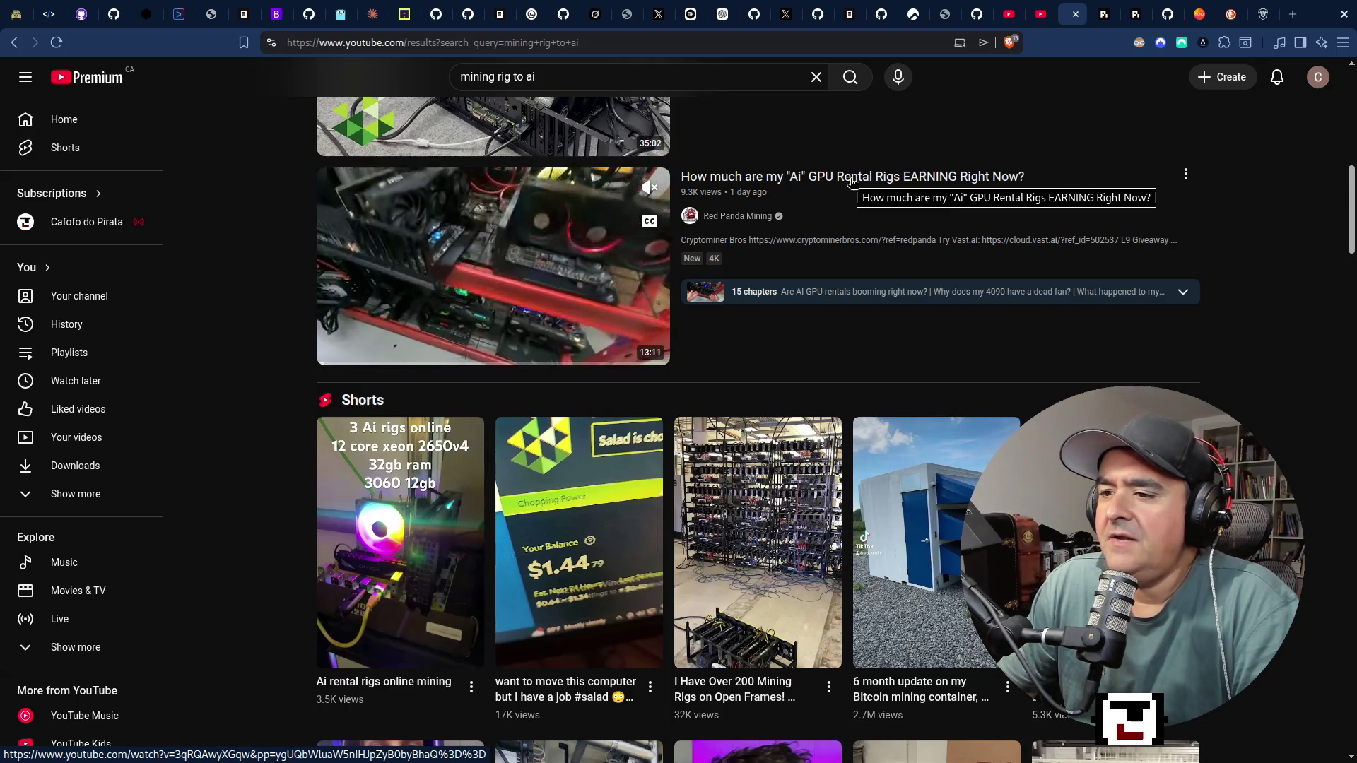
{"action": "scroll", "coordinate": [407, 304], "scroll_direction": "down", "scroll_amount": 6}
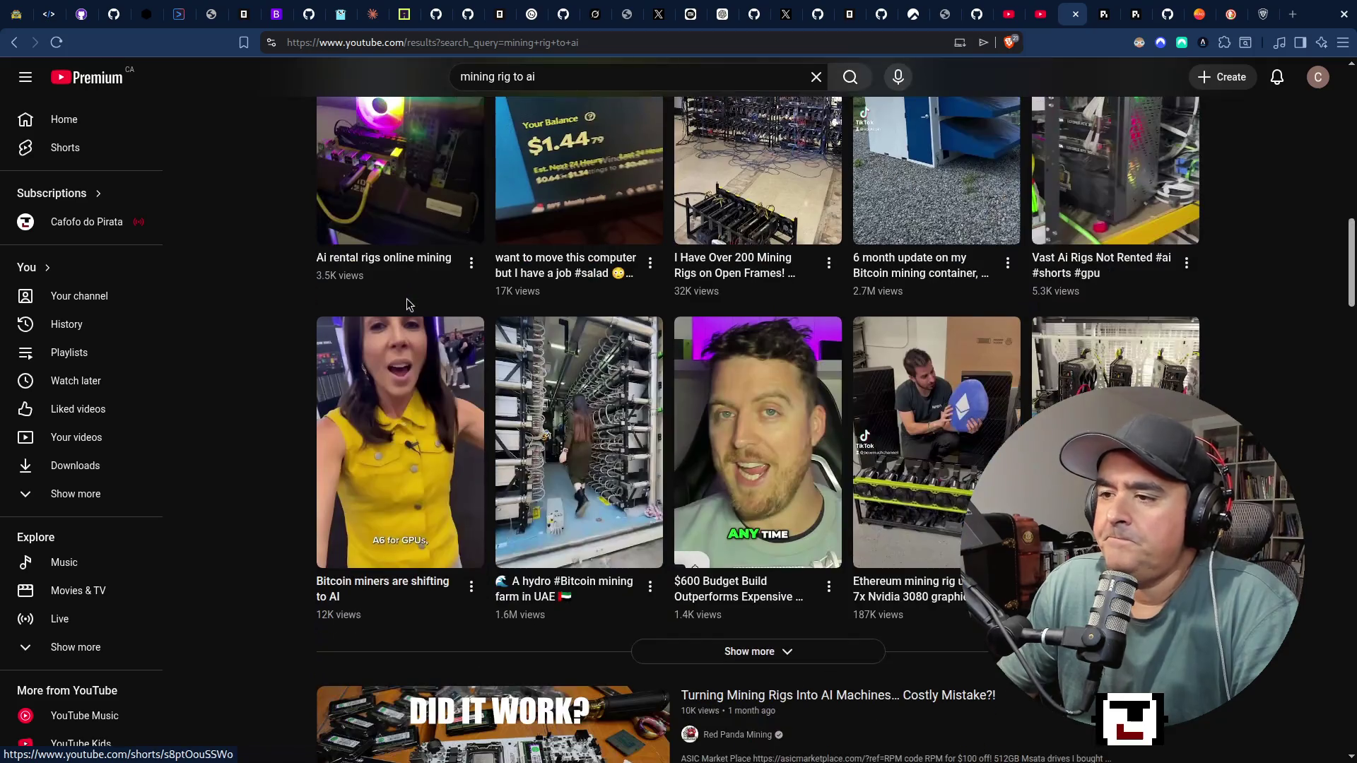
{"action": "scroll", "coordinate": [388, 413], "scroll_direction": "down", "scroll_amount": 6}
{"action": "scroll", "coordinate": [388, 413], "scroll_direction": "up", "scroll_amount": 2}
{"action": "scroll", "coordinate": [389, 413], "scroll_direction": "down", "scroll_amount": 13}
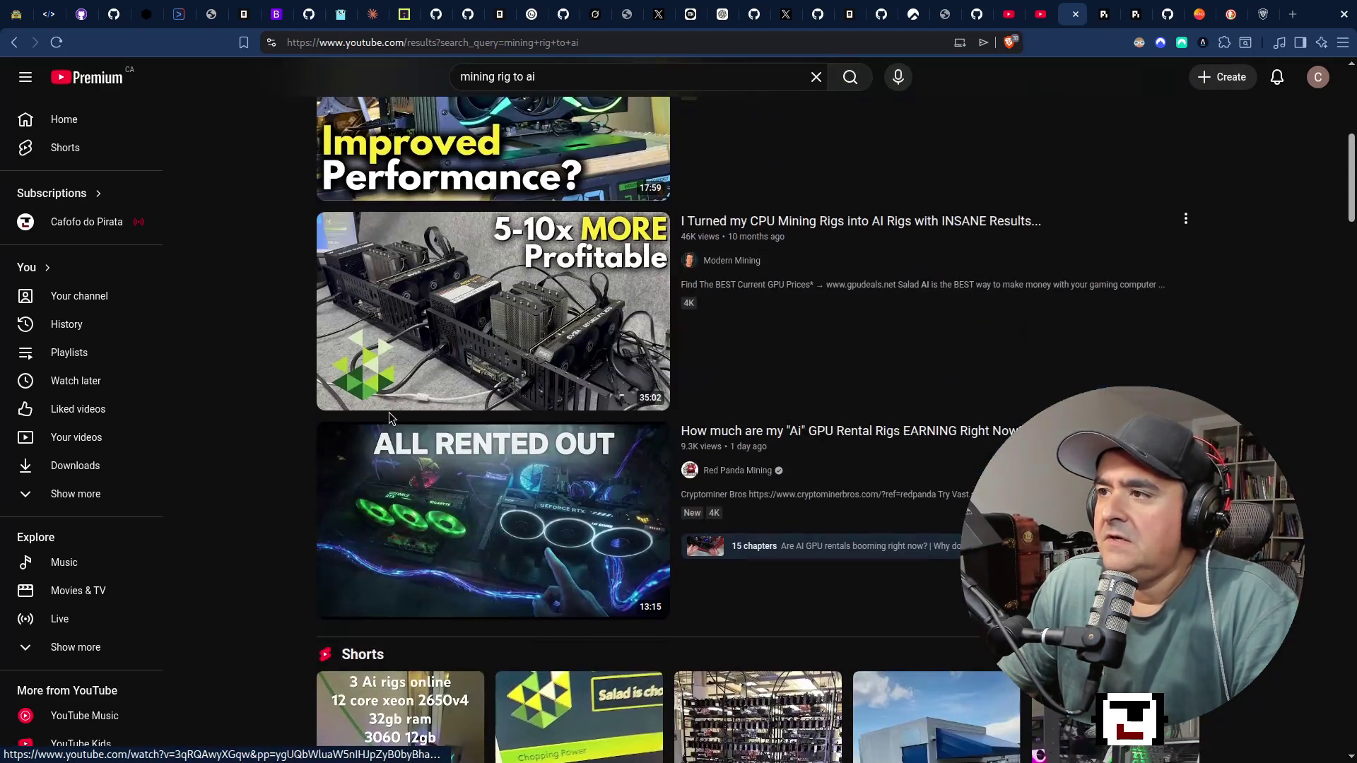
{"action": "left_click", "coordinate": [858, 433]}
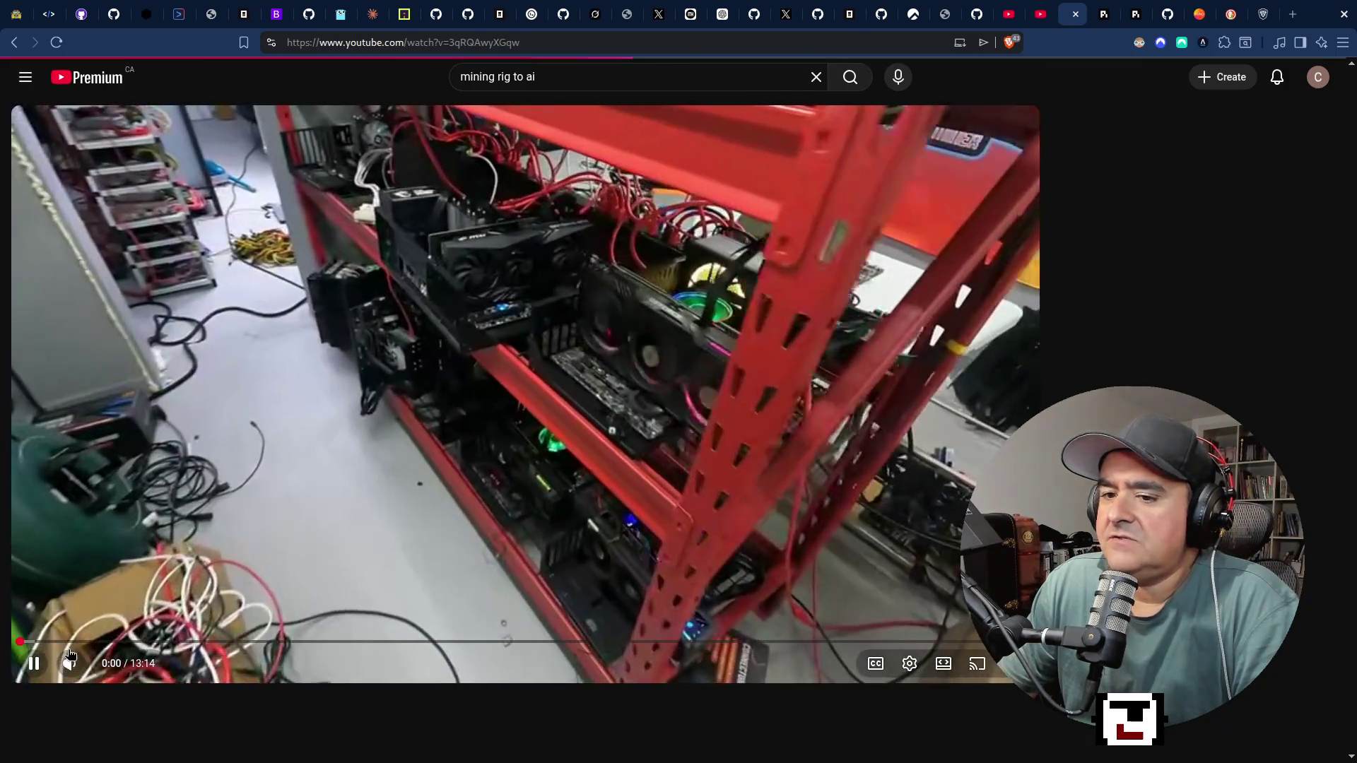
{"action": "left_click", "coordinate": [69, 661]}
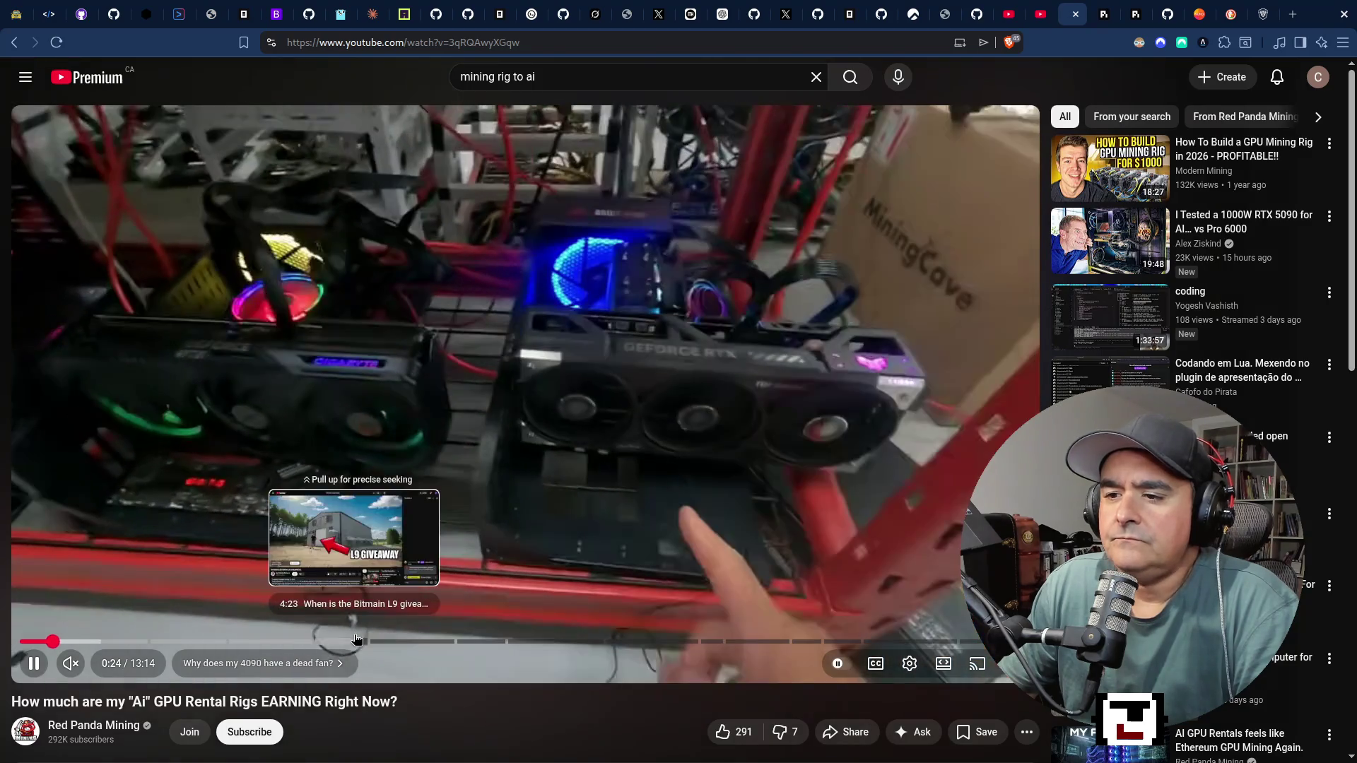
Jump ahead in the video to the GPU rental table.
{"action": "left_click", "coordinate": [356, 640]}
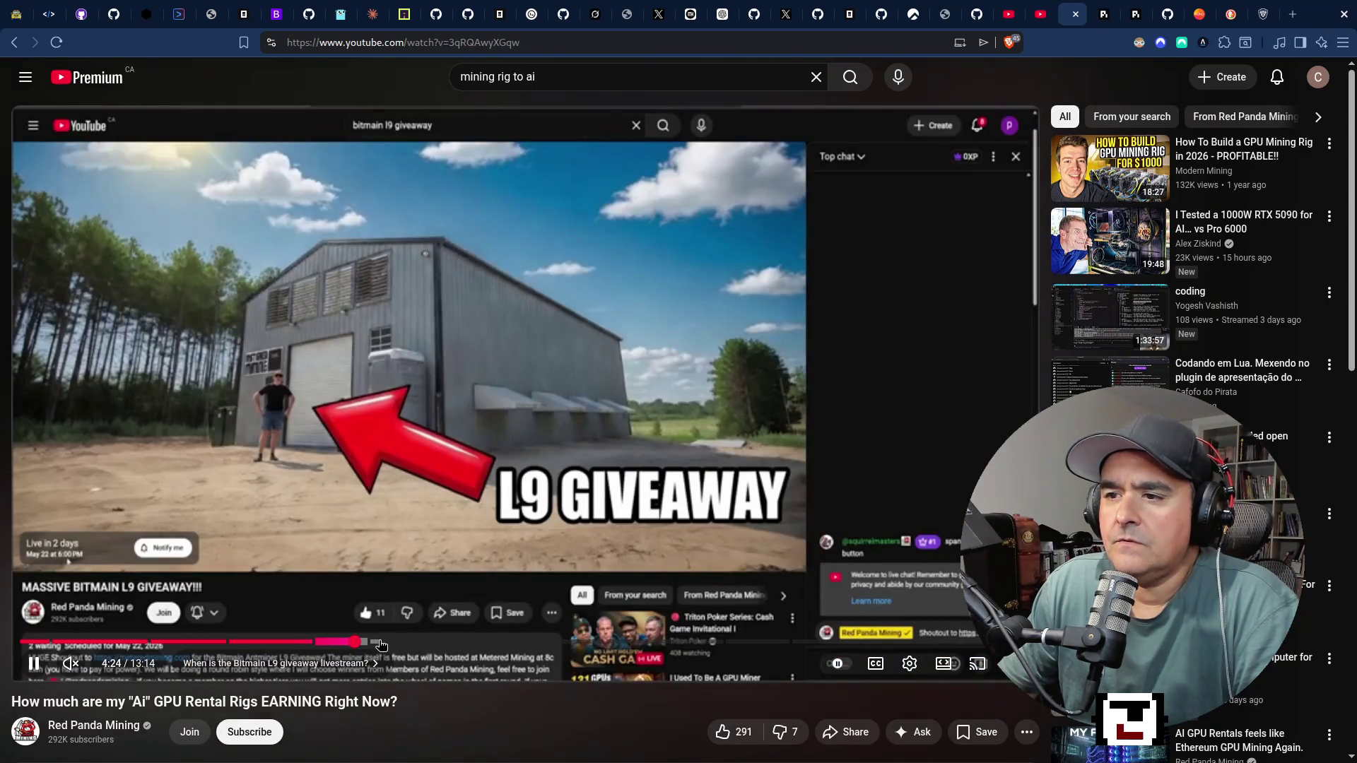
{"action": "left_click", "coordinate": [382, 644]}
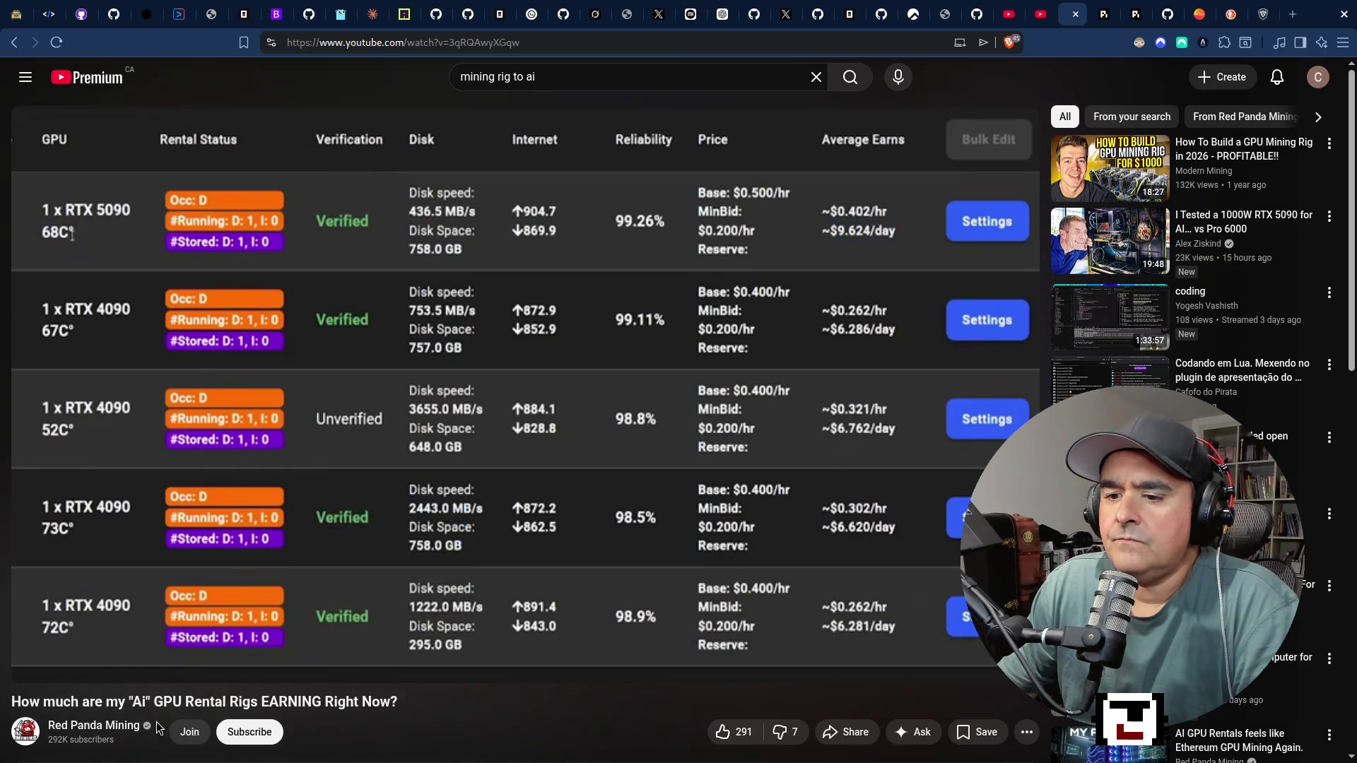
{"action": "scroll", "coordinate": [159, 735], "scroll_direction": "down", "scroll_amount": 3}
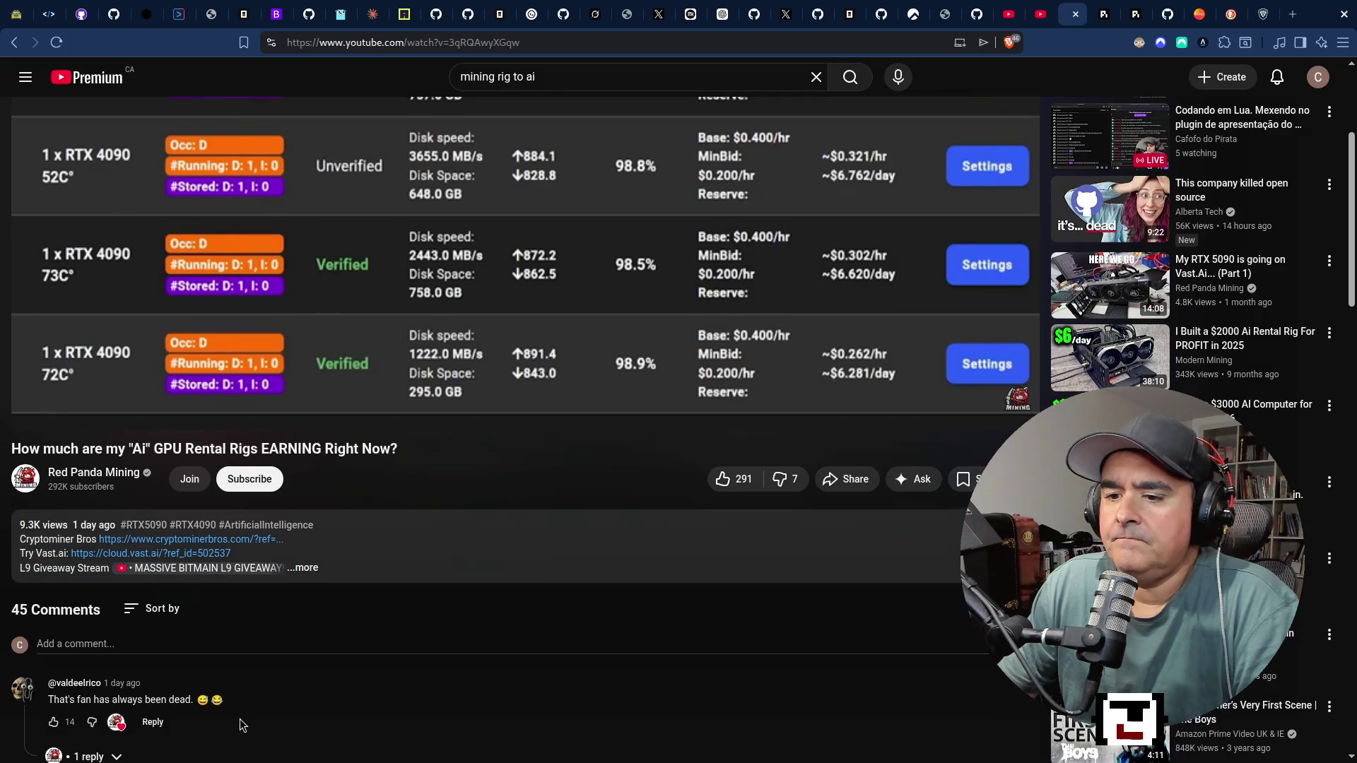
{"action": "scroll", "coordinate": [244, 726], "scroll_direction": "up", "scroll_amount": 3}
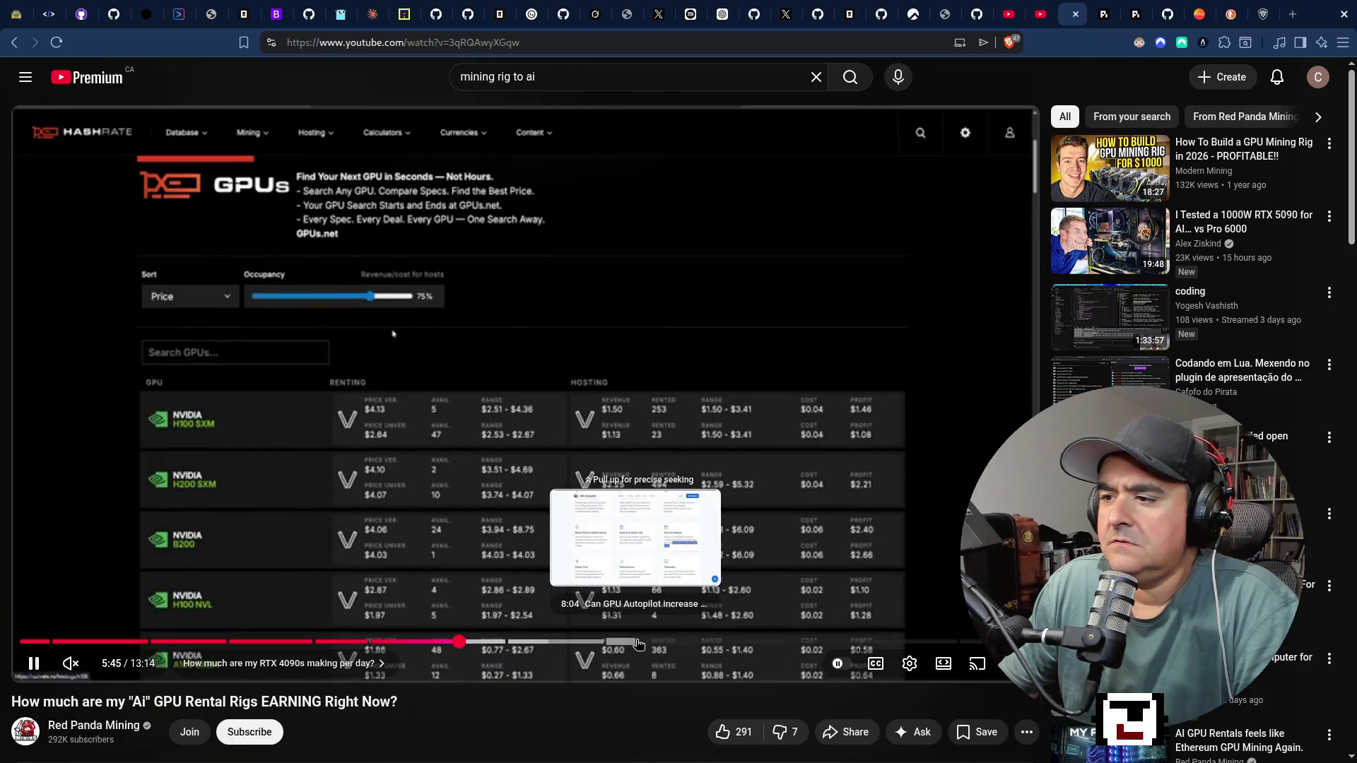
{"action": "left_click", "coordinate": [636, 642]}
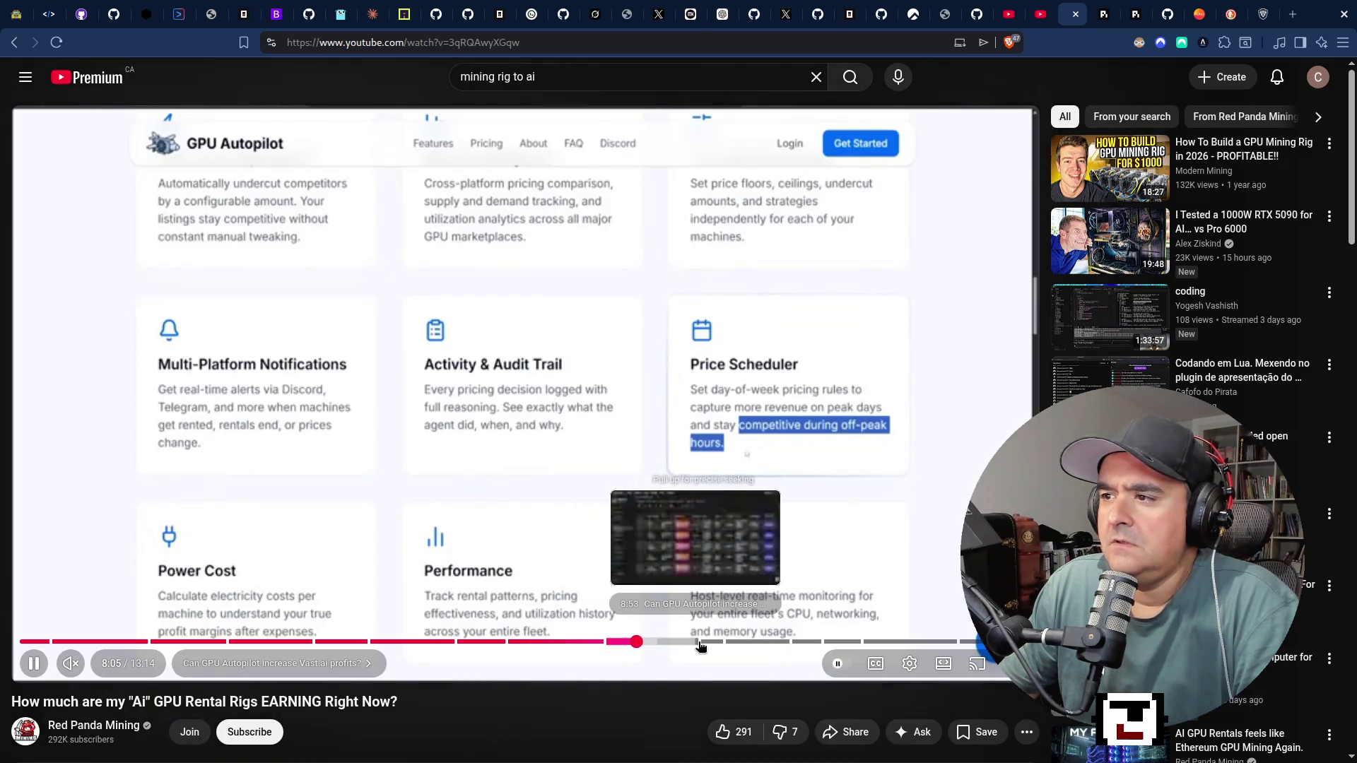
{"action": "left_click", "coordinate": [702, 642]}
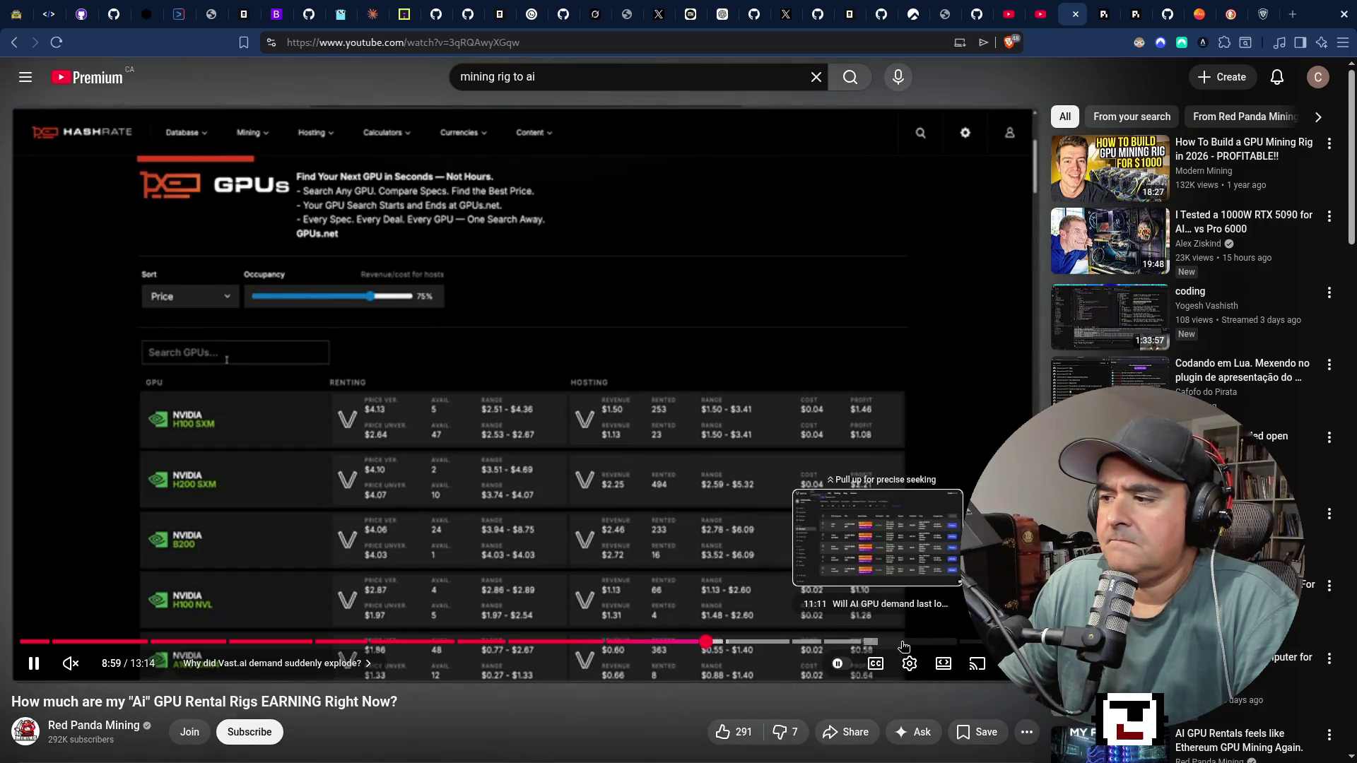
{"action": "left_click", "coordinate": [932, 642]}
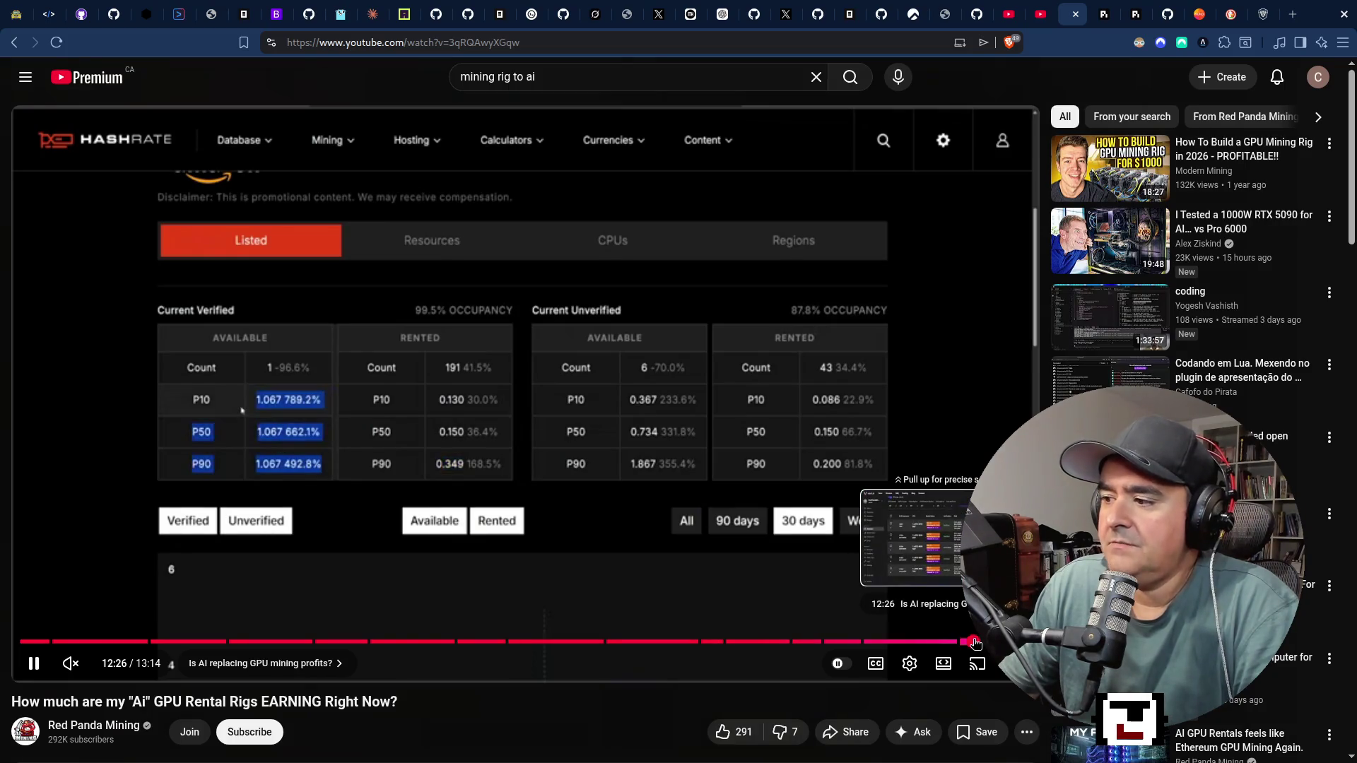
{"action": "left_click", "coordinate": [976, 641]}
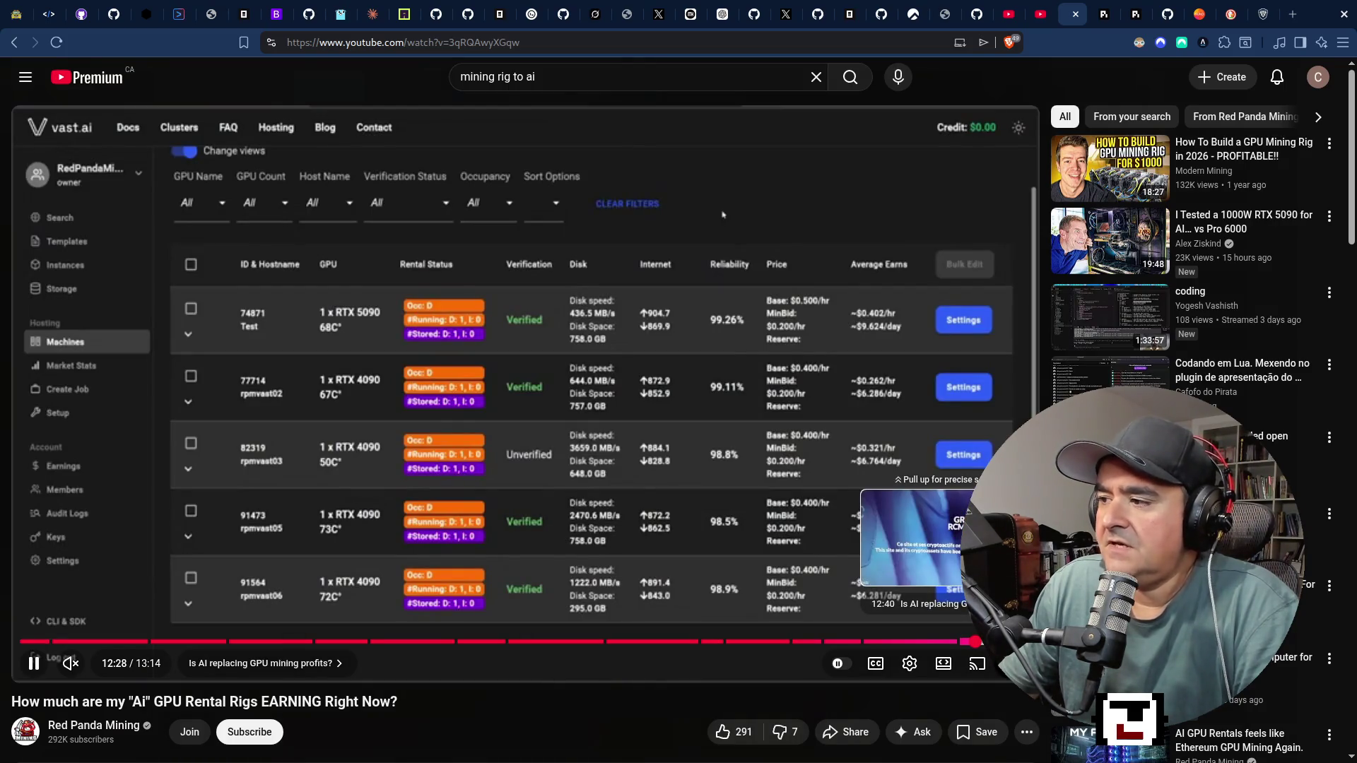
{"action": "left_click", "coordinate": [932, 641]}
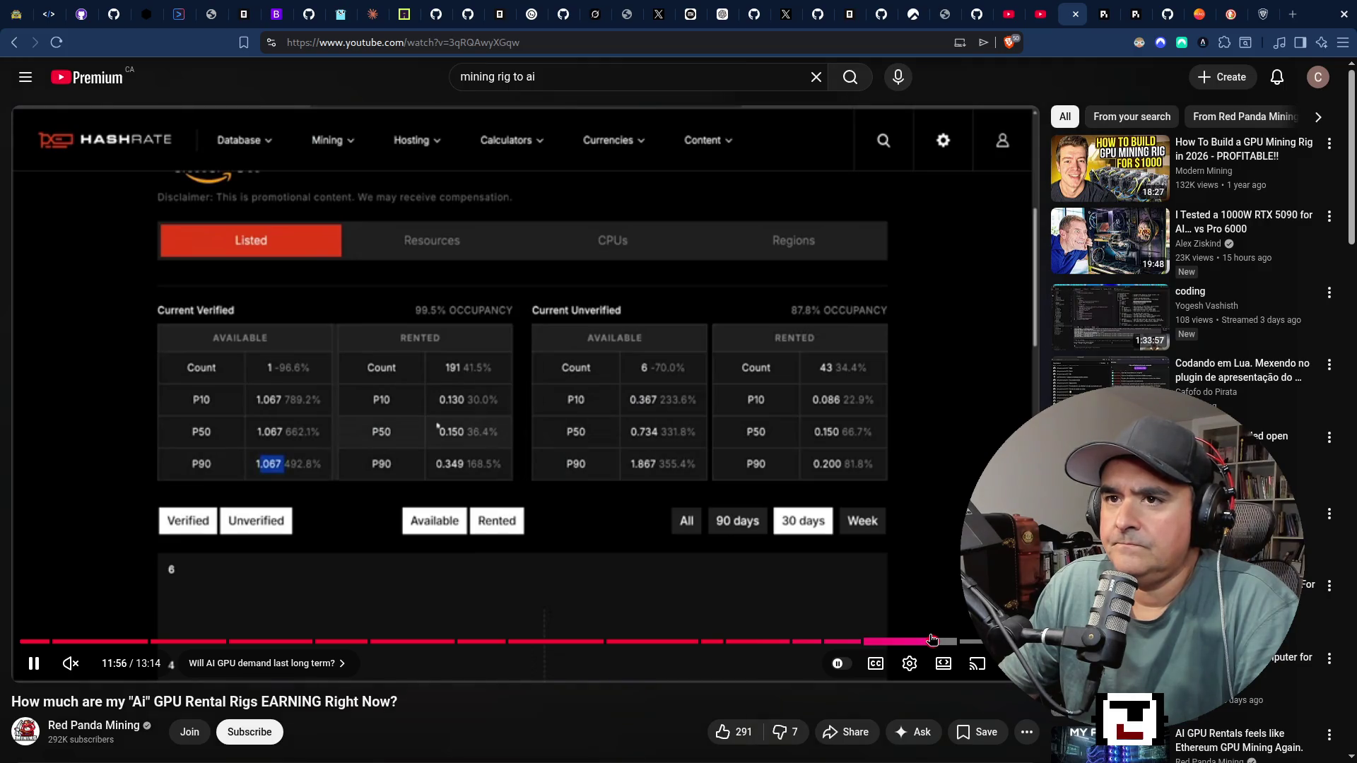
{"action": "left_click", "coordinate": [15, 43]}
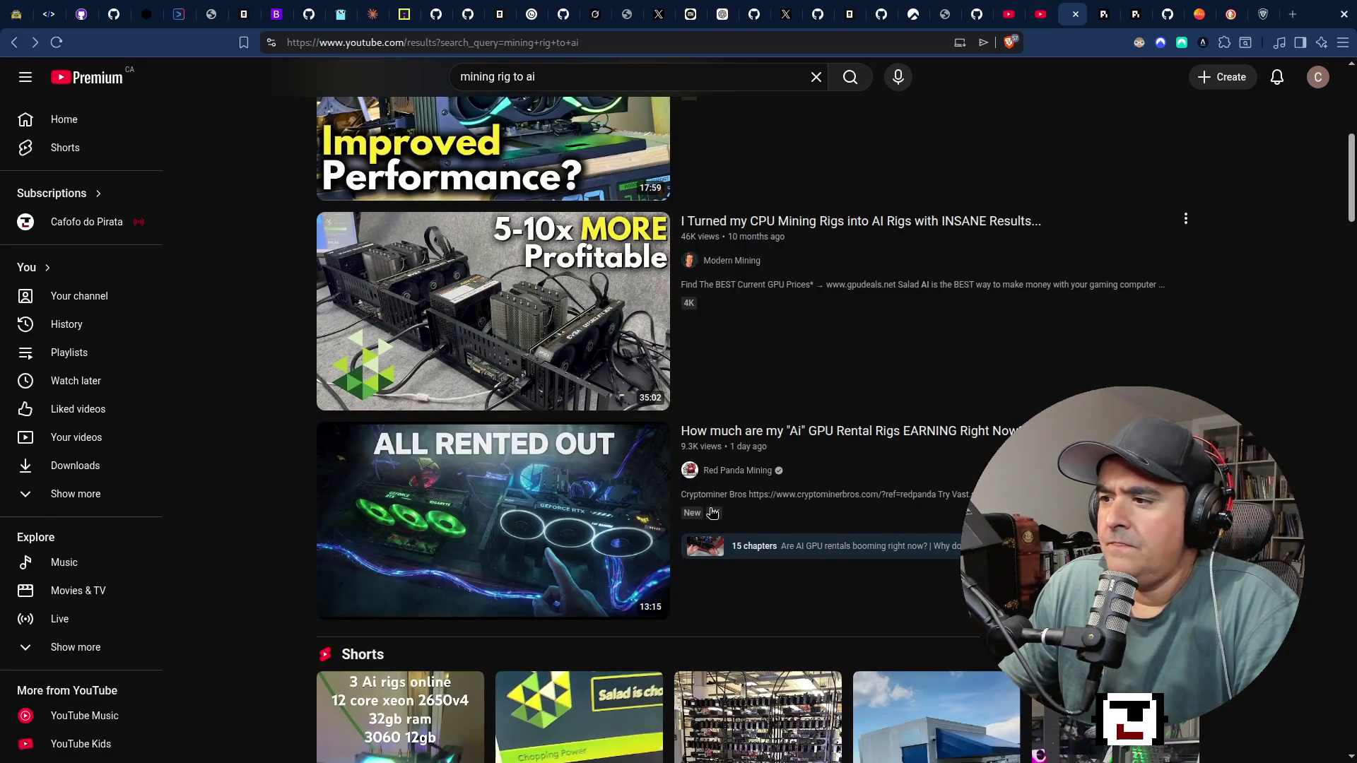
{"action": "left_click", "coordinate": [735, 473]}
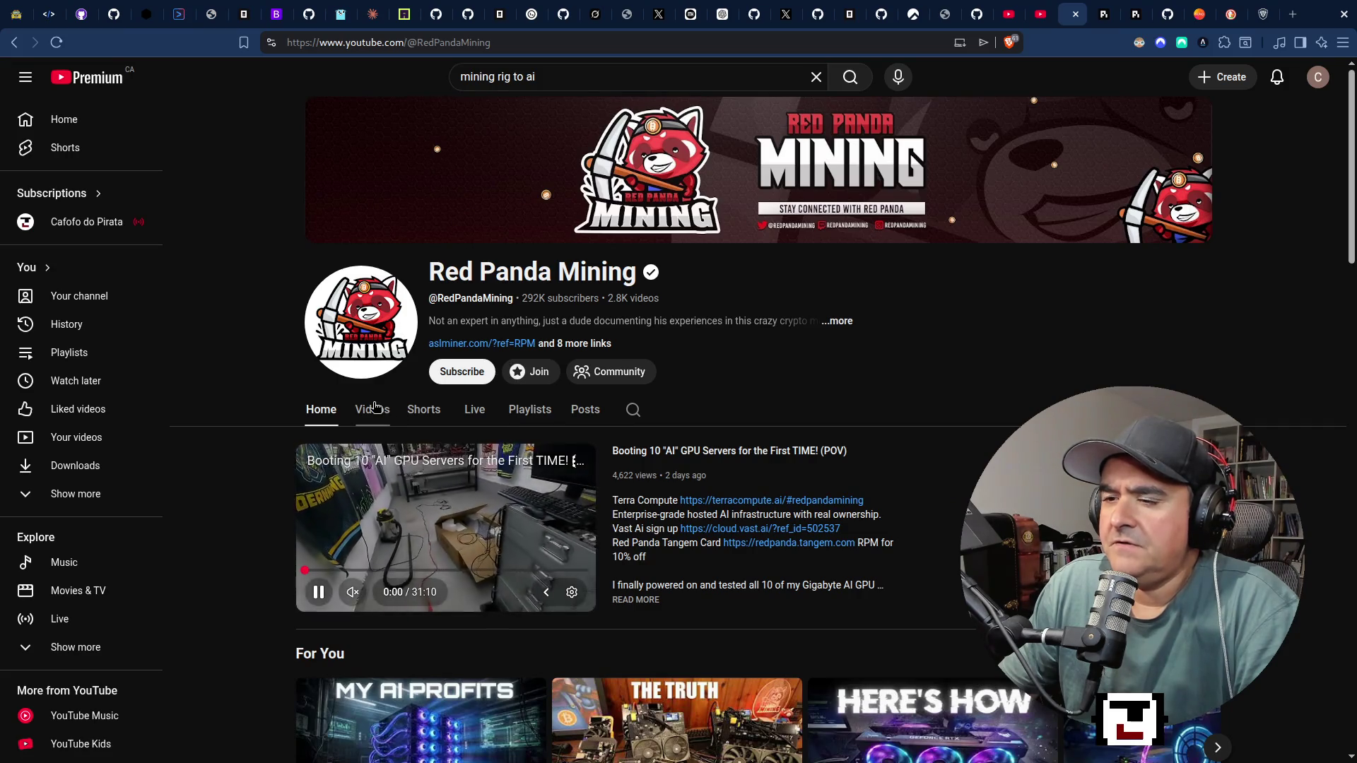
From the channel's Videos list, start 'AI GPU Rentals feels like Ethereum GPU Mining Again.'.
{"action": "scroll", "coordinate": [380, 606], "scroll_direction": "down", "scroll_amount": 4}
{"action": "scroll", "coordinate": [378, 600], "scroll_direction": "down", "scroll_amount": 3}
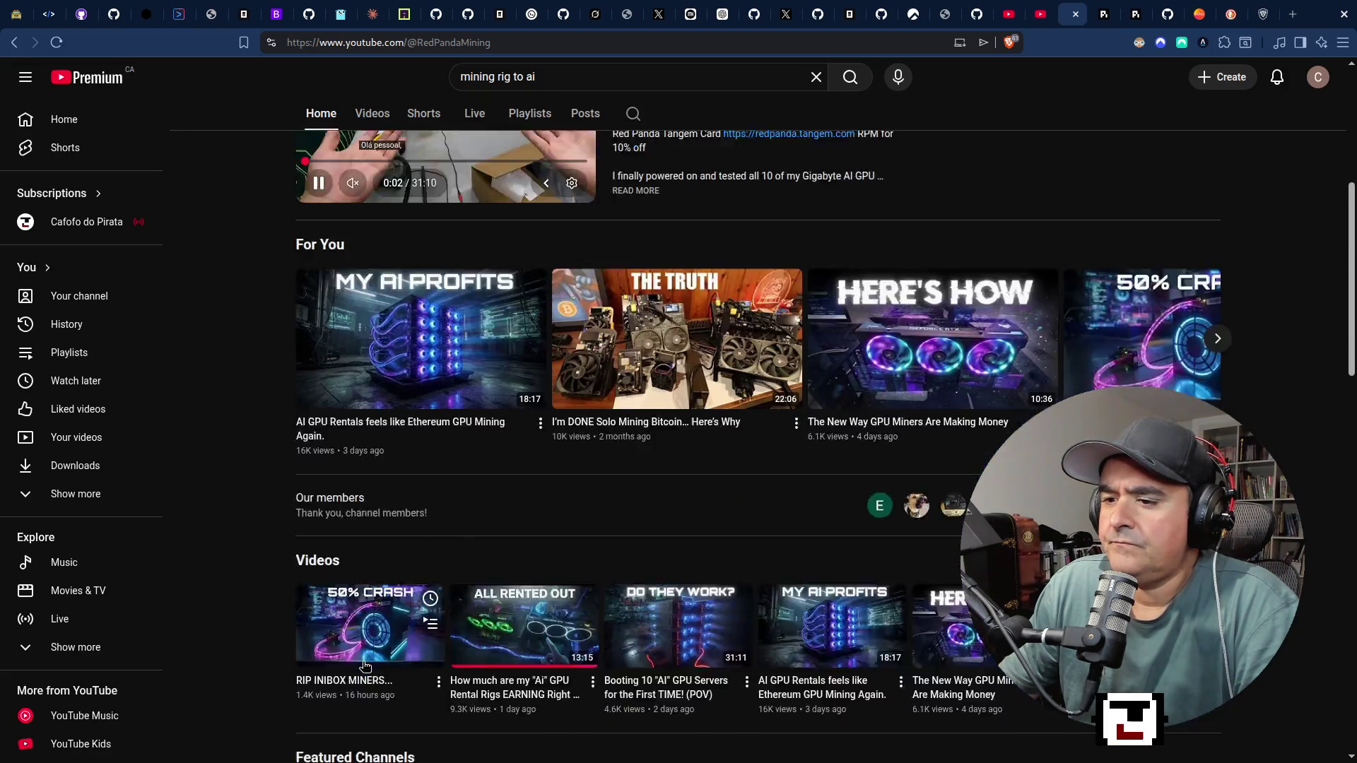
{"action": "scroll", "coordinate": [452, 302], "scroll_direction": "up", "scroll_amount": 5}
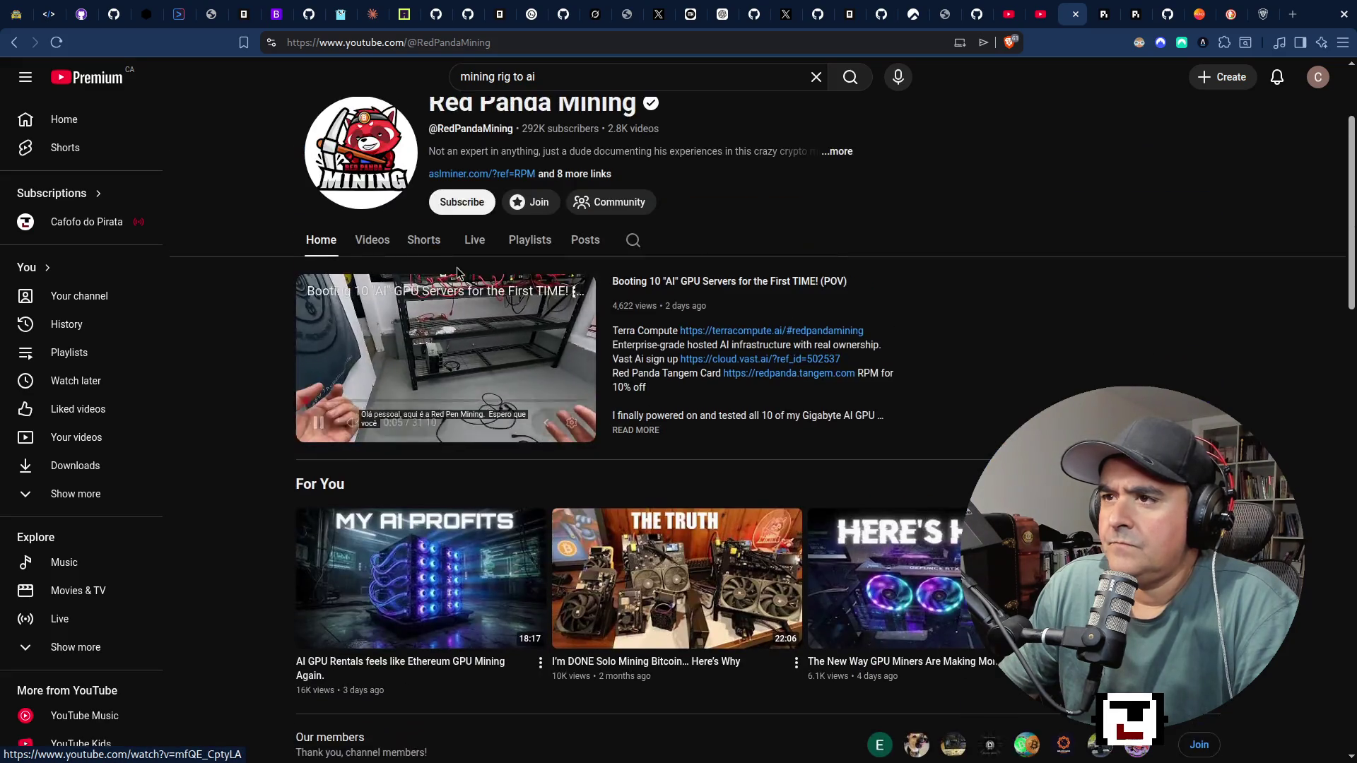
{"action": "left_click", "coordinate": [362, 242]}
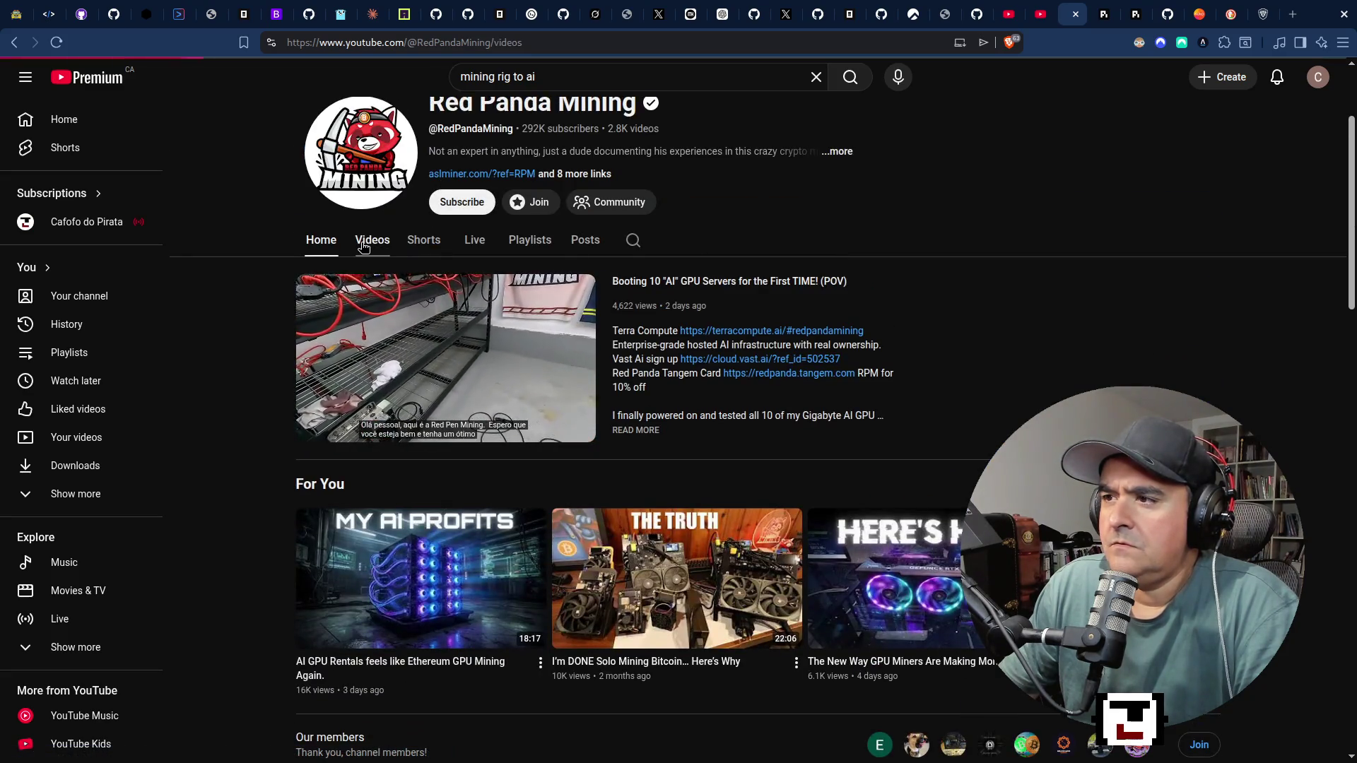
{"action": "scroll", "coordinate": [259, 636], "scroll_direction": "down", "scroll_amount": 5}
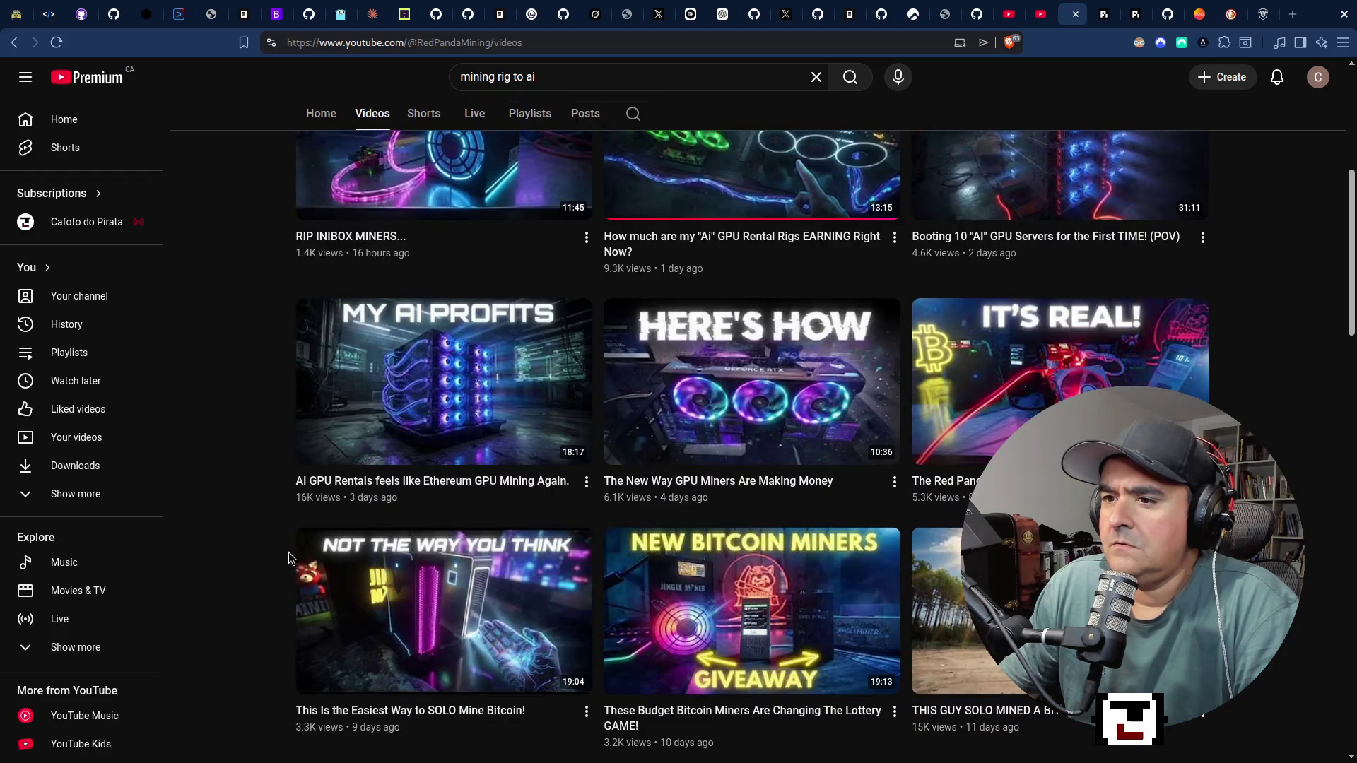
{"action": "left_click", "coordinate": [384, 407]}
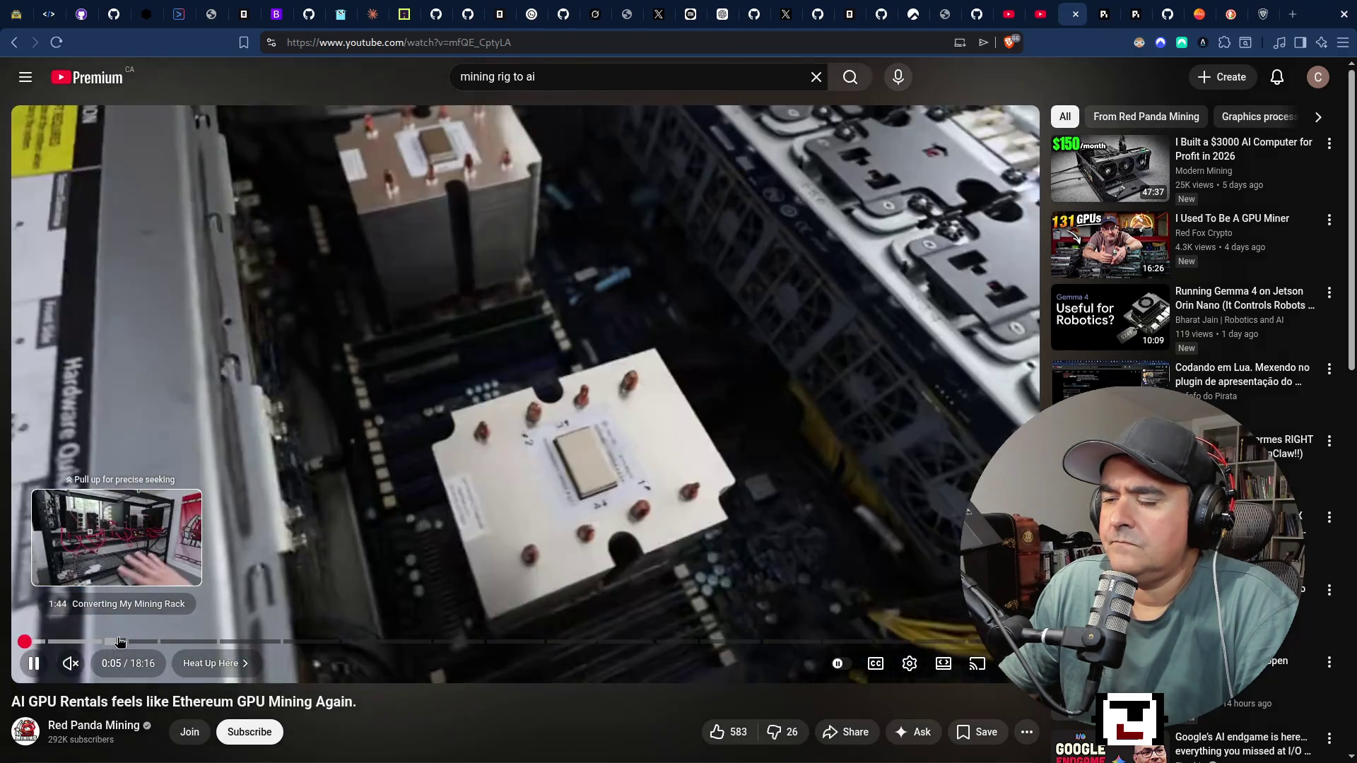
Seek through the video, pause it at 1:20, then jump to 2:28.
{"action": "left_click", "coordinate": [119, 641]}
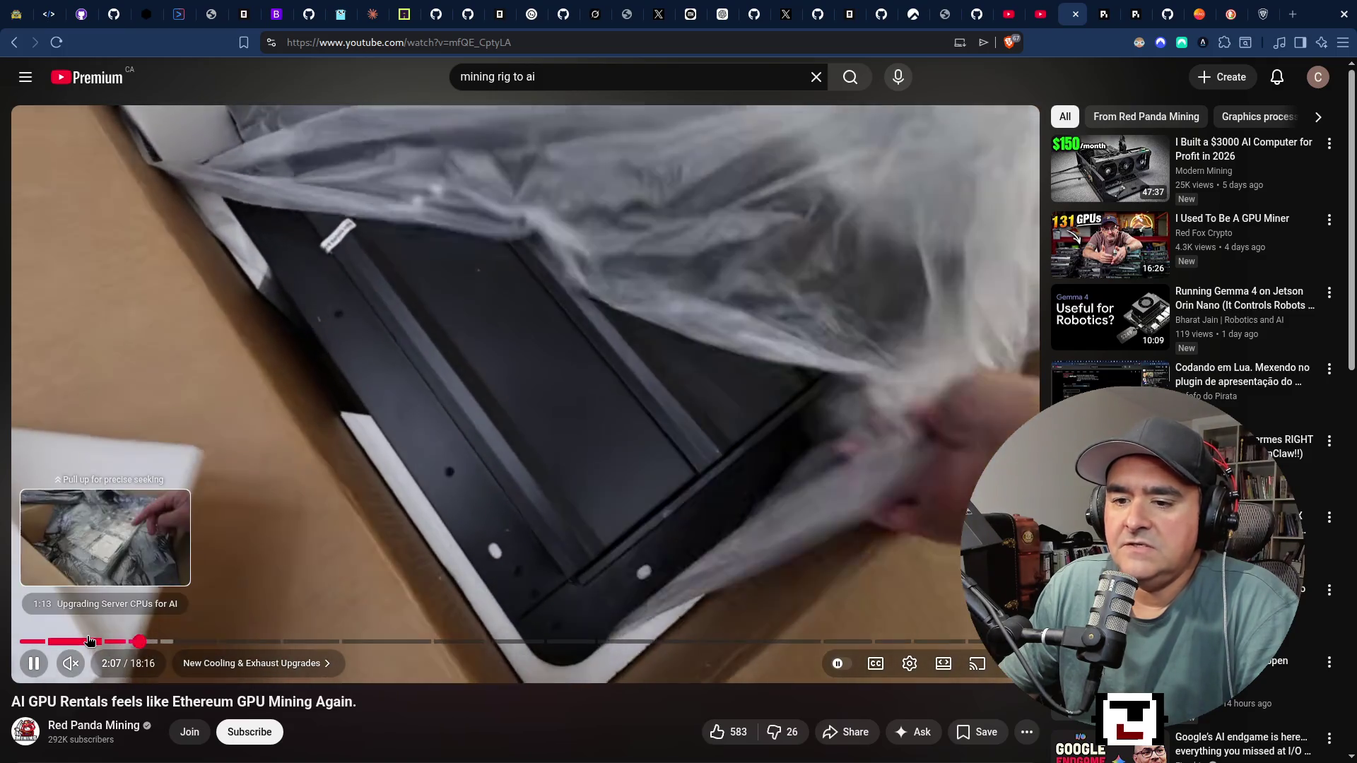
{"action": "left_click", "coordinate": [90, 641]}
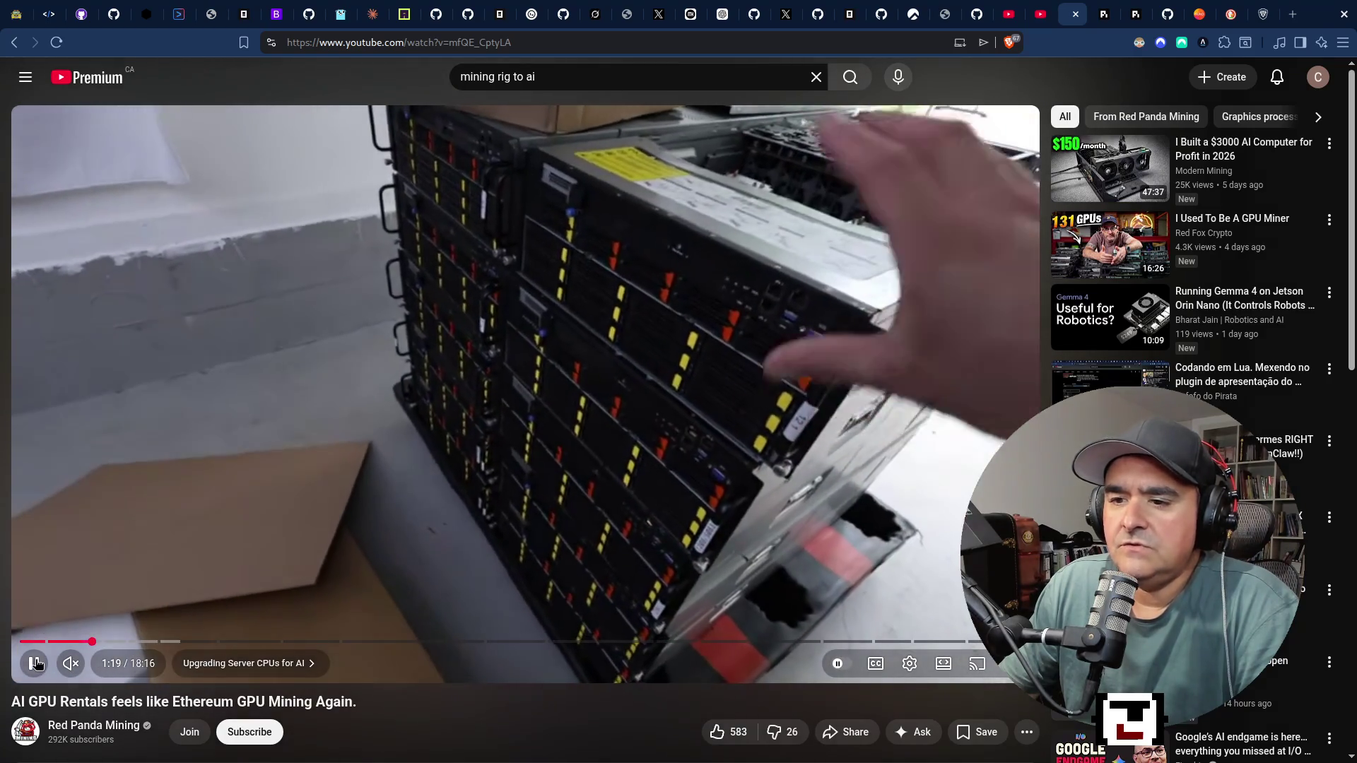
{"action": "left_click", "coordinate": [33, 663]}
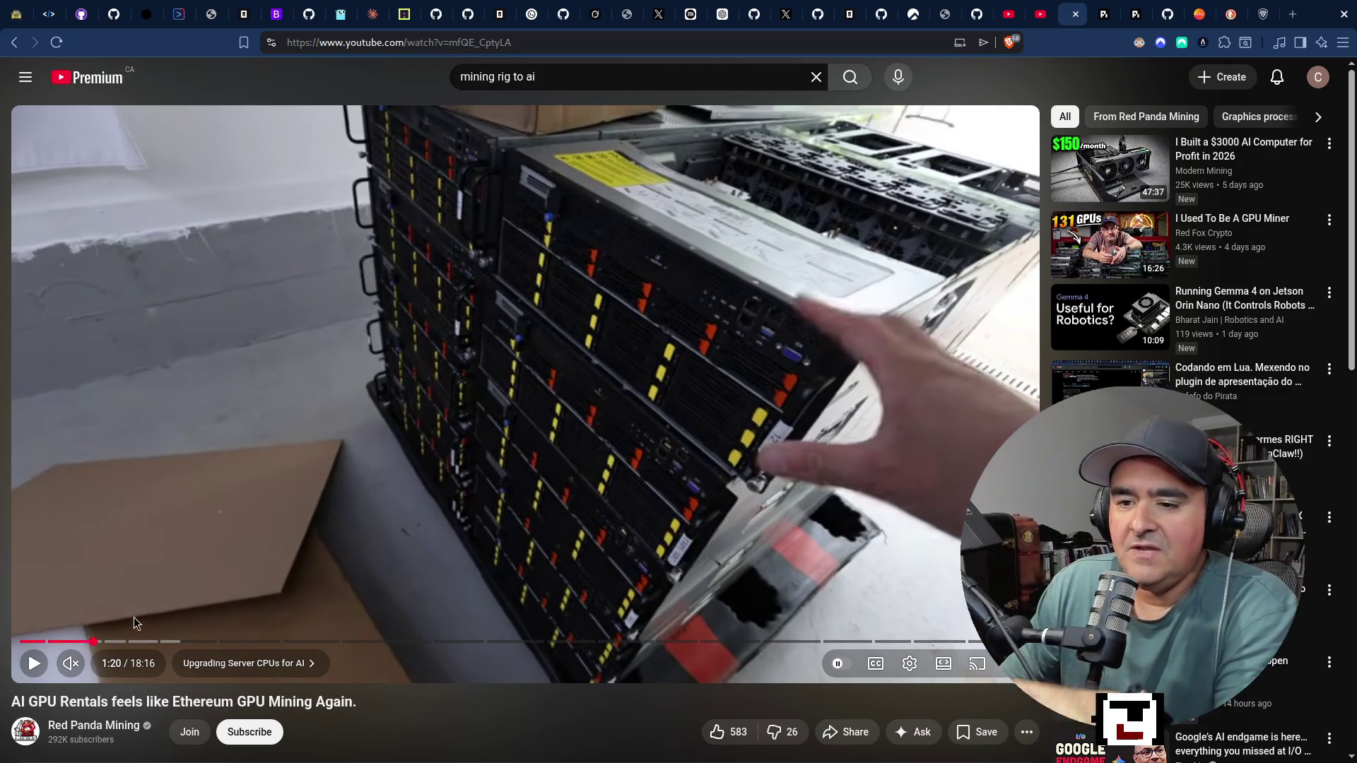
{"action": "left_click", "coordinate": [158, 640]}
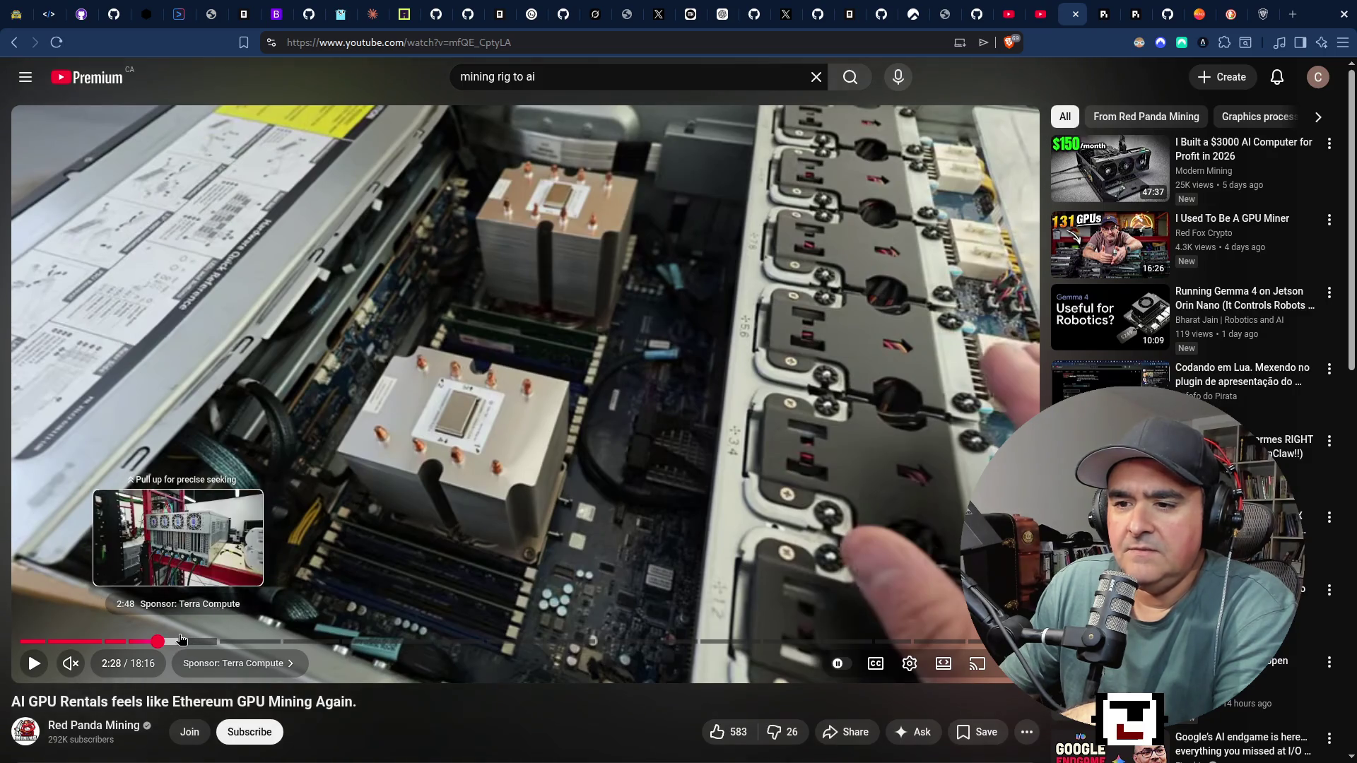
Skim the video to 2:48, 4:17 and 5:19, then switch to the live chat windows.
{"action": "left_click", "coordinate": [181, 641]}
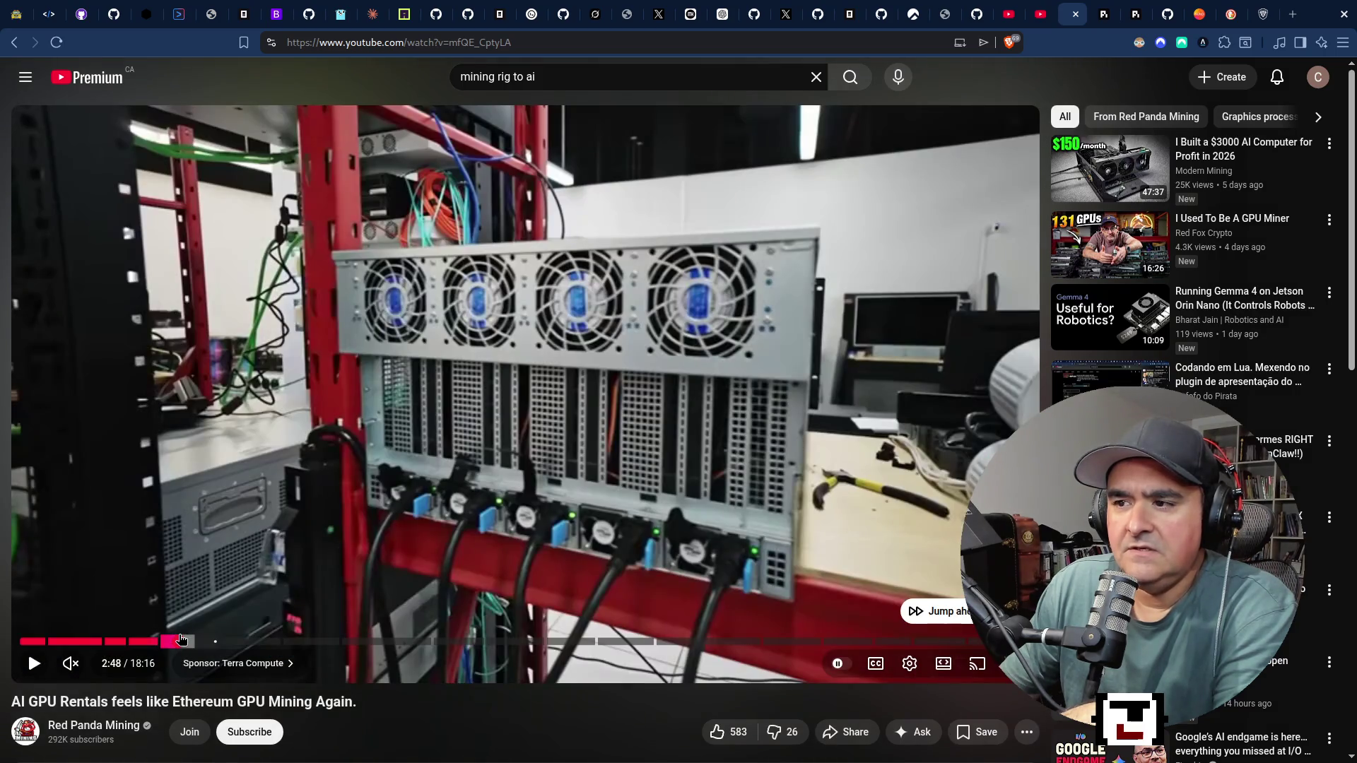
{"action": "right_click", "coordinate": [182, 640]}
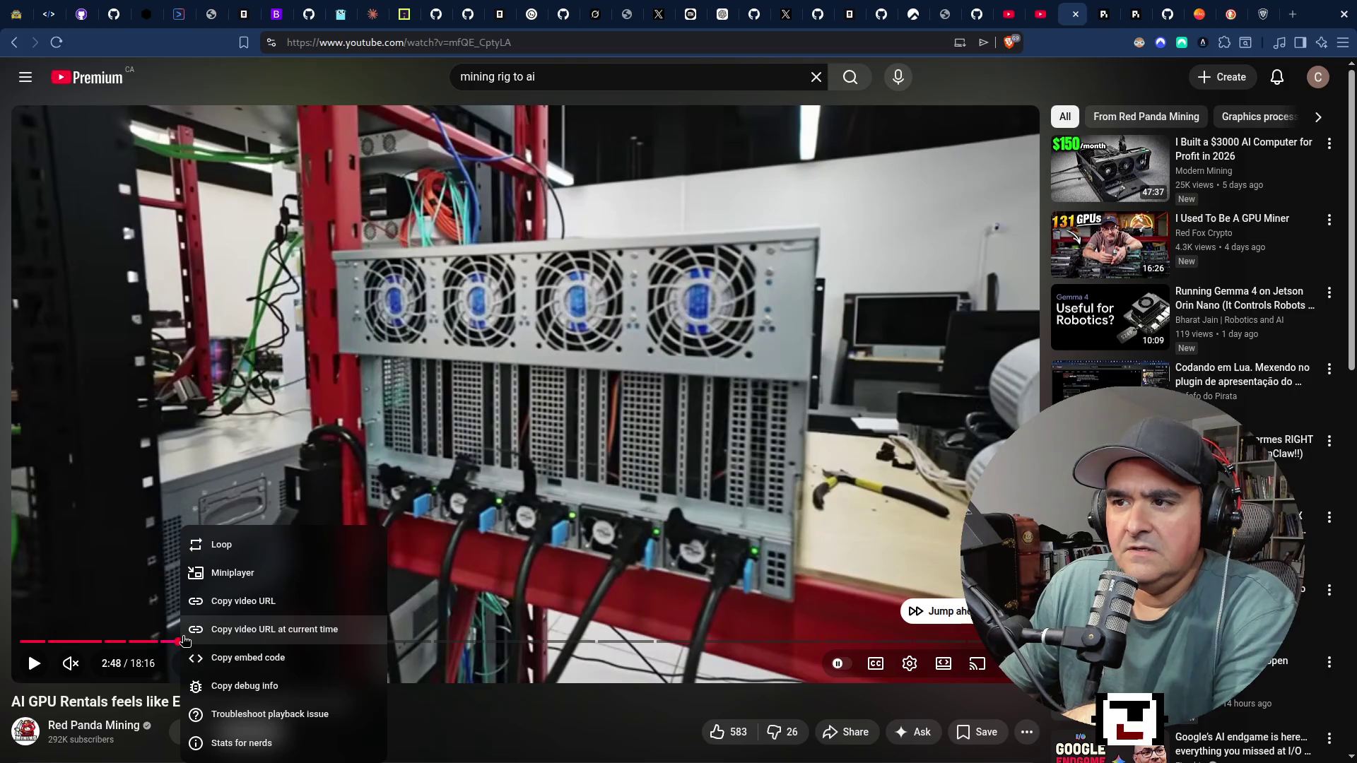
{"action": "left_click", "coordinate": [485, 737]}
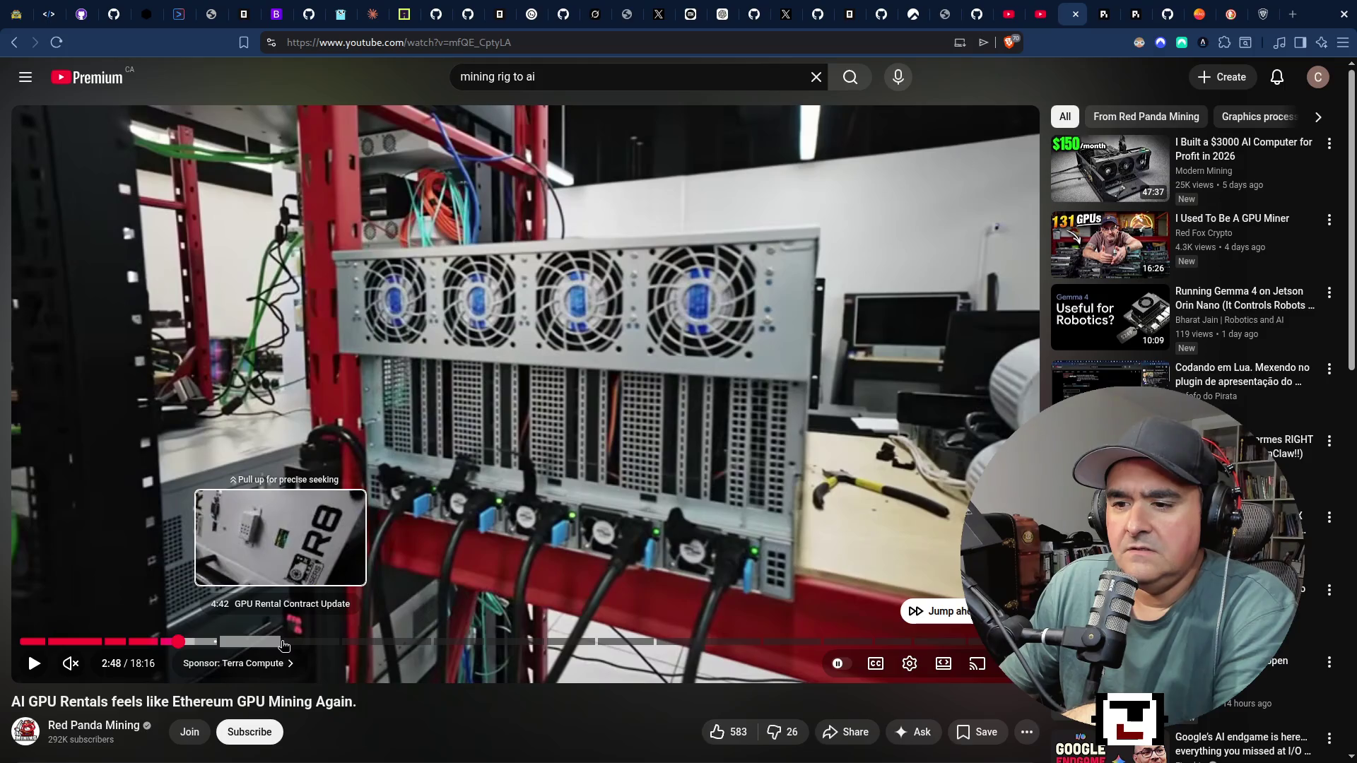
{"action": "left_click", "coordinate": [262, 641]}
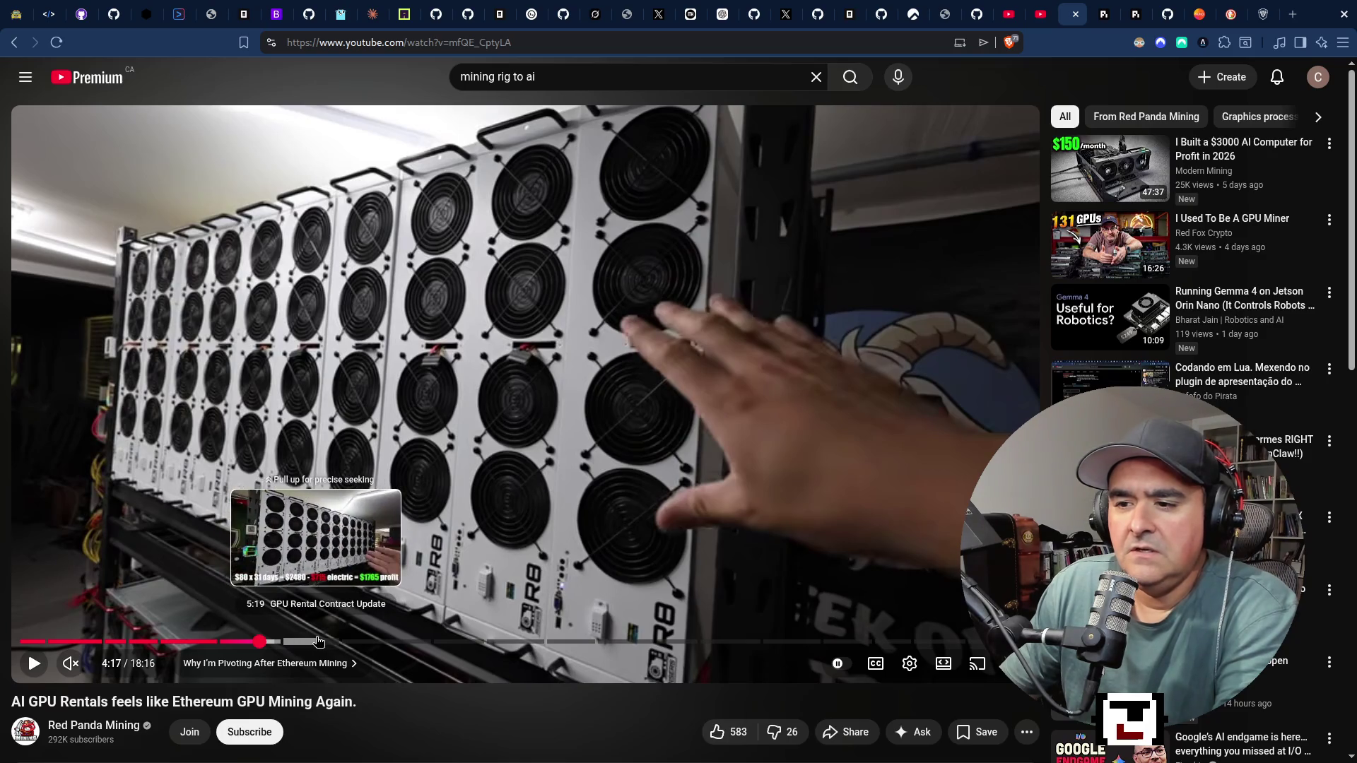
{"action": "left_click", "coordinate": [317, 641]}
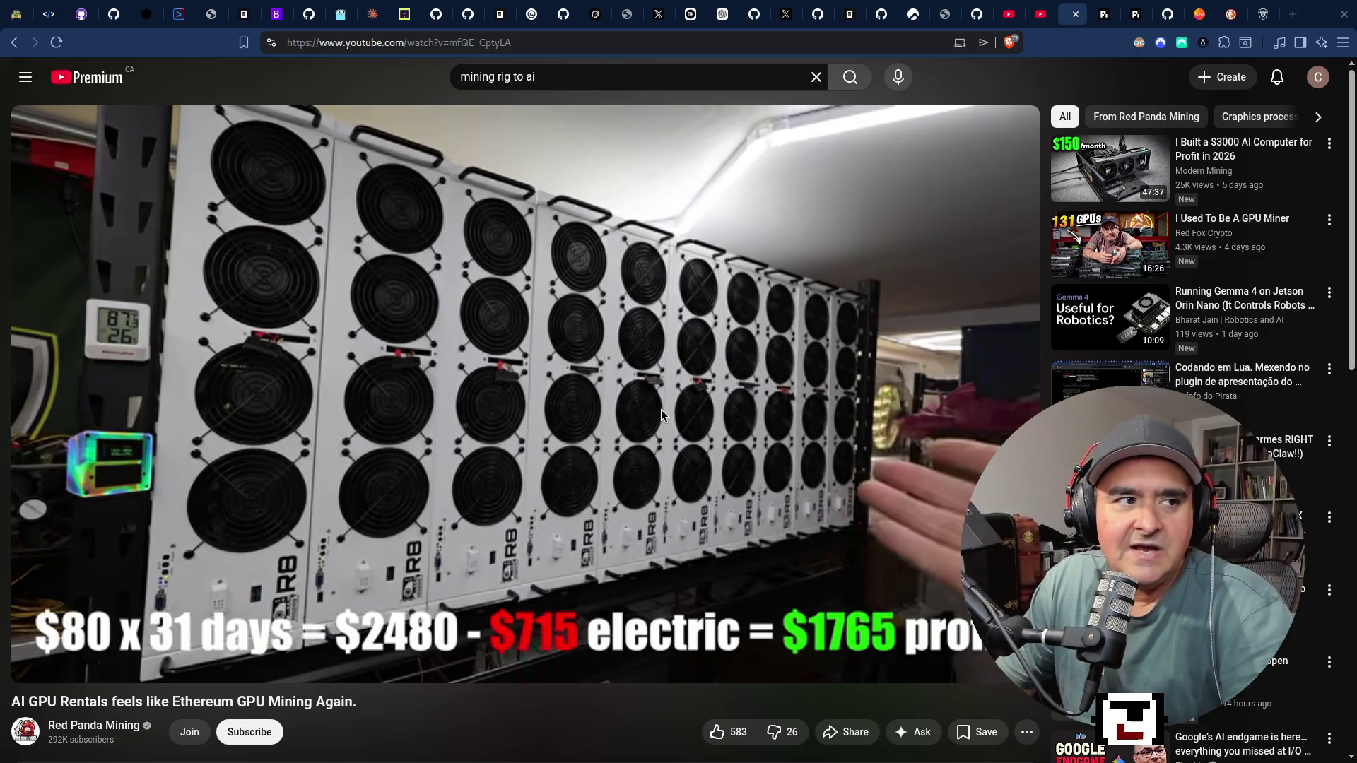
{"action": "key", "text": "super+2"}
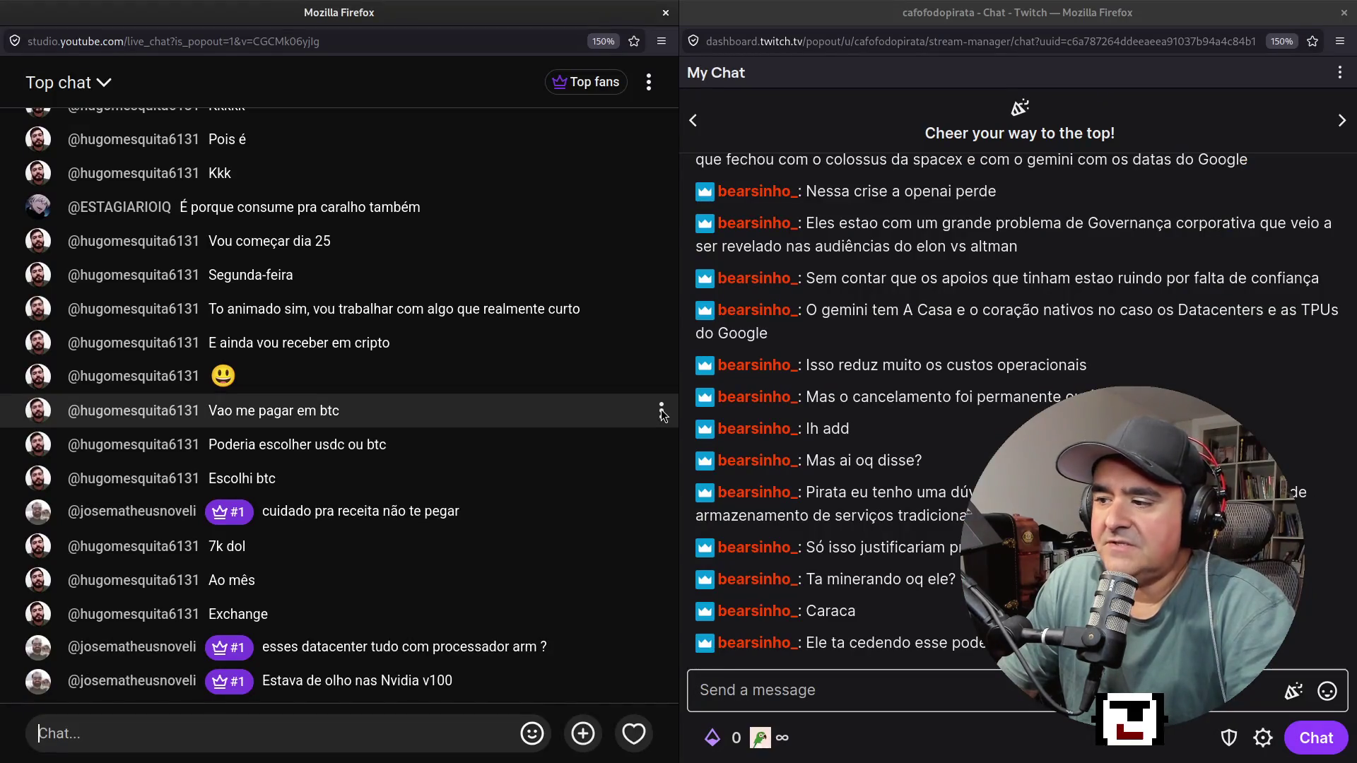
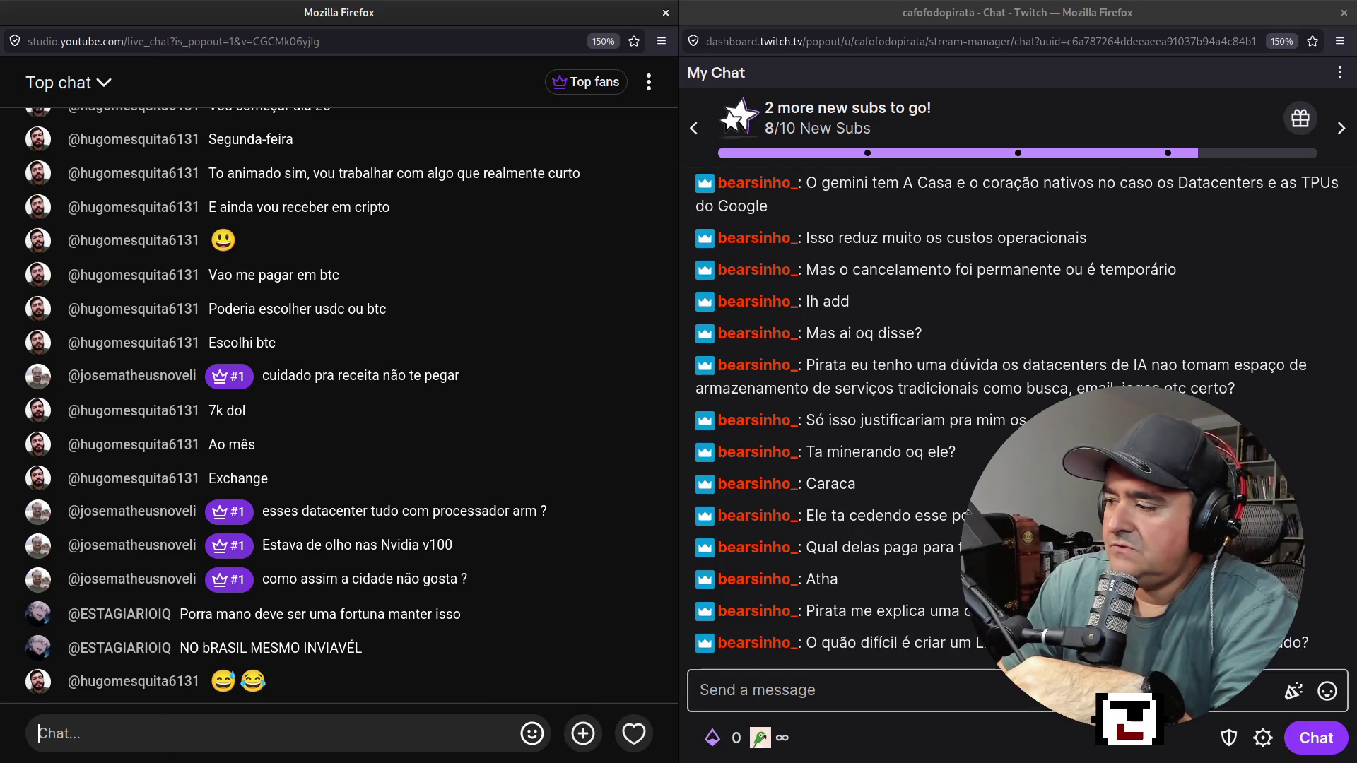
Select a word in the latest Twitch chat message, then switch to the YouTube video window.
{"action": "left_click", "coordinate": [1054, 643]}
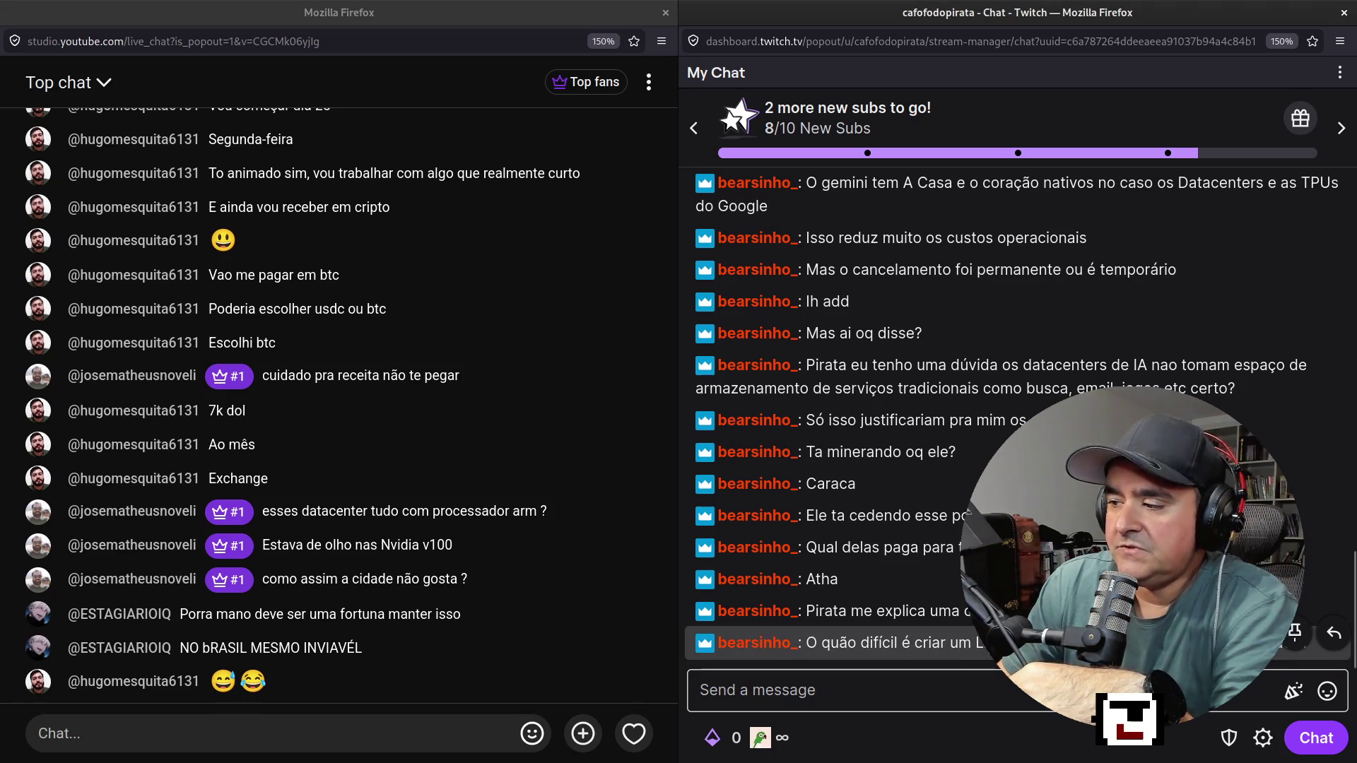
{"action": "double_click", "coordinate": [993, 643]}
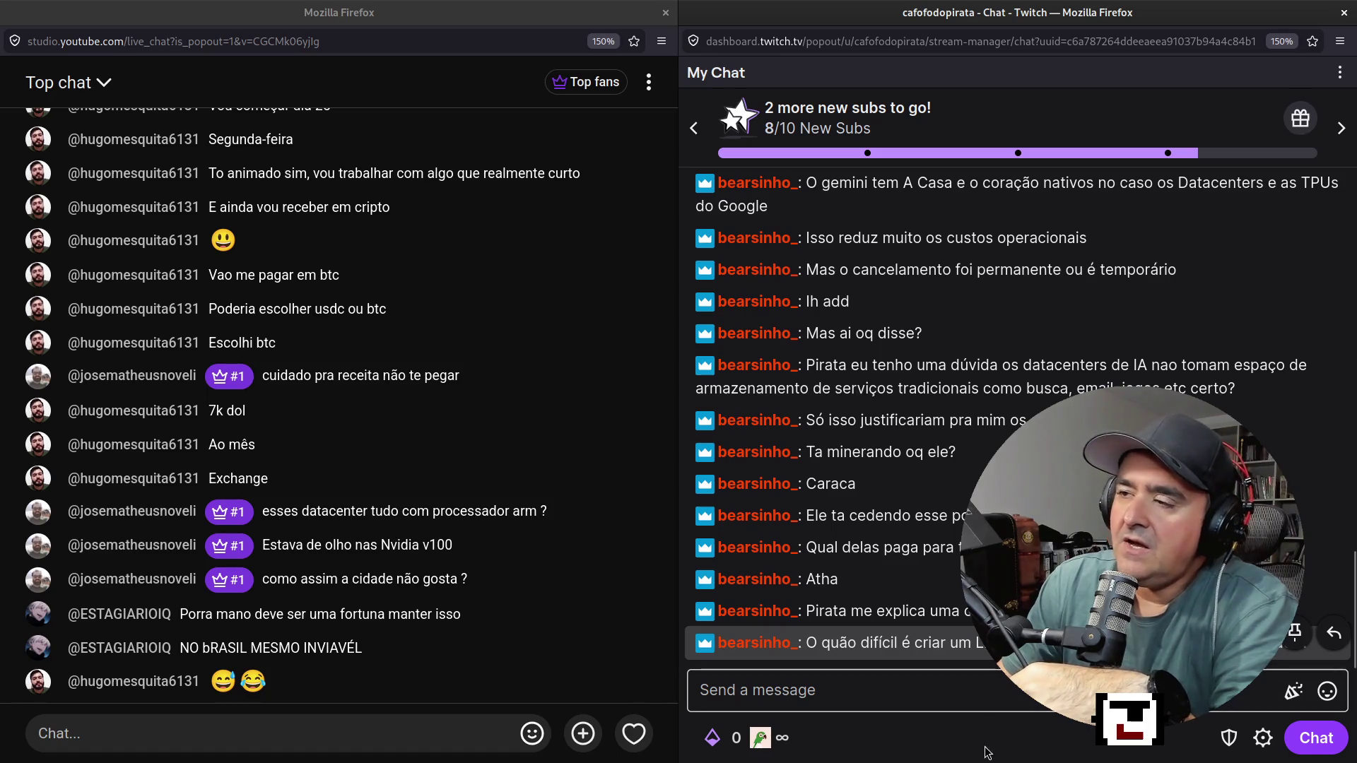
{"action": "left_click", "coordinate": [969, 762]}
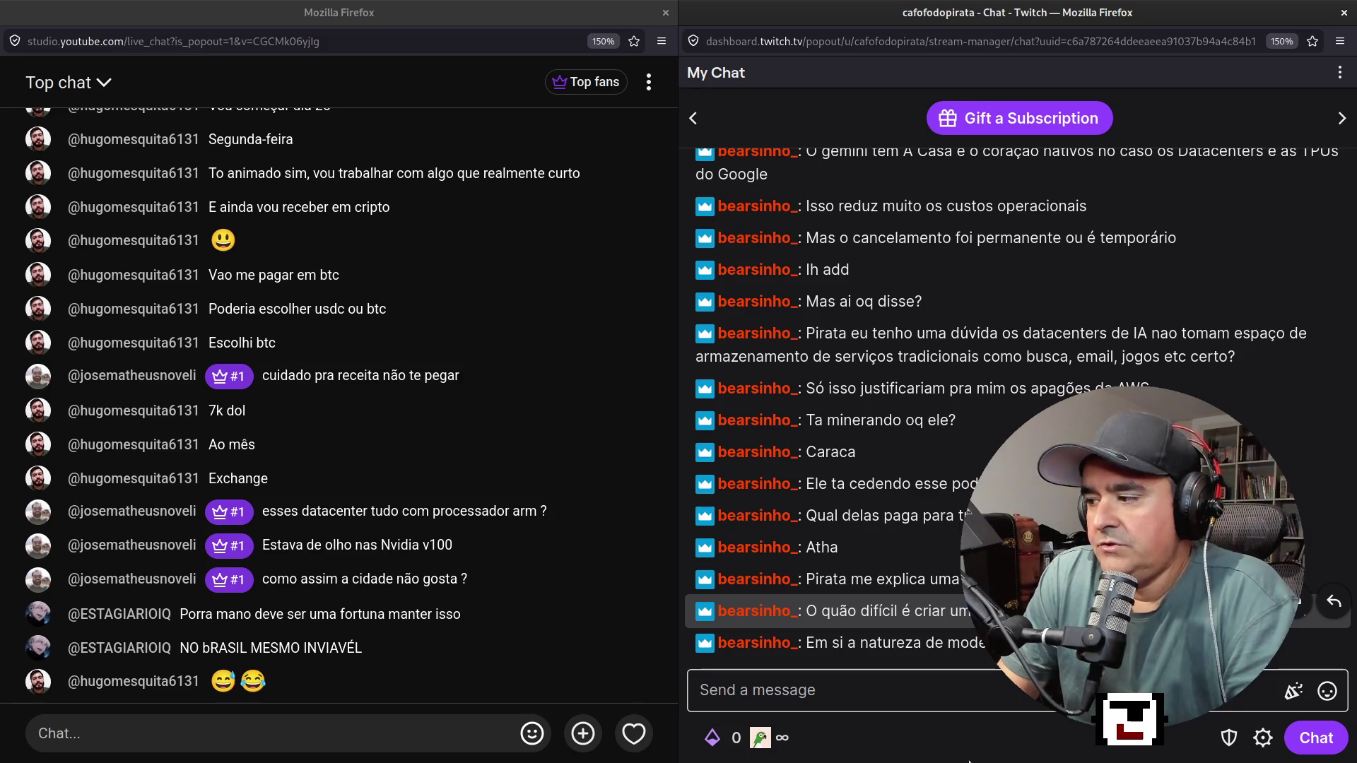
{"action": "key", "text": "alt+Tab"}
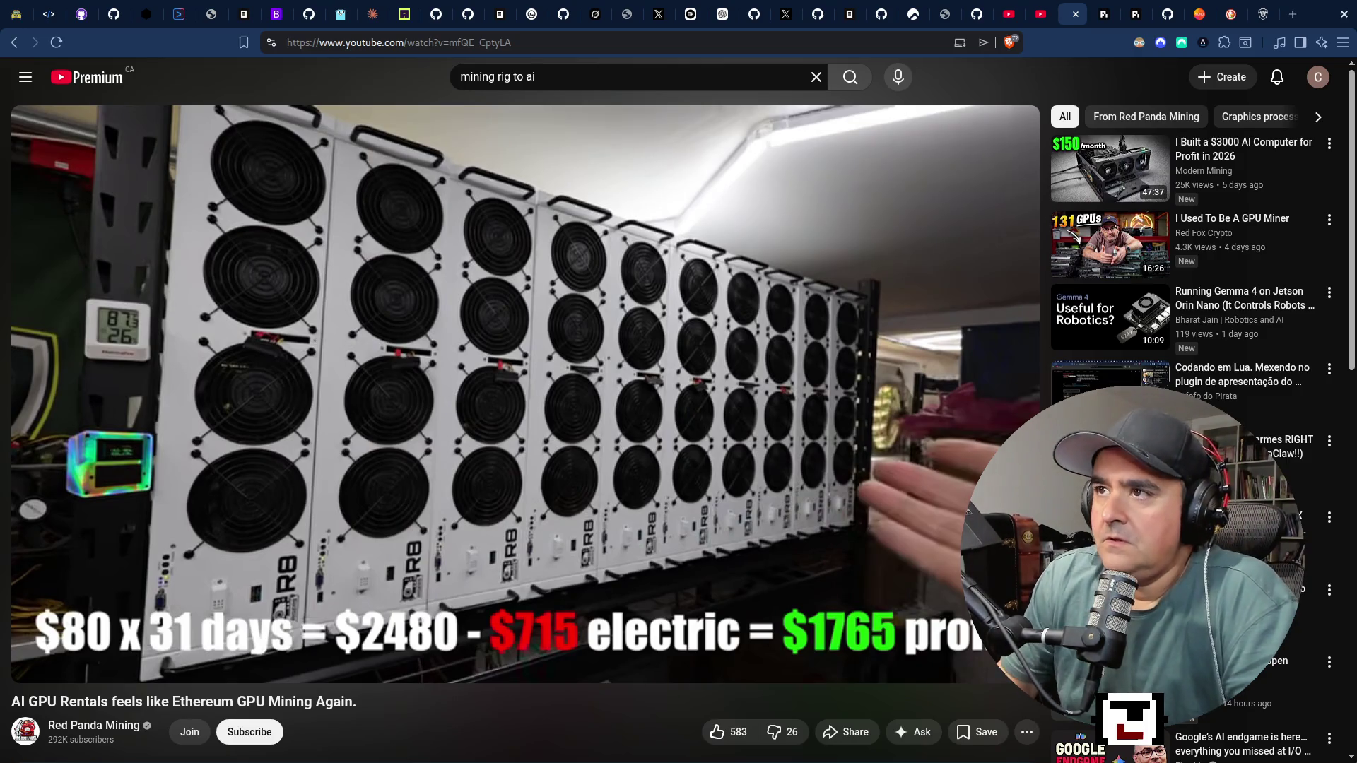
Ask Grok 'um modelo de llm é o que?' in the conversation.
{"action": "left_click", "coordinate": [597, 15]}
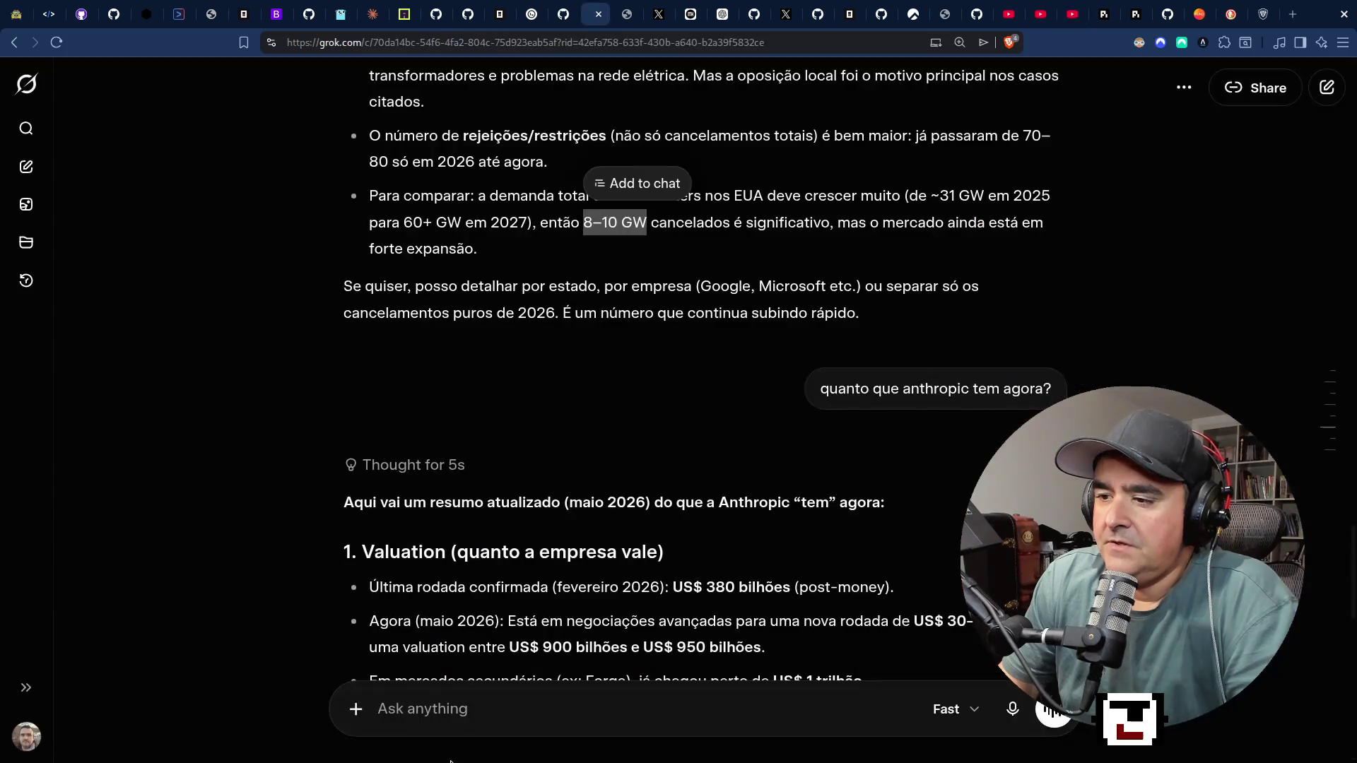
{"action": "scroll", "coordinate": [506, 557], "scroll_direction": "down", "scroll_amount": 8}
{"action": "scroll", "coordinate": [506, 557], "scroll_direction": "down", "scroll_amount": 6}
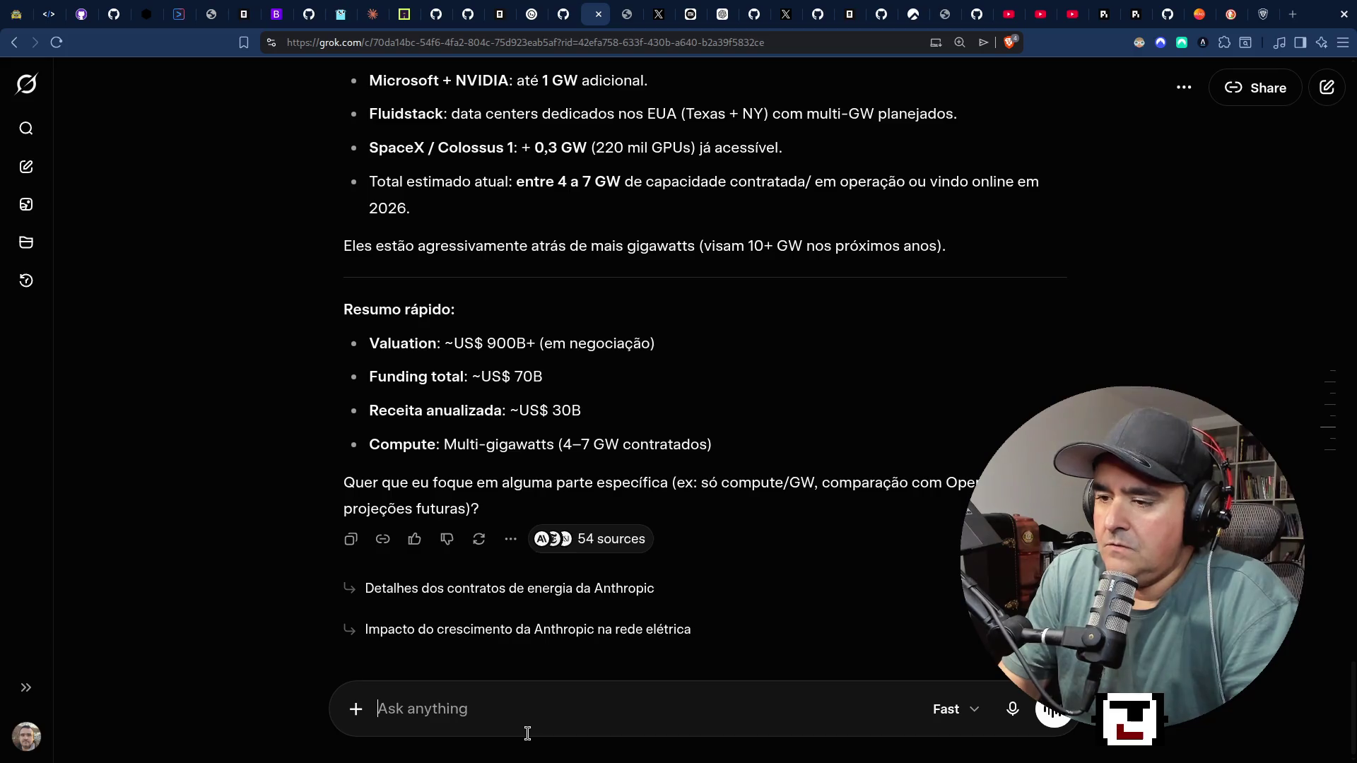
{"action": "type", "text": "um modelo de l"}
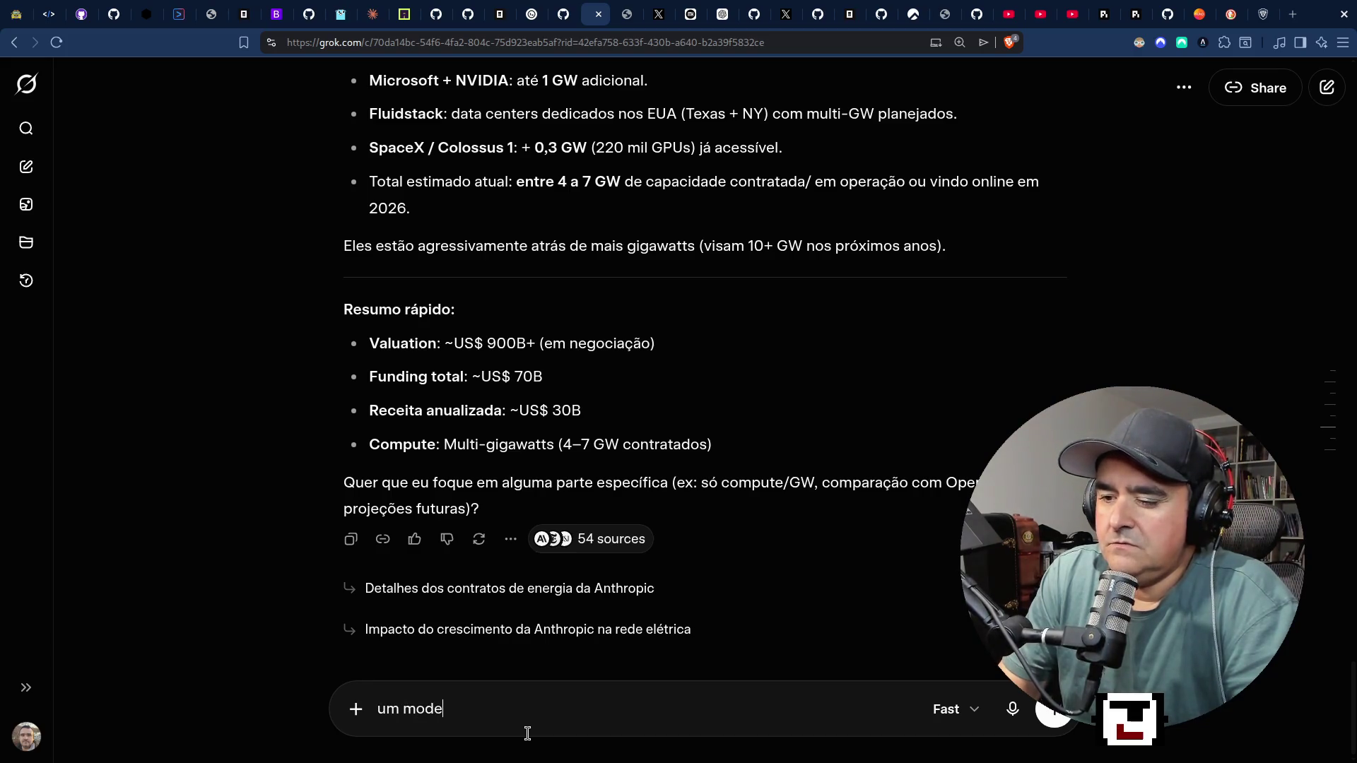
{"action": "type", "text": "lm "}
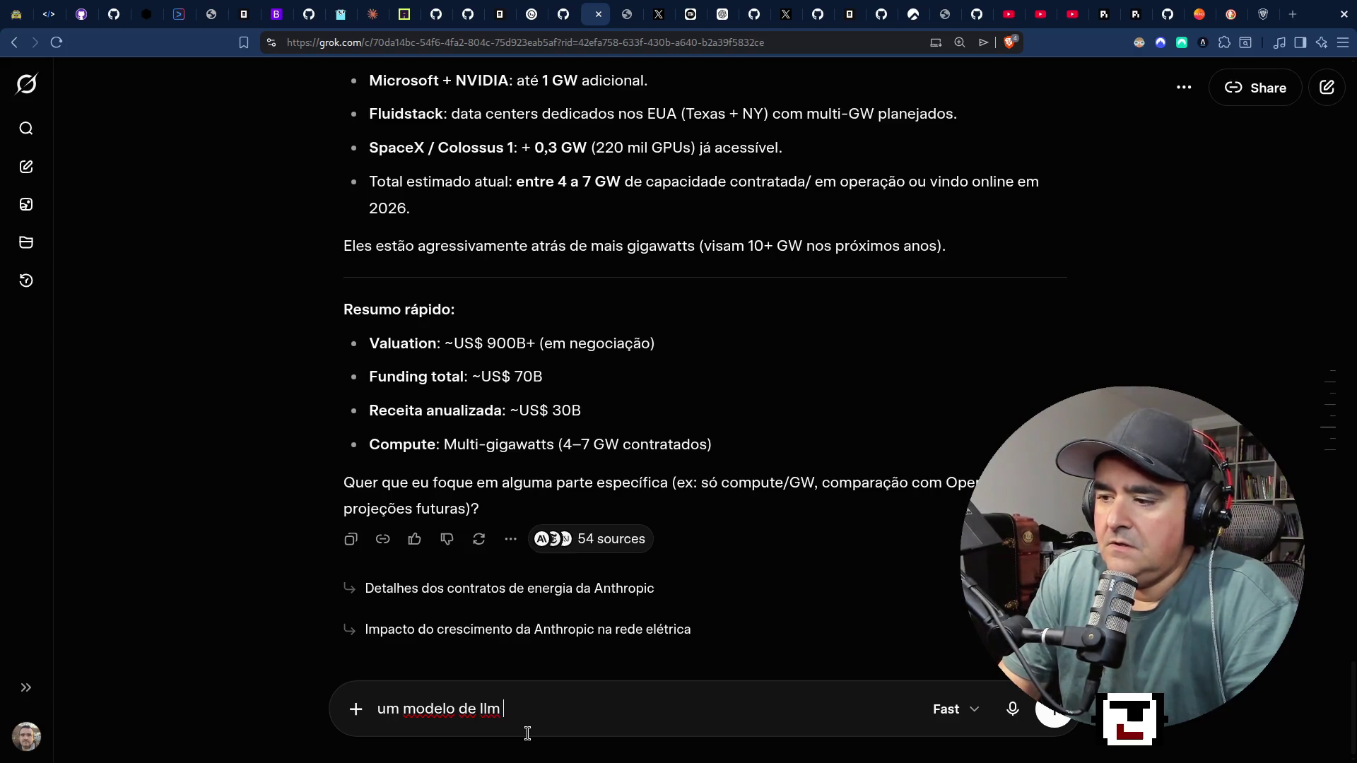
{"action": "type", "text": "é oque?"}
{"action": "key", "text": "BackSpace"}
{"action": "key", "text": "BackSpace"}
{"action": "key", "text": "BackSpace"}
{"action": "type", "text": "que?"}
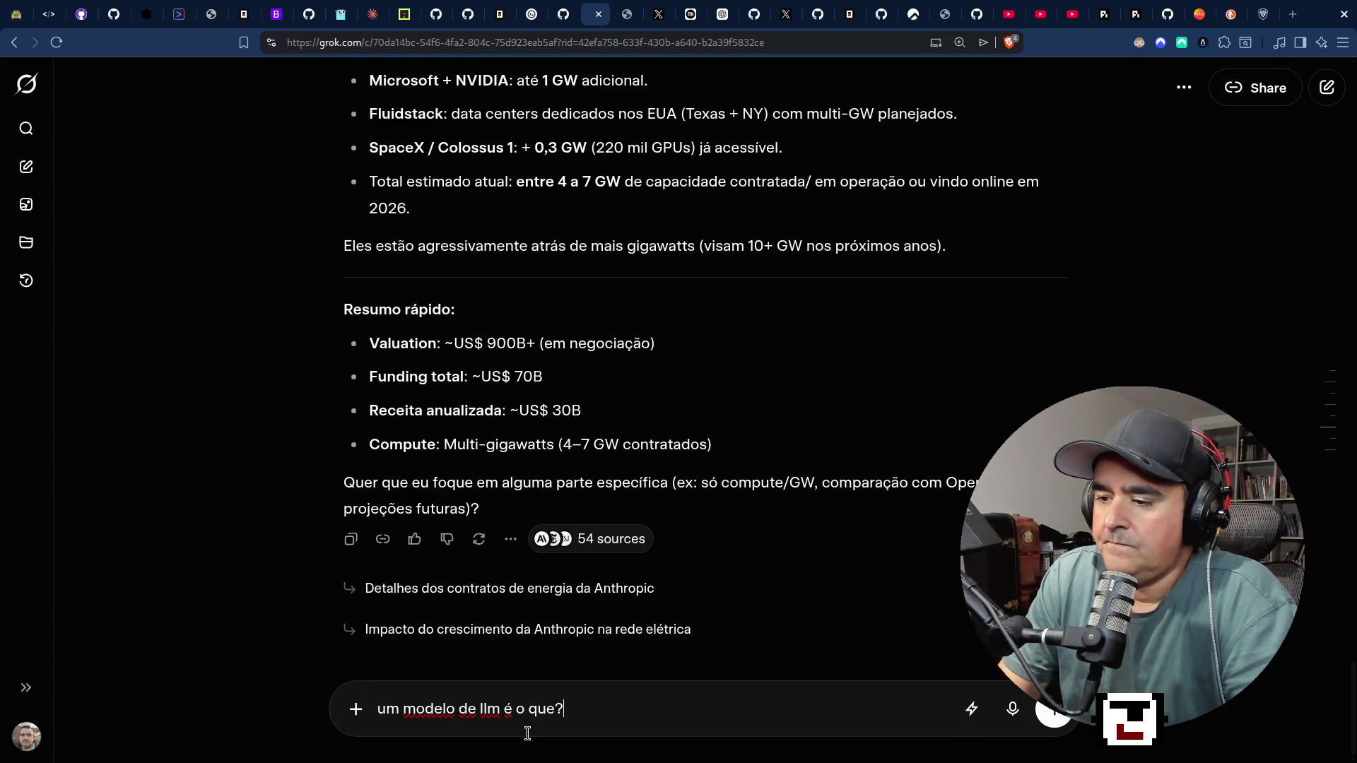
{"action": "key", "text": "Return"}
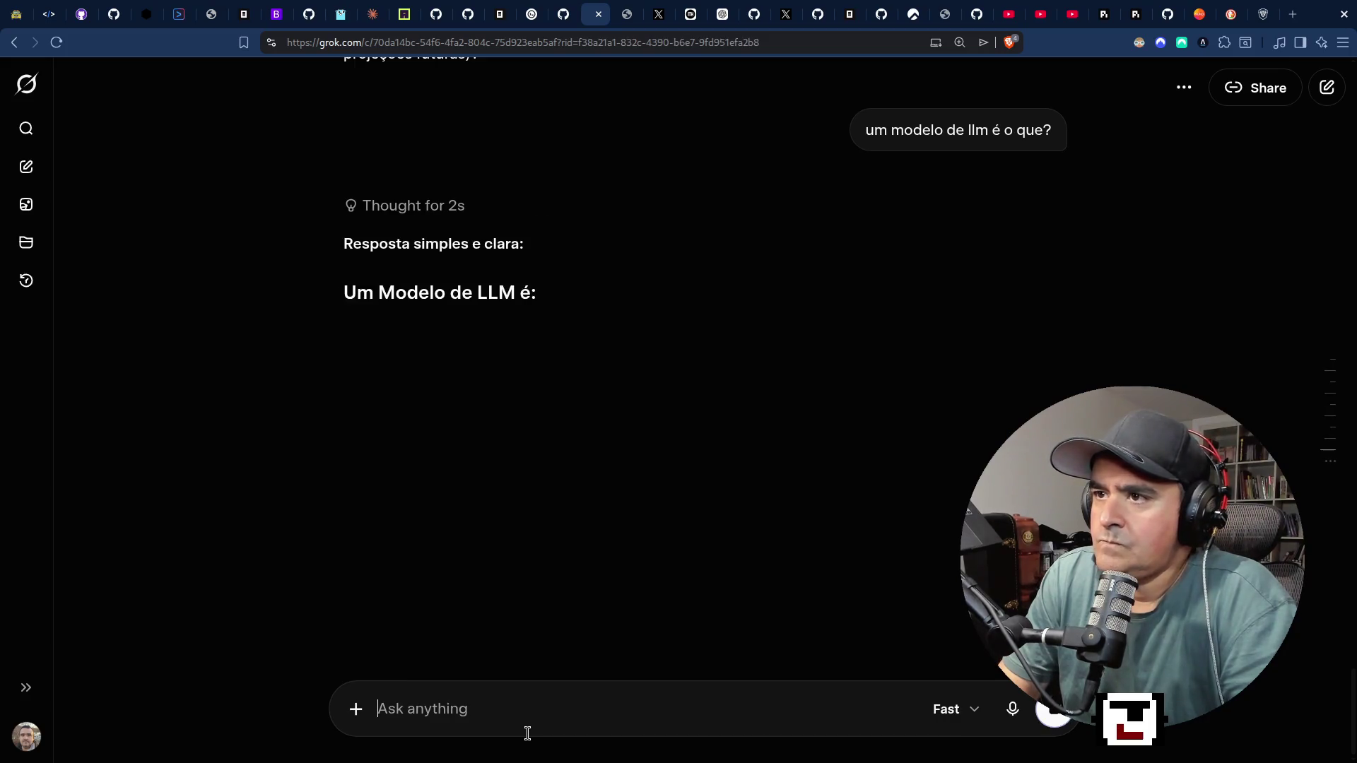
Highlight lines of Grok's LLM answer, including the phrase about internet, books, code and articles.
{"action": "scroll", "coordinate": [770, 363], "scroll_direction": "up", "scroll_amount": 10}
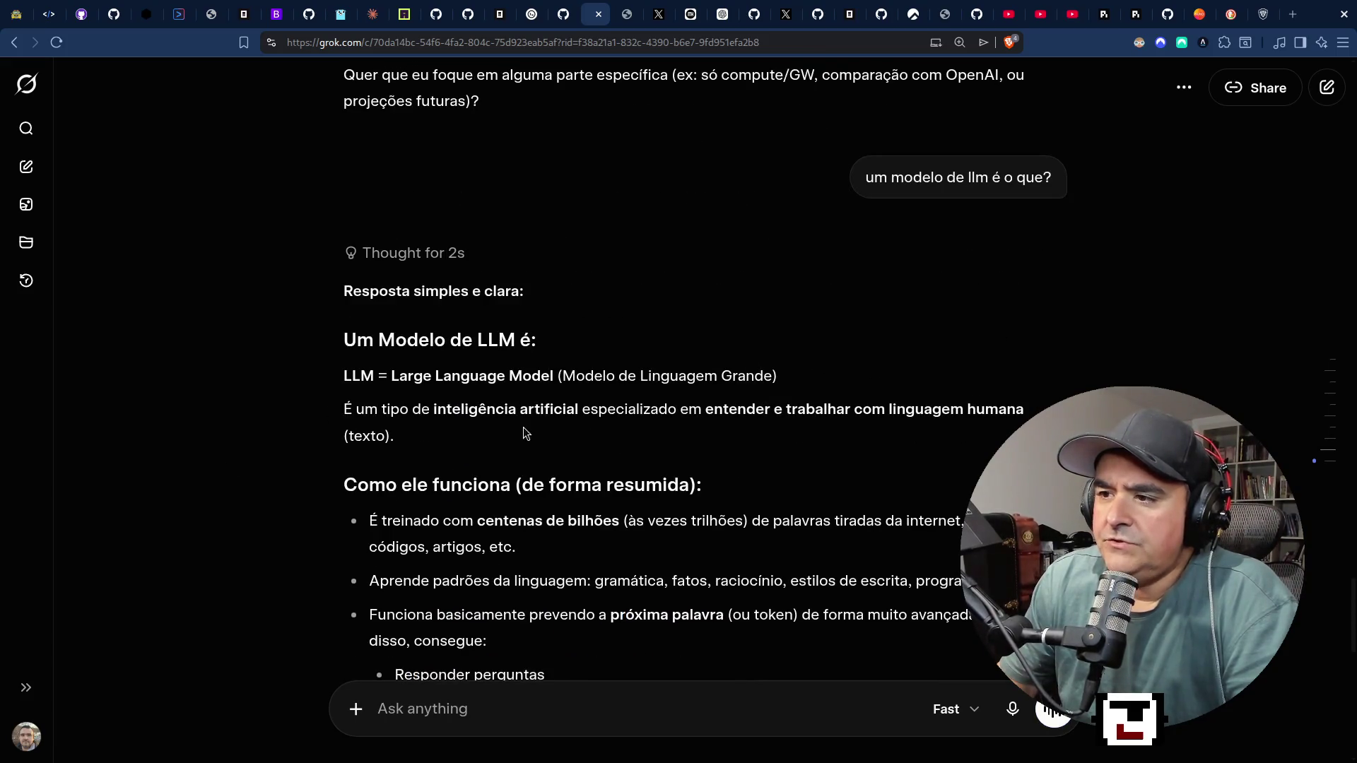
{"action": "mouse_move", "coordinate": [755, 413]}
{"action": "left_mouse_down"}
{"action": "mouse_move", "coordinate": [961, 411]}
{"action": "mouse_move", "coordinate": [1057, 444]}
{"action": "left_mouse_up"}
{"action": "scroll", "coordinate": [728, 505], "scroll_direction": "down", "scroll_amount": 1}
{"action": "scroll", "coordinate": [718, 507], "scroll_direction": "down", "scroll_amount": 2}
{"action": "left_click", "coordinate": [560, 316]}
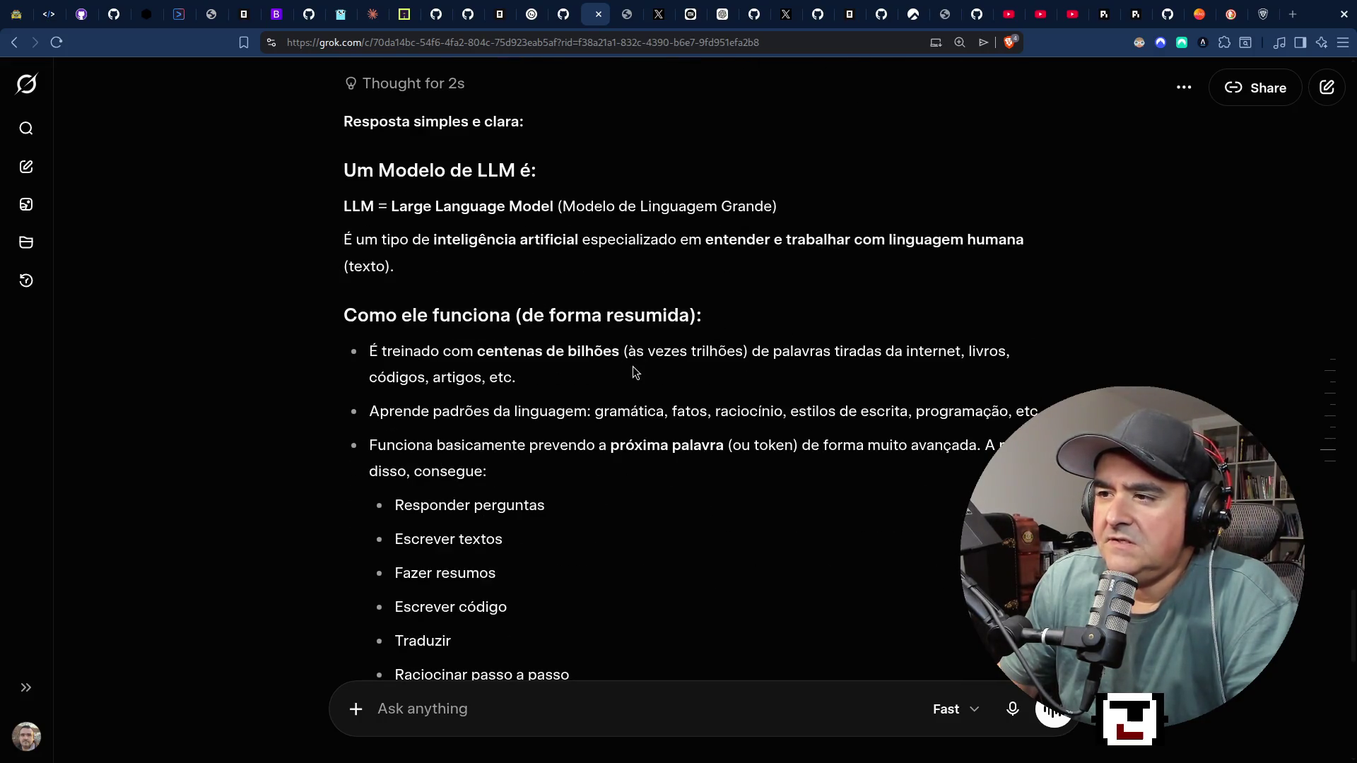
{"action": "mouse_move", "coordinate": [750, 353]}
{"action": "left_mouse_down"}
{"action": "mouse_move", "coordinate": [1027, 358]}
{"action": "mouse_move", "coordinate": [1029, 382]}
{"action": "left_mouse_up"}
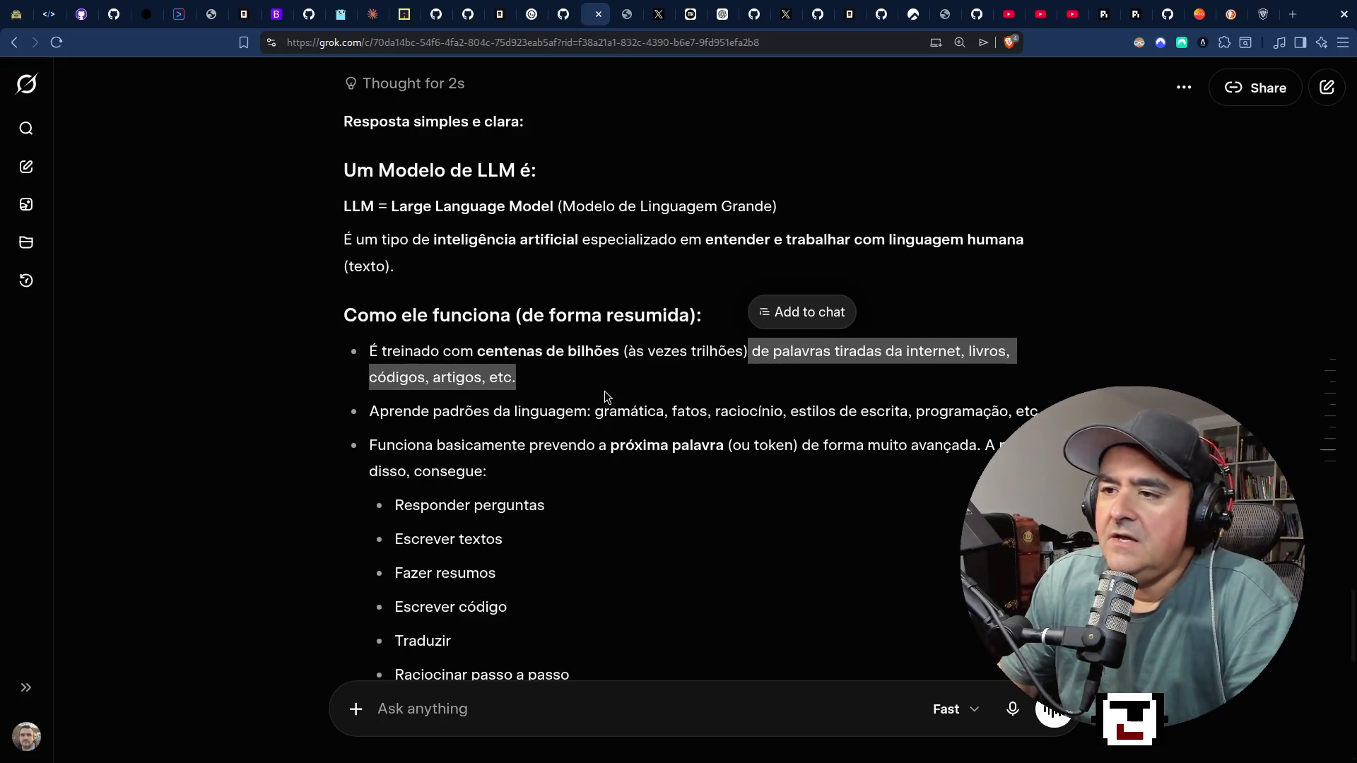
{"action": "scroll", "coordinate": [466, 494], "scroll_direction": "down", "scroll_amount": 3}
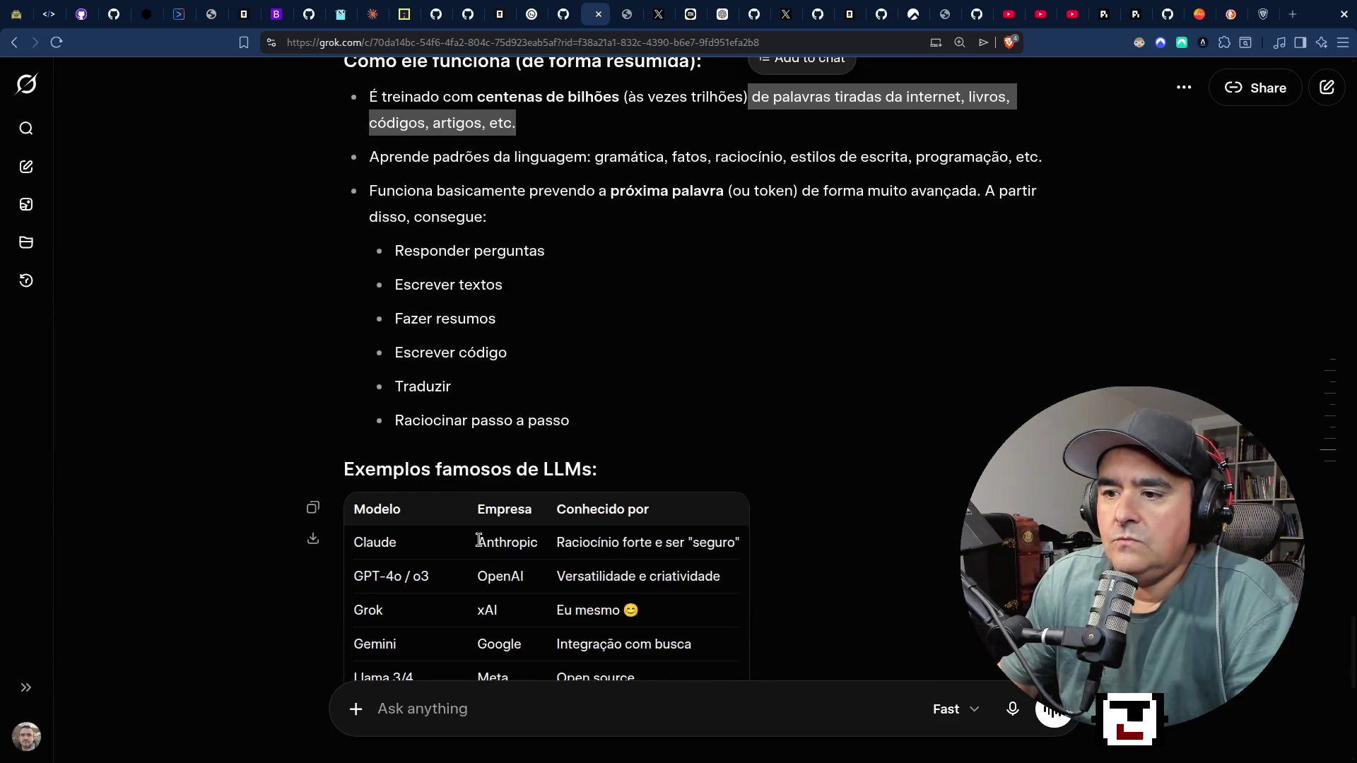
{"action": "scroll", "coordinate": [472, 570], "scroll_direction": "up", "scroll_amount": 4}
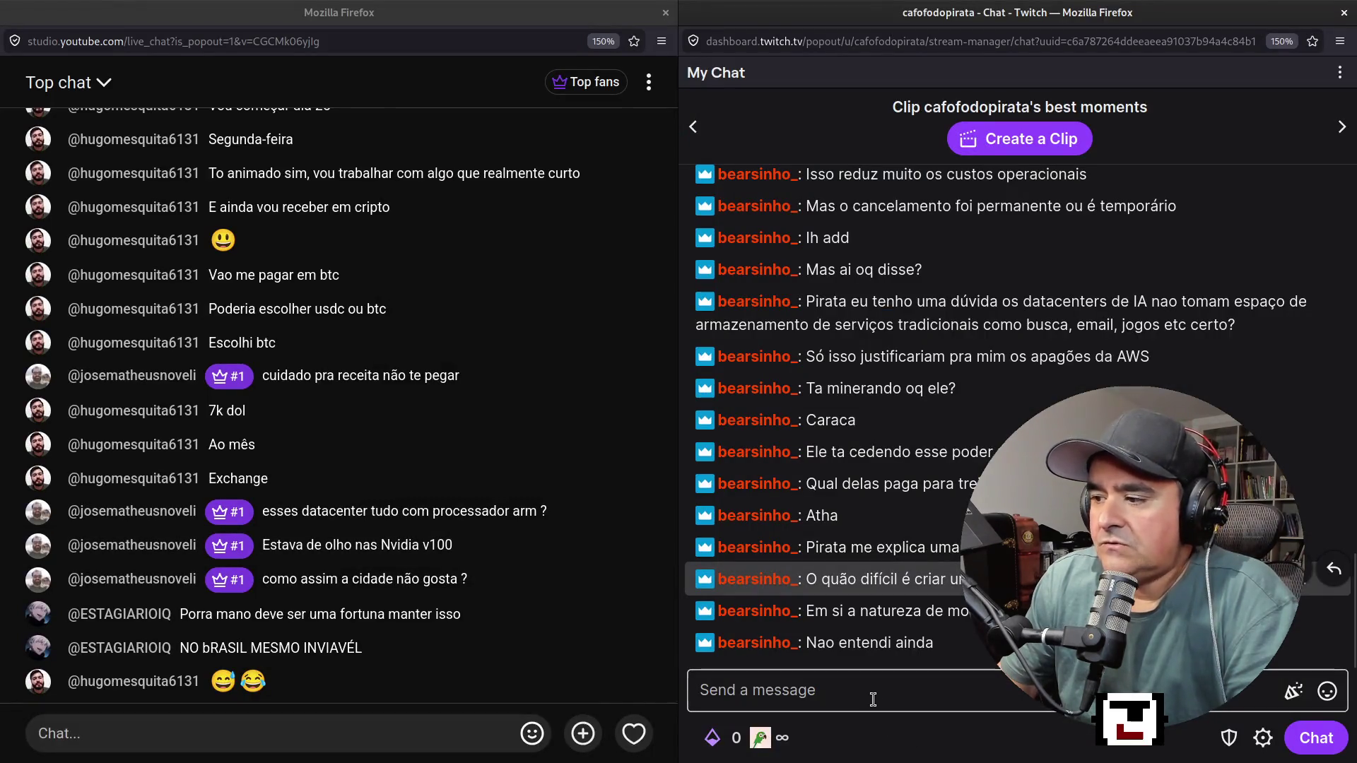
Focus the Twitch 'Send a message' field to check chat, then return to Grok's answer.
{"action": "left_click", "coordinate": [873, 696]}
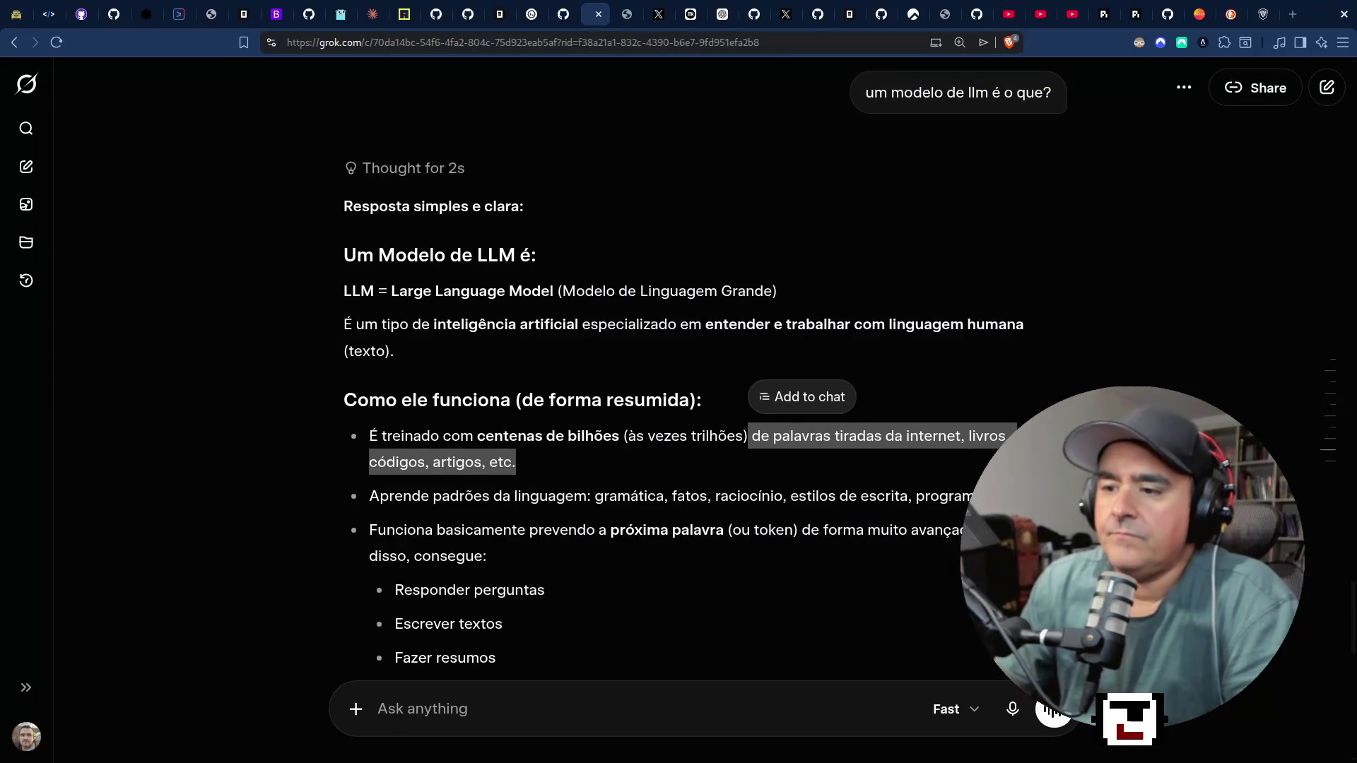
{"action": "scroll", "coordinate": [406, 519], "scroll_direction": "down", "scroll_amount": 12}
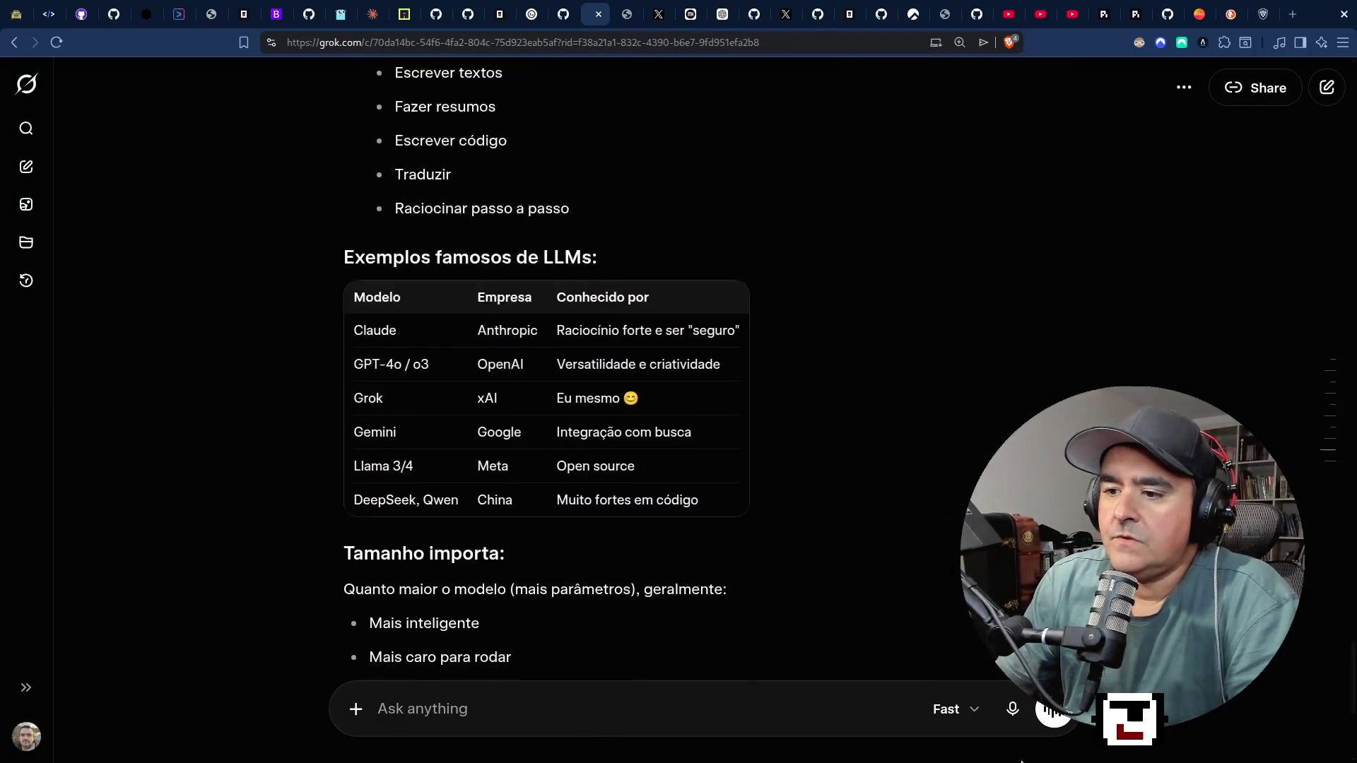
Ask Grok 'me explica o conceito da llm gerar a próxima palavra' and read its answer.
{"action": "scroll", "coordinate": [406, 520], "scroll_direction": "down", "scroll_amount": 1}
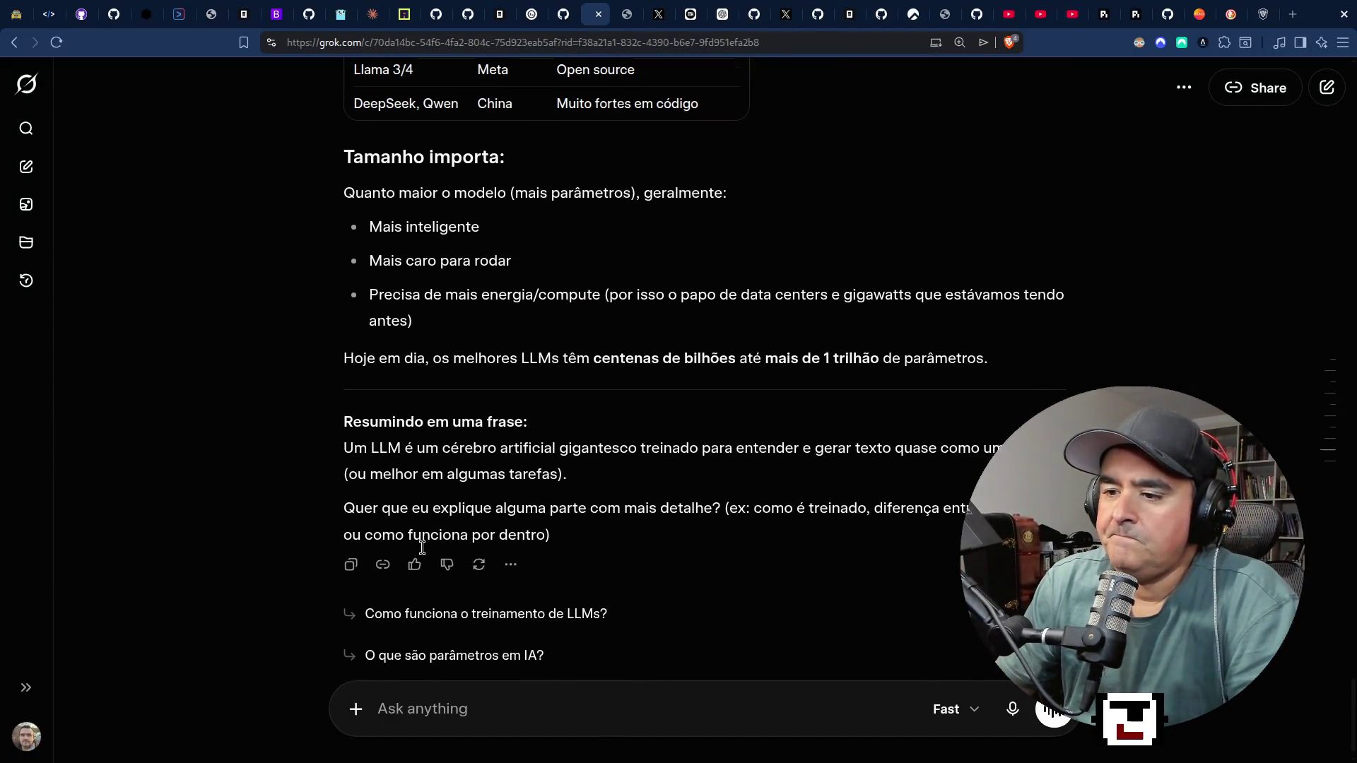
{"action": "left_click", "coordinate": [500, 691]}
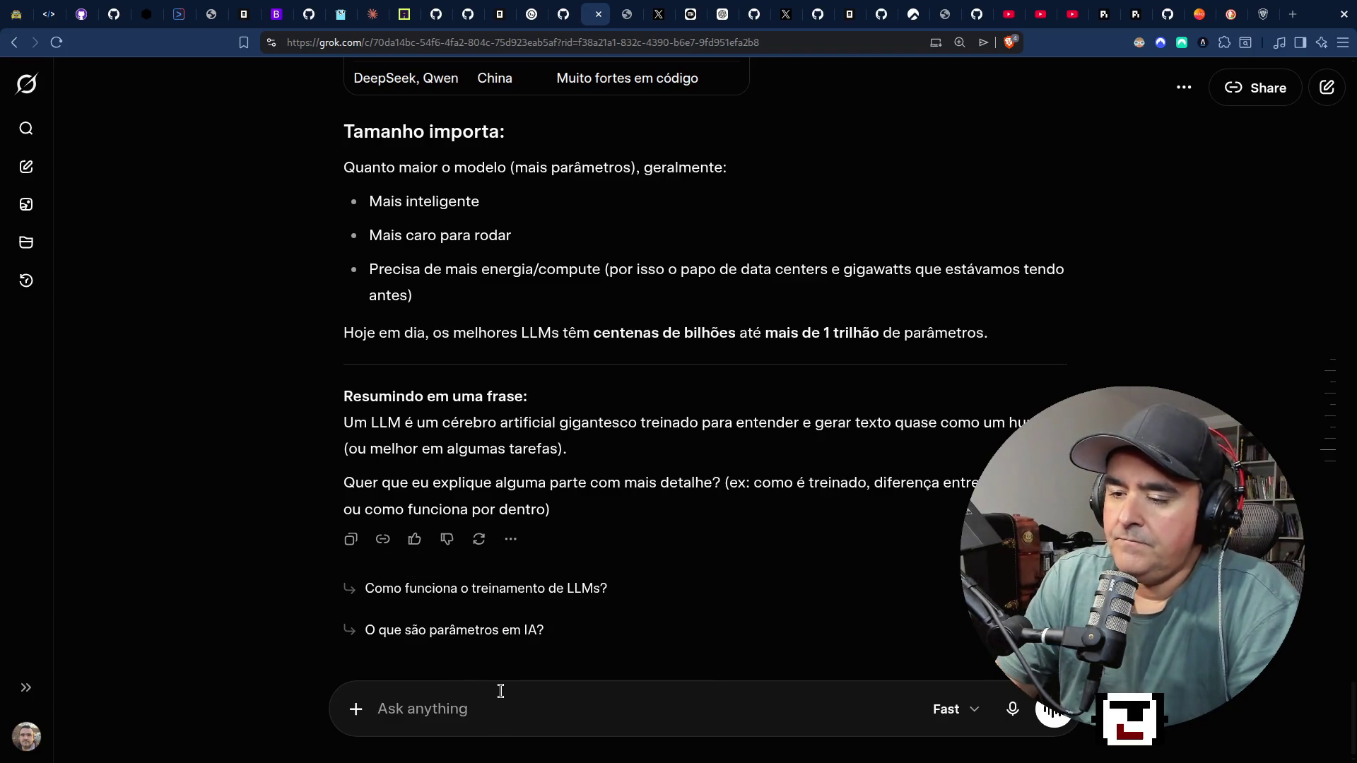
{"action": "type", "text": "me explica o cence"}
{"action": "key", "text": "BackSpace"}
{"action": "key", "text": "BackSpace"}
{"action": "key", "text": "BackSpace"}
{"action": "key", "text": "BackSpace"}
{"action": "type", "text": "onc"}
{"action": "key", "text": "BackSpace"}
{"action": "key", "text": "BackSpace"}
{"action": "key", "text": "BackSpace"}
{"action": "type", "text": "onceito da llm "}
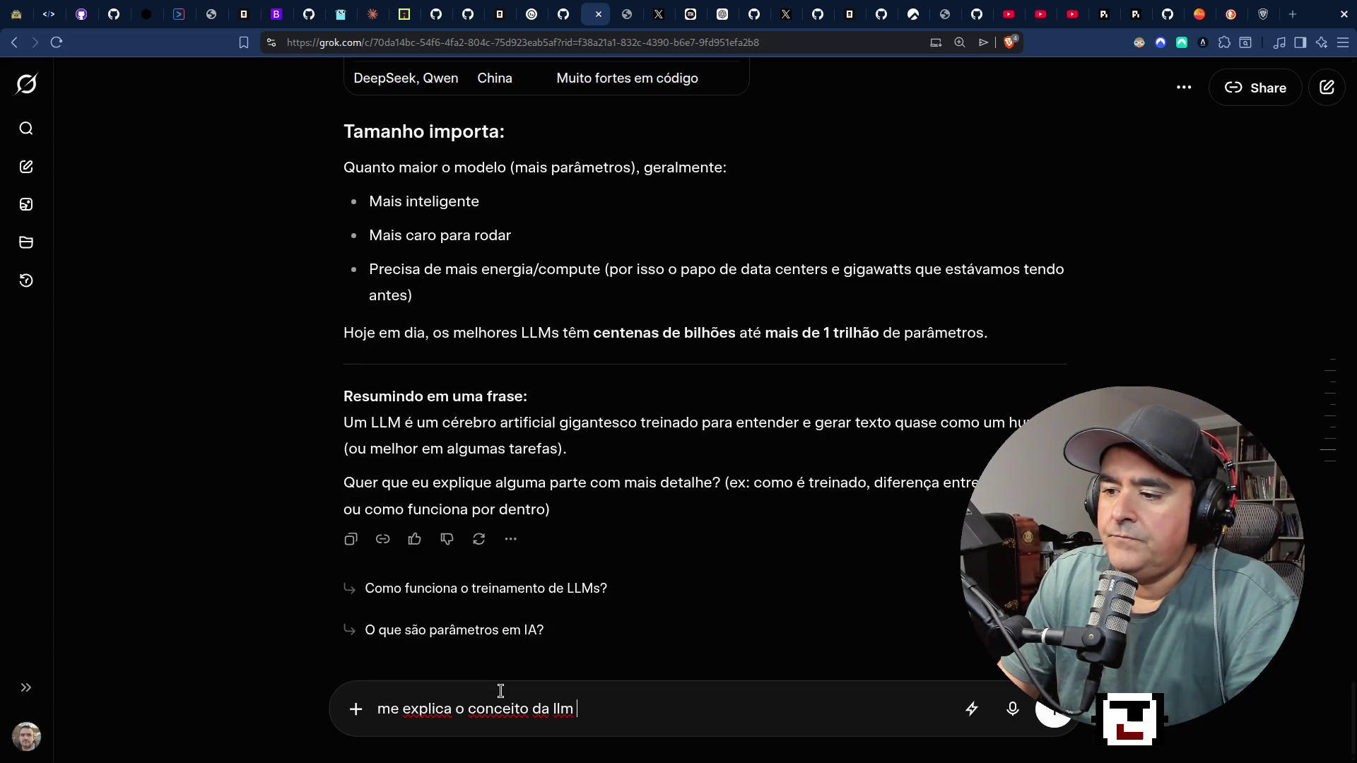
{"action": "type", "text": "gerar "}
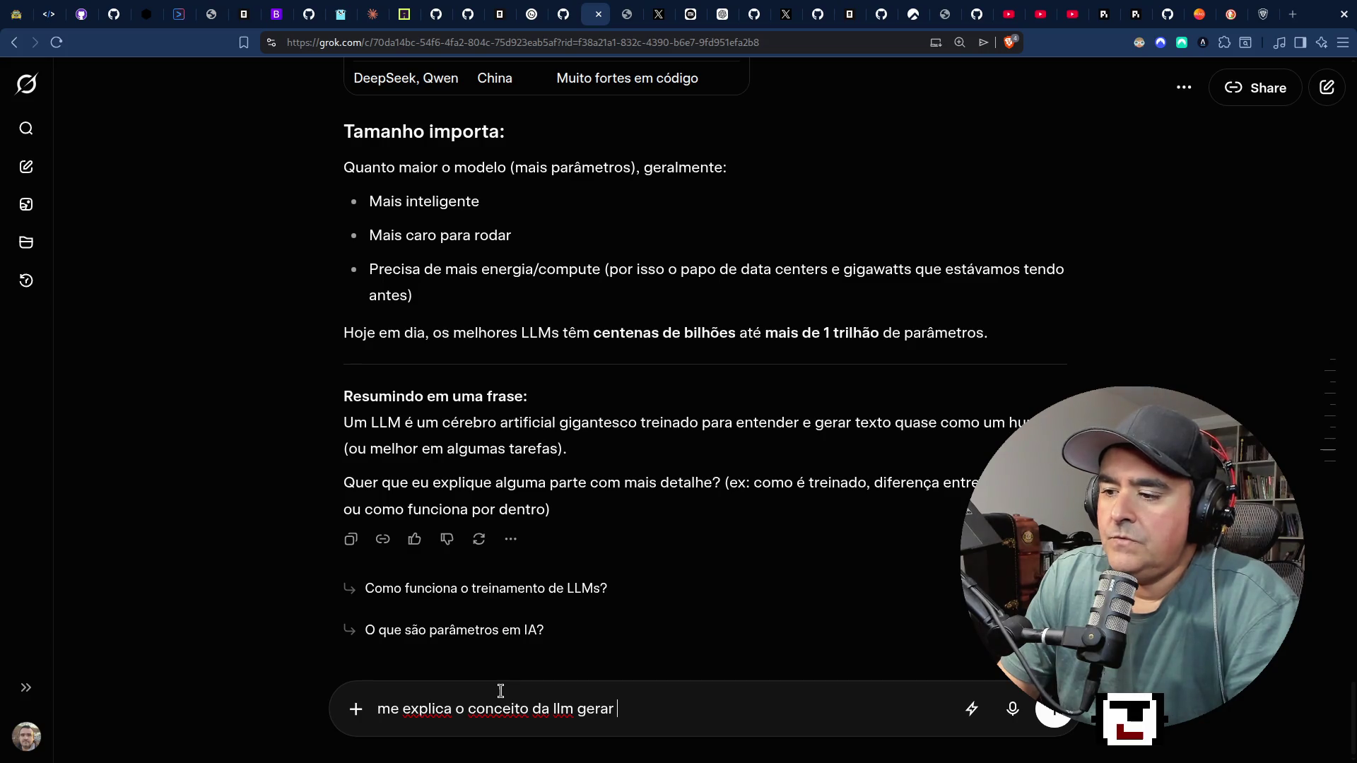
{"action": "type", "text": "o prod"}
{"action": "key", "text": "BackSpace"}
{"action": "key", "text": "BackSpace"}
{"action": "type", "text": "óximo to"}
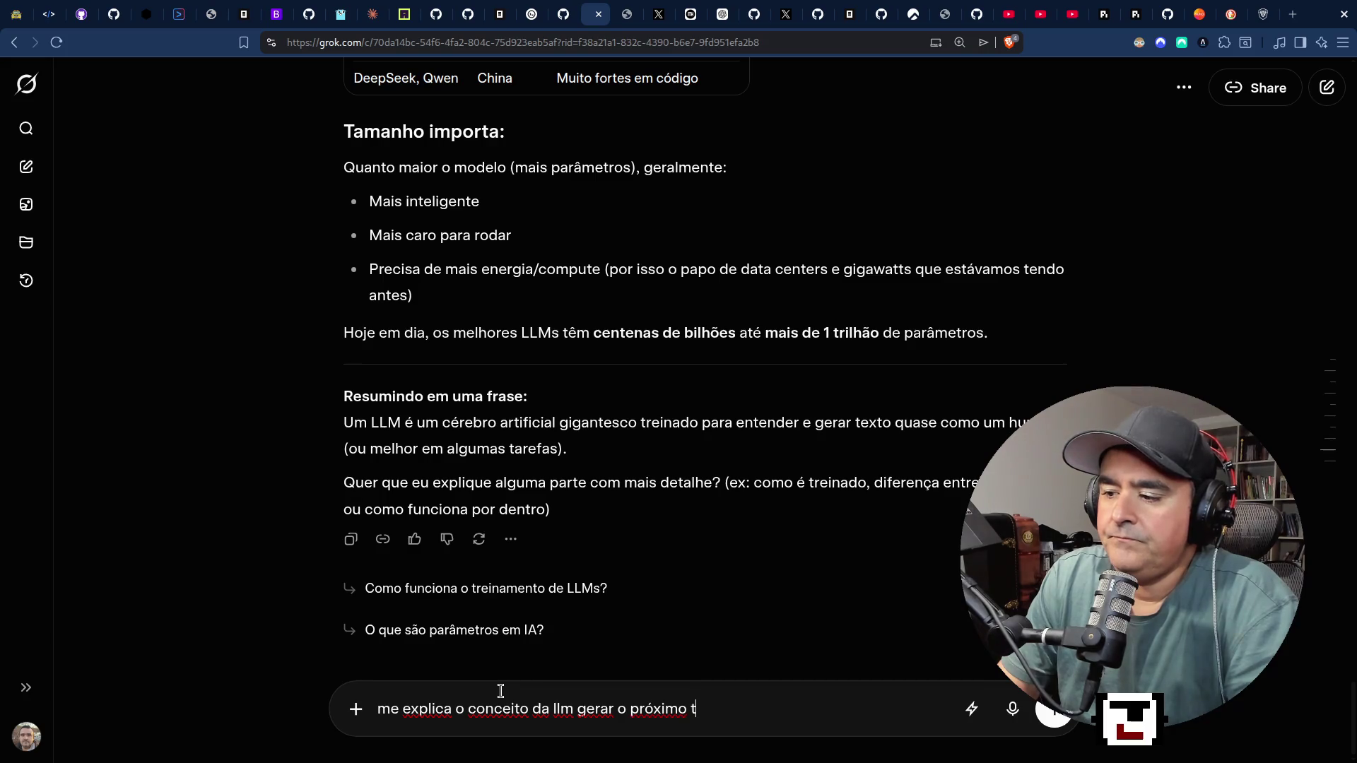
{"action": "key", "text": "BackSpace"}
{"action": "key", "text": "BackSpace"}
{"action": "key", "text": "BackSpace"}
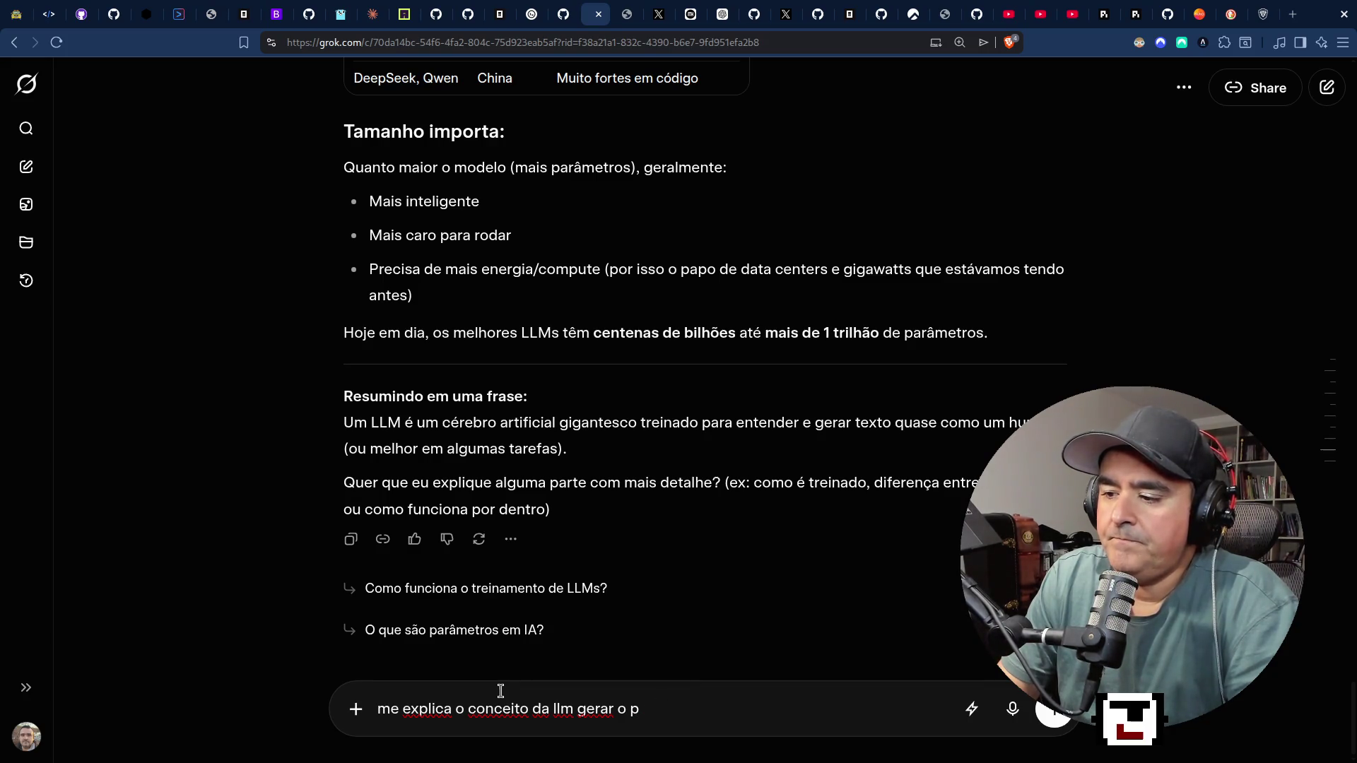
{"action": "type", "text": "a pró"}
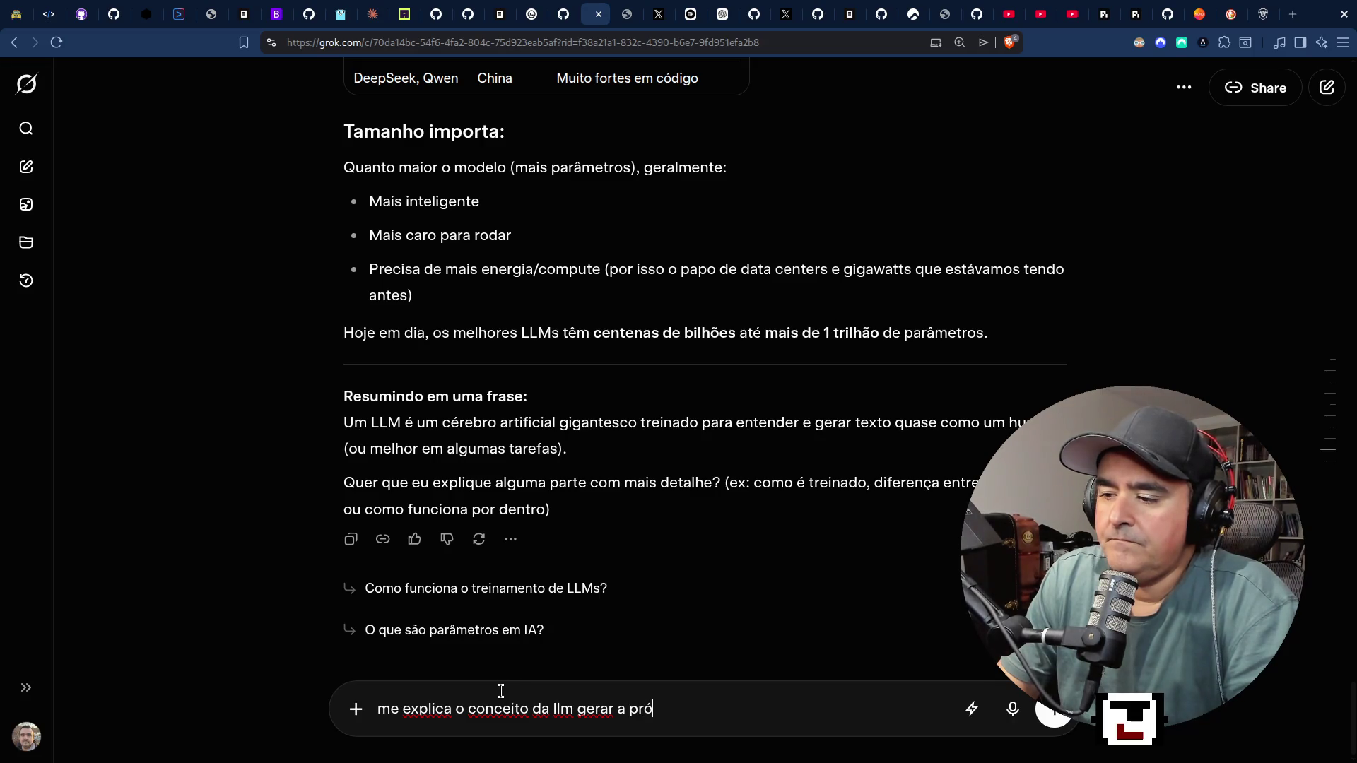
{"action": "type", "text": "xima palav"}
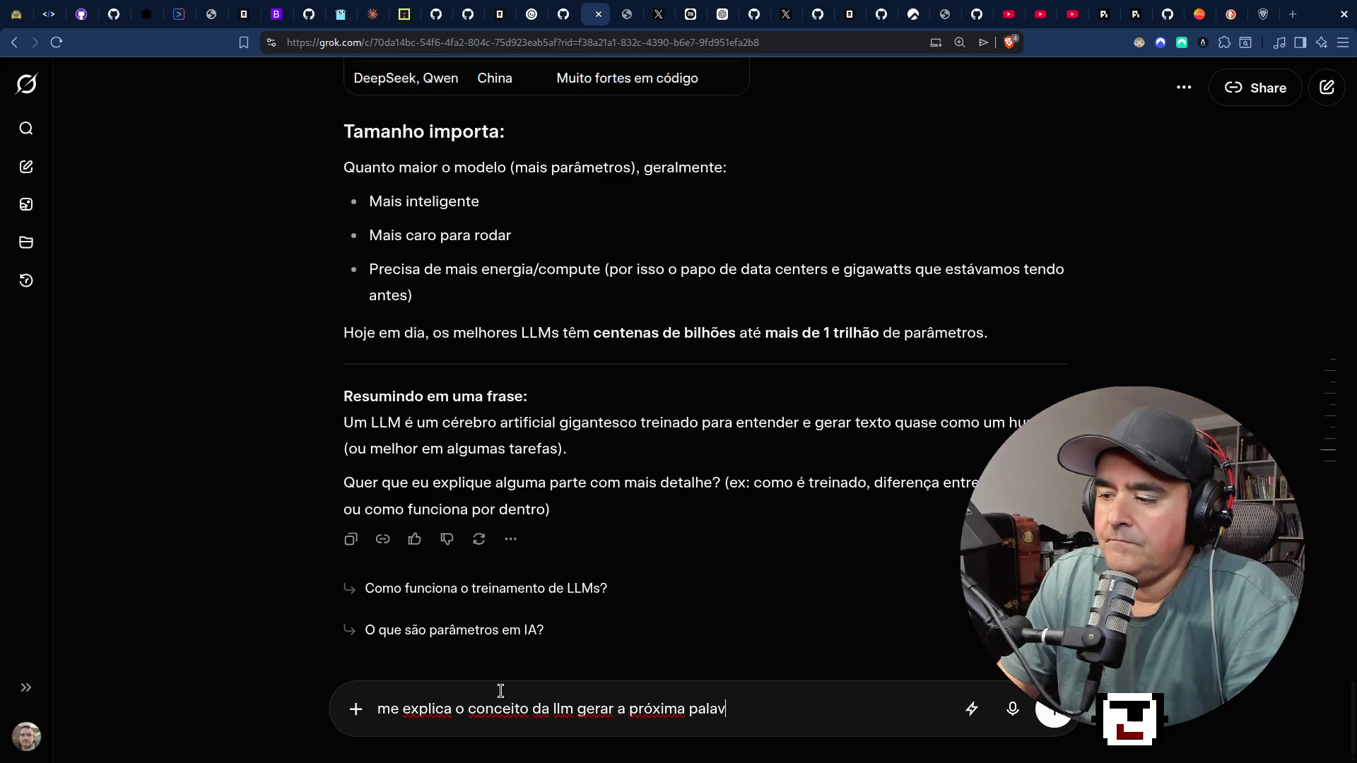
{"action": "type", "text": "ra"}
{"action": "key", "text": "Return"}
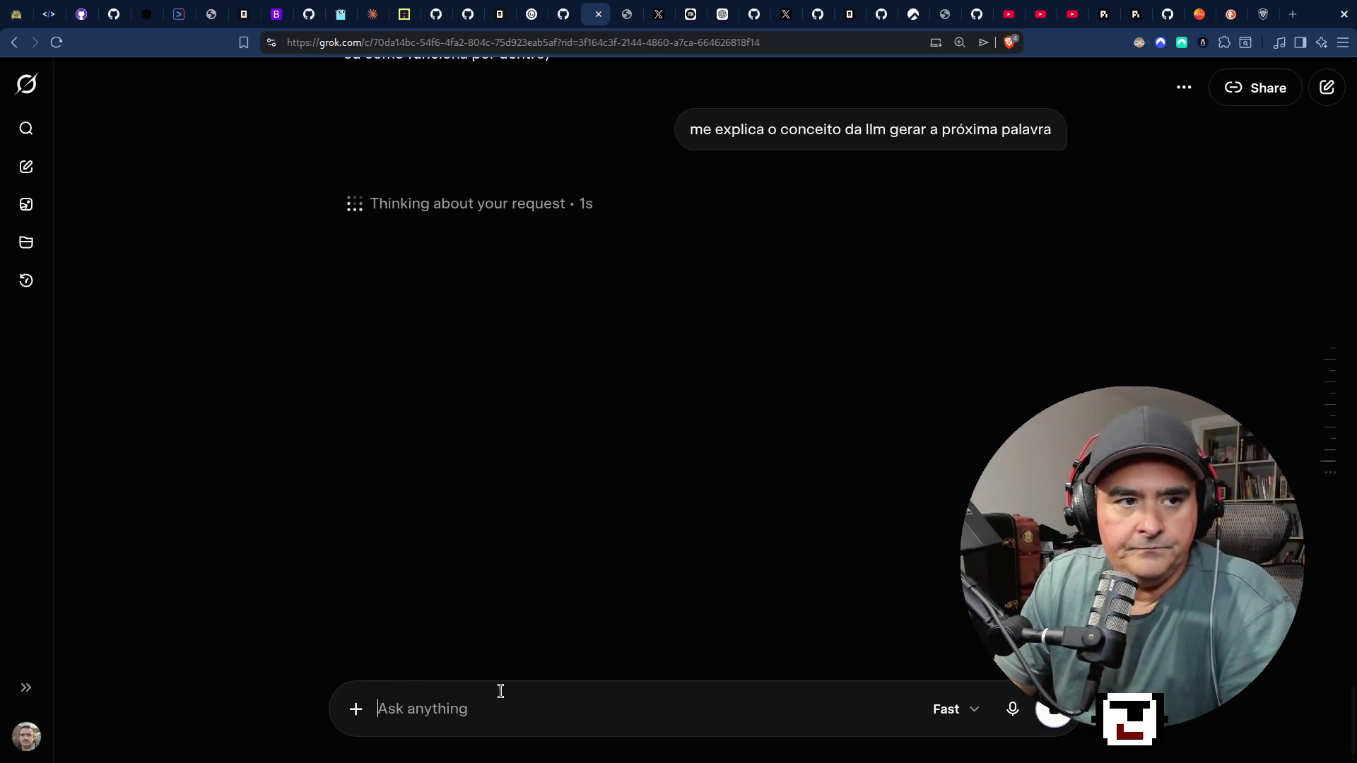
{"action": "scroll", "coordinate": [831, 320], "scroll_direction": "up", "scroll_amount": 3}
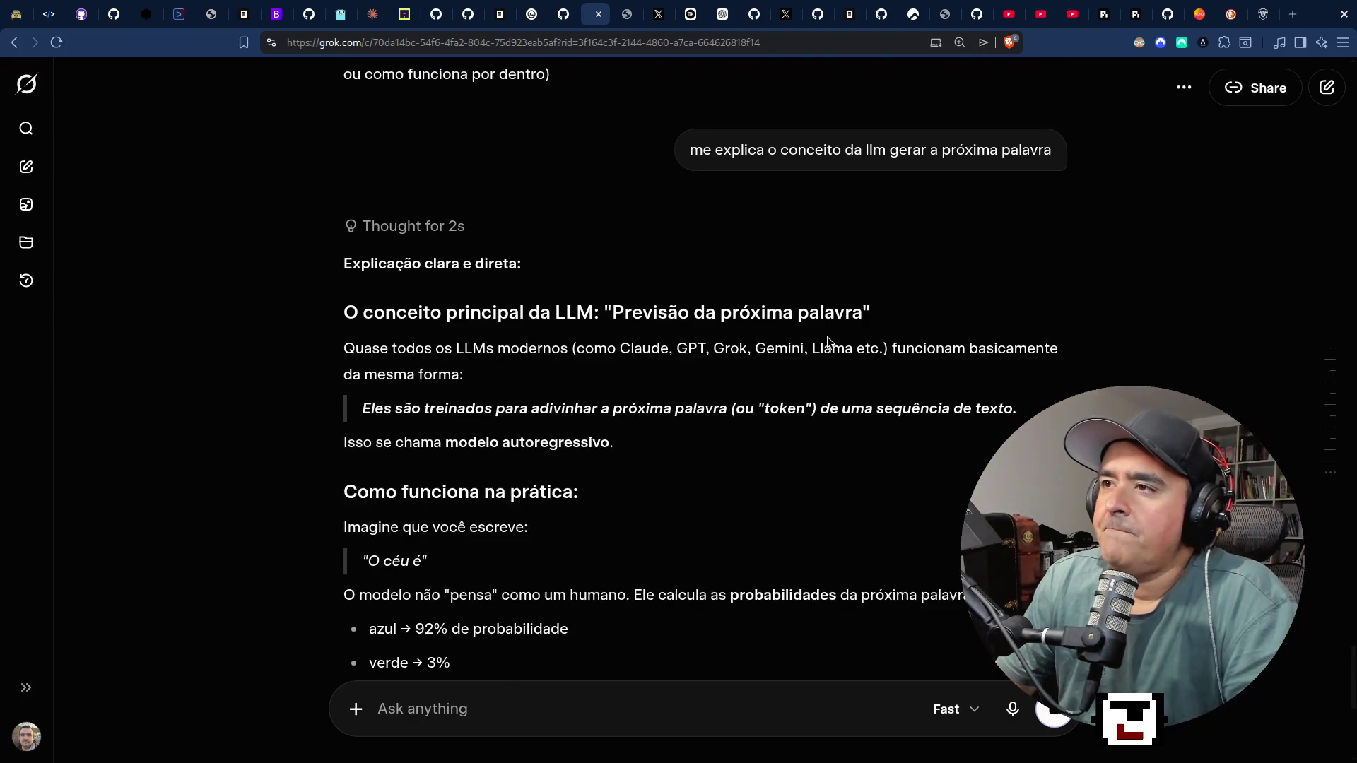